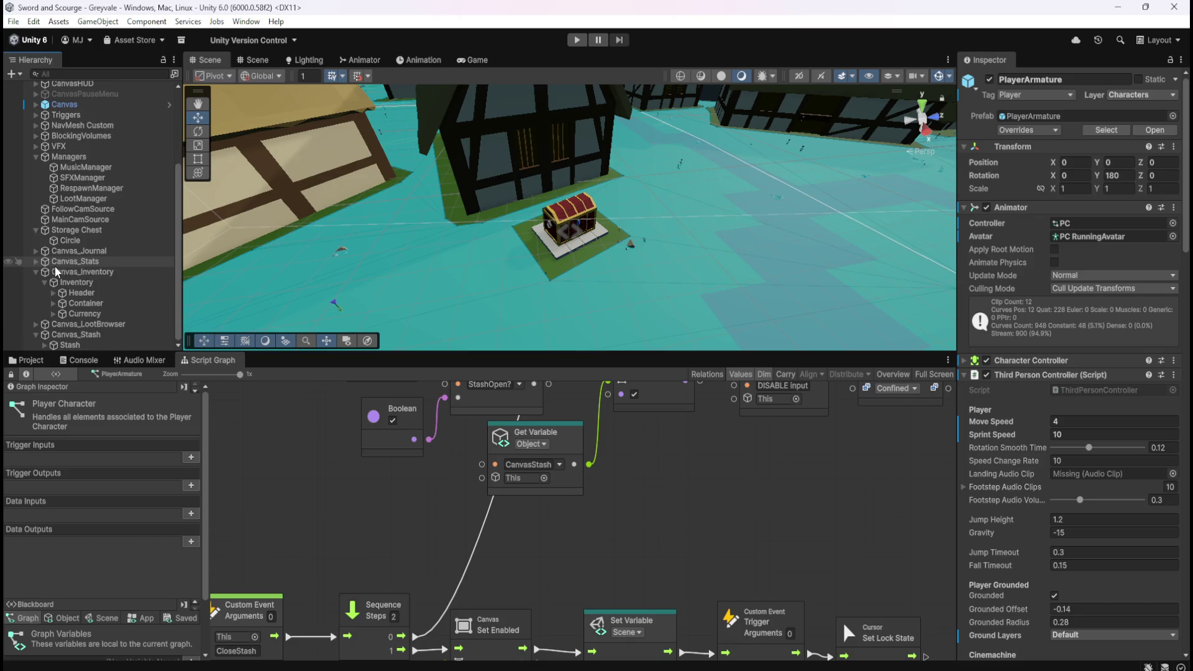
- Select Stash, review its Vertical Layout Group, and start Play mode
click(76, 346)
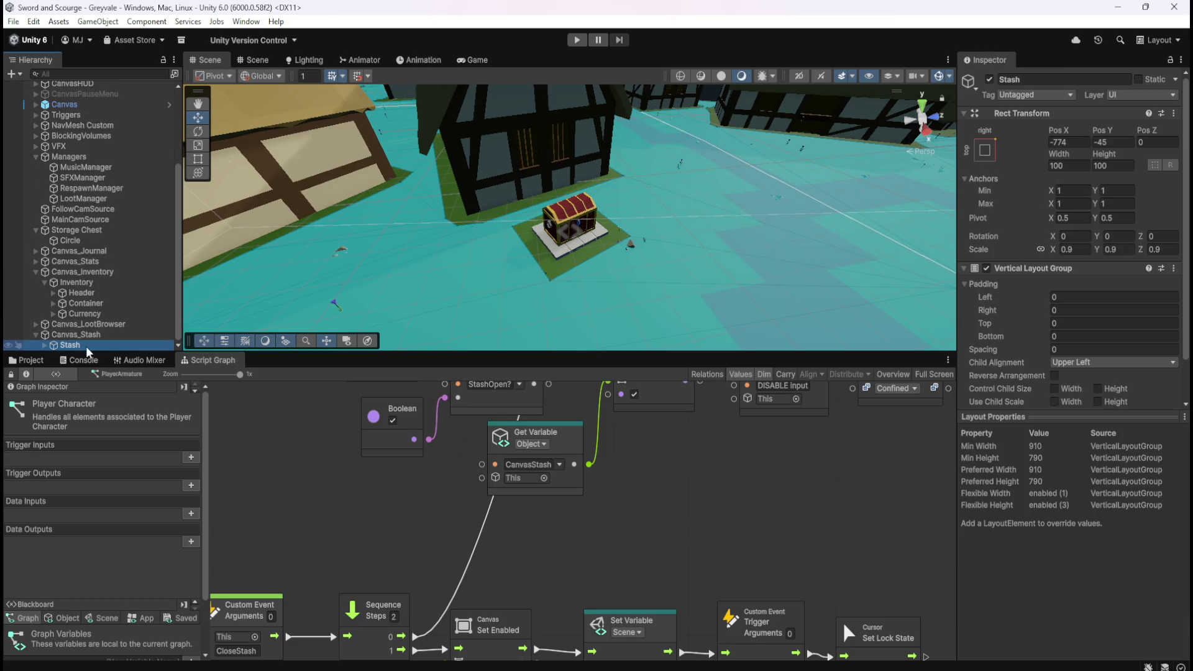
scroll(1038, 338, down, 2)
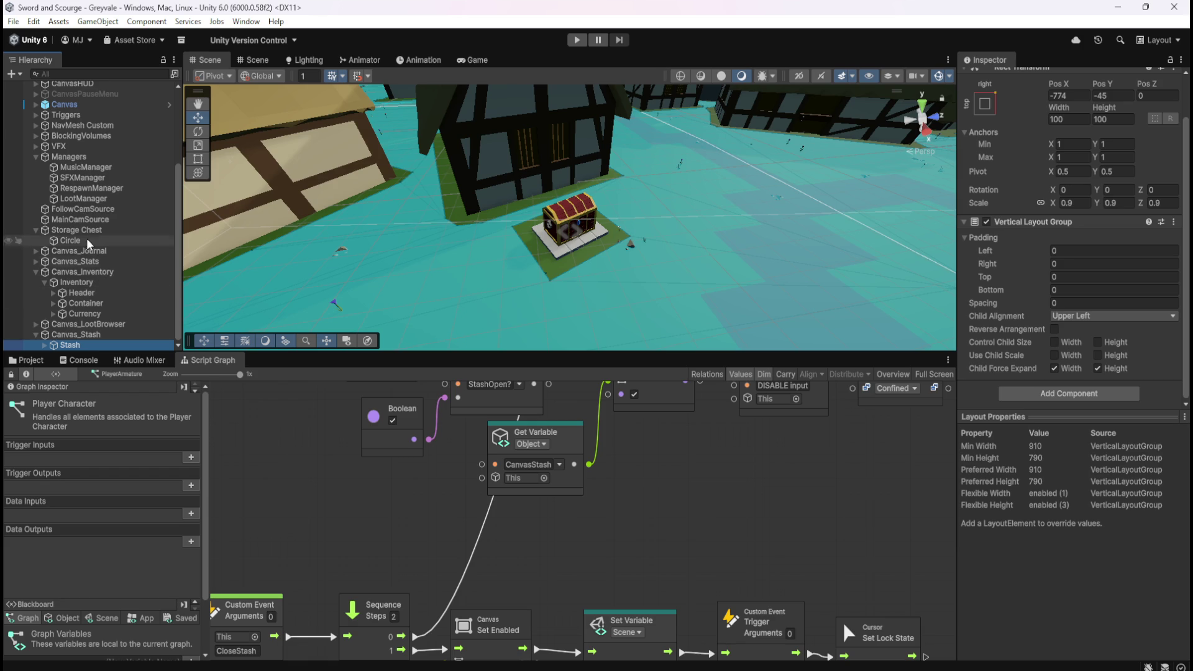
click(576, 39)
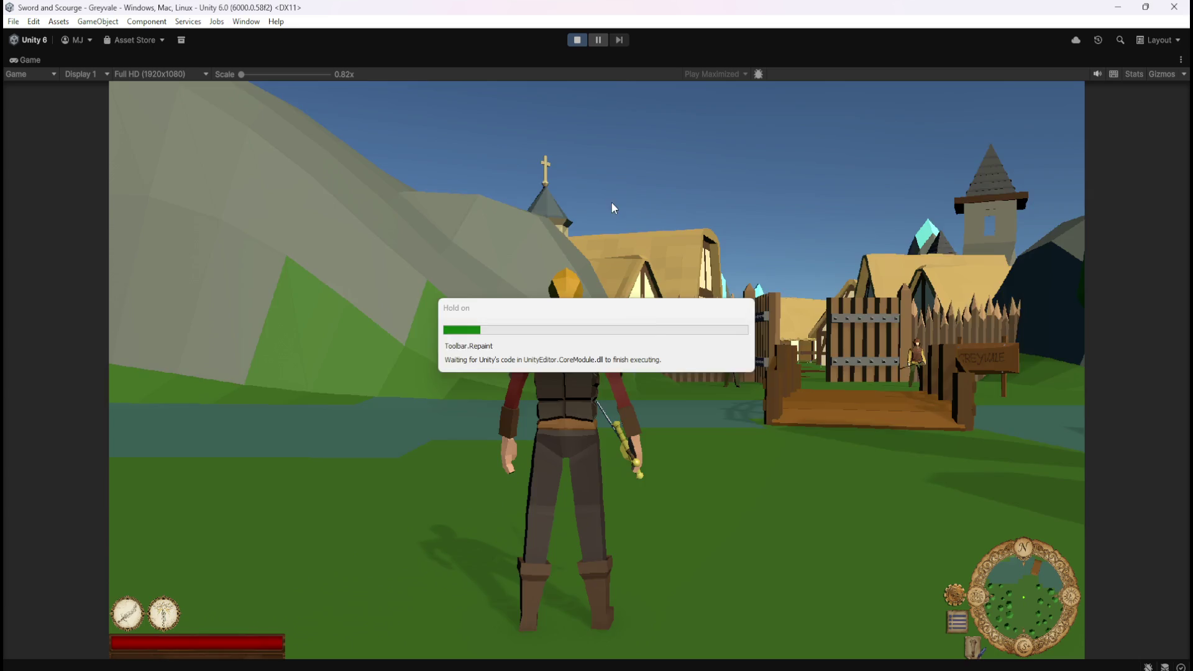
- Walk the character over the bridge toward Greyvale's gate, pause, and exit Play mode
key(w)
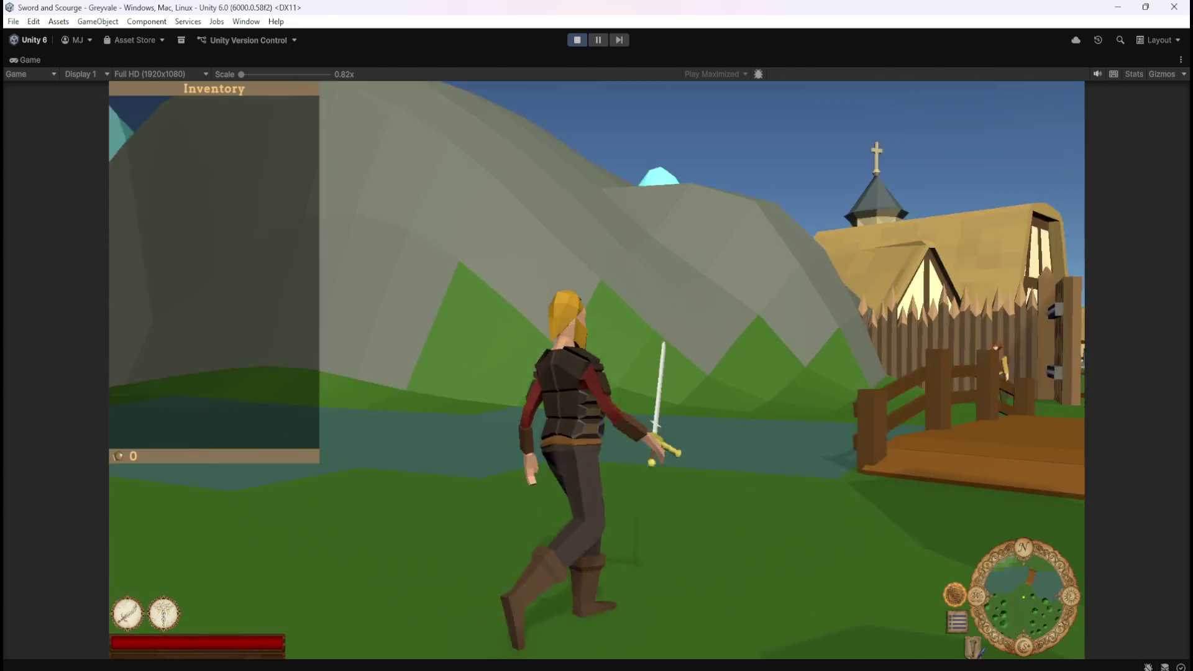
key(w)
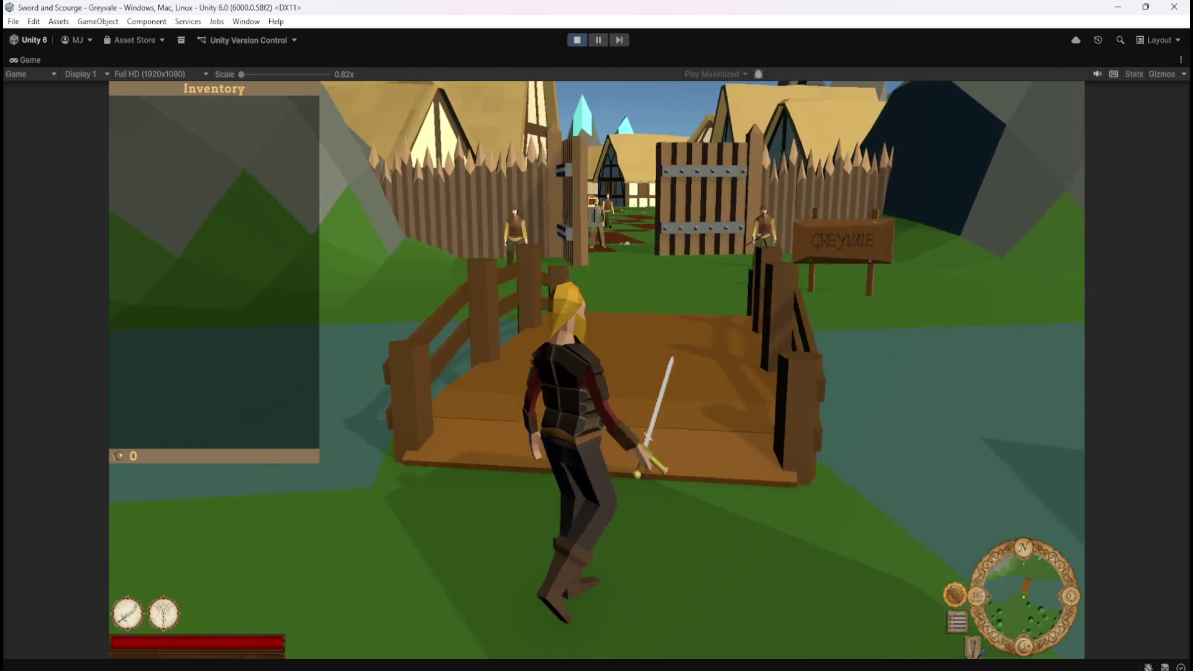
key(w)
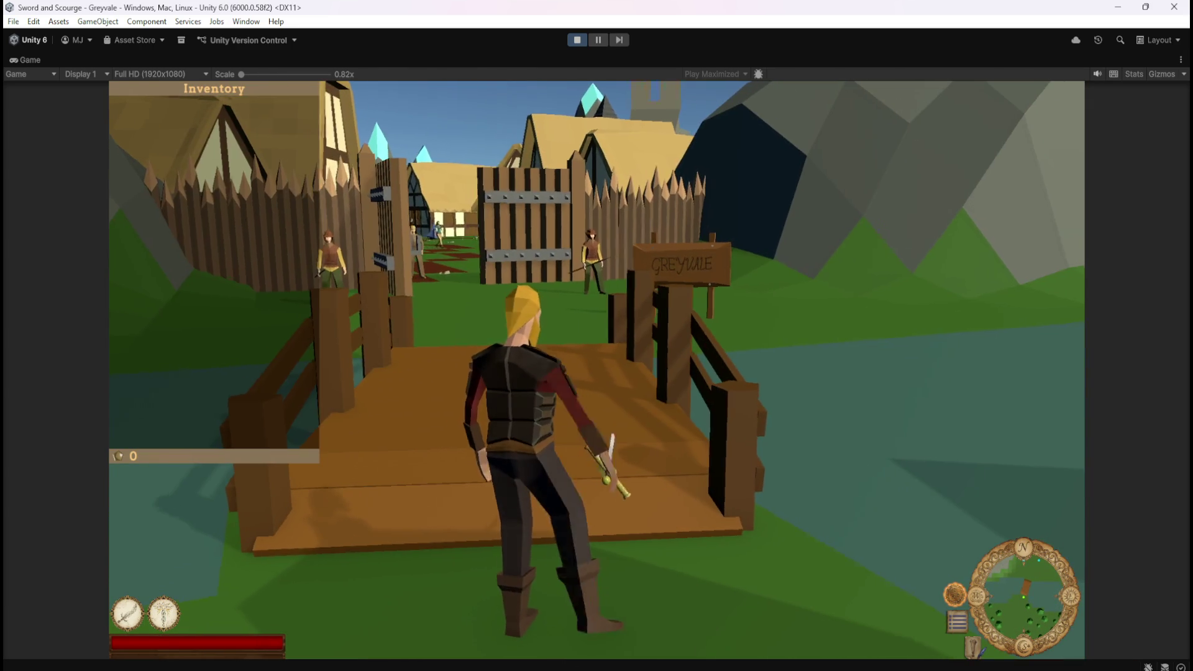
key(Escape)
click(570, 39)
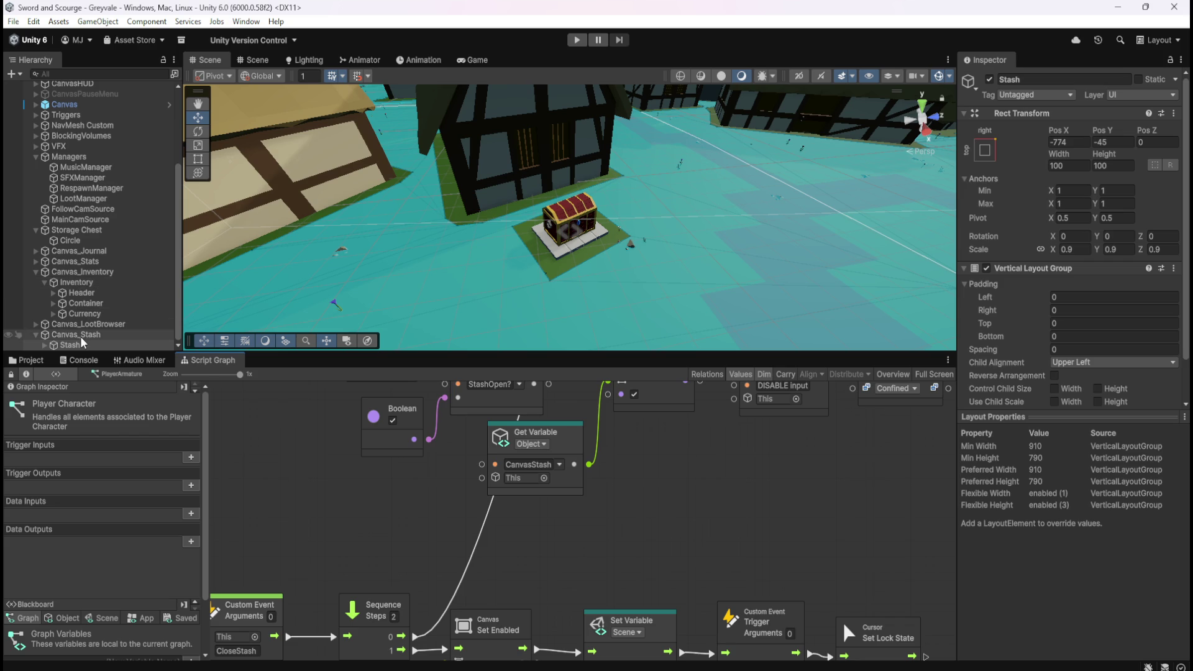
- Select Storage Chest to view its Box and Sphere Colliders, then collapse Inventory's children
click(101, 231)
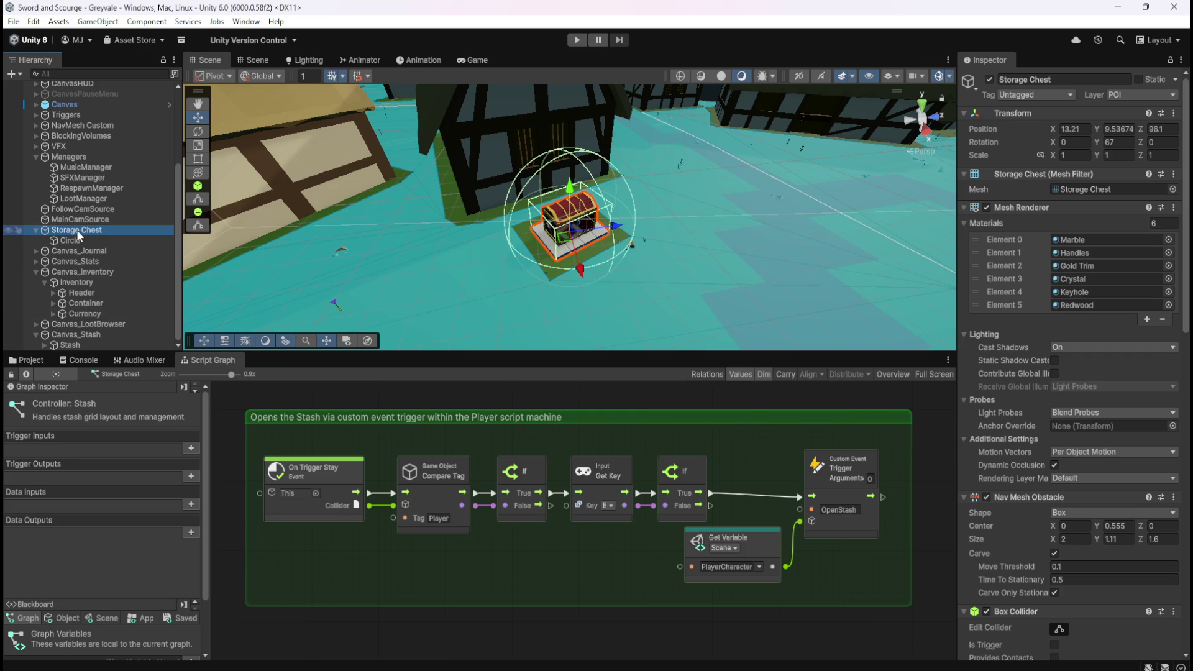
scroll(998, 460, down, 5)
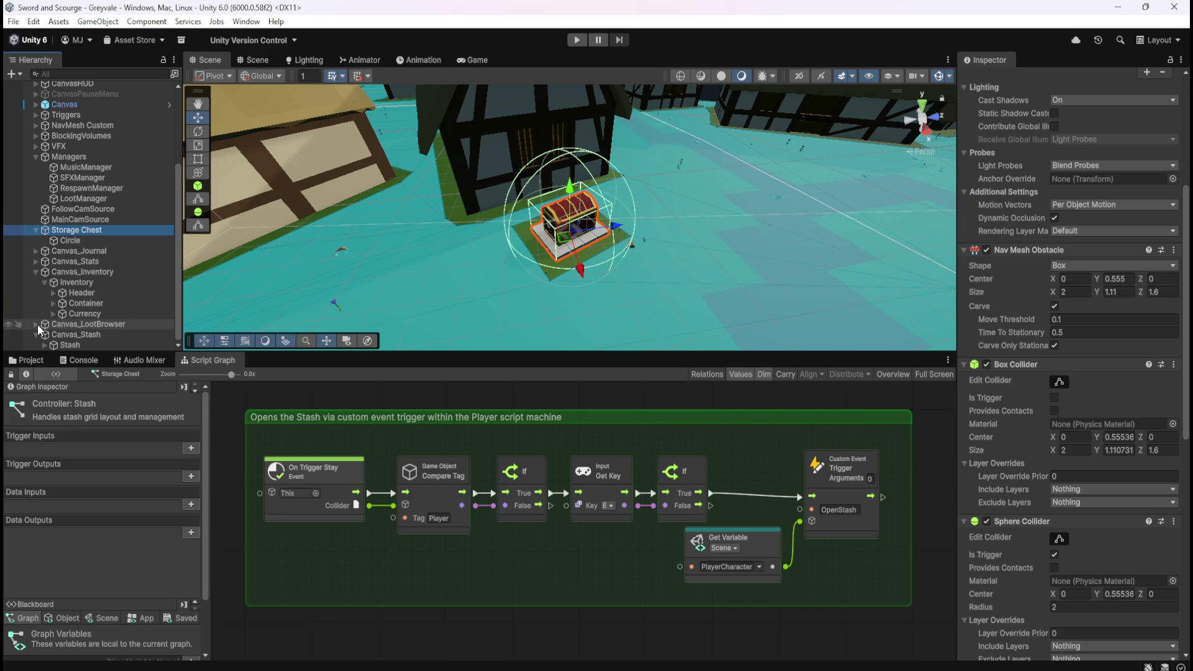
click(43, 282)
- Maximize the Inventory graph, pan its groups, and view SlotAvailable, SlotUnavailable and Currency variables
click(69, 311)
key(shift+space)
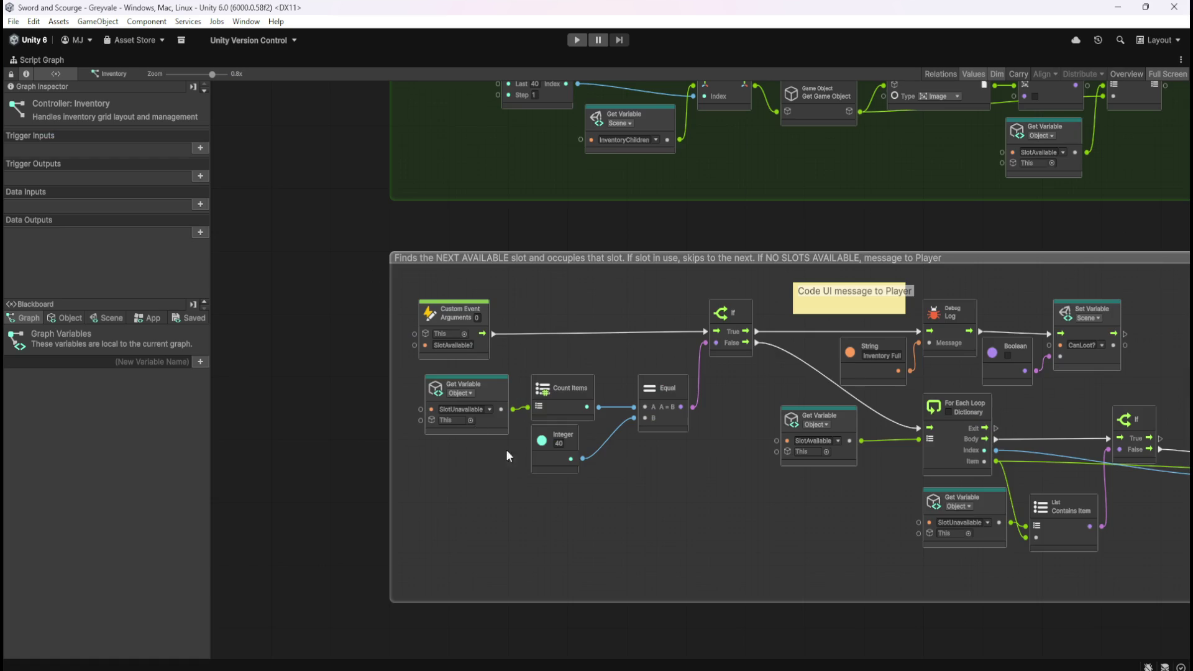
scroll(518, 457, down, 4)
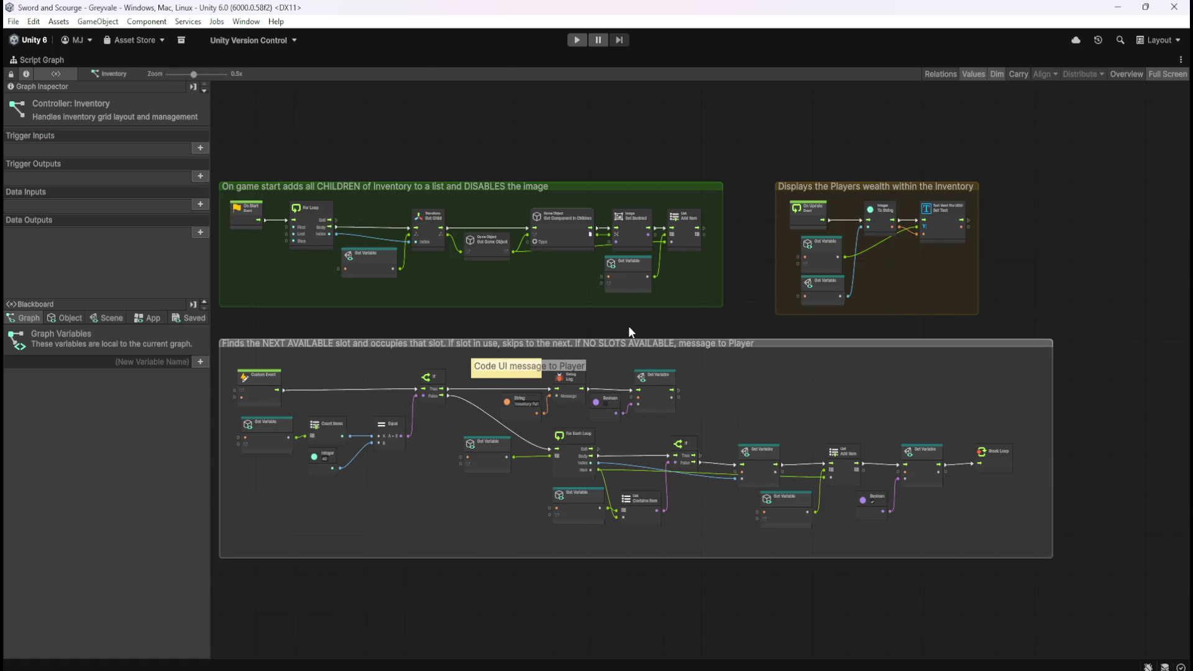
scroll(626, 327, up, 4)
drag(371, 529, 461, 461)
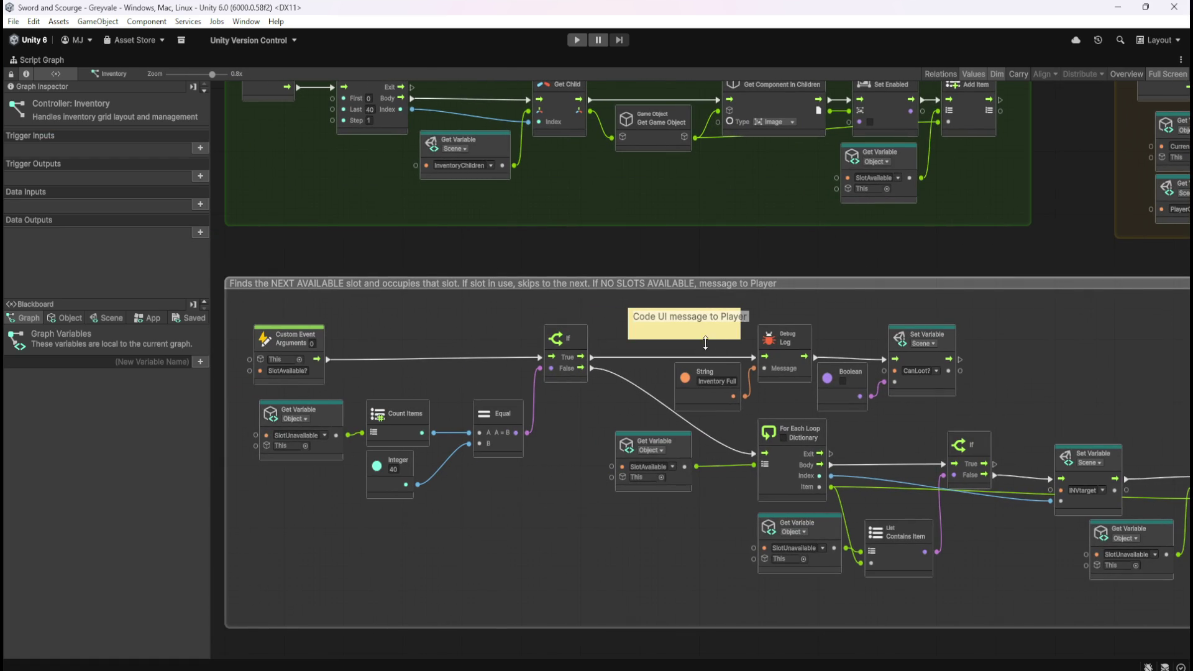
mouse_move(534, 248)
mouse_down()
mouse_move(506, 368)
mouse_move(537, 377)
mouse_up()
click(76, 319)
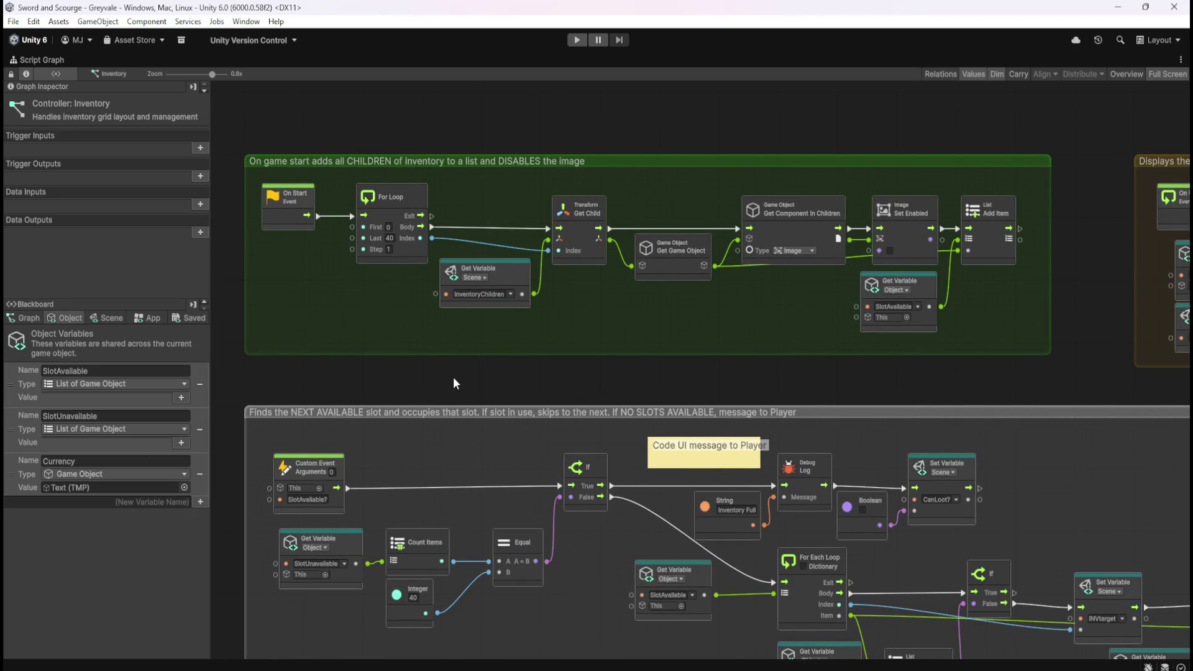
key(shift+space)
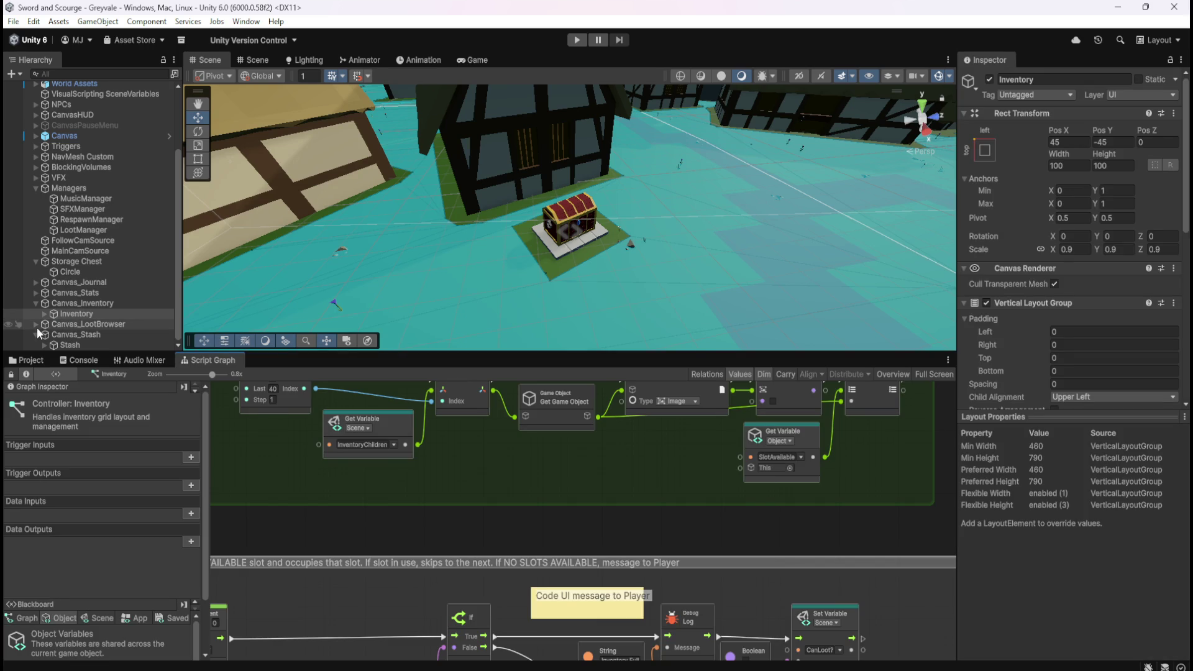
- Select LootBrowser under Canvas_LootBrowser and maximize its Controller: Loot Browser graph
click(34, 324)
click(75, 333)
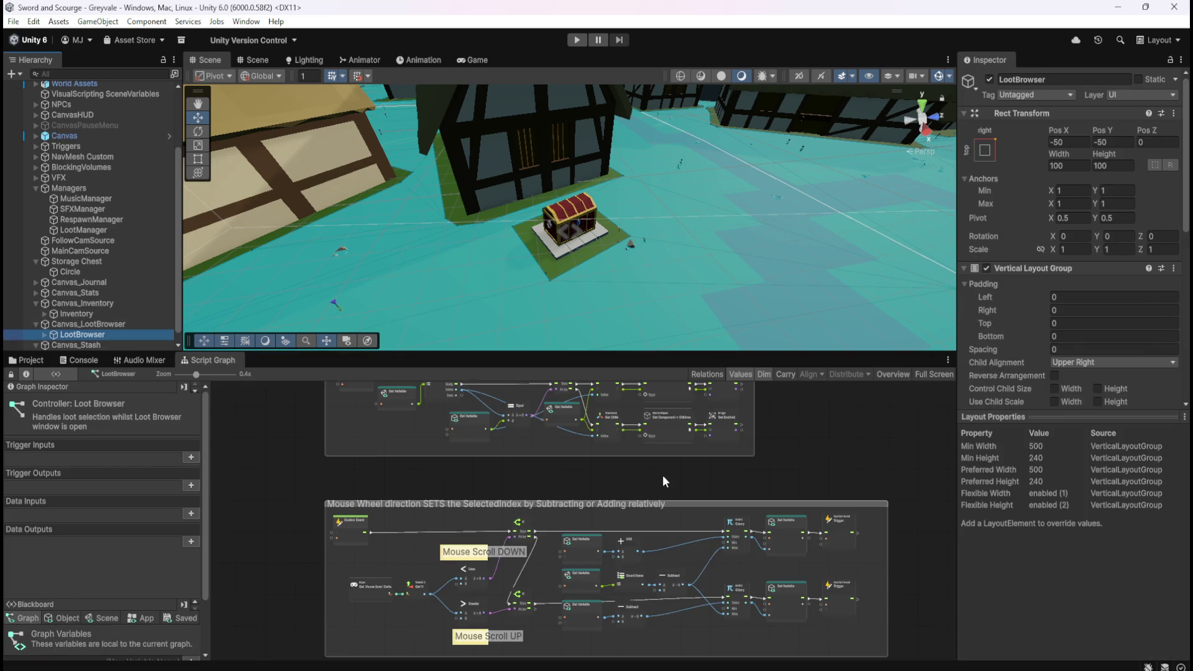
key(shift+space)
scroll(736, 516, up, 3)
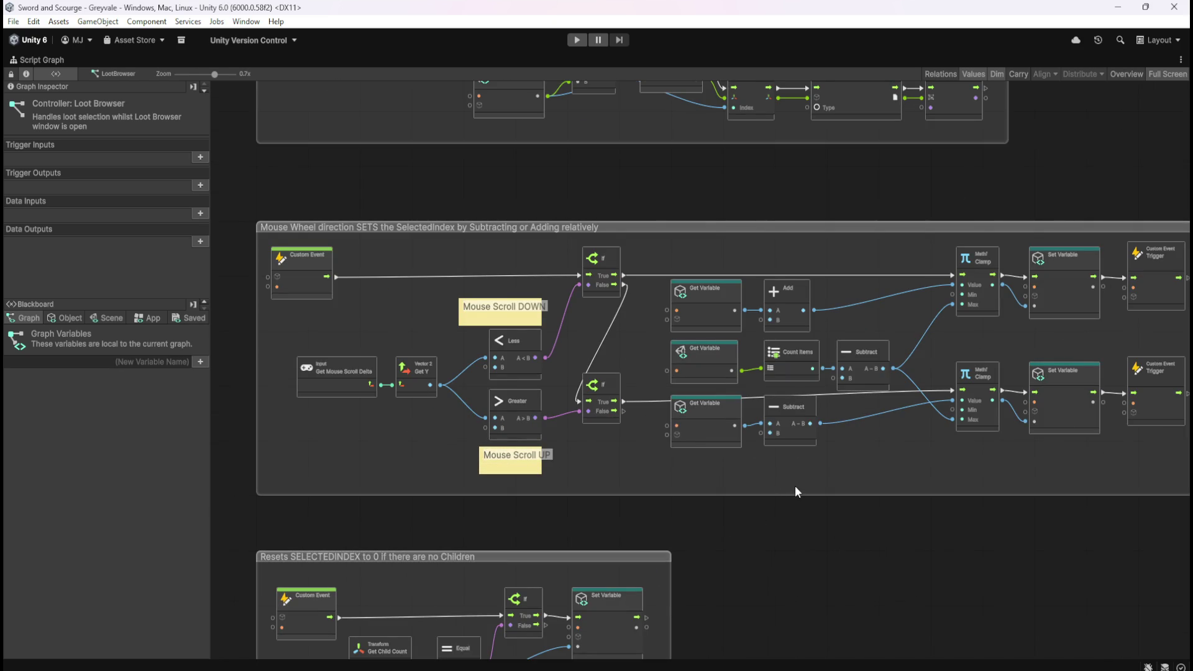
scroll(796, 482, down, 2)
scroll(796, 482, up, 3)
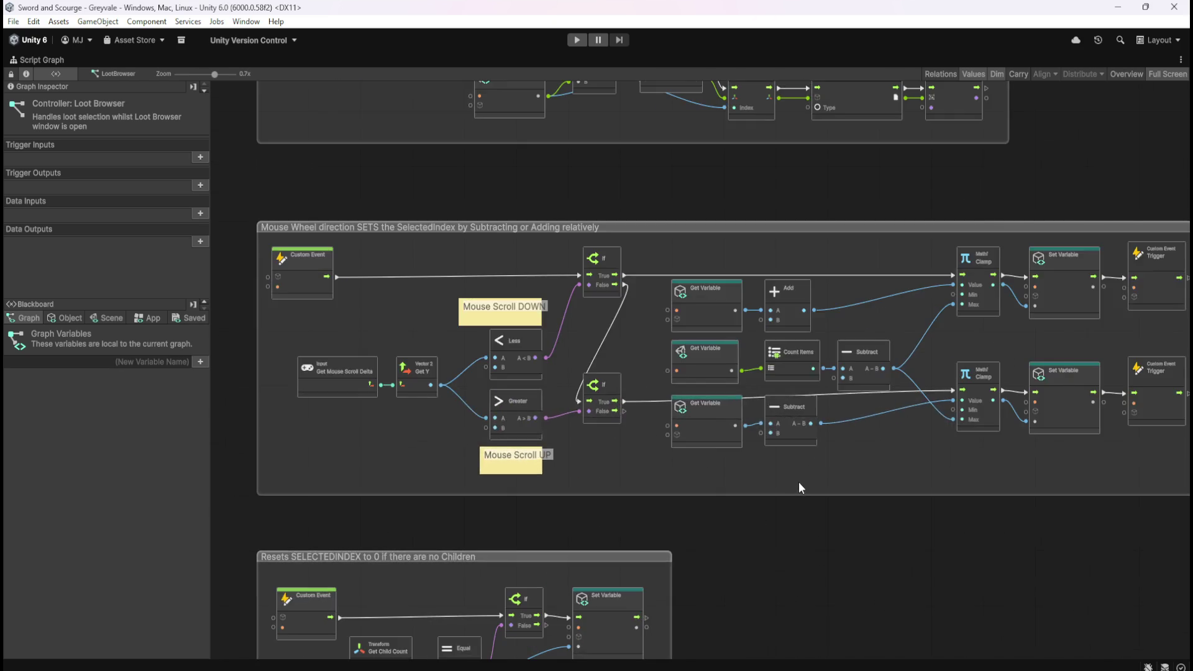
scroll(800, 482, up, 1)
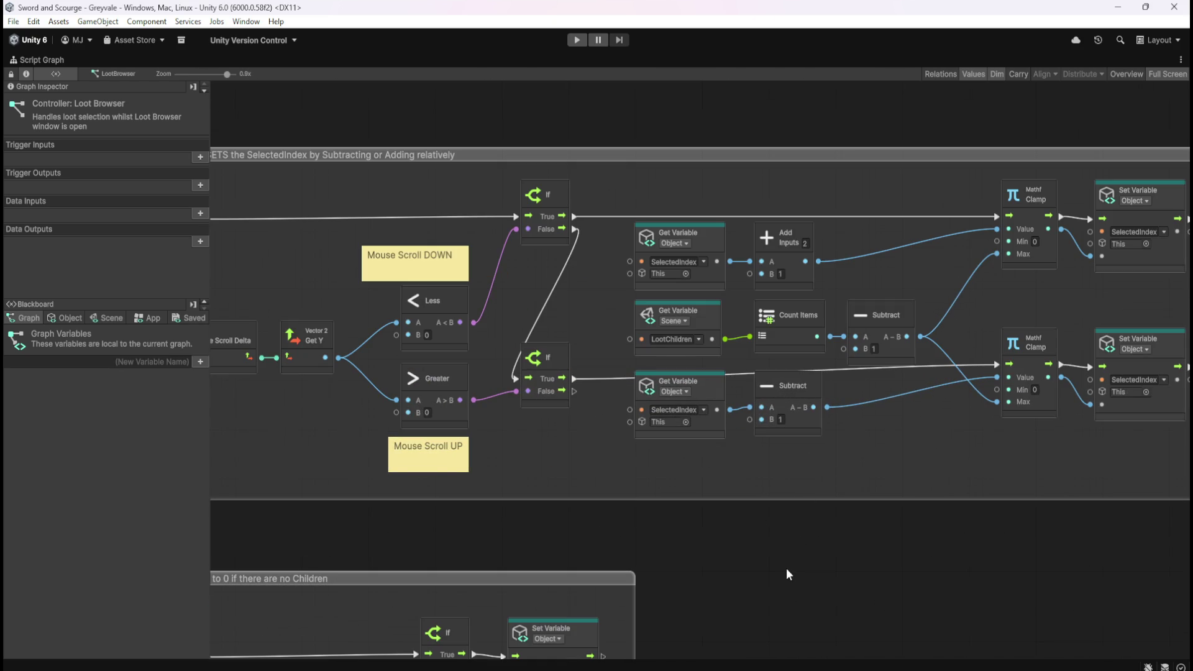
scroll(792, 530, up, 10)
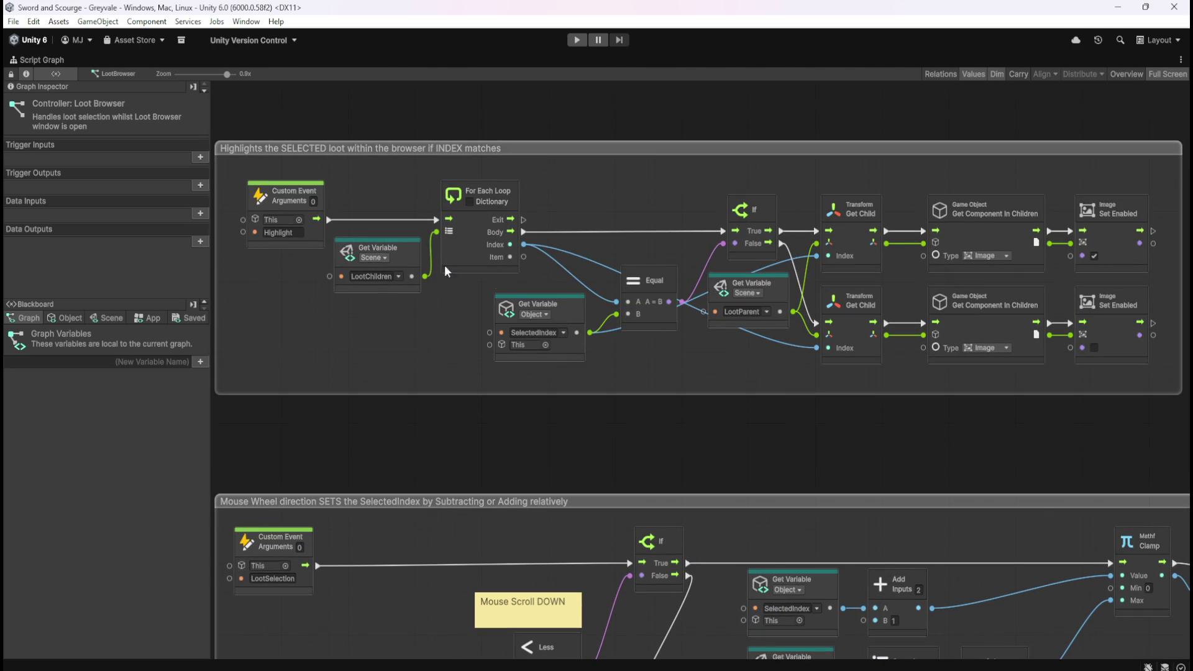
- List its object variables and pan through the mouse scroll and Resets SELECTEDINDEX groups
click(65, 318)
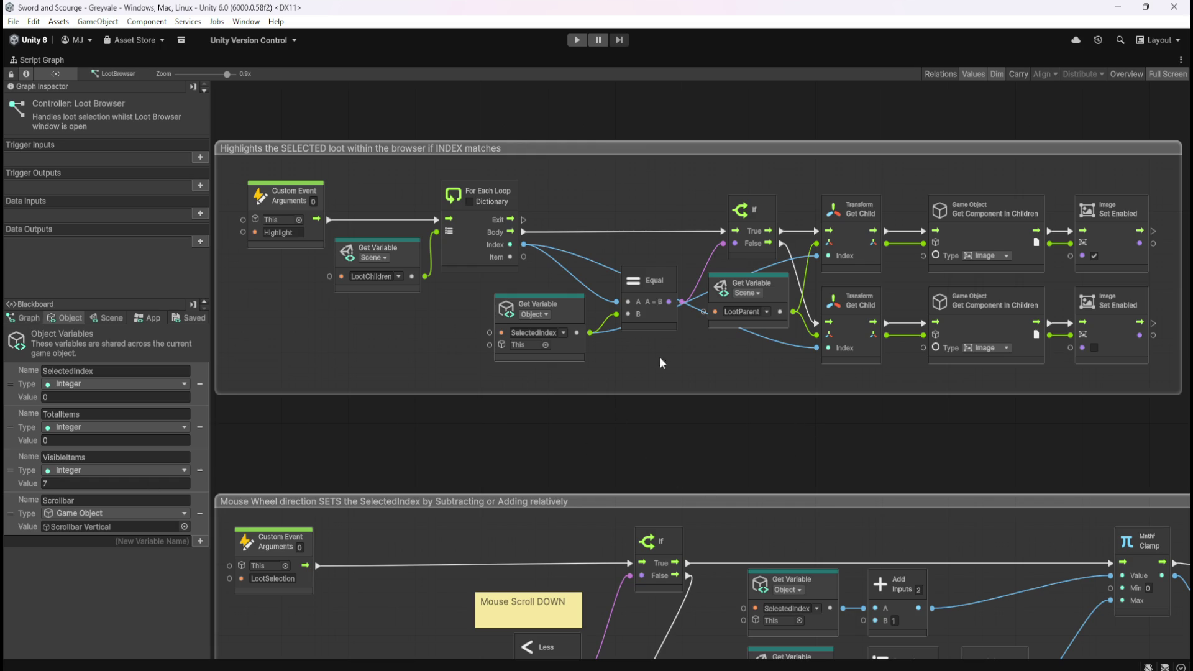
scroll(589, 442, down, 1)
scroll(587, 443, down, 15)
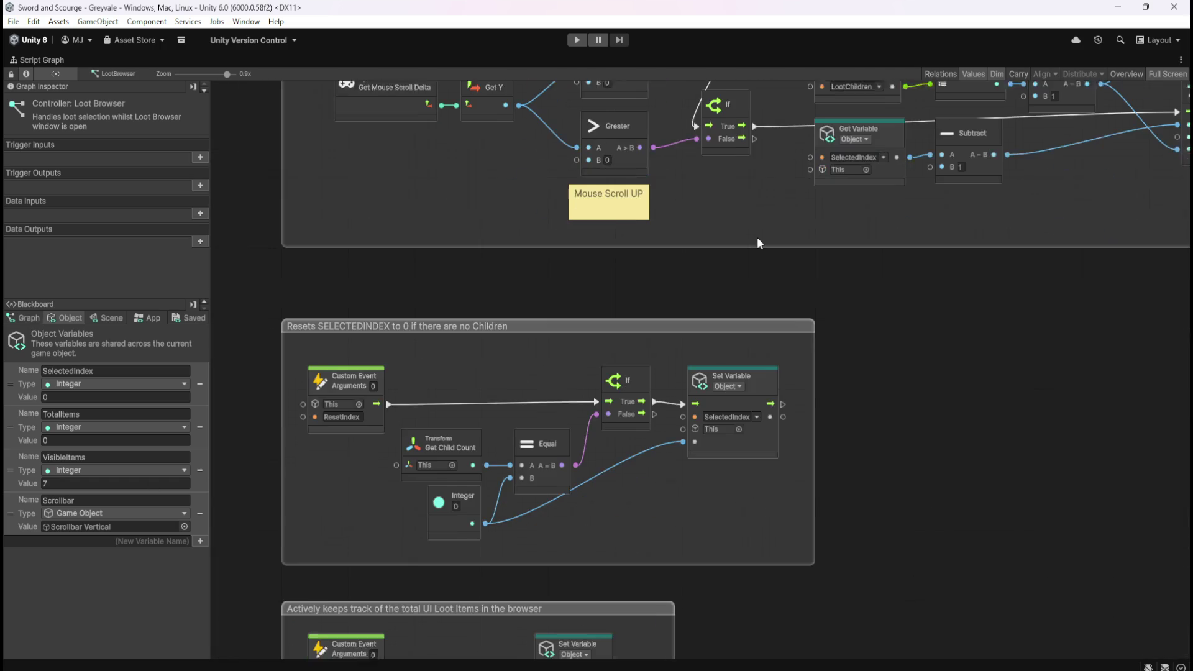
drag(758, 235, 452, 454)
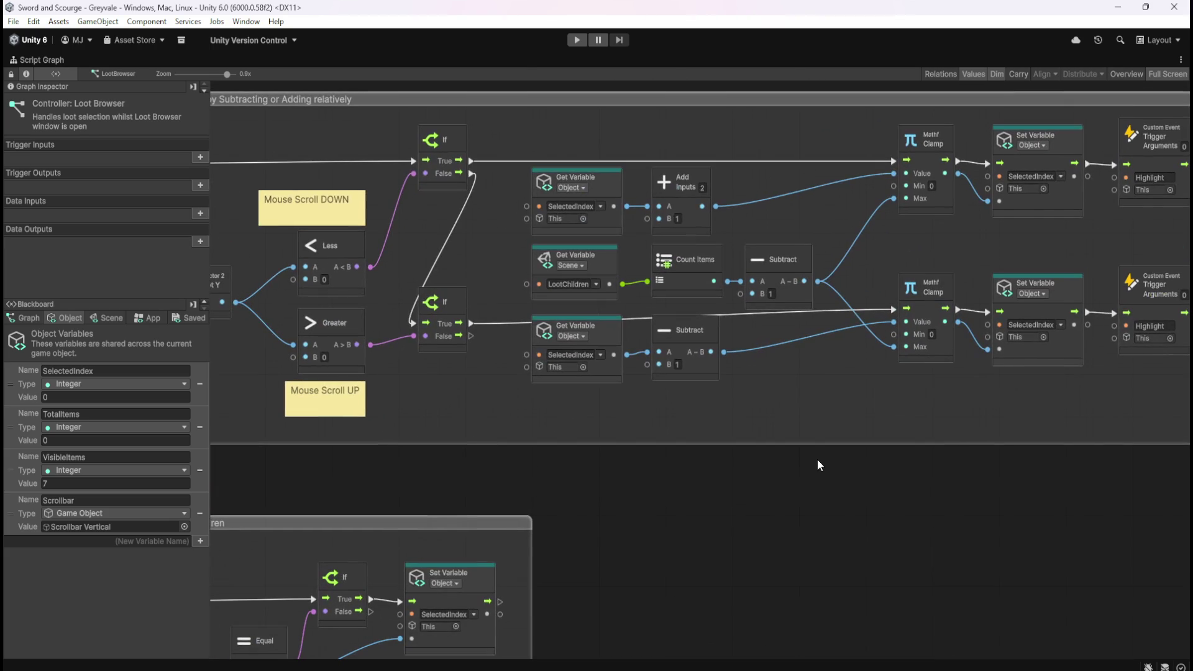
mouse_move(654, 567)
mouse_down()
mouse_move(750, 376)
mouse_move(847, 259)
mouse_move(938, 188)
mouse_up()
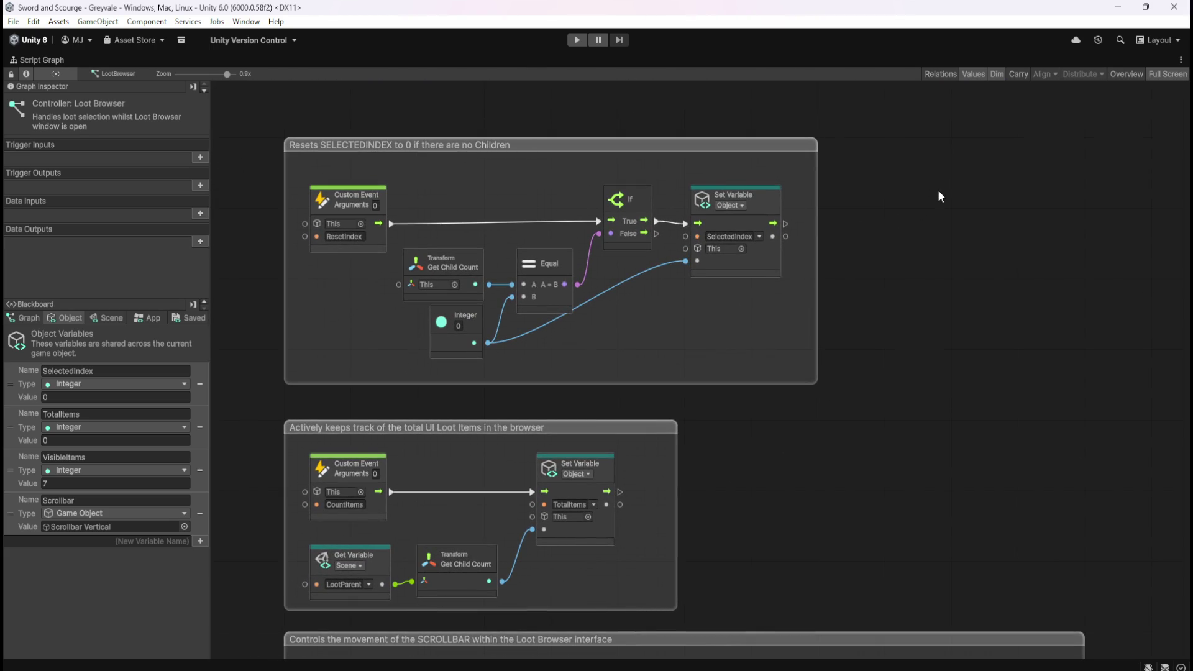
mouse_move(938, 189)
mouse_down()
mouse_move(897, 233)
mouse_move(797, 418)
mouse_up()
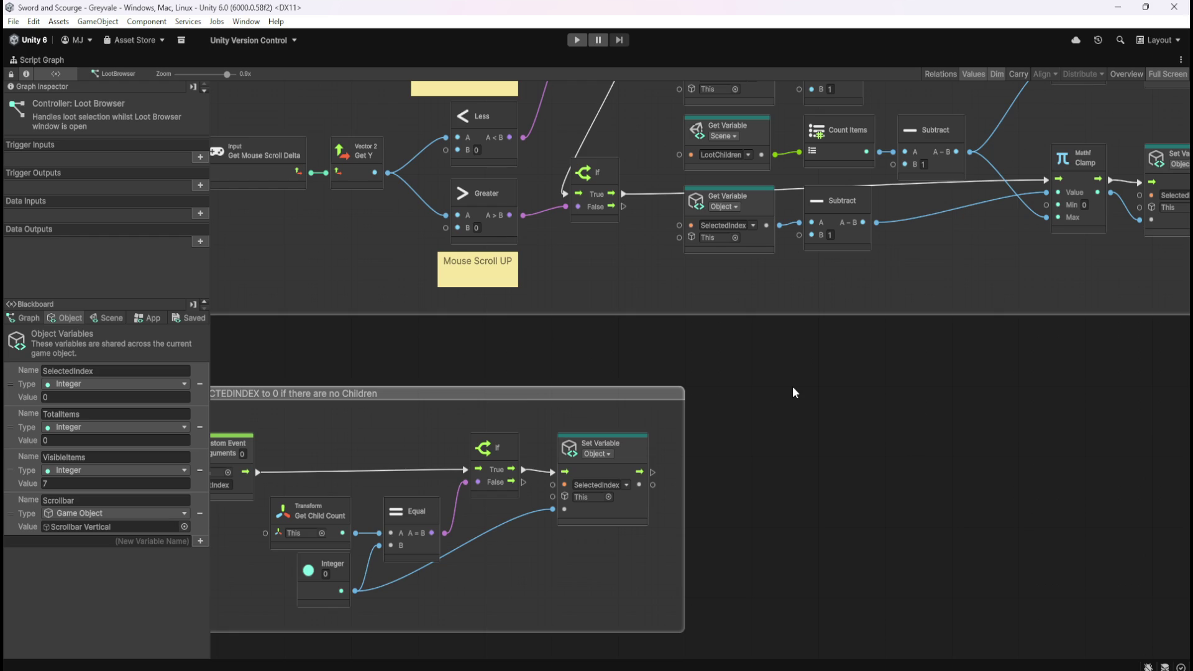
key(shift+space)
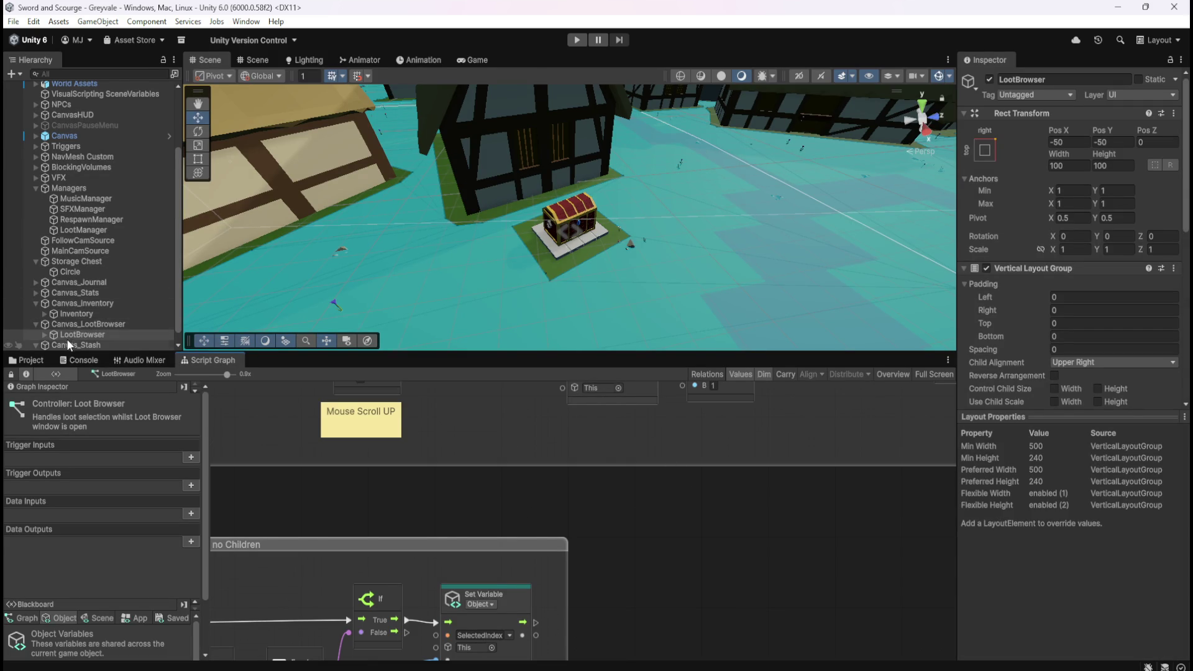
- Compare the Inspector components of the Inventory, Stash and Canvas_Inventory objects
scroll(65, 341, down, 1)
click(77, 304)
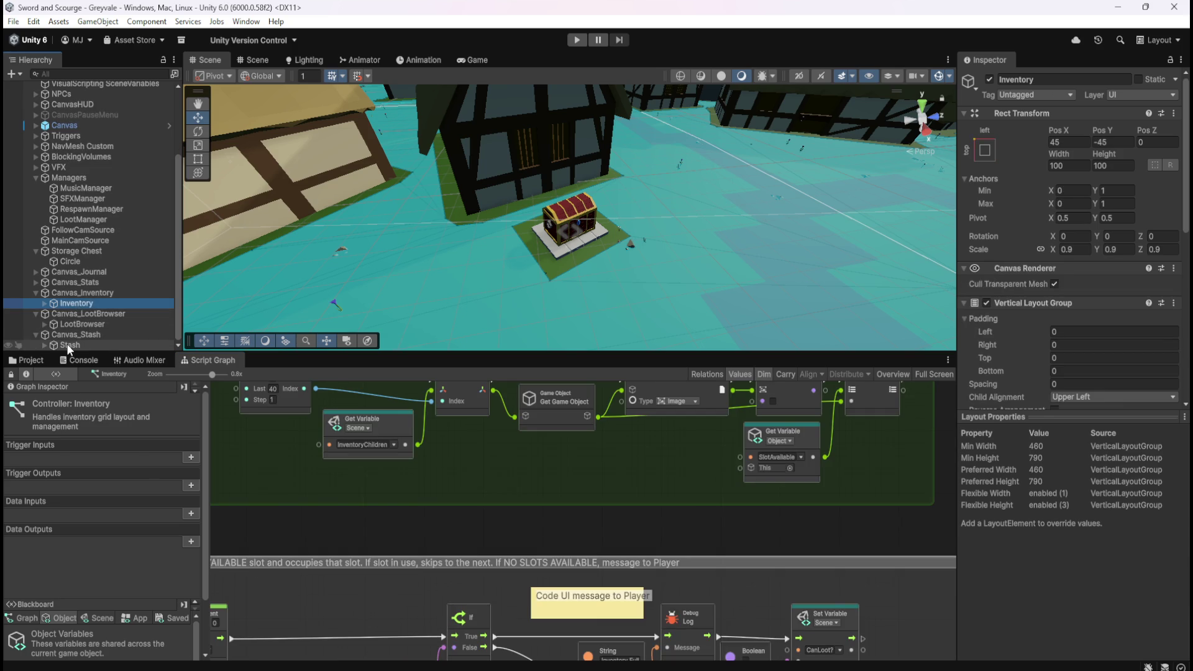
click(65, 344)
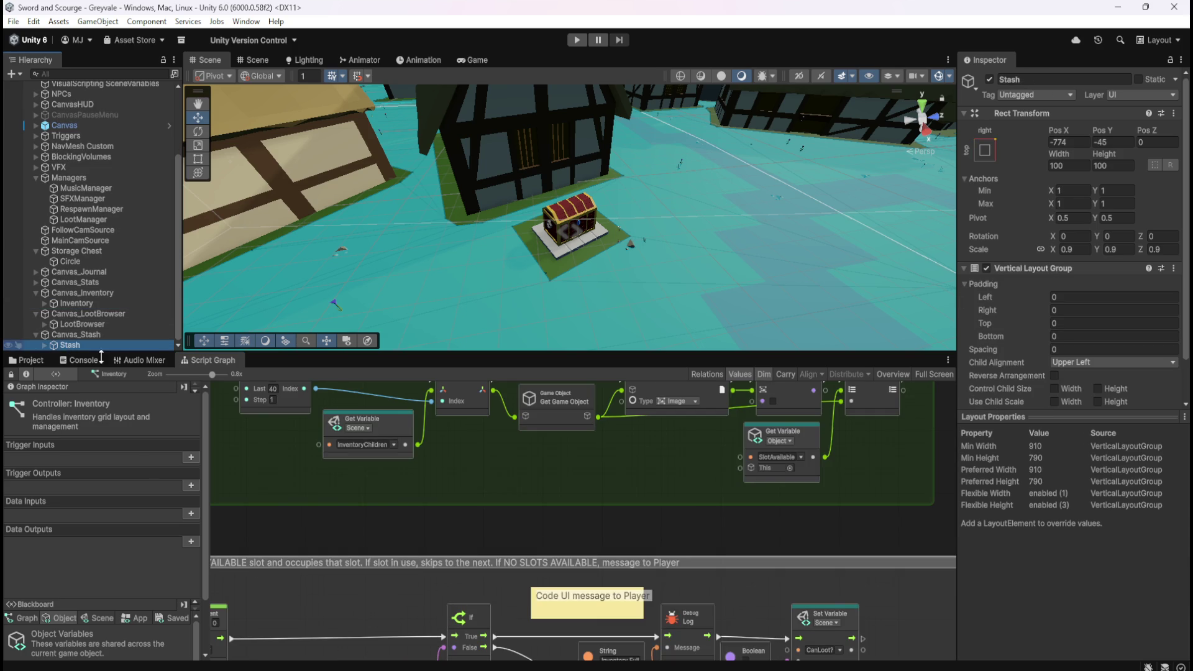
click(79, 304)
scroll(1039, 385, down, 3)
scroll(1040, 385, down, 6)
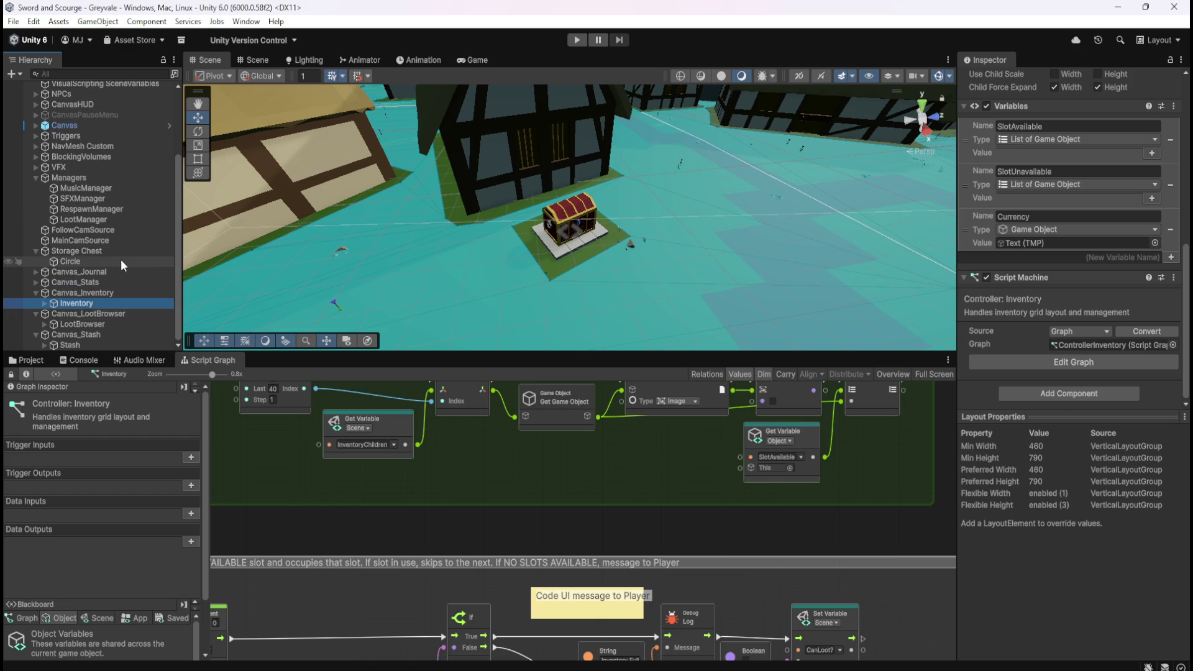
click(75, 296)
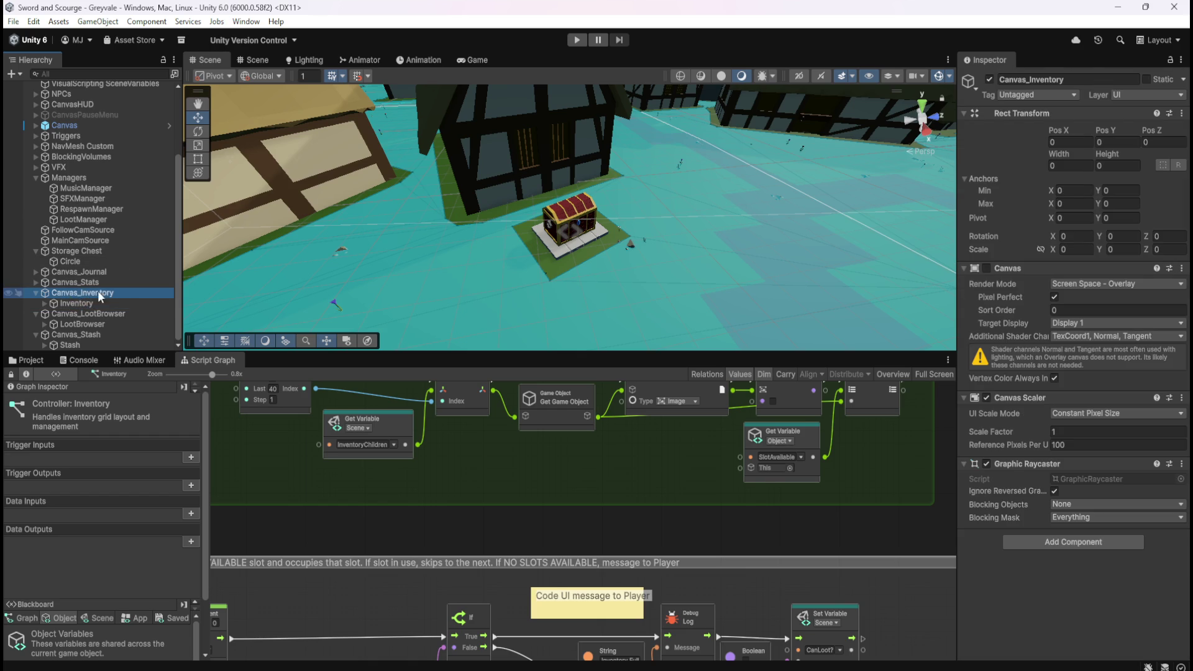
click(73, 303)
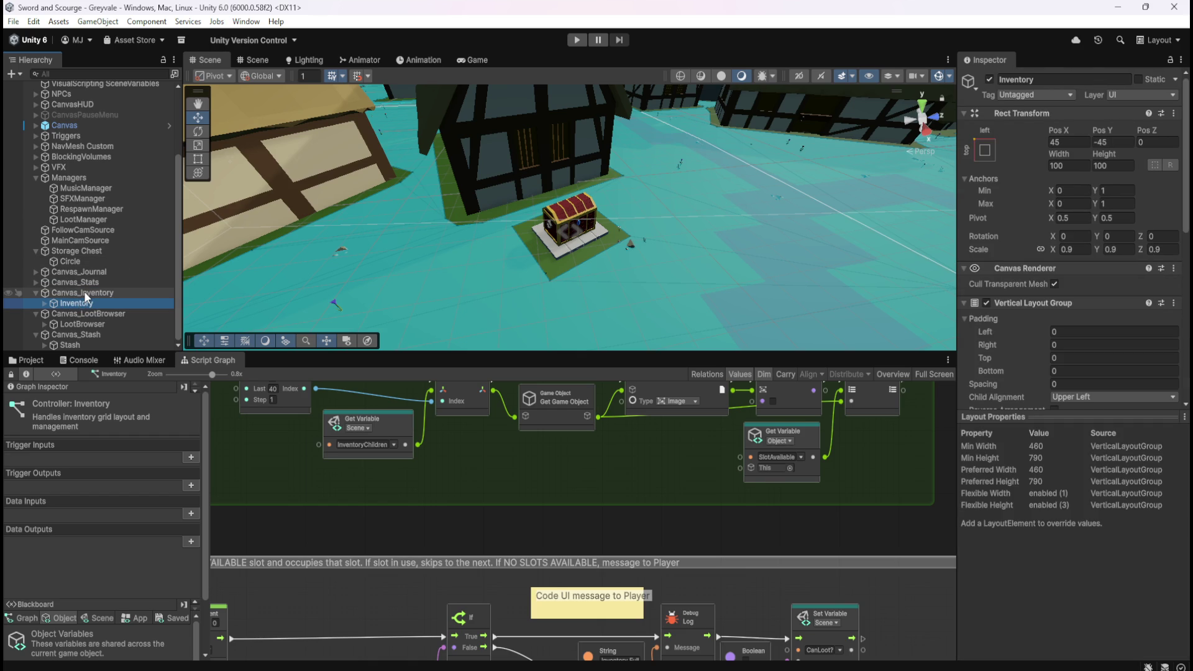
scroll(1016, 362, down, 8)
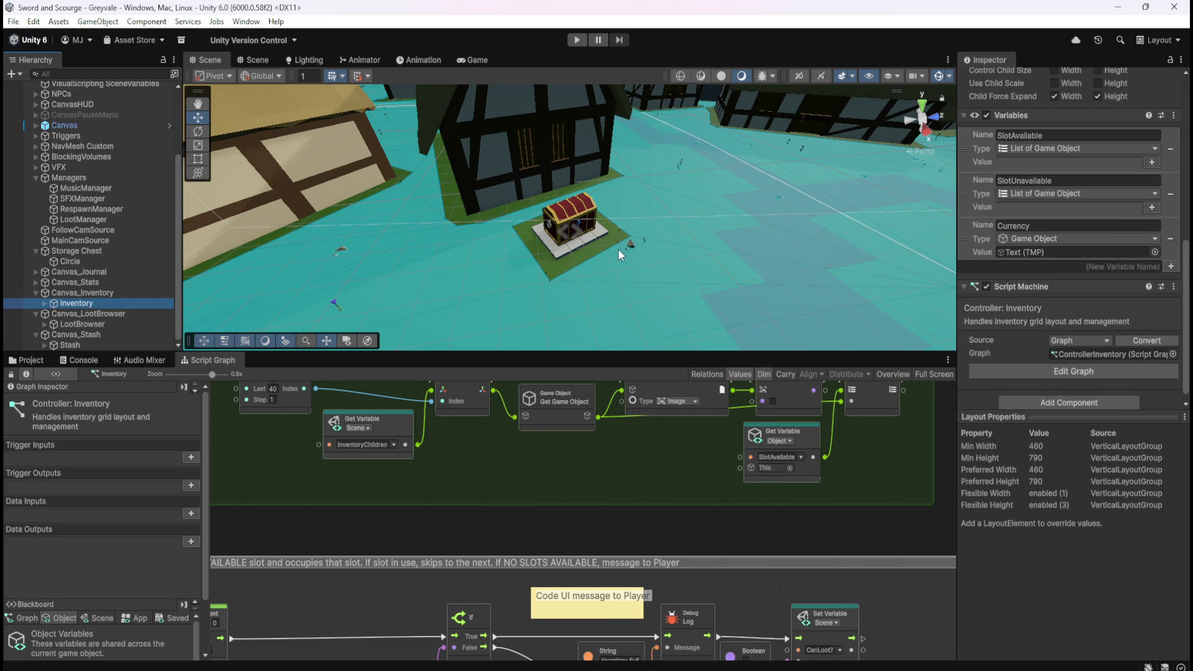
- Compare the Storage Chest's stash graph with the Inventory graph, ending on Stash
click(77, 251)
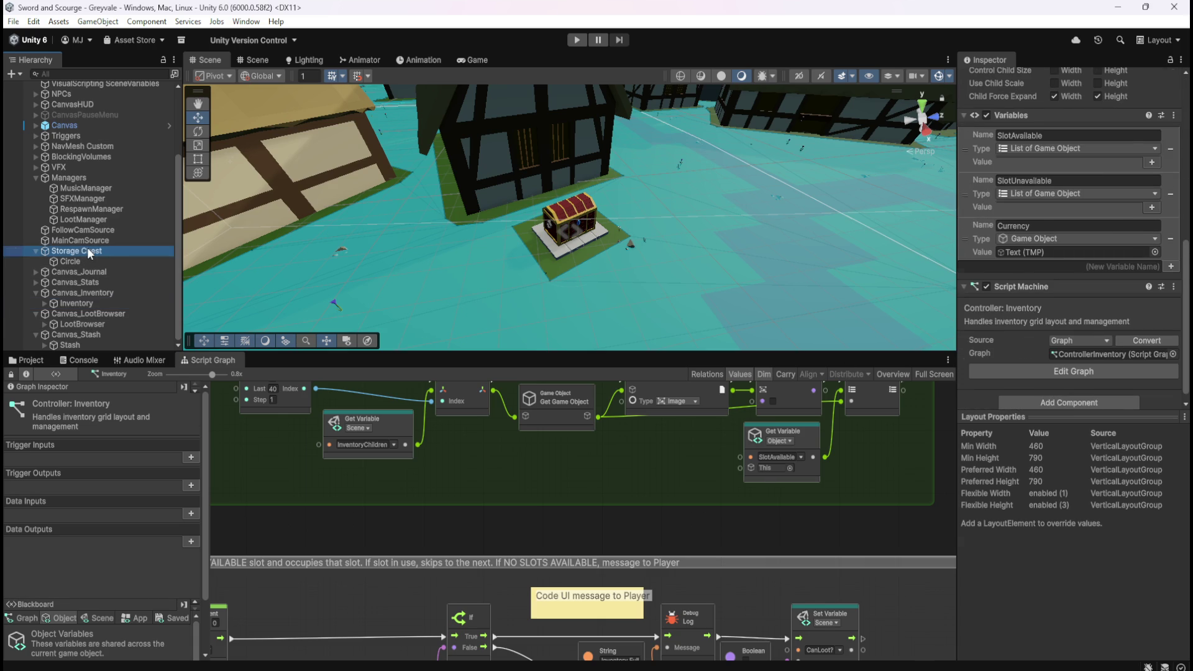
scroll(1043, 390, down, 10)
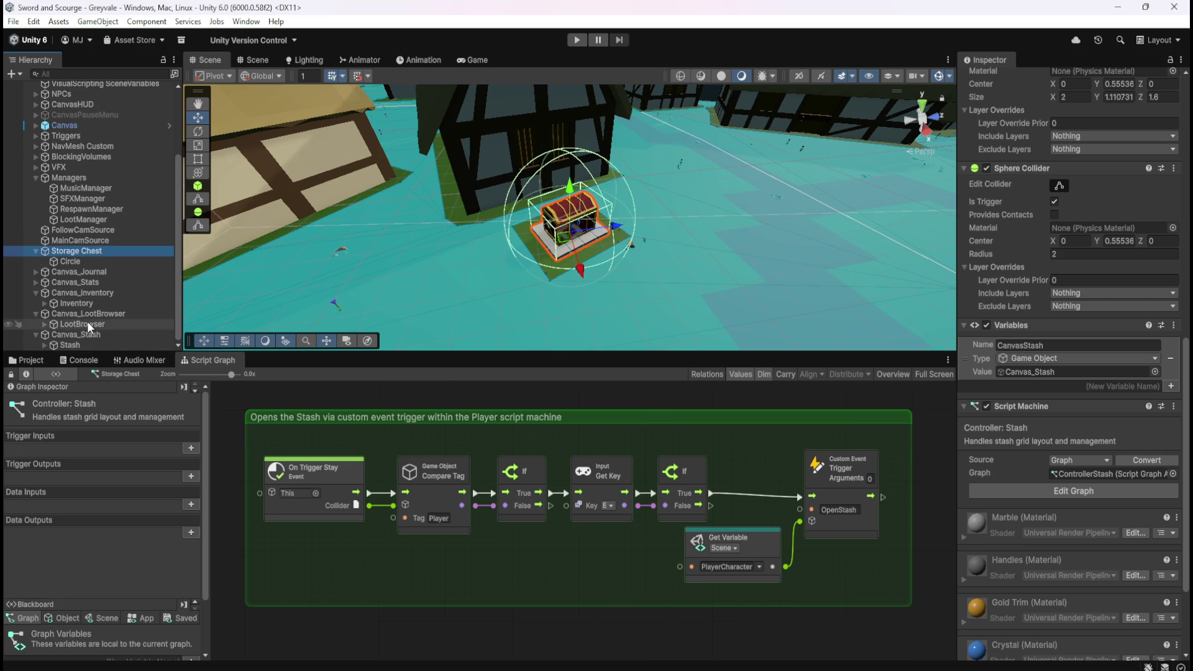
scroll(37, 317, up, 1)
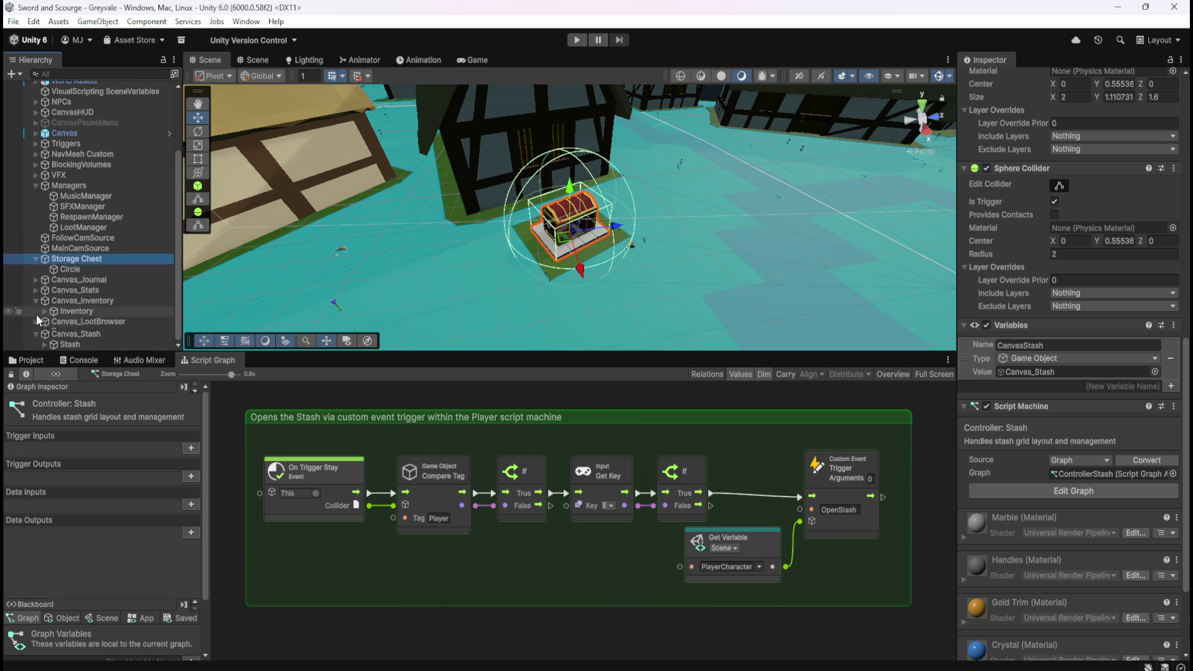
click(86, 313)
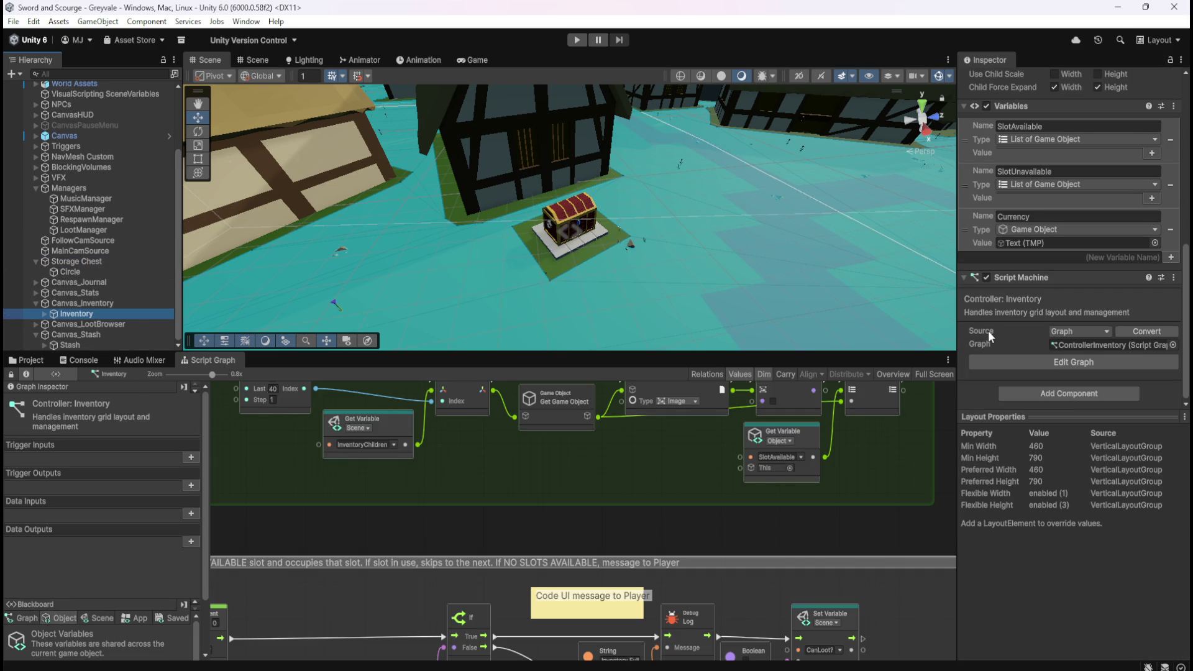
click(87, 261)
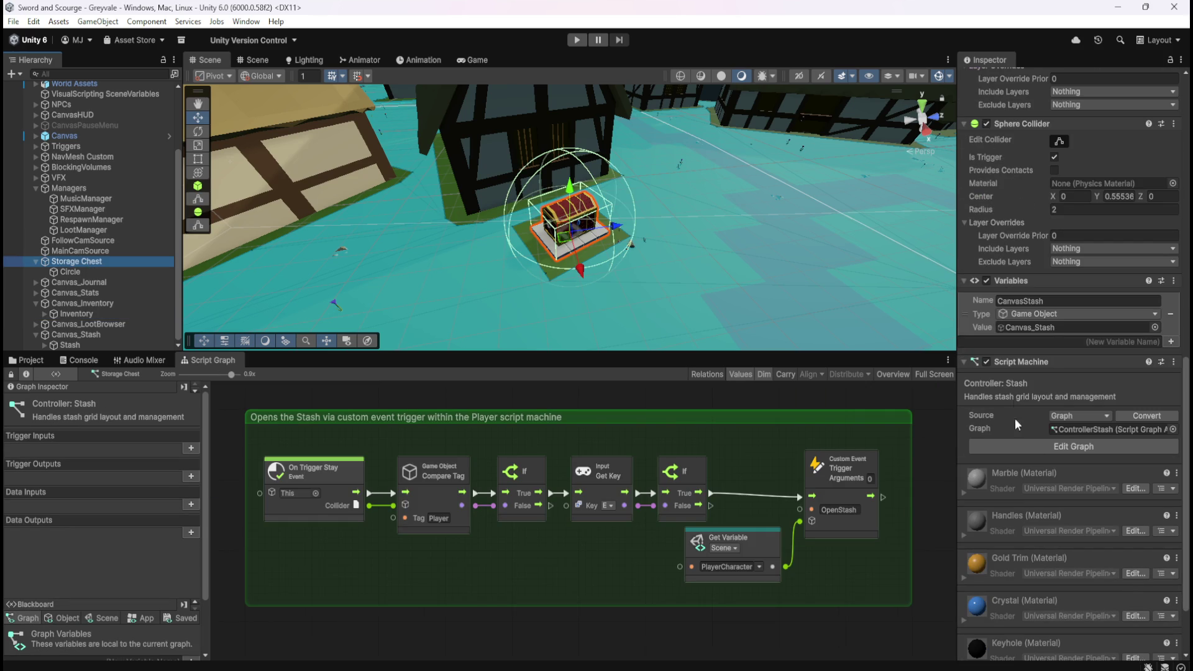
click(72, 346)
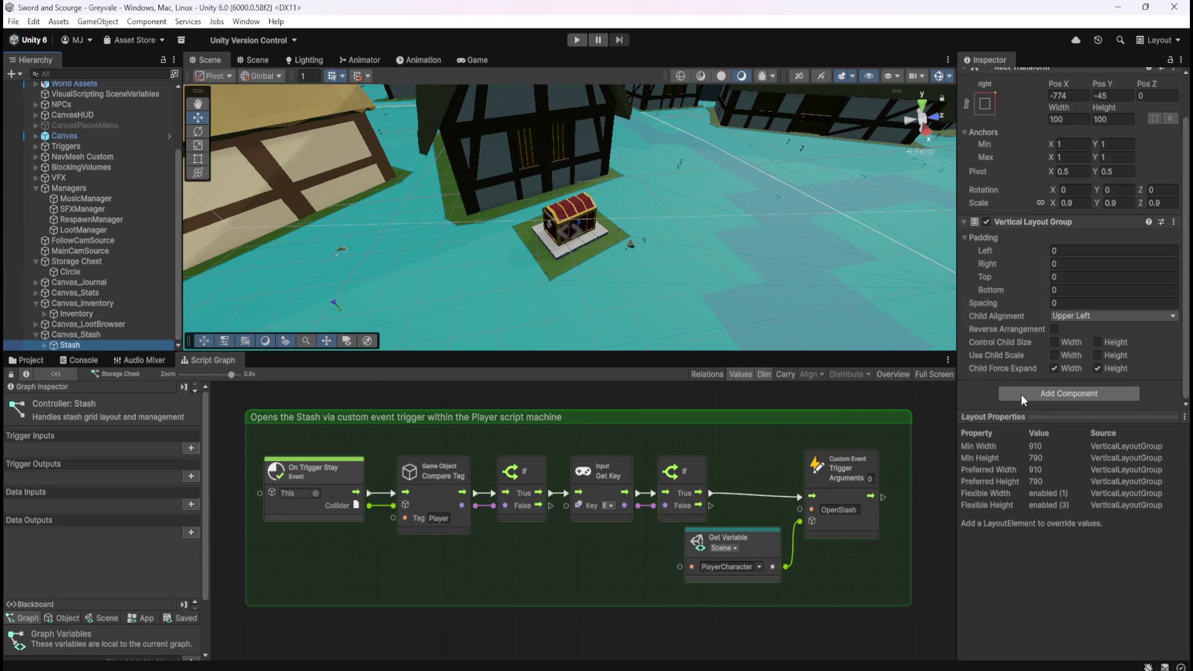
- Add a Variables component to Stash, briefly rechecking the Storage Chest's components
click(1020, 394)
text(var)
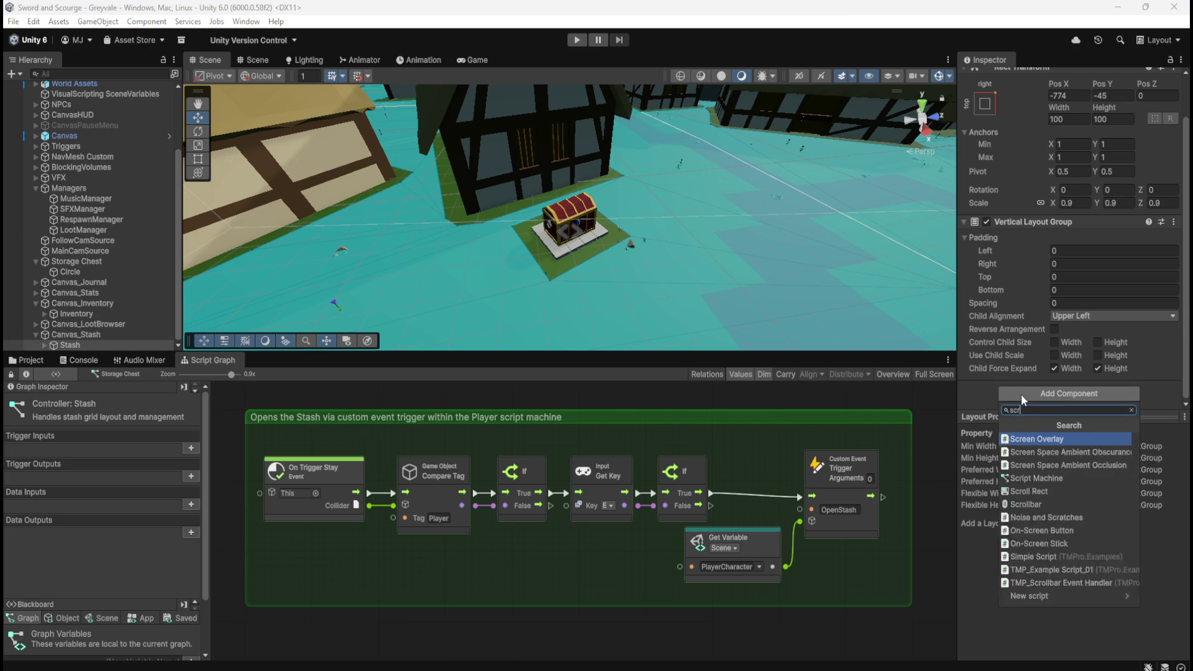
key(Return)
scroll(1024, 383, down, 3)
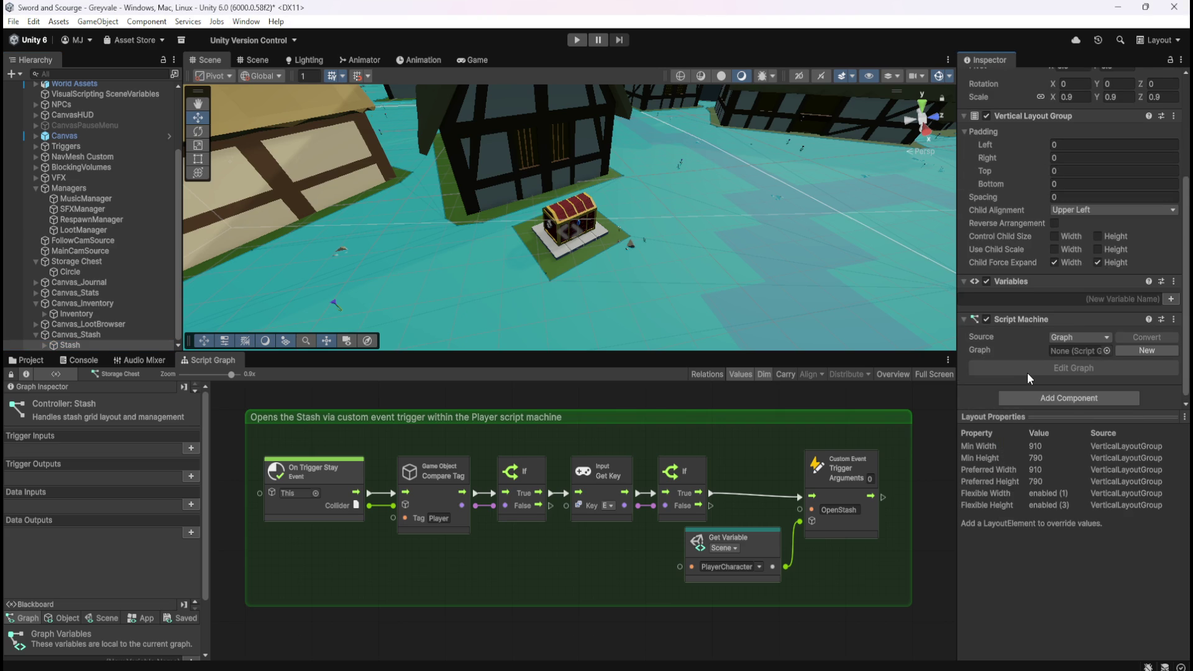
click(83, 261)
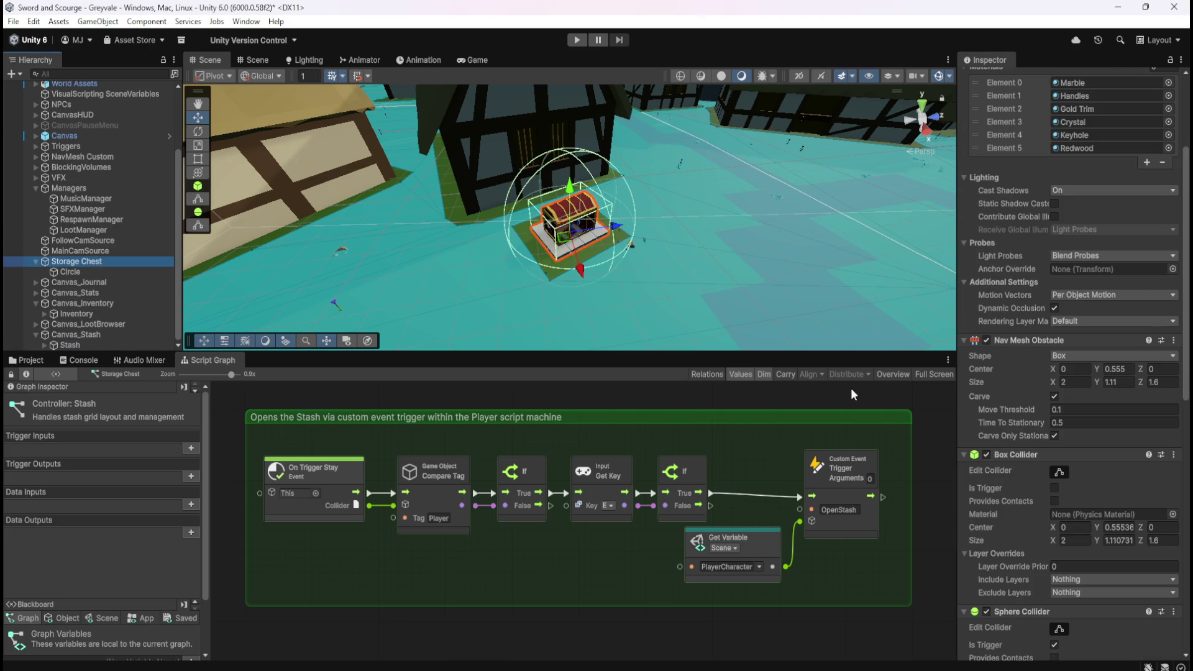
scroll(1026, 411, down, 10)
scroll(1025, 412, down, 4)
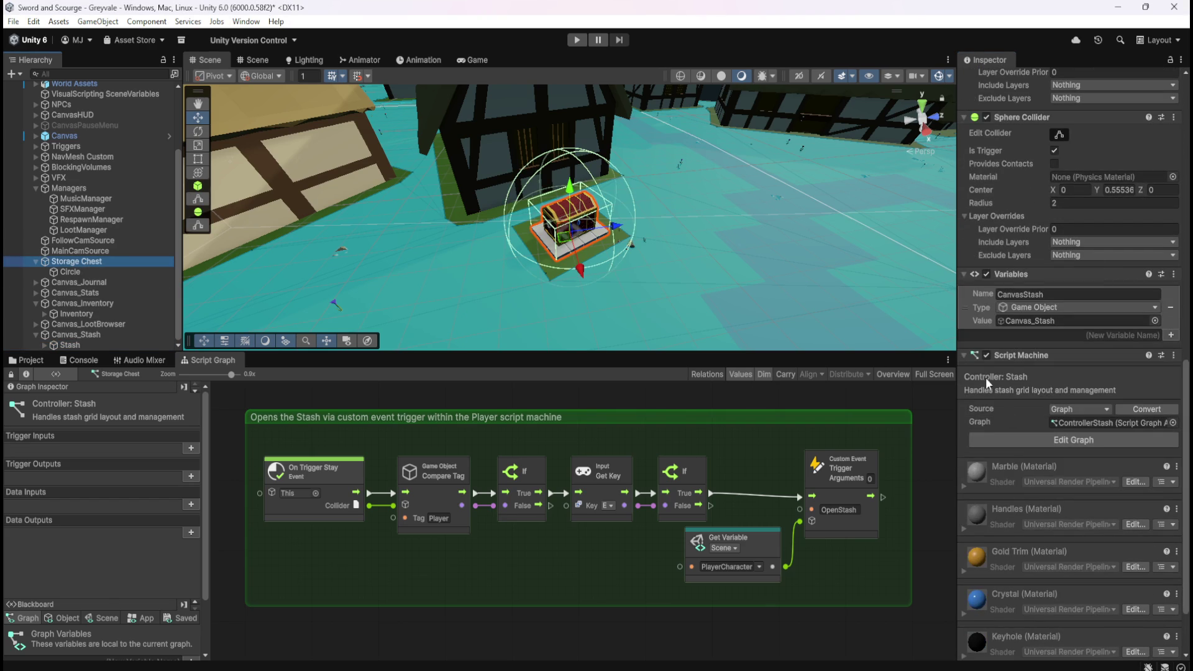
click(89, 343)
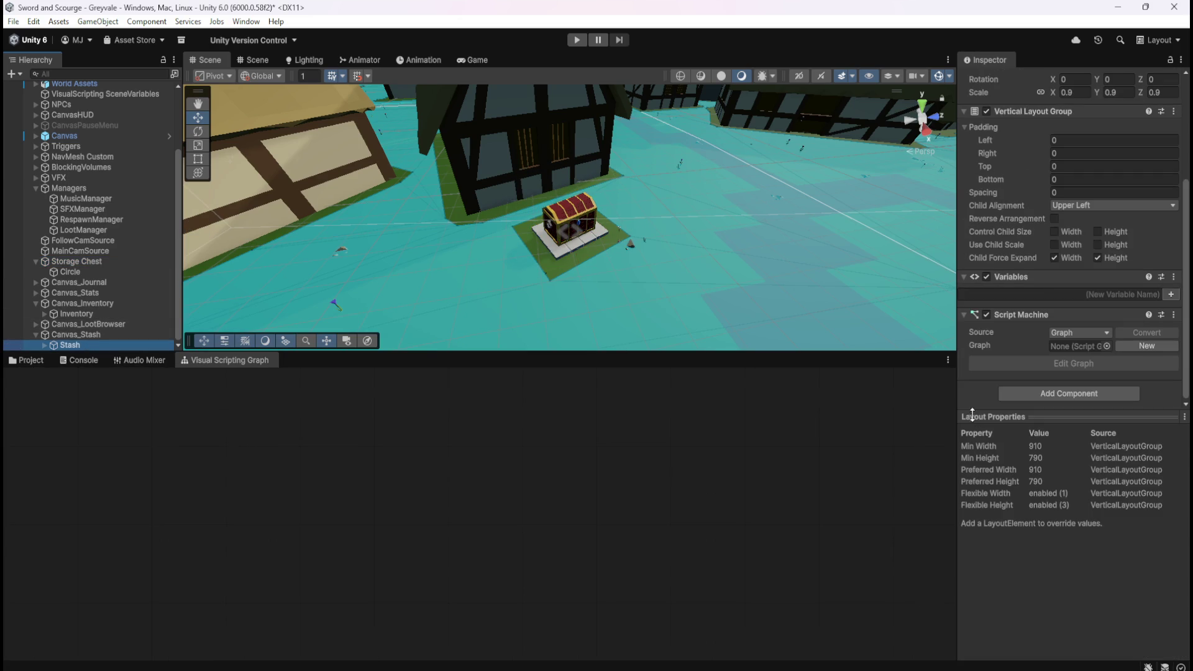
- Assign the ControllerStash graph to Stash's Script Machine, then inspect Storage Chest's colliders
click(1107, 346)
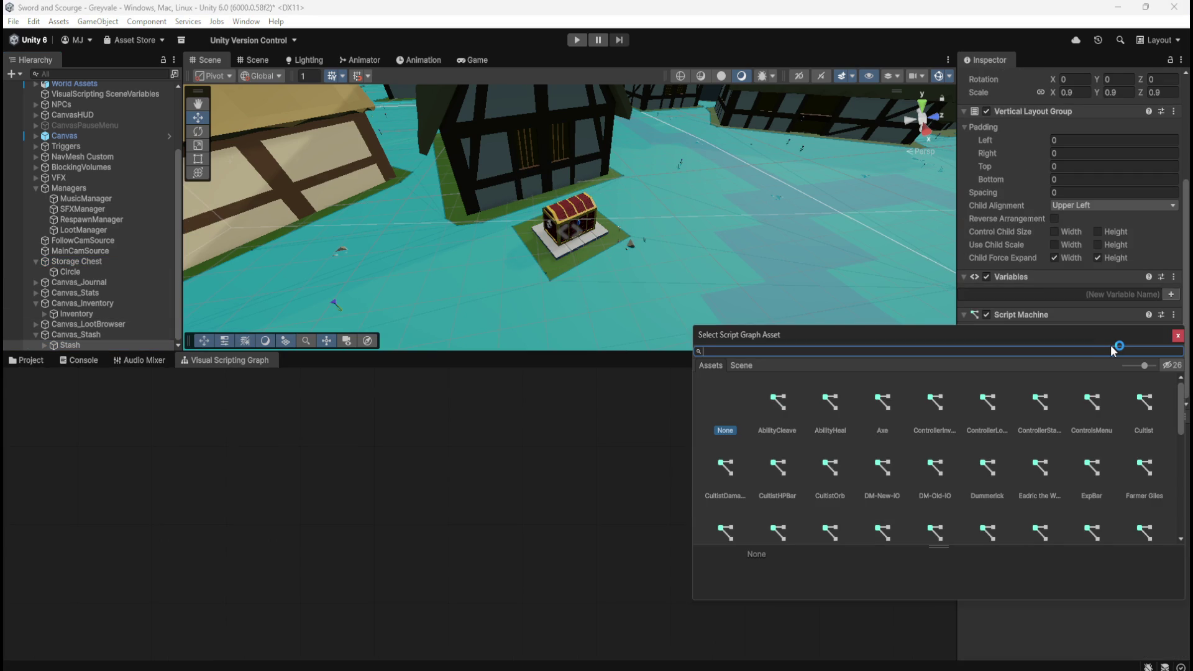
text(stash)
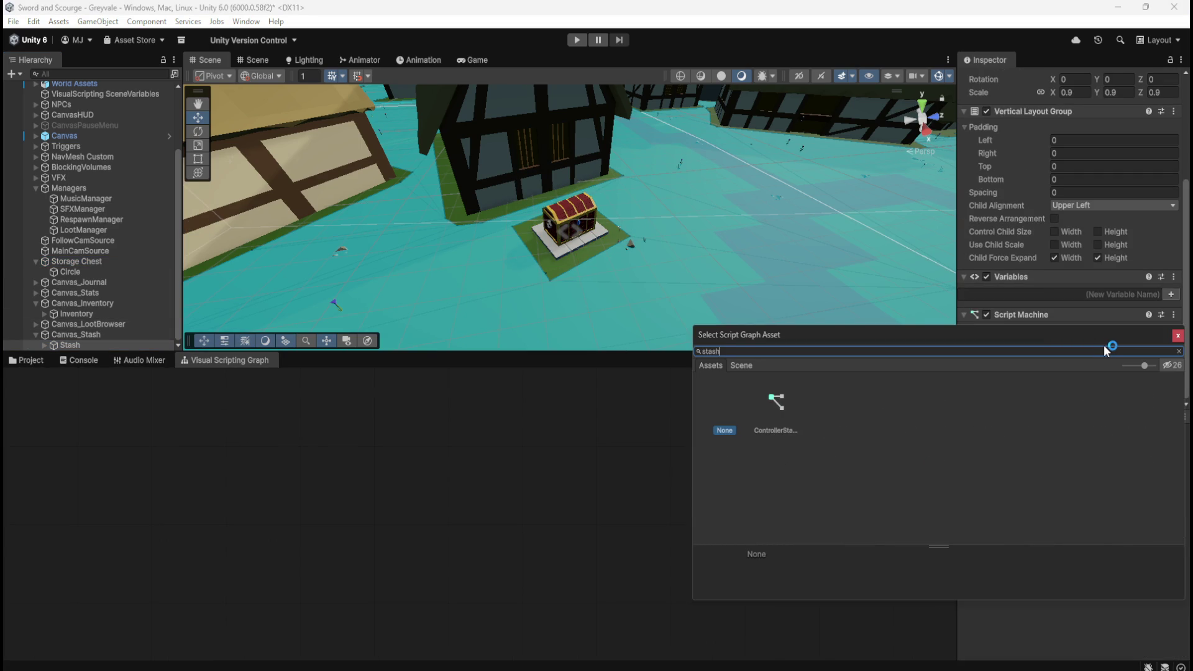
click(776, 411)
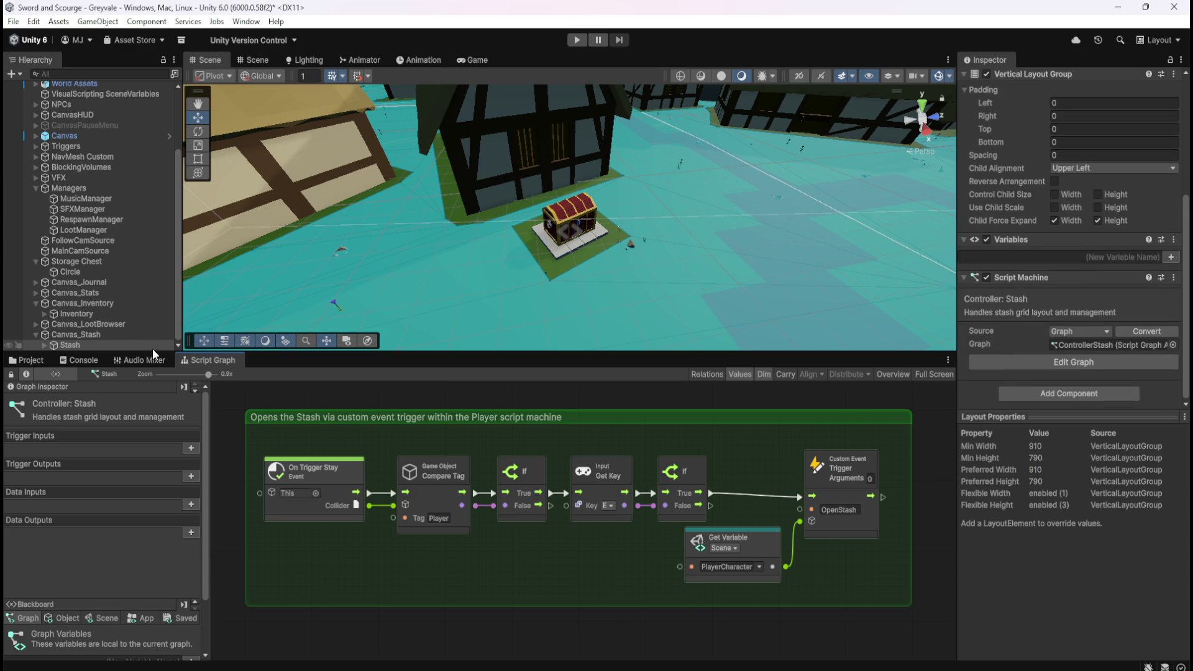
click(87, 263)
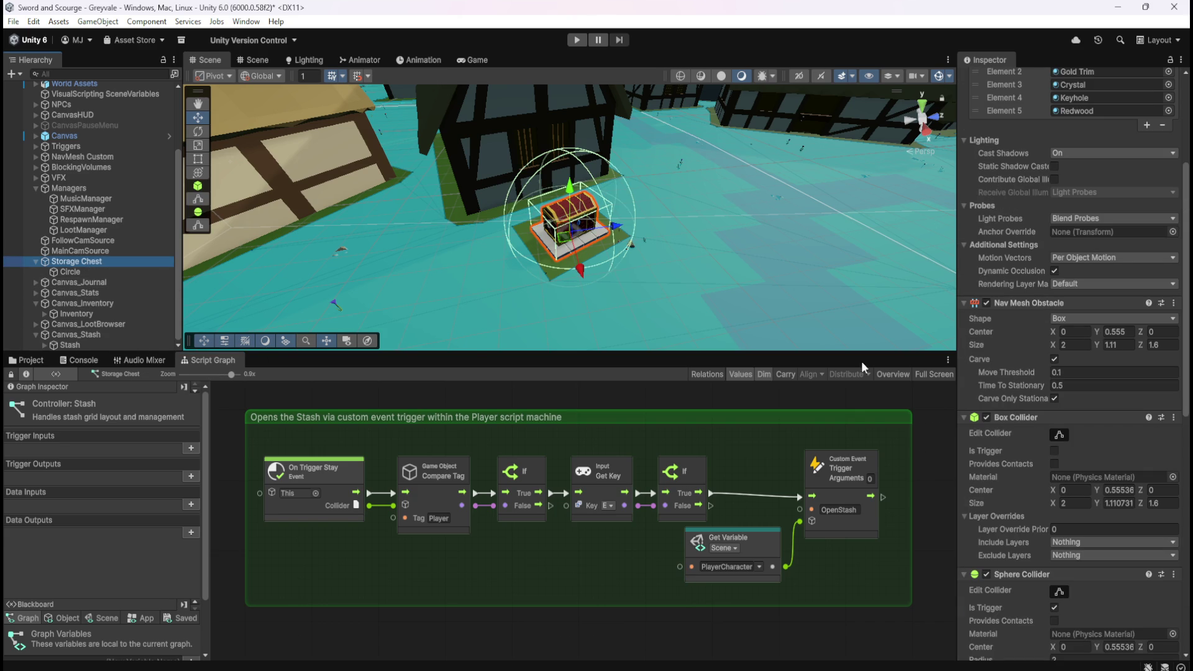
scroll(1019, 426, down, 6)
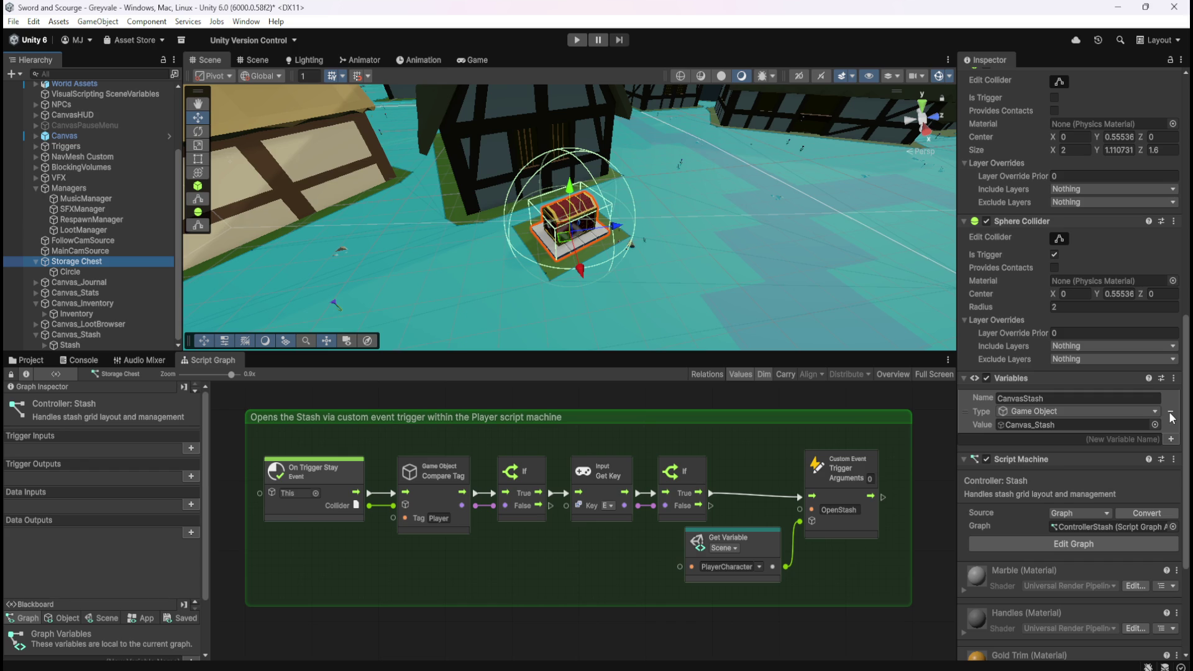
click(110, 271)
click(113, 260)
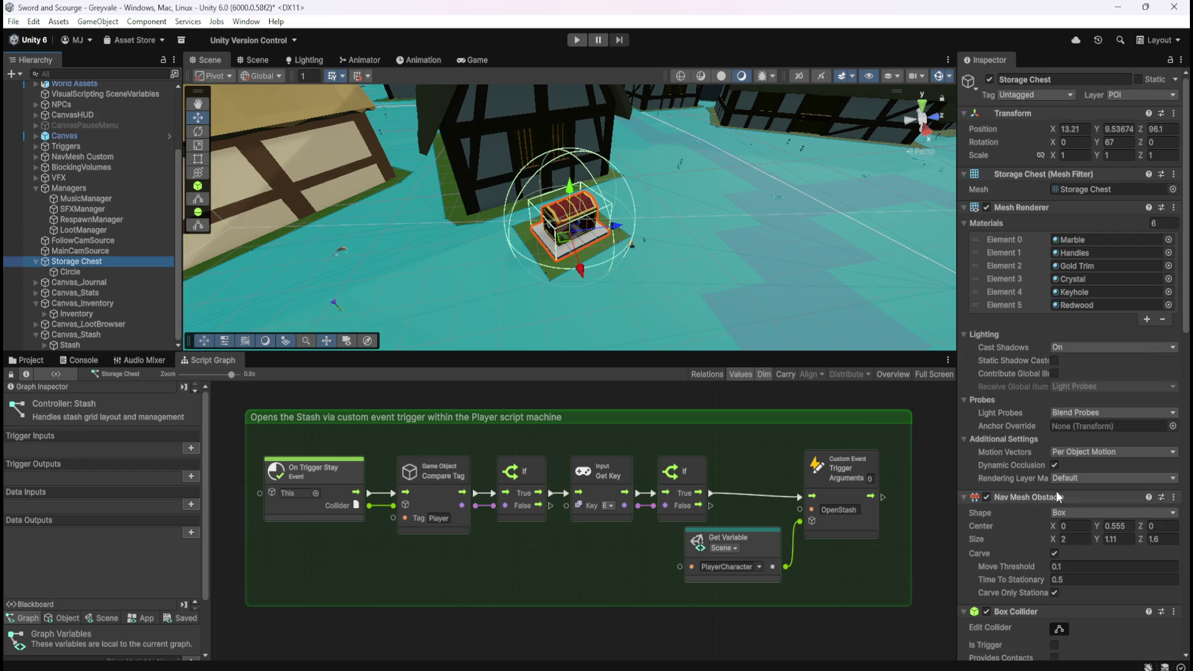
click(69, 342)
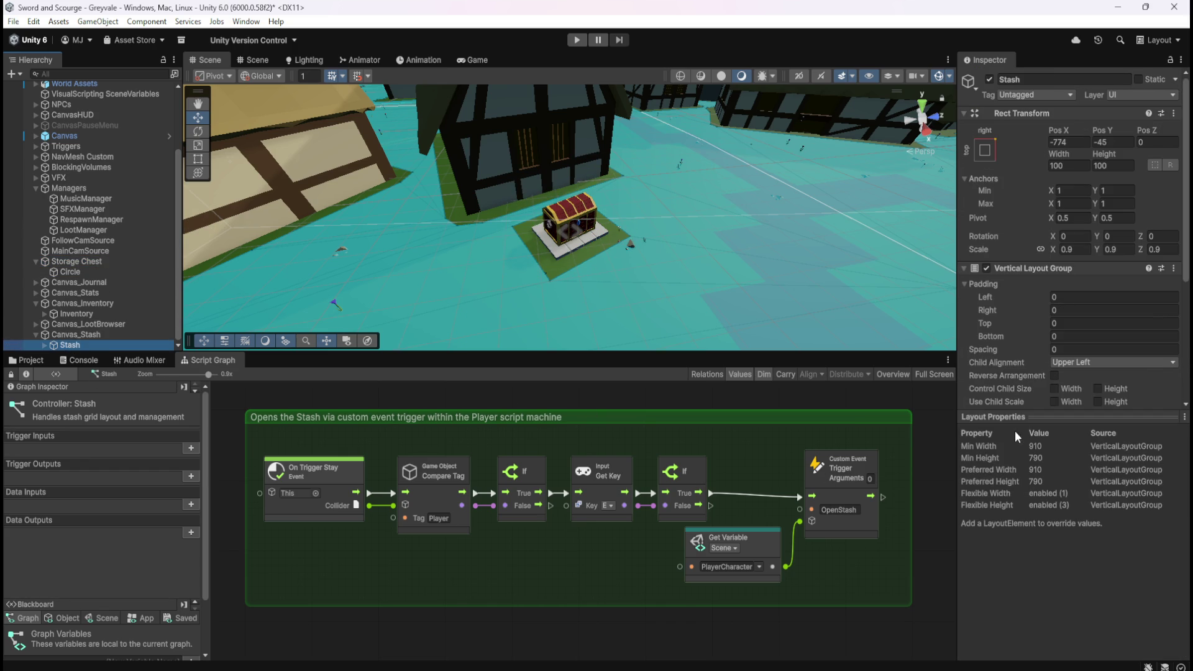
scroll(1030, 364, down, 3)
scroll(1030, 364, down, 2)
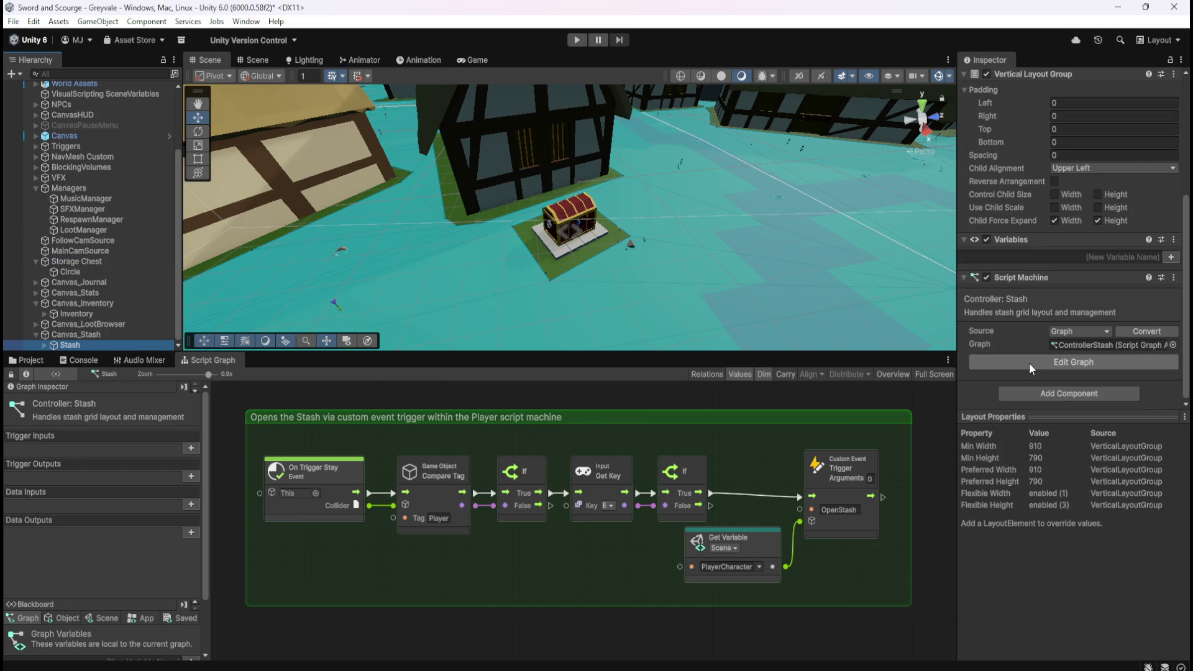
click(79, 315)
click(68, 343)
click(80, 314)
click(72, 343)
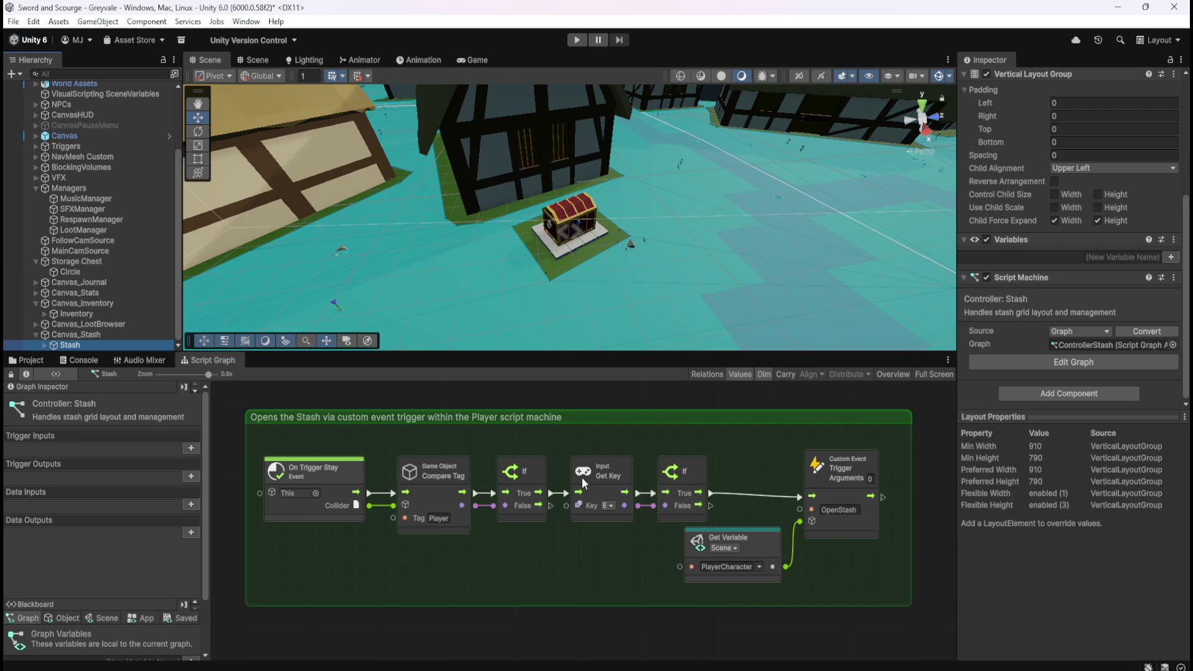
click(91, 262)
click(121, 271)
click(117, 260)
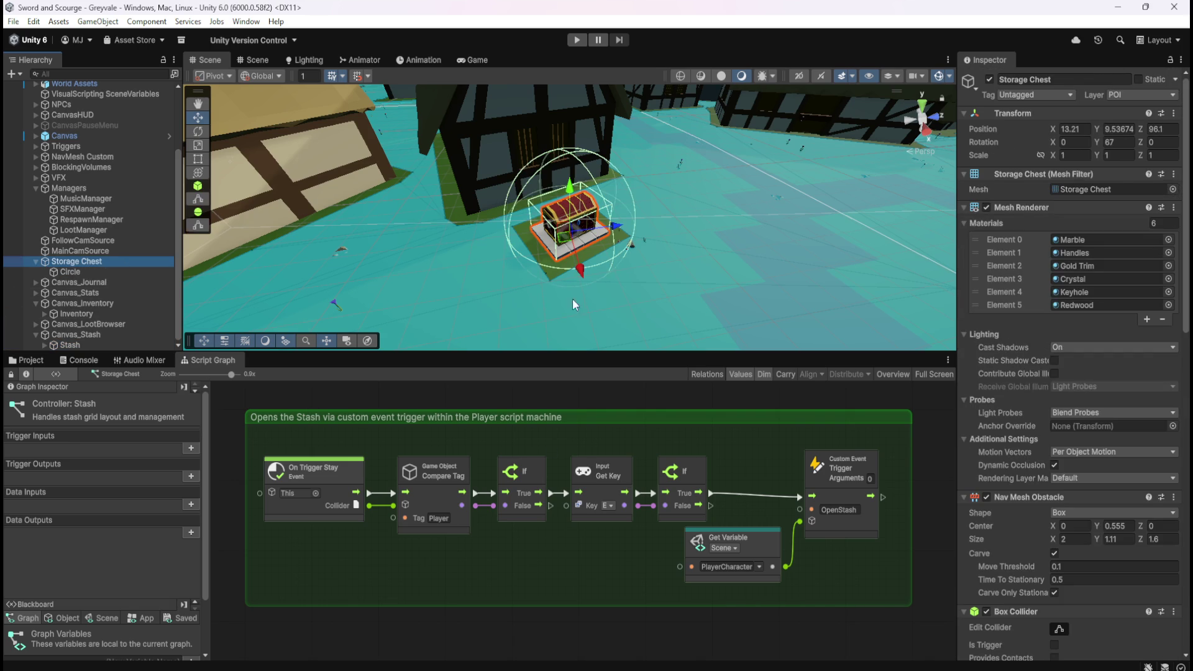
scroll(1045, 420, down, 15)
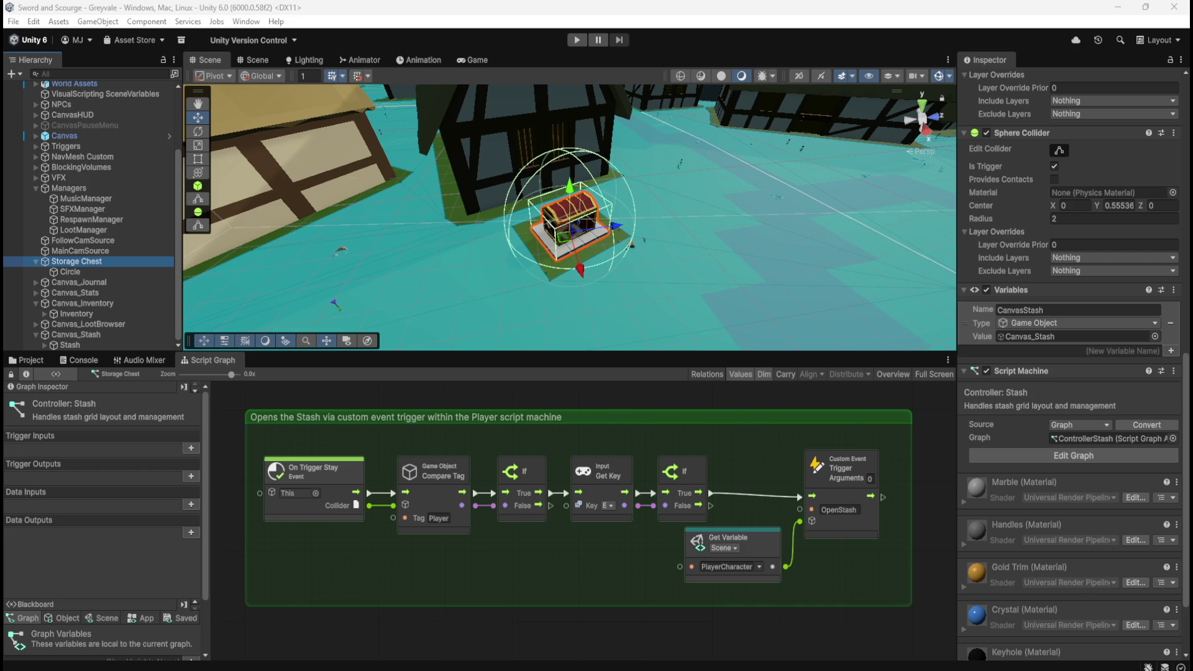
- Select Storage Chest and remove its Script Machine and Variables components via their header menus
click(541, 565)
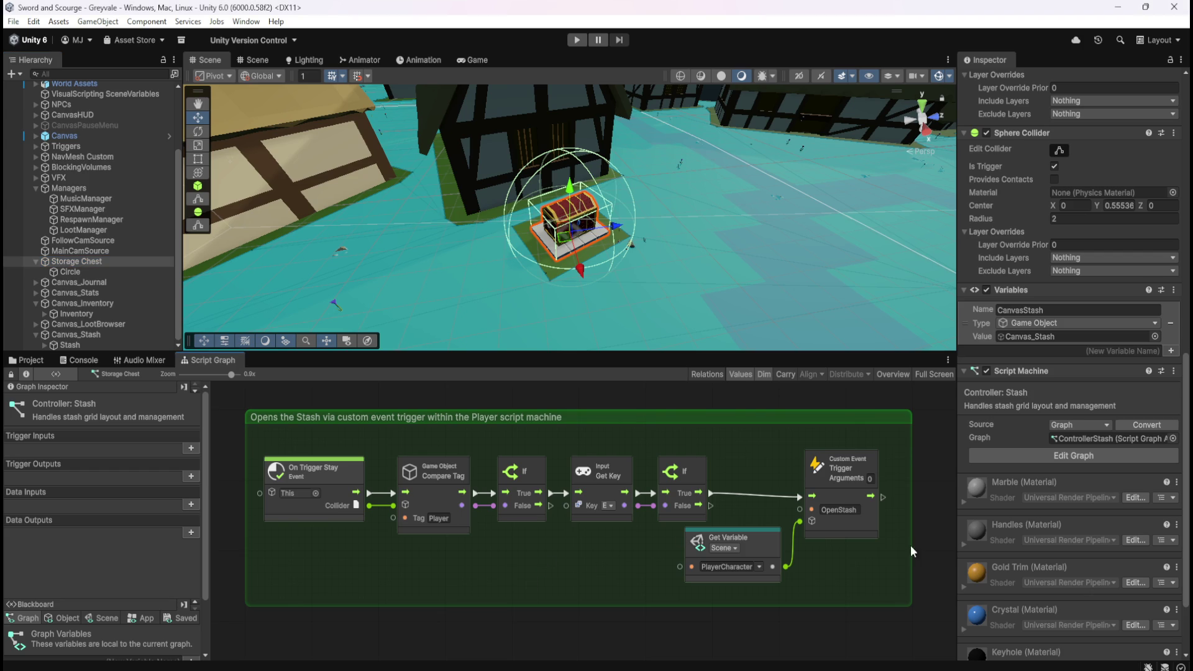
click(129, 277)
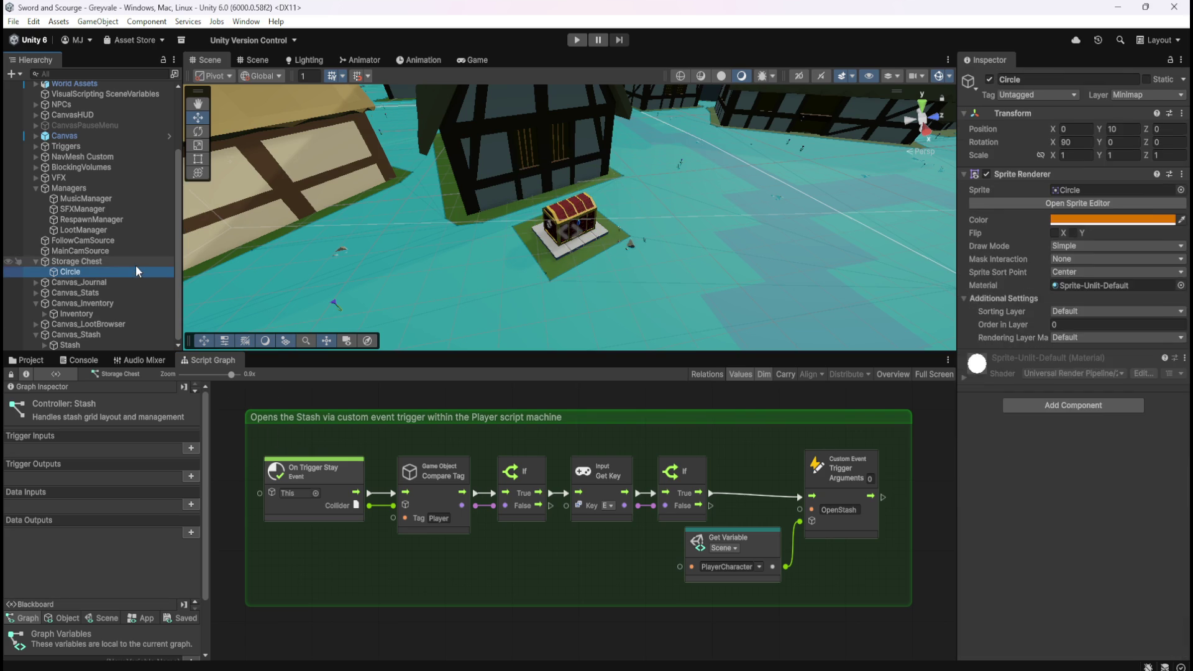
click(136, 263)
scroll(1051, 453, down, 15)
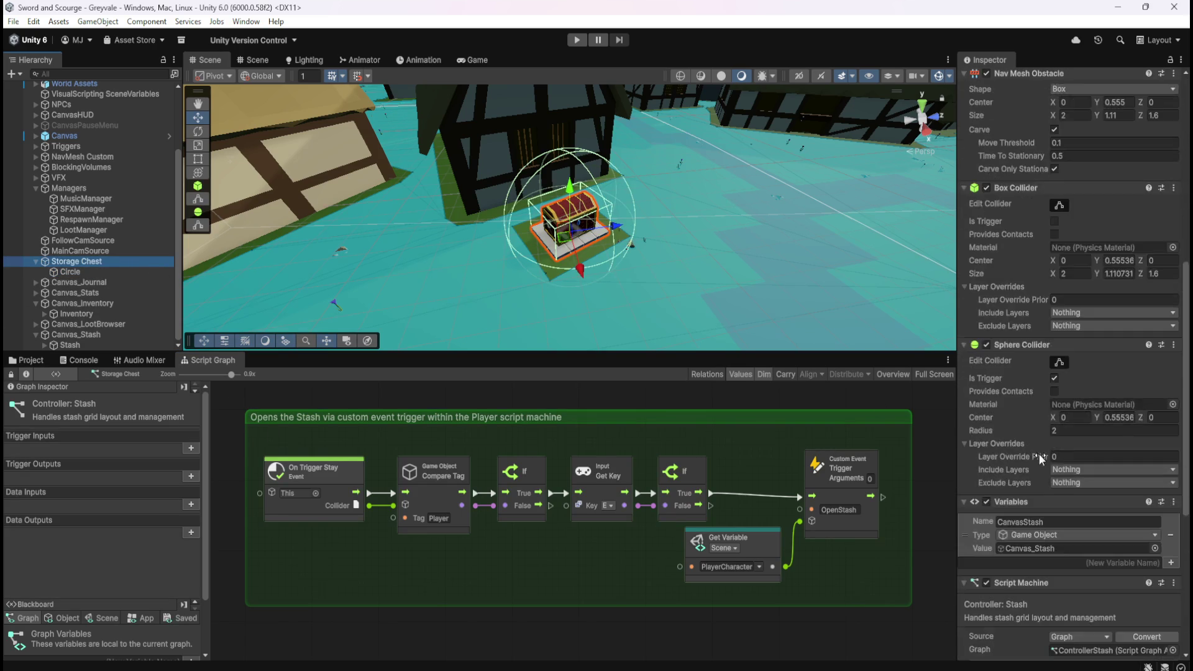
scroll(1032, 447, down, 2)
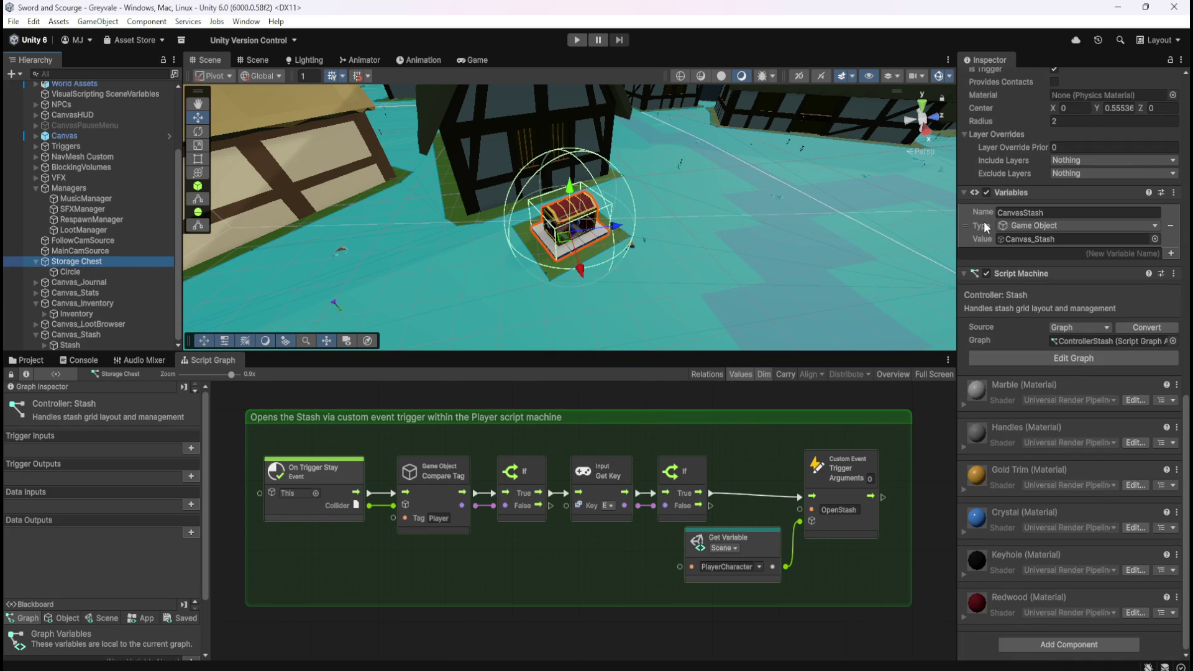
right_click(1038, 273)
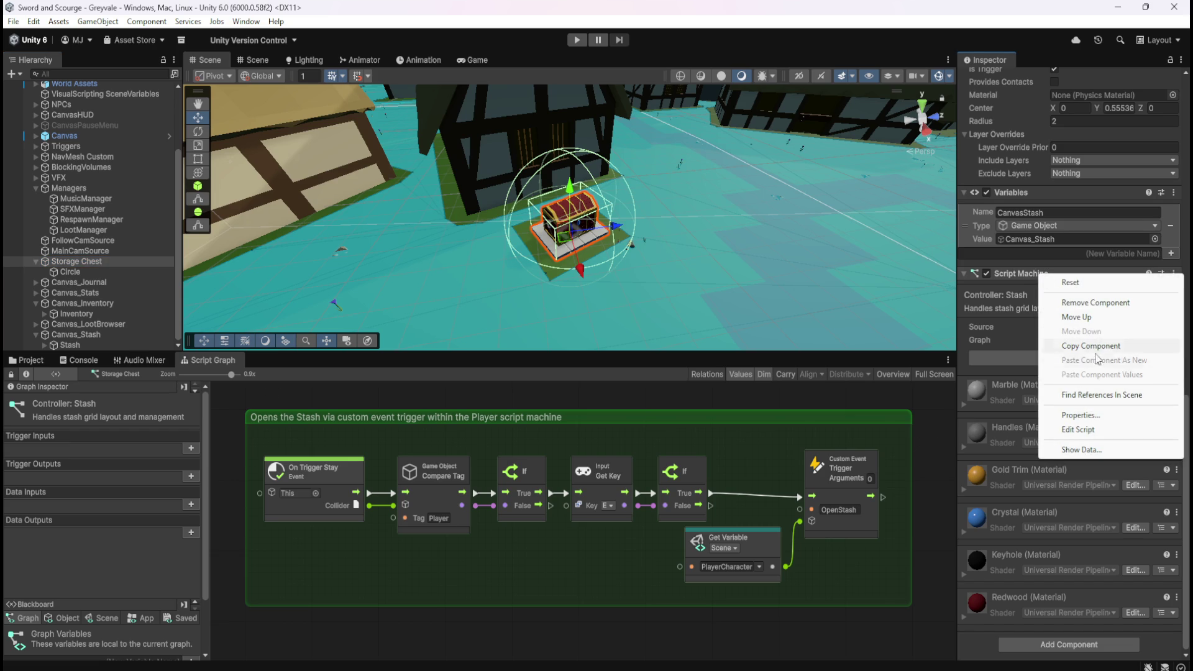
click(1097, 305)
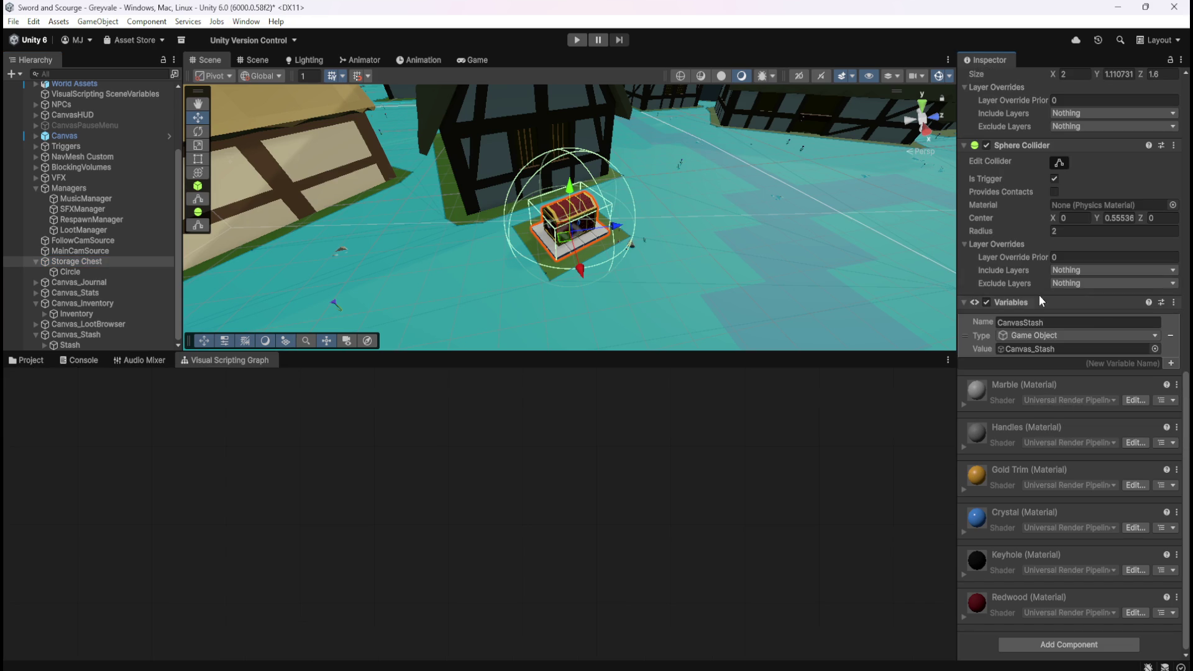
right_click(1020, 300)
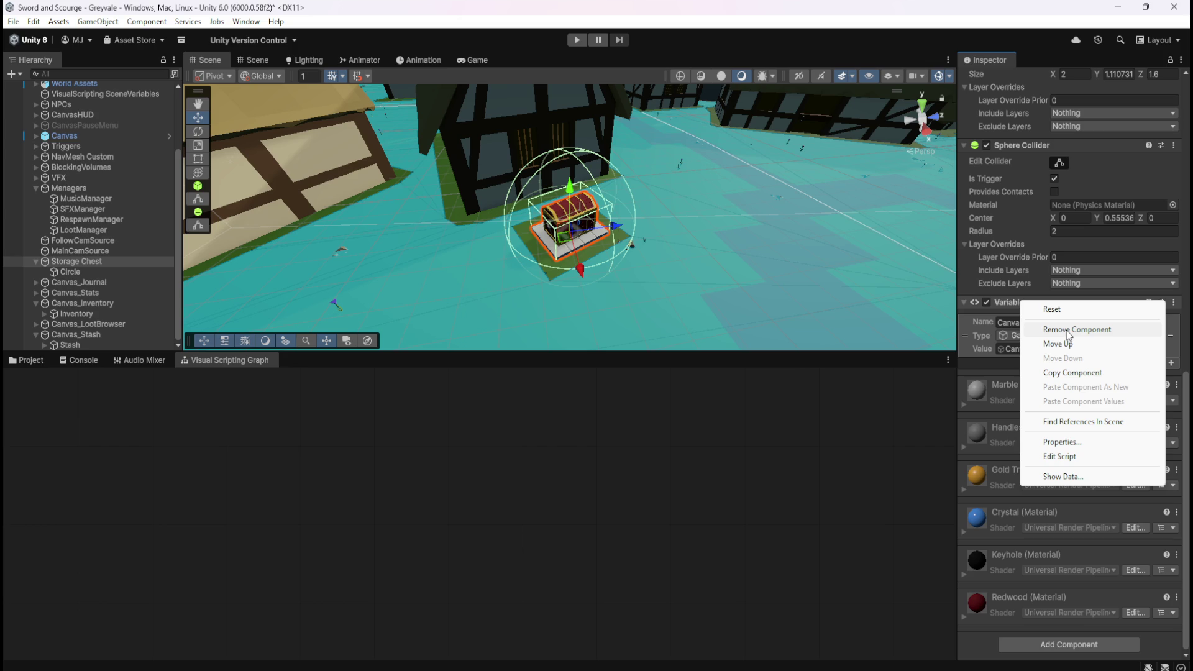
click(1067, 333)
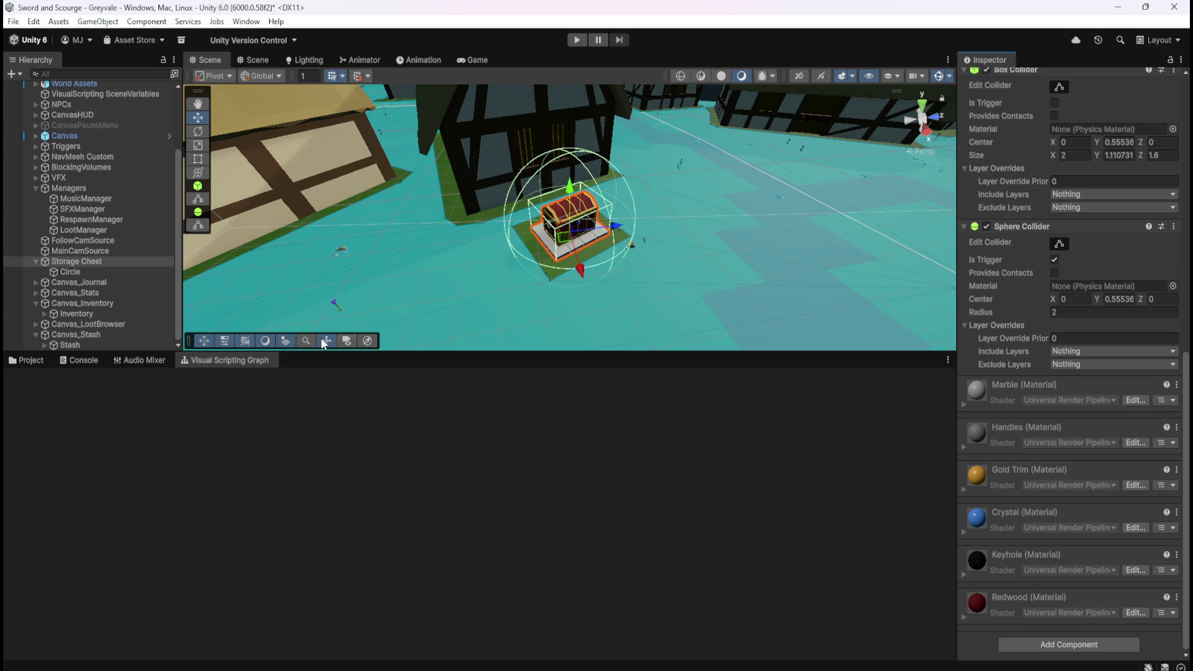
- Add a Script Machine to Storage Chest with a new graph saved as StorageChest
click(81, 344)
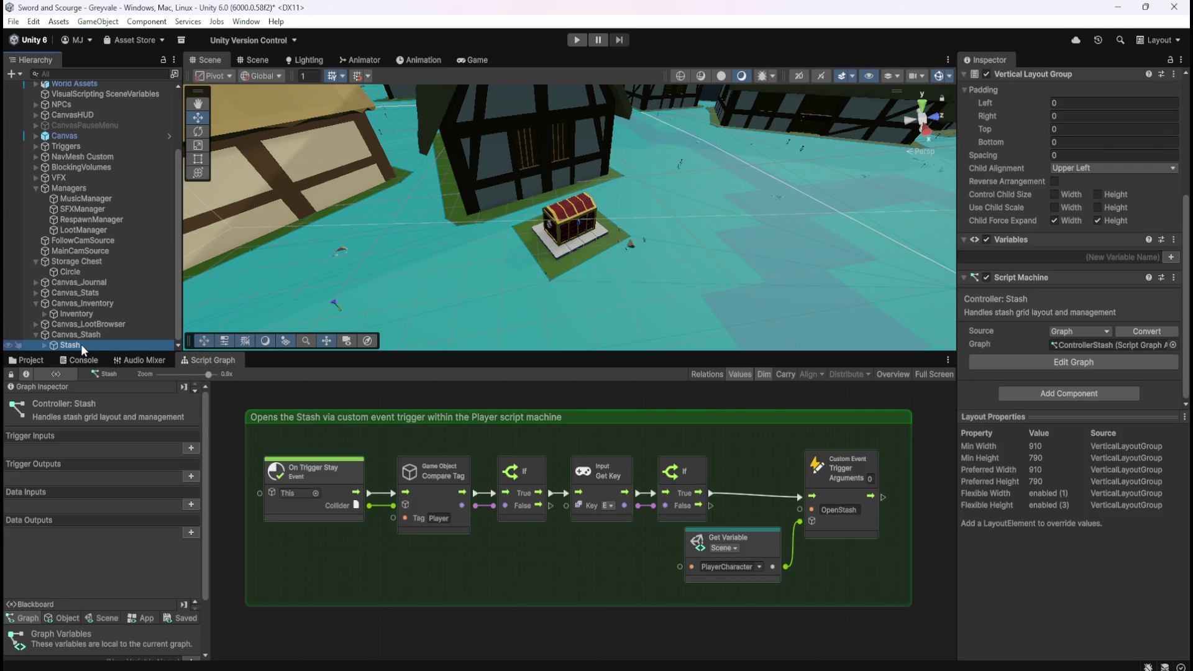
click(81, 263)
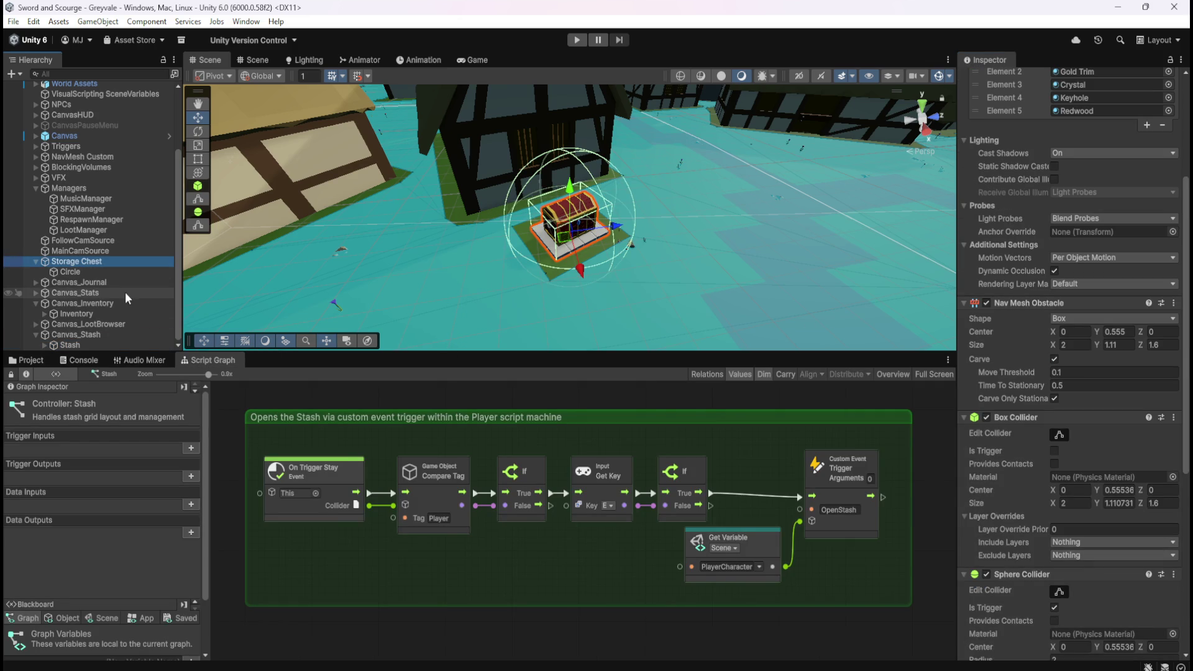
scroll(1025, 467, down, 5)
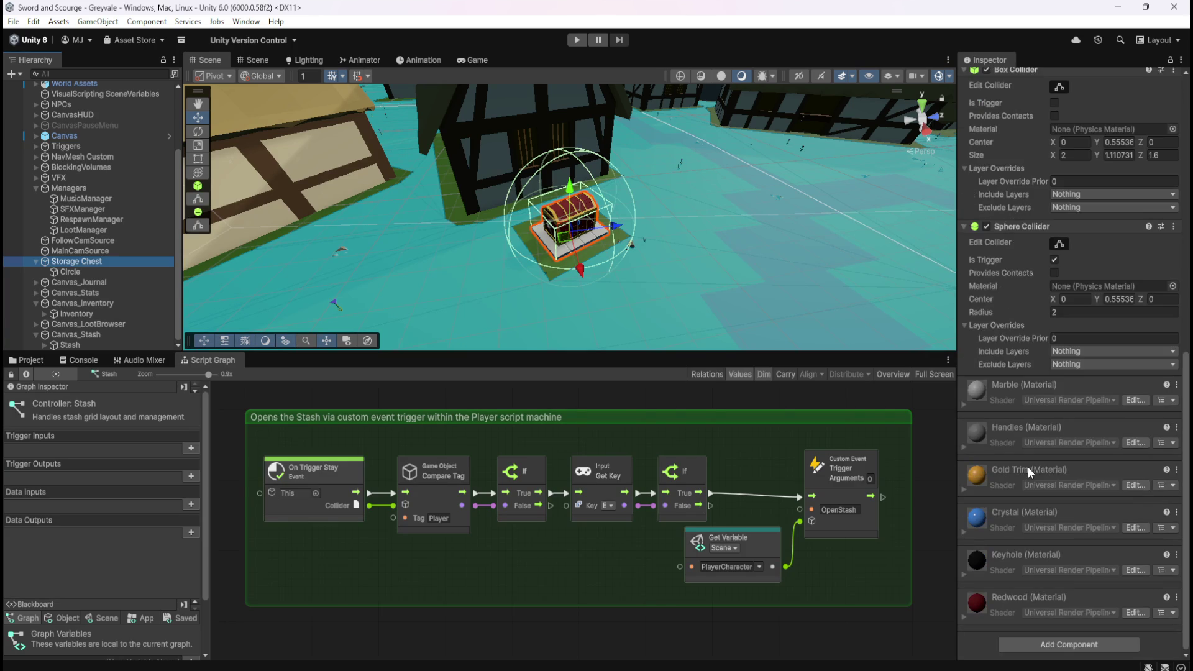
click(1046, 643)
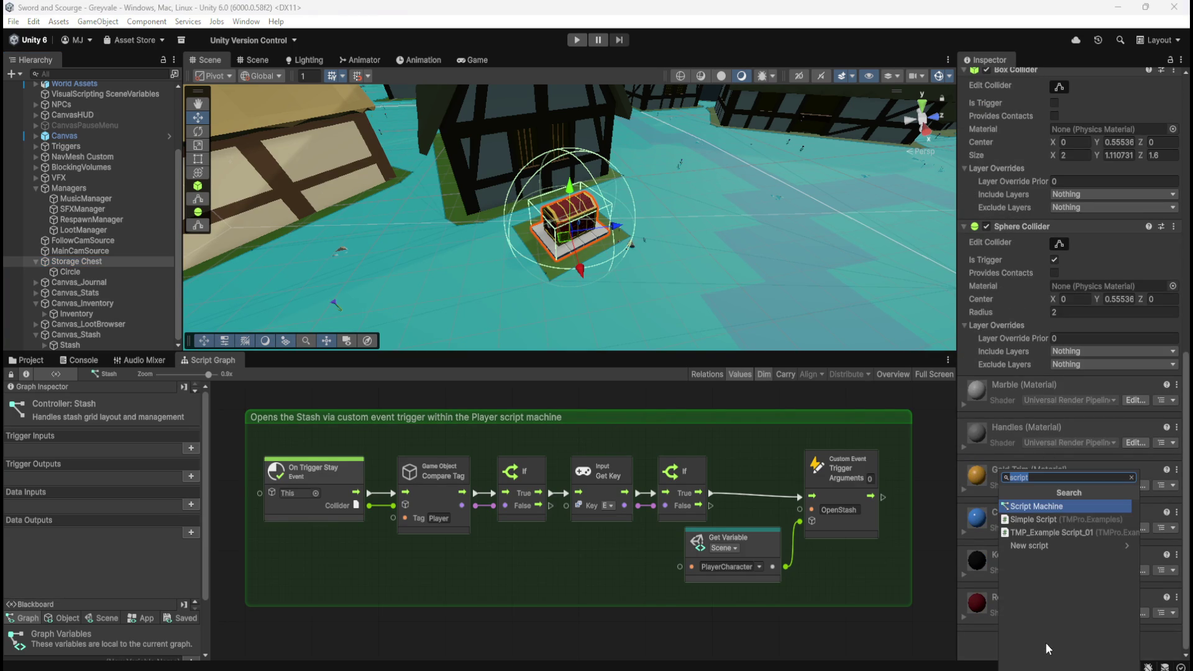
click(1039, 506)
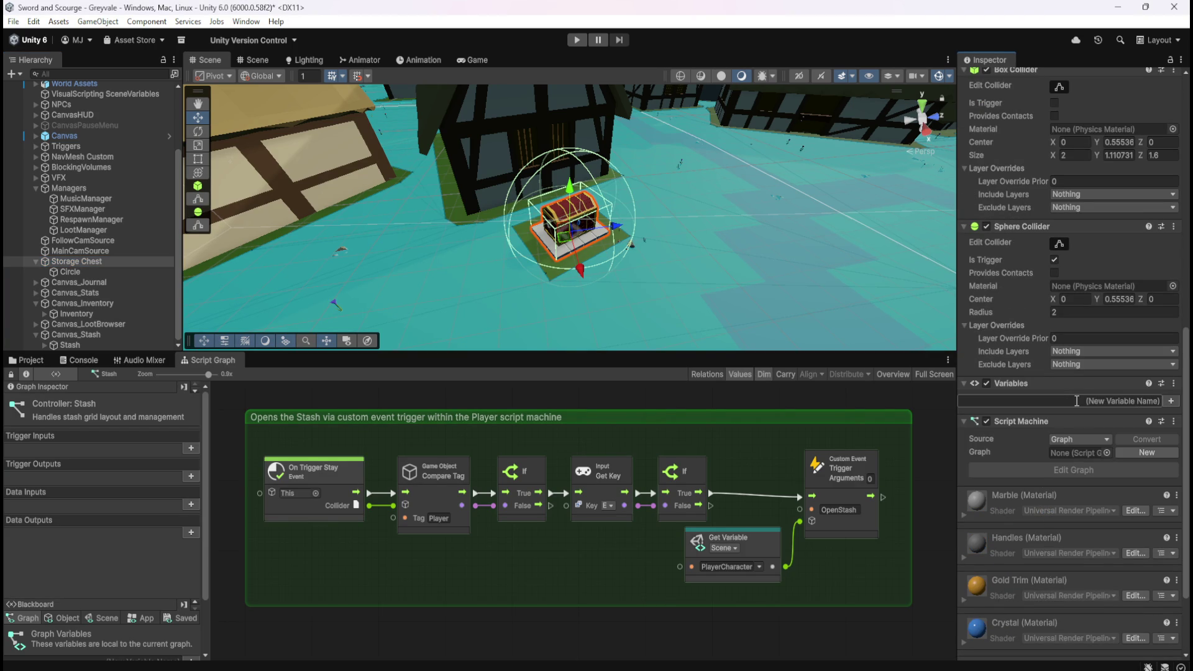
click(1135, 453)
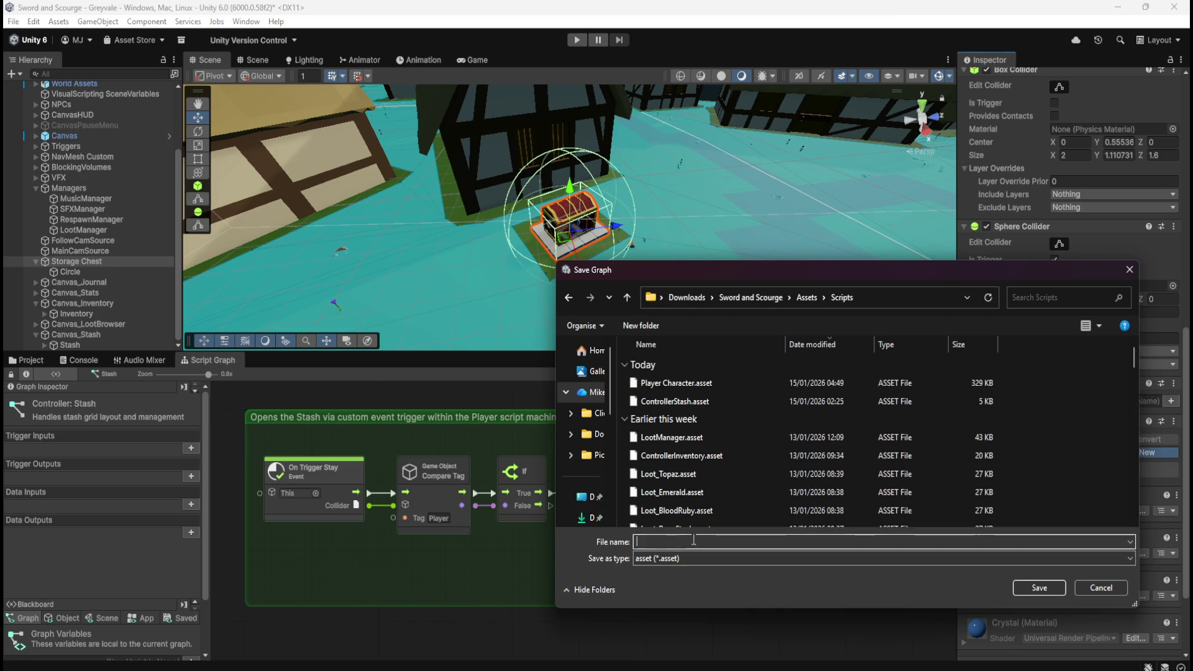
text(St)
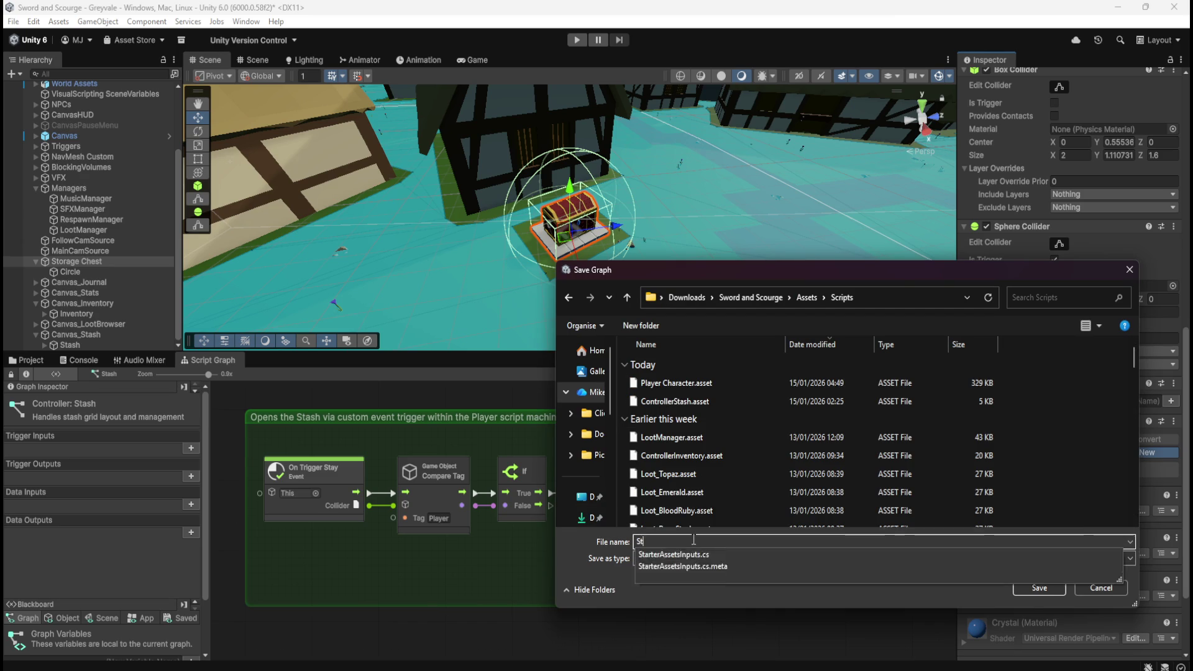
text(orageChest)
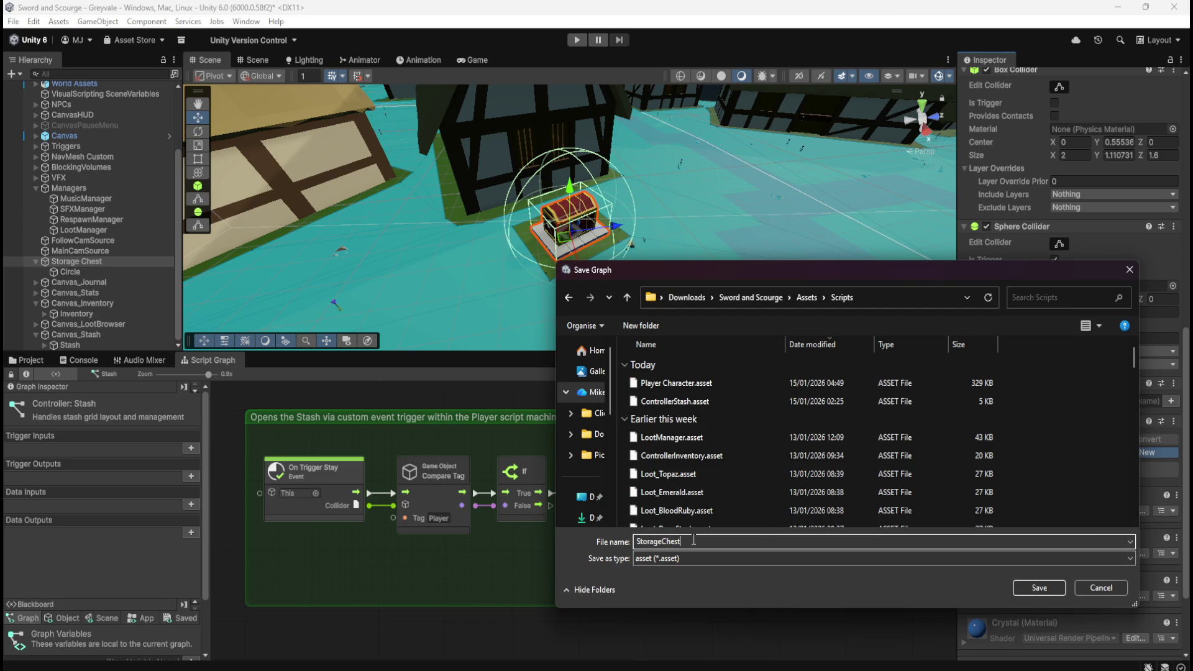
click(1045, 589)
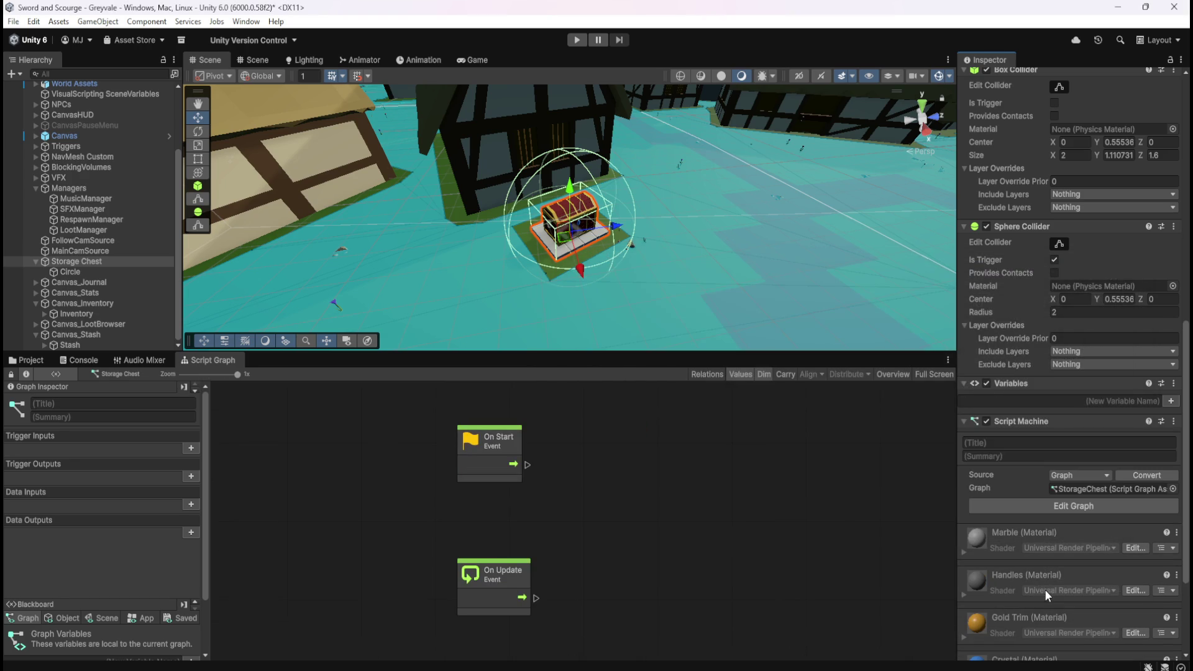
- Delete On Start/On Update, then set title 'Storage Chest' and summary 'Handles displaying the Stash and Inventory'
drag(404, 412, 561, 586)
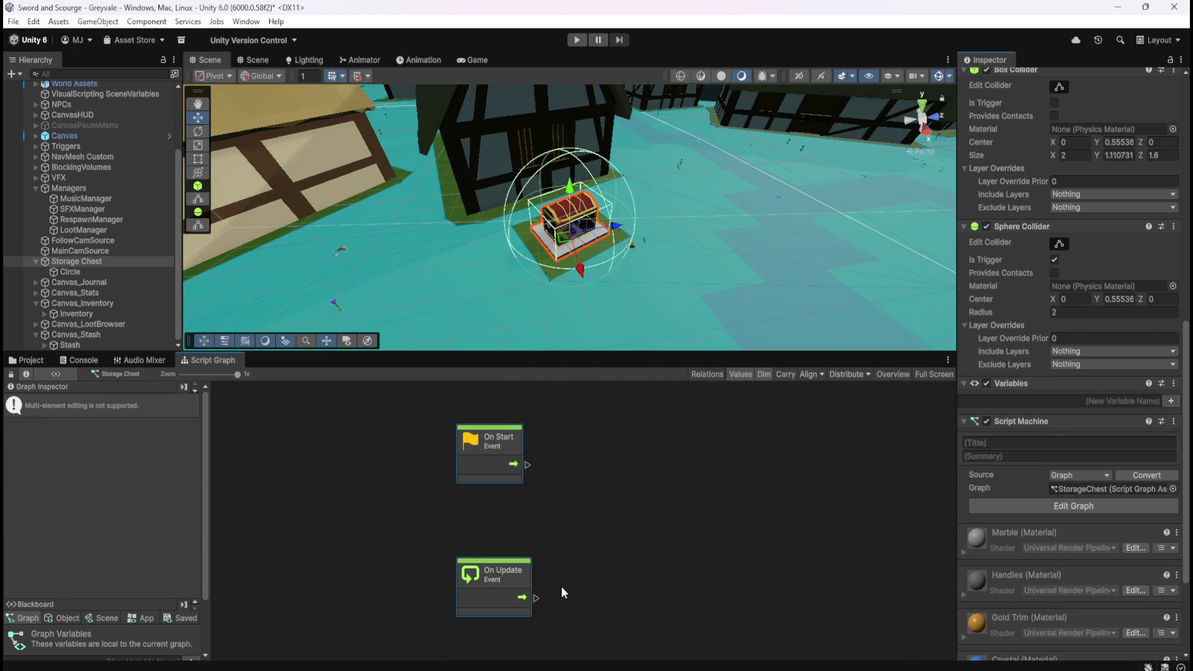
key(Delete)
click(1037, 444)
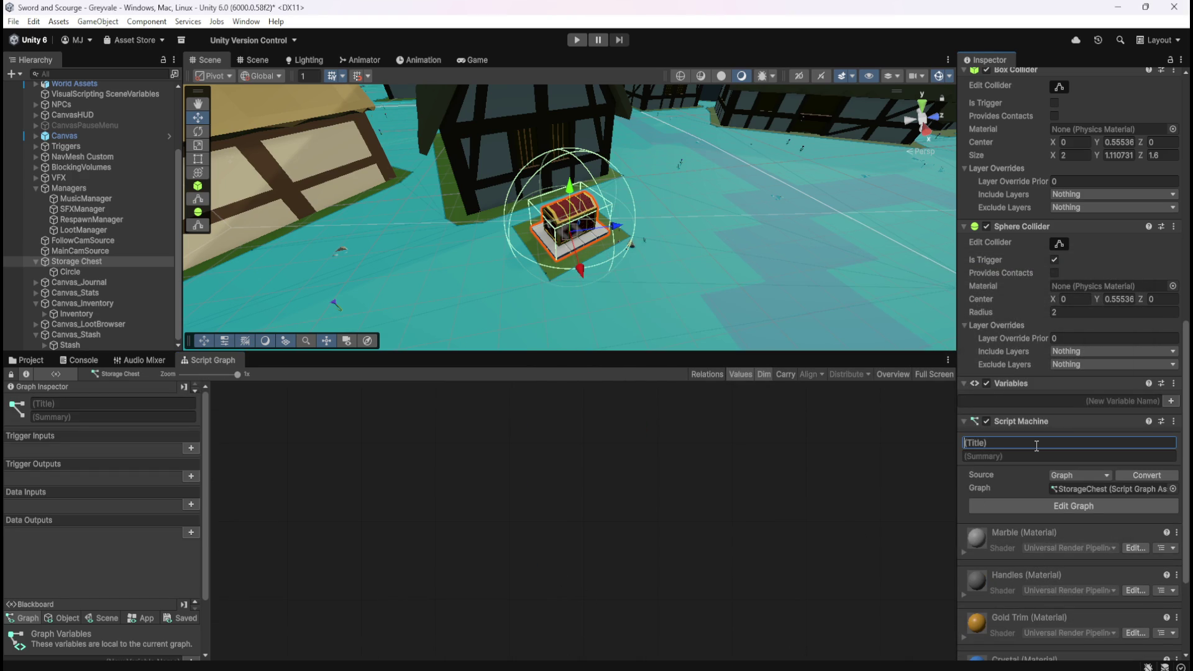
text(Storage Chest)
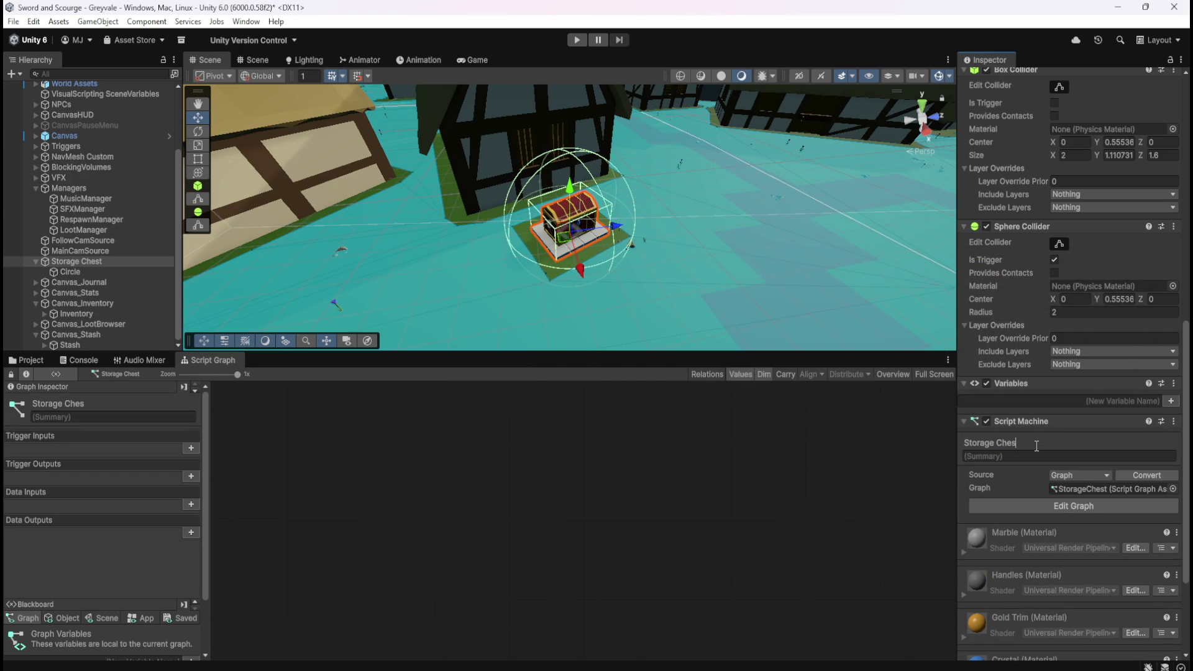
key(Tab)
text(Hand)
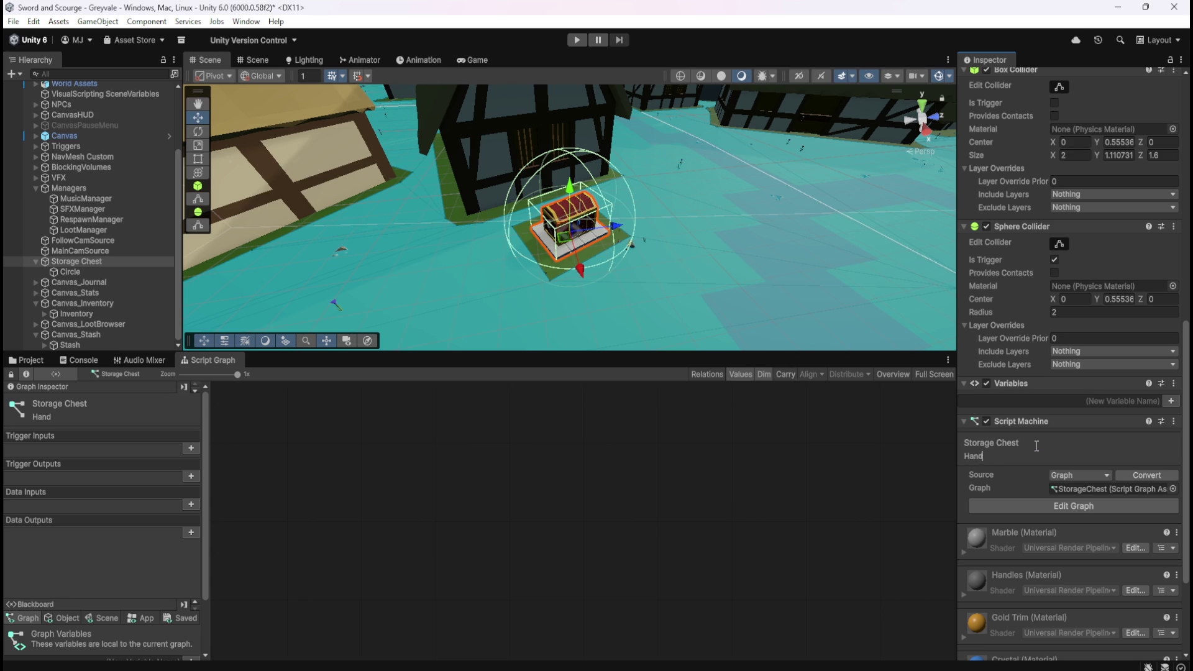
text(les disp)
text(la)
text(ying)
text(the)
text( Stash and Inventory)
click(683, 499)
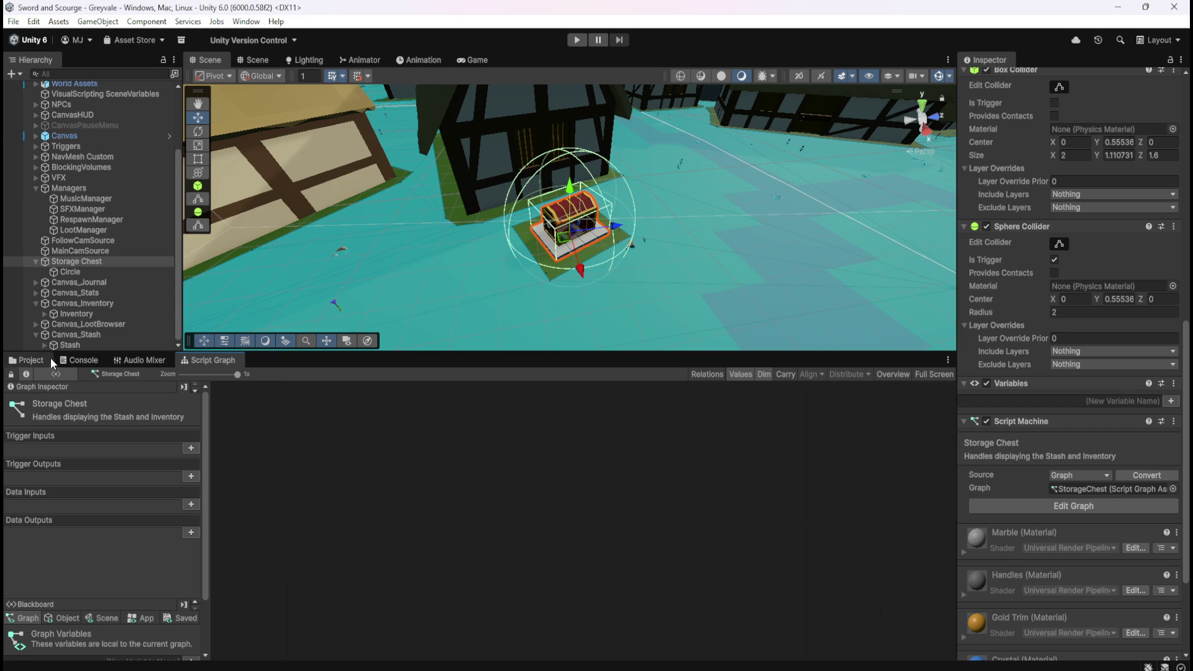
- Box-select the OpenStash trigger group in the Canvas_Stash graph
click(71, 338)
click(68, 343)
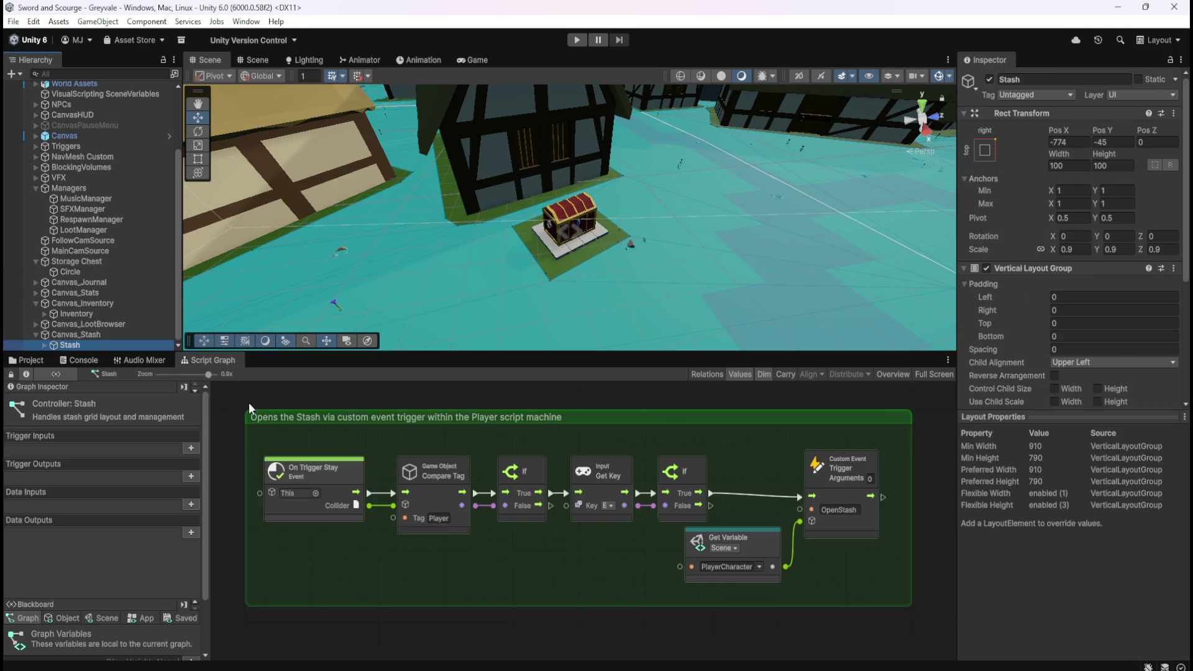
scroll(337, 452, down, 1)
drag(235, 396, 878, 606)
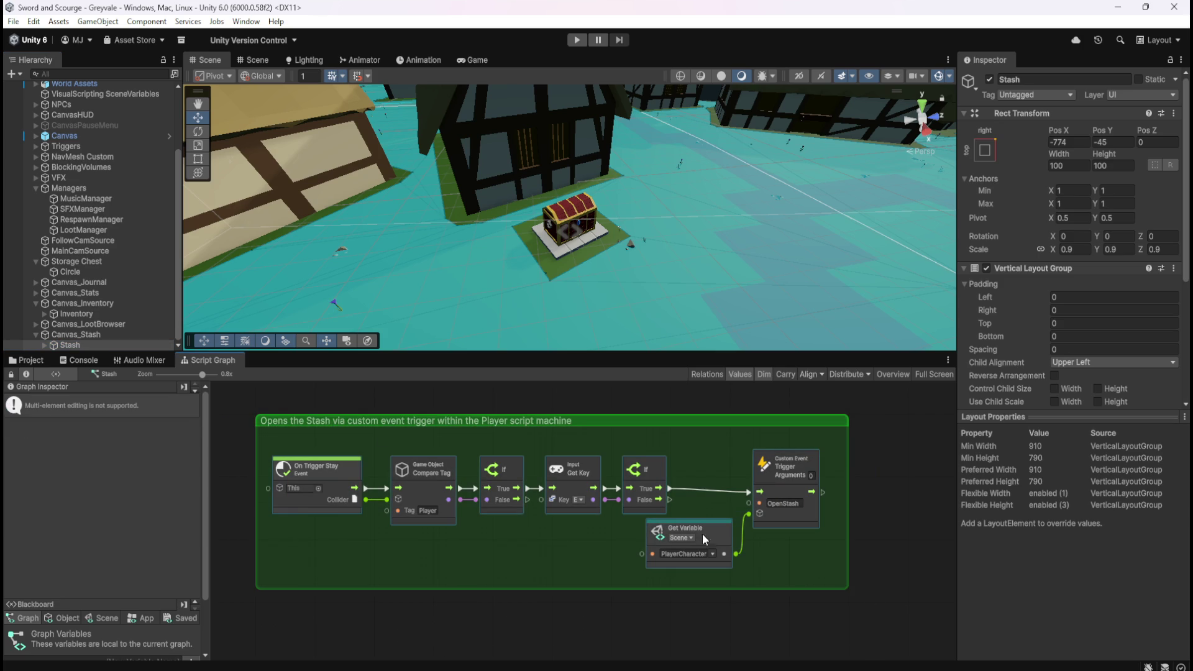
- Bring the trigger group into the Storage Chest graph, checking the Inventory graph for comparison
click(102, 261)
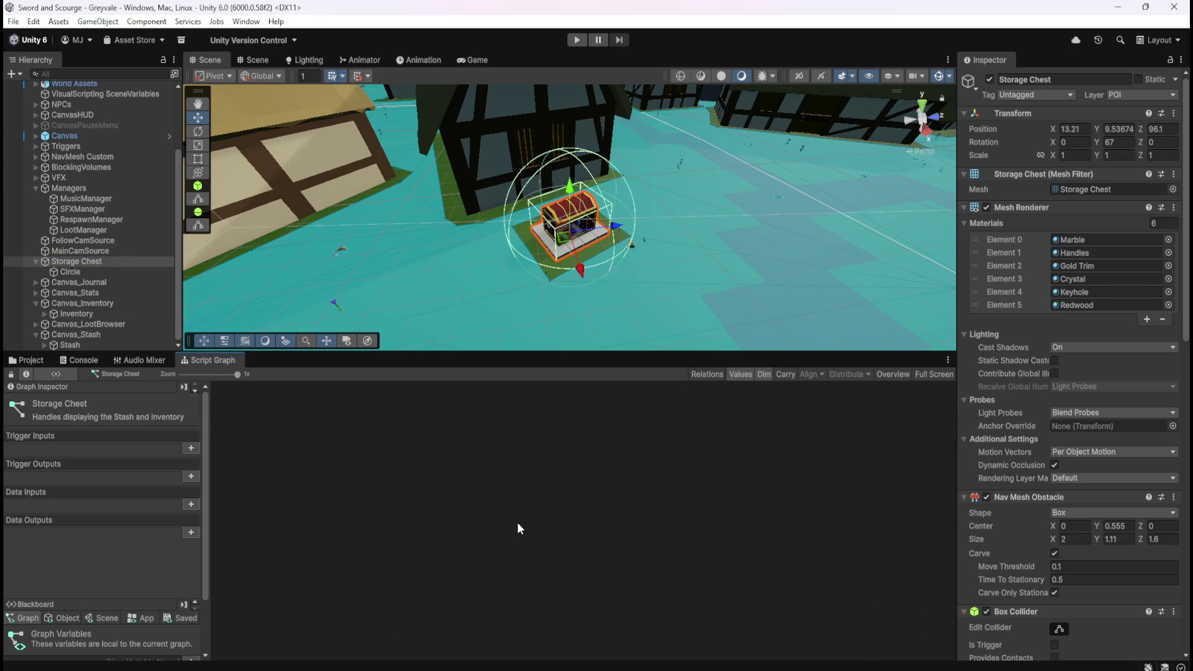
scroll(590, 413, down, 1)
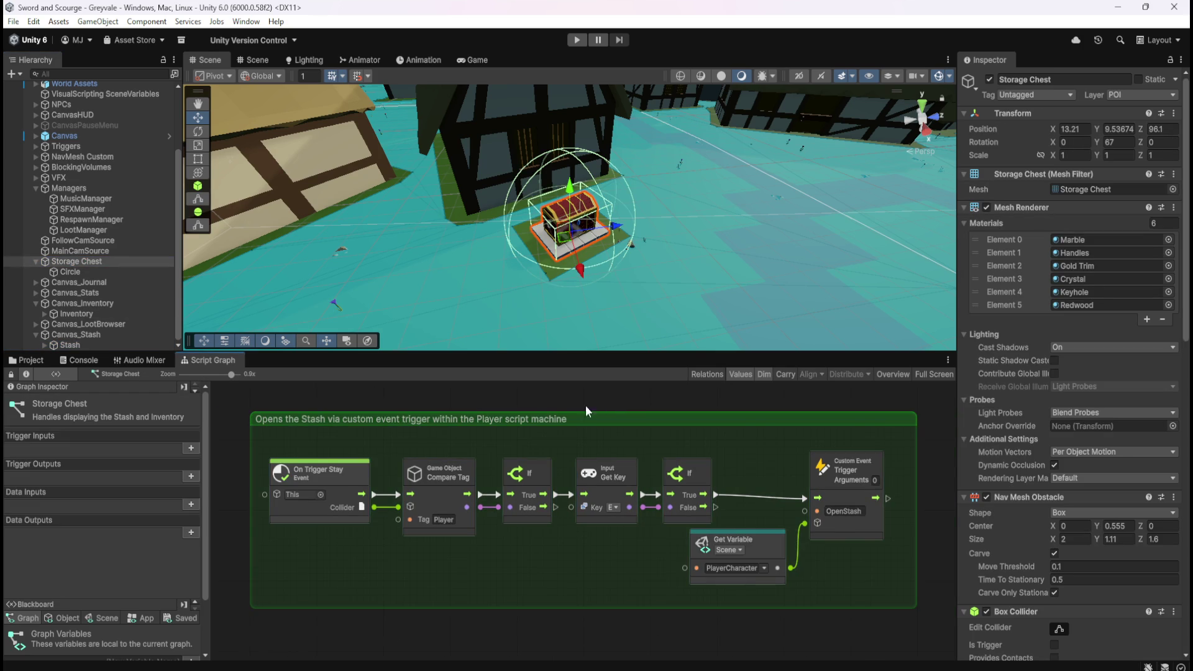
click(71, 273)
click(80, 264)
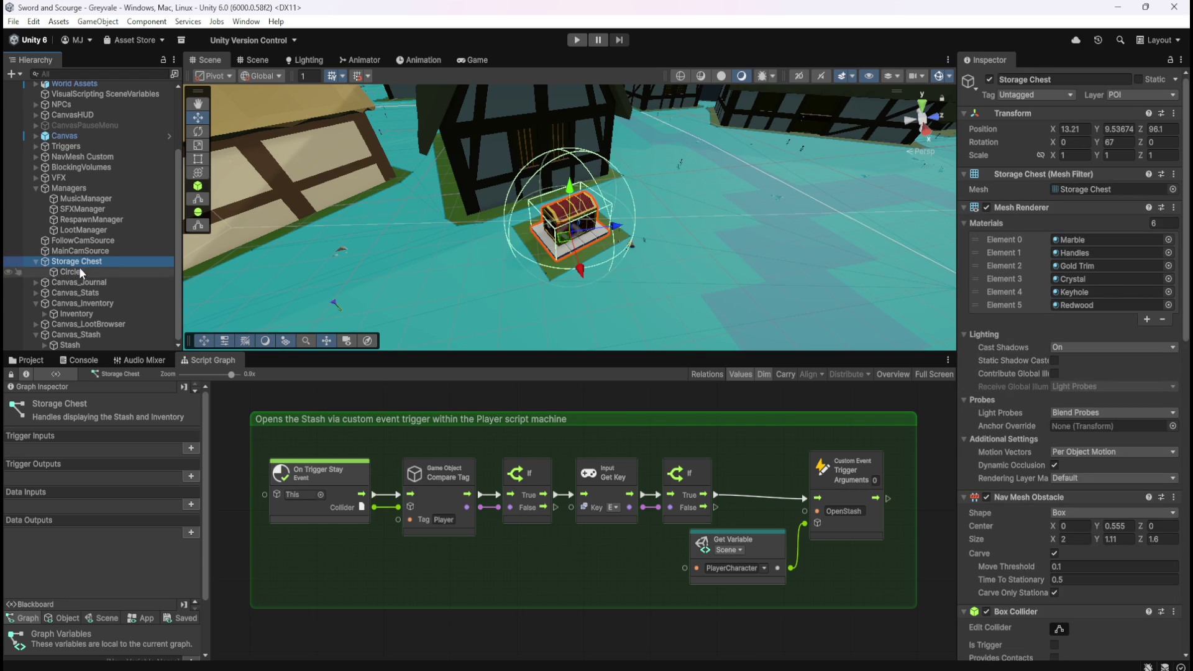
click(86, 314)
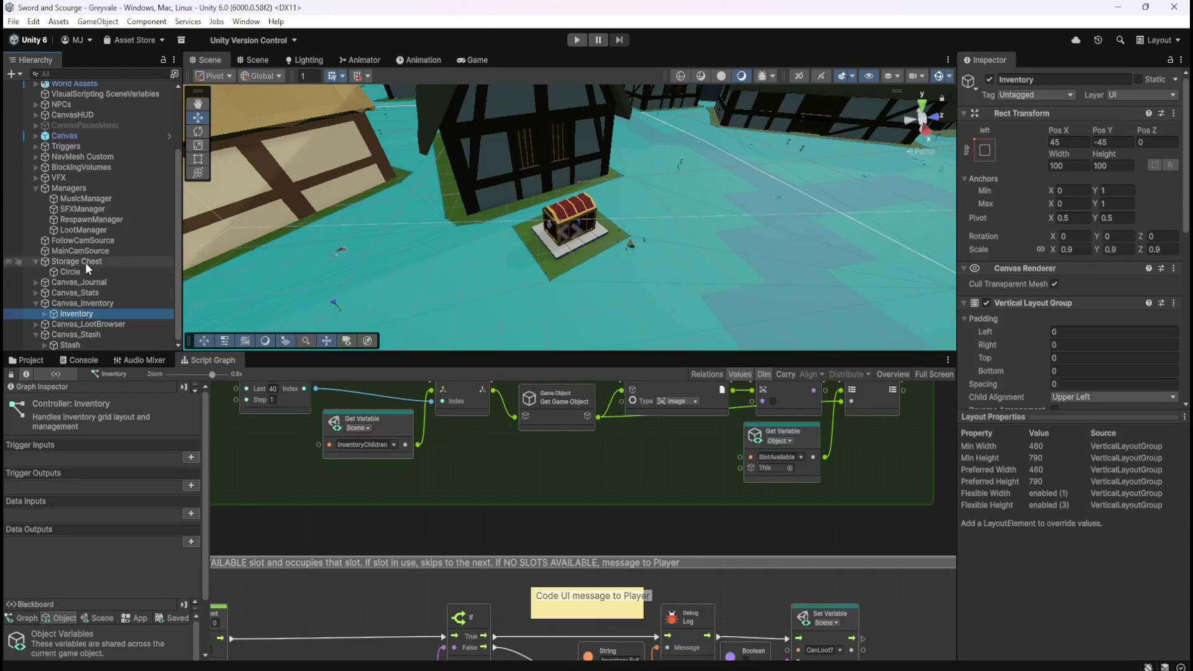
click(84, 262)
- Compare the Stash and Storage Chest graphs to confirm the trigger group now sits in Storage Chest
click(80, 344)
click(87, 335)
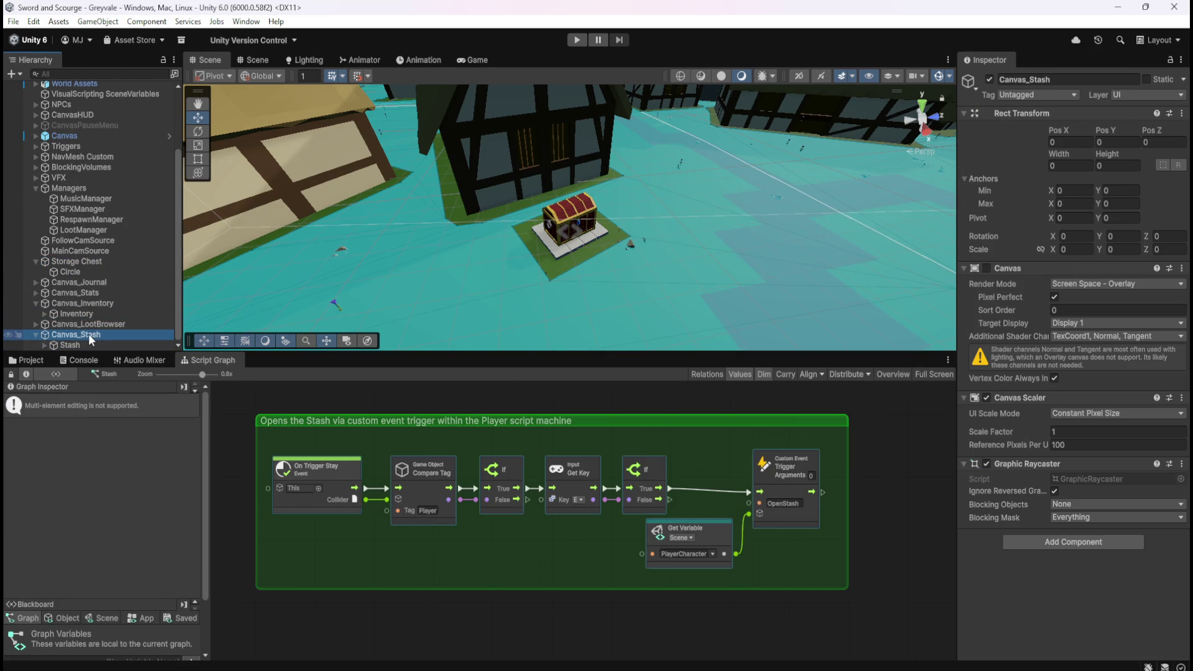
click(80, 345)
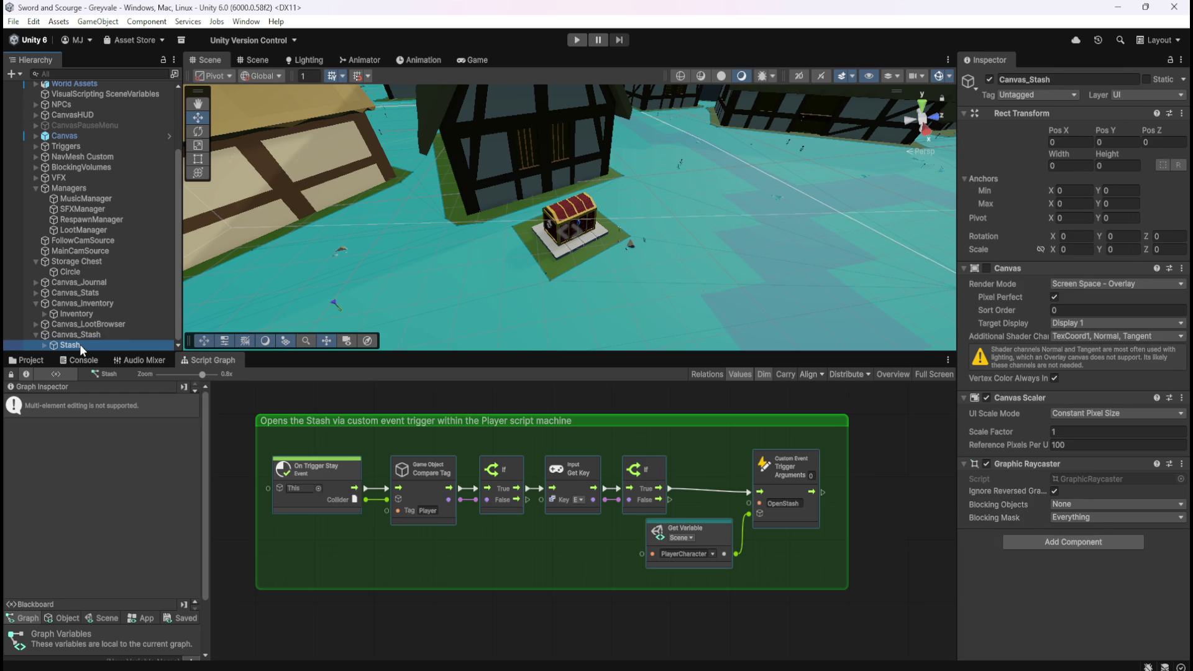
click(233, 439)
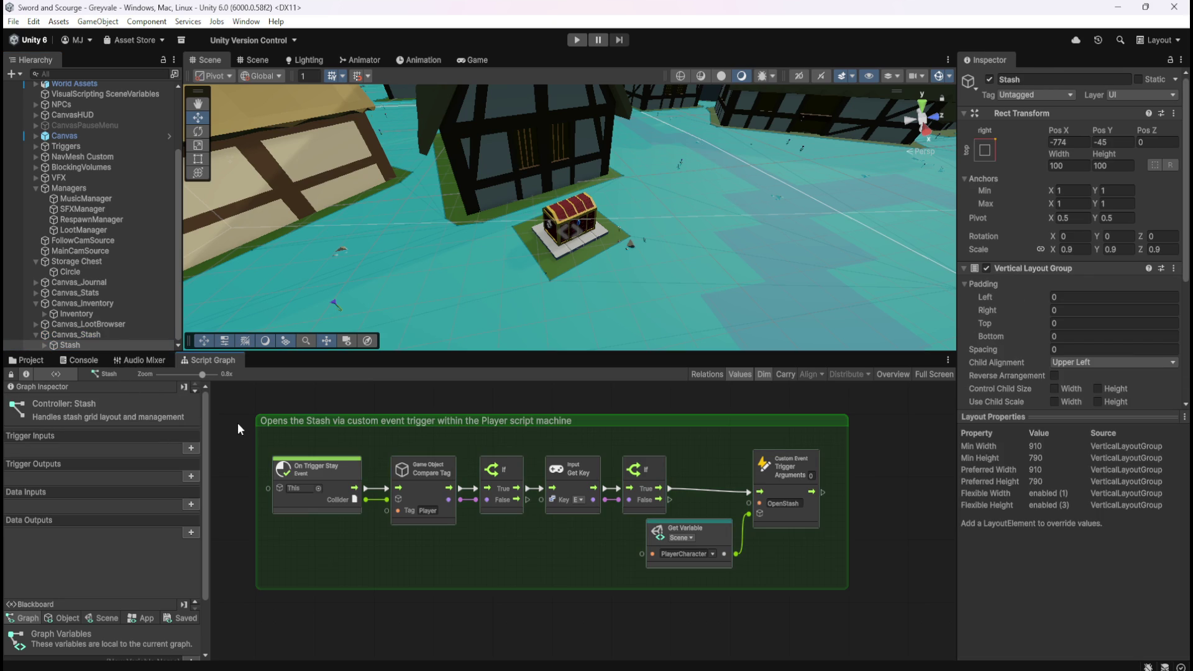
click(121, 261)
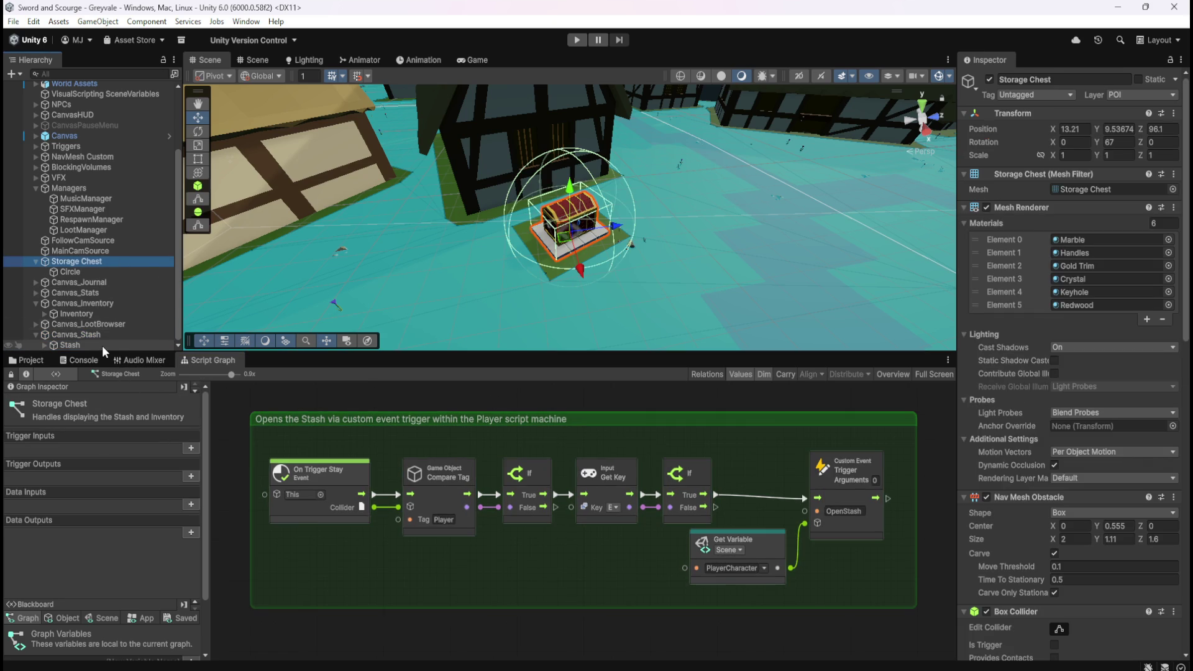
click(99, 345)
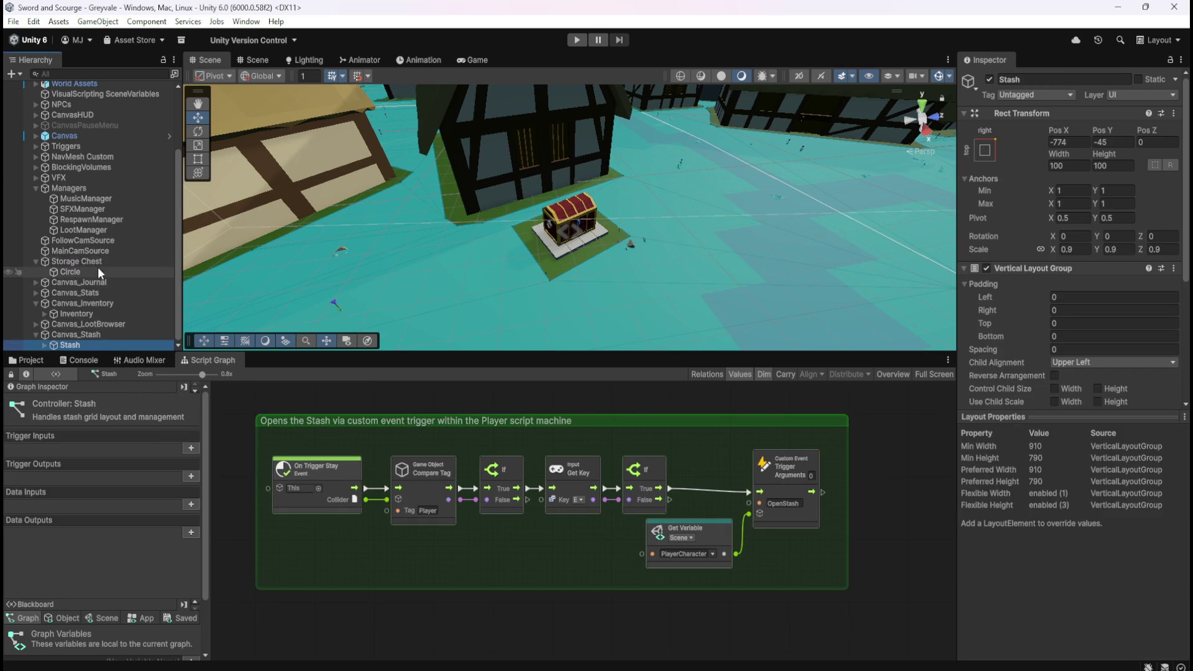
click(100, 264)
click(83, 343)
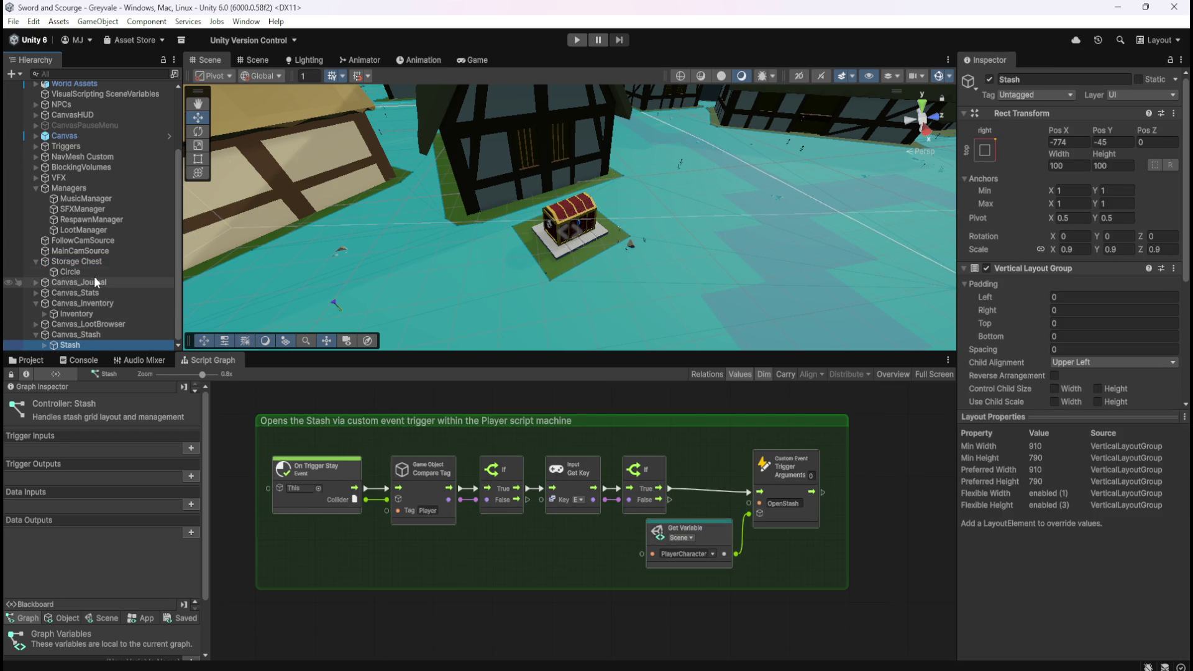
click(102, 262)
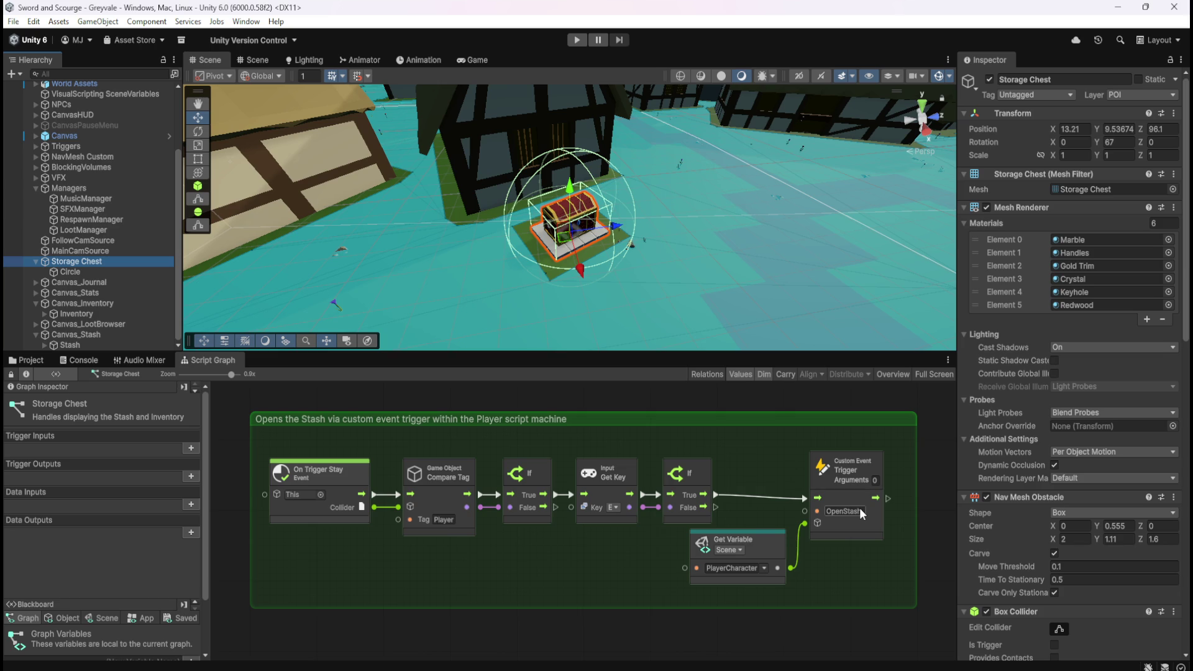
- Delete all nodes from the Stash graph, leaving it empty
click(86, 344)
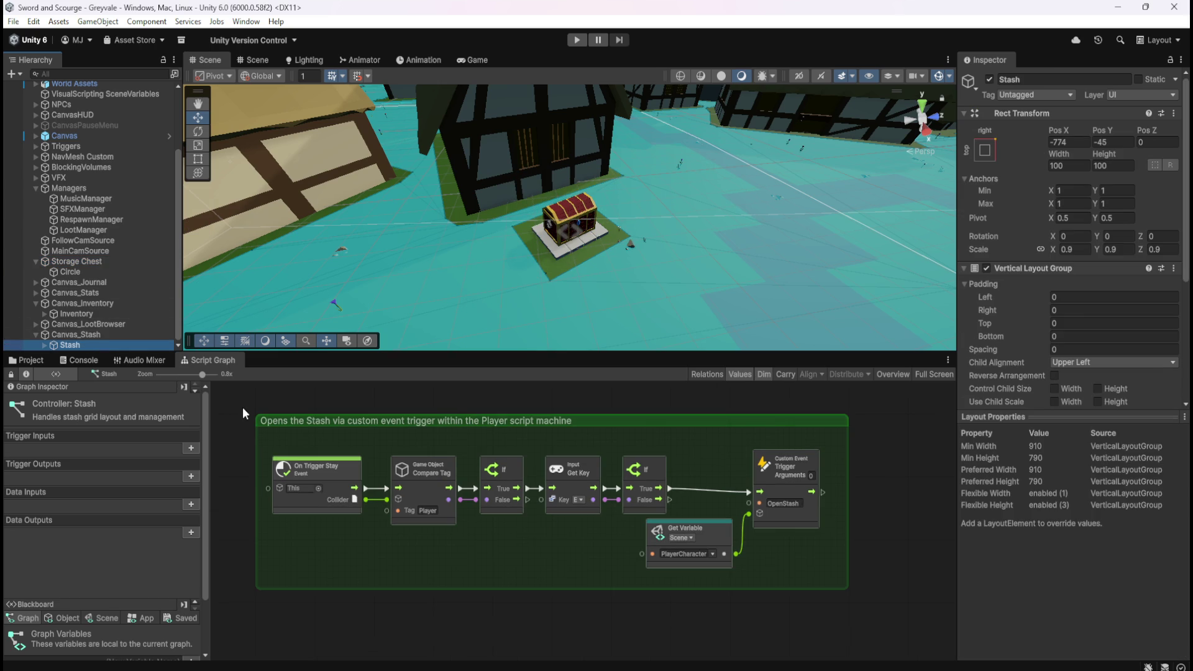
mouse_move(233, 398)
mouse_down()
mouse_move(799, 569)
mouse_move(867, 603)
mouse_up()
key(Delete)
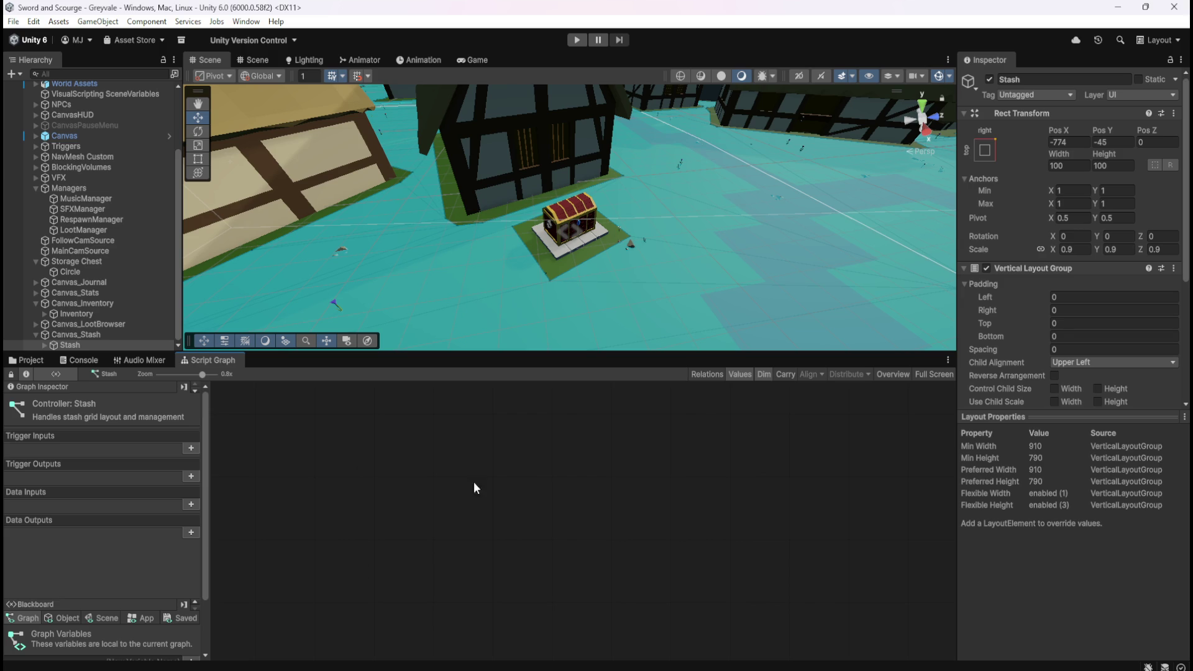
- Play-test by running to the chest, toggling Stash and Inventory twice with E, then stopping
click(575, 40)
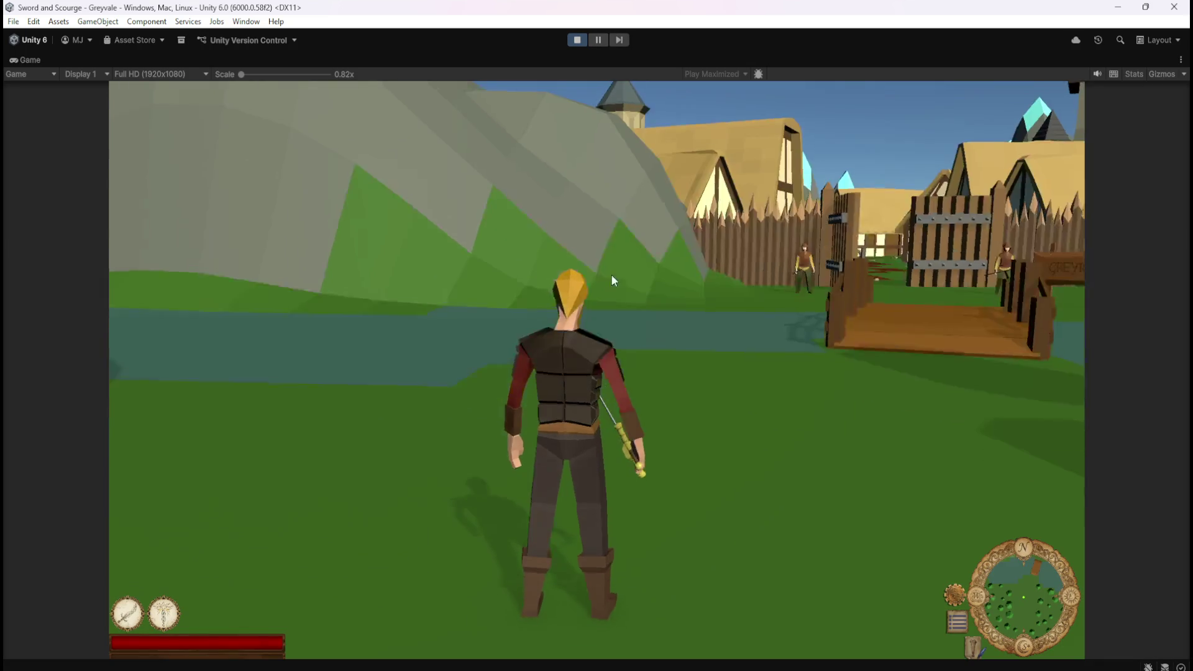
click(612, 279)
key(w)
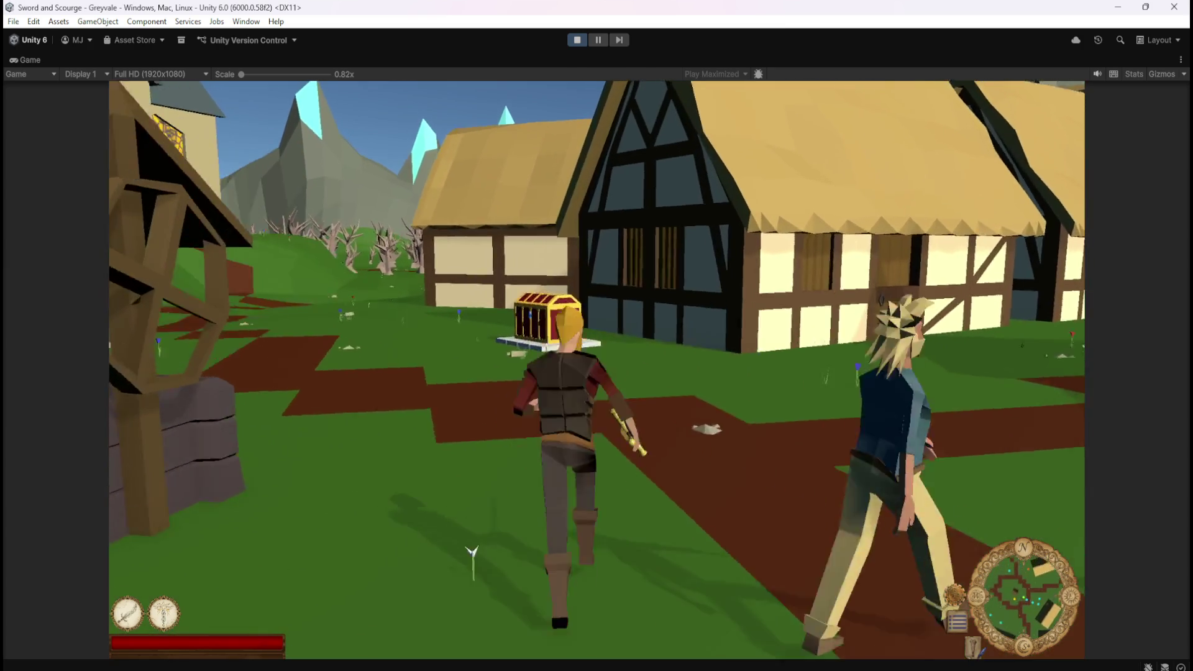
key(e)
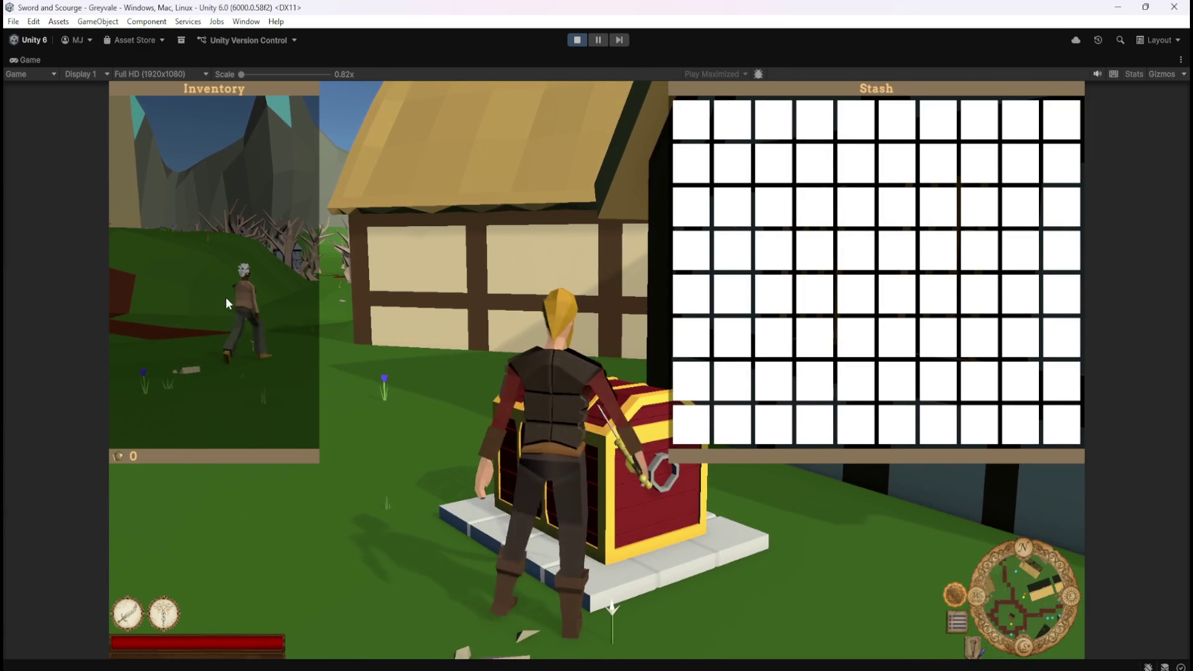
key(e)
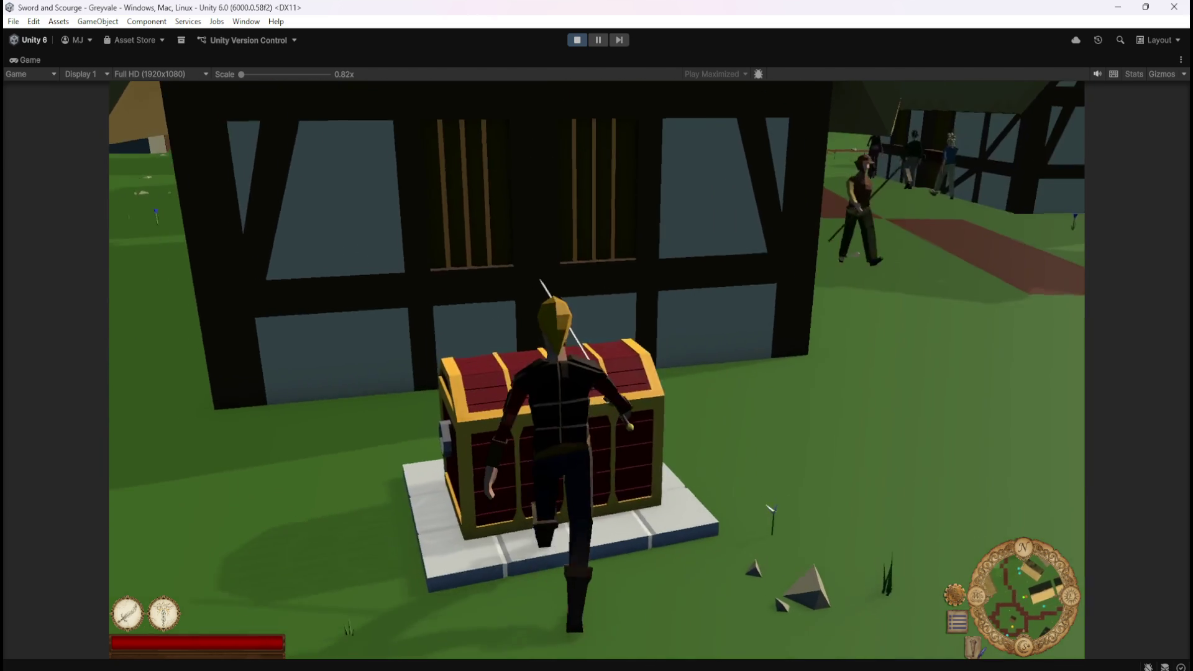
key(e)
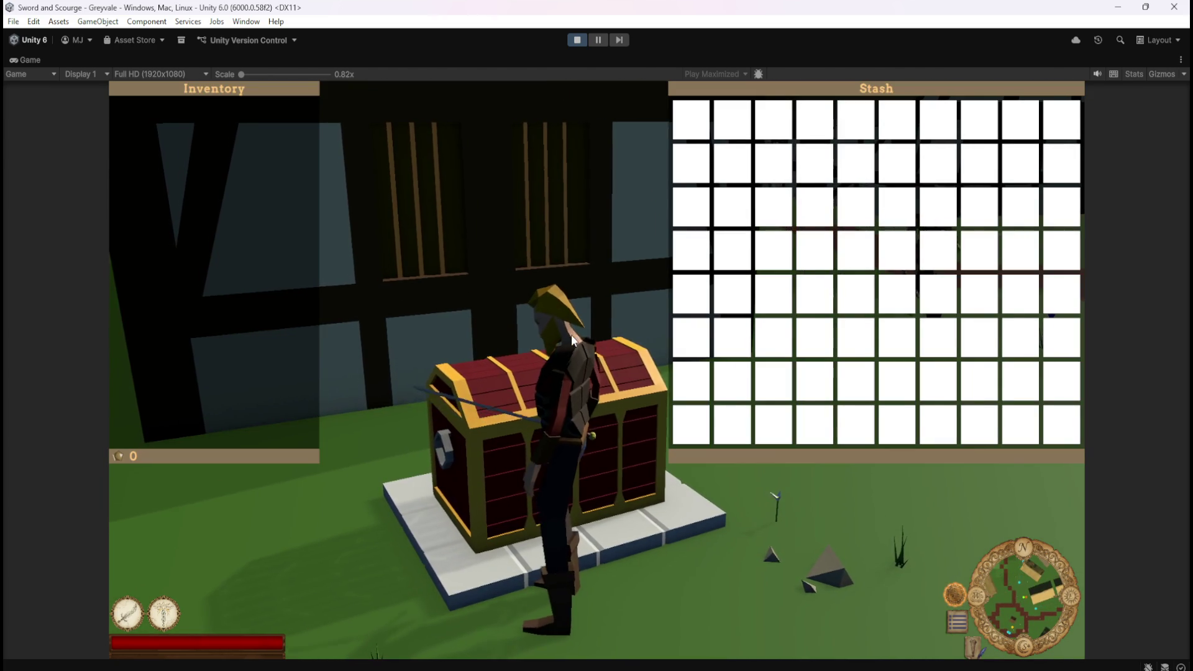
key(e)
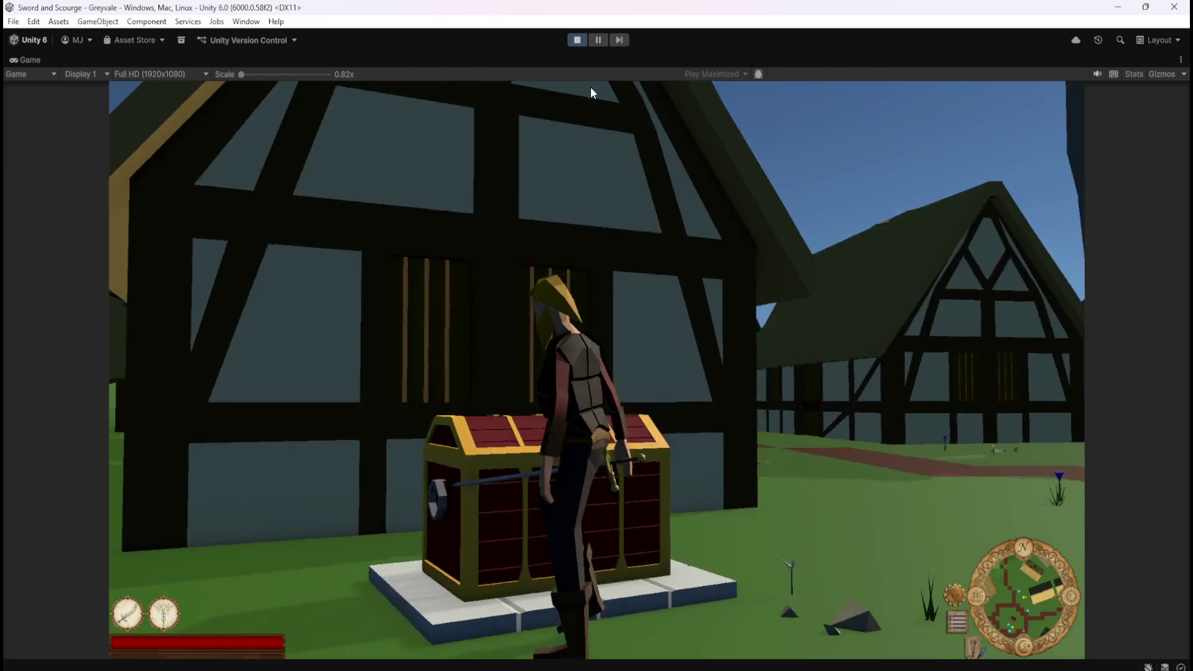
key(ctrl+p)
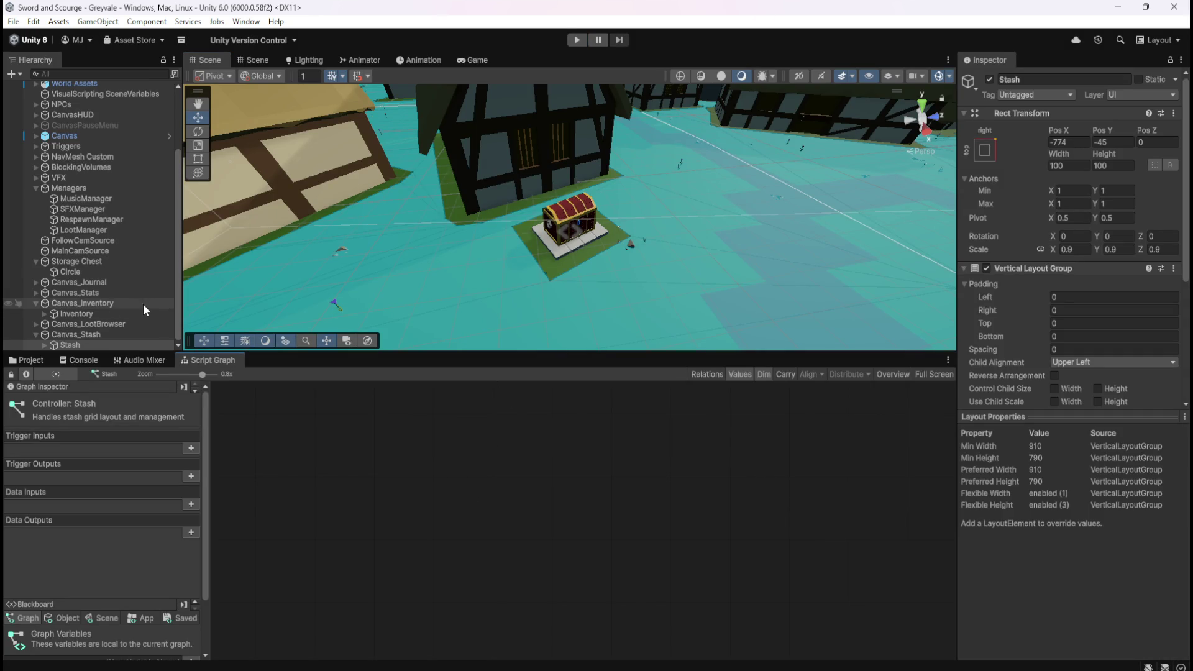
- Review the Storage Chest's Script Machine graph in the Inspector, then select the player character
click(81, 261)
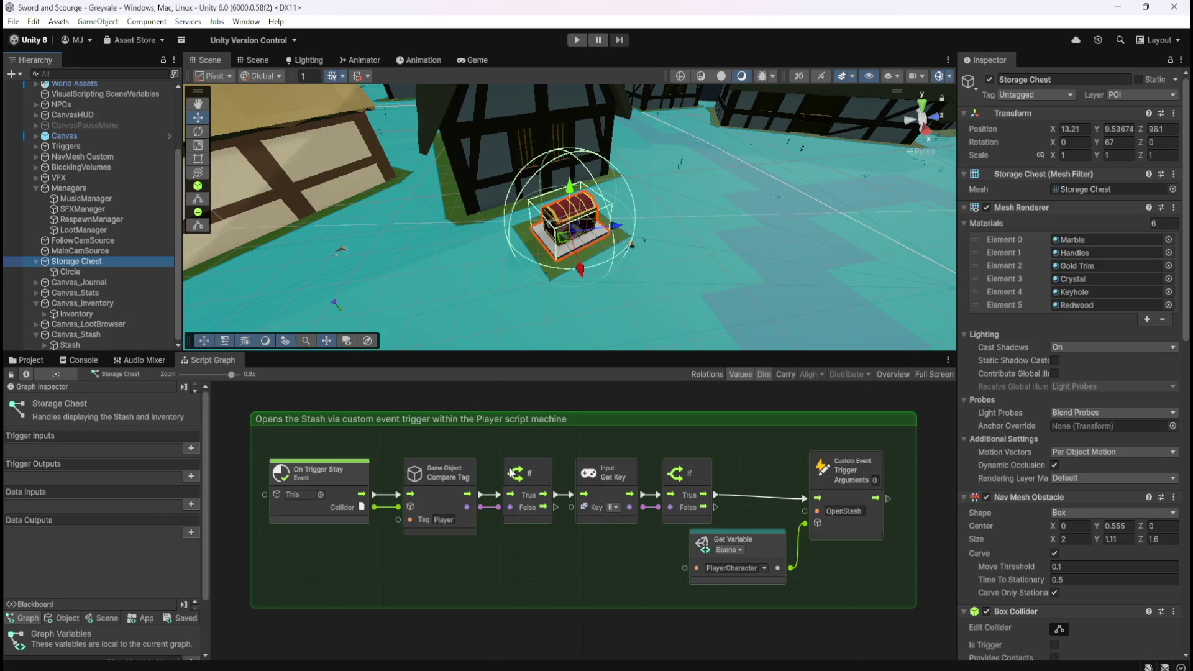
scroll(1018, 441, down, 15)
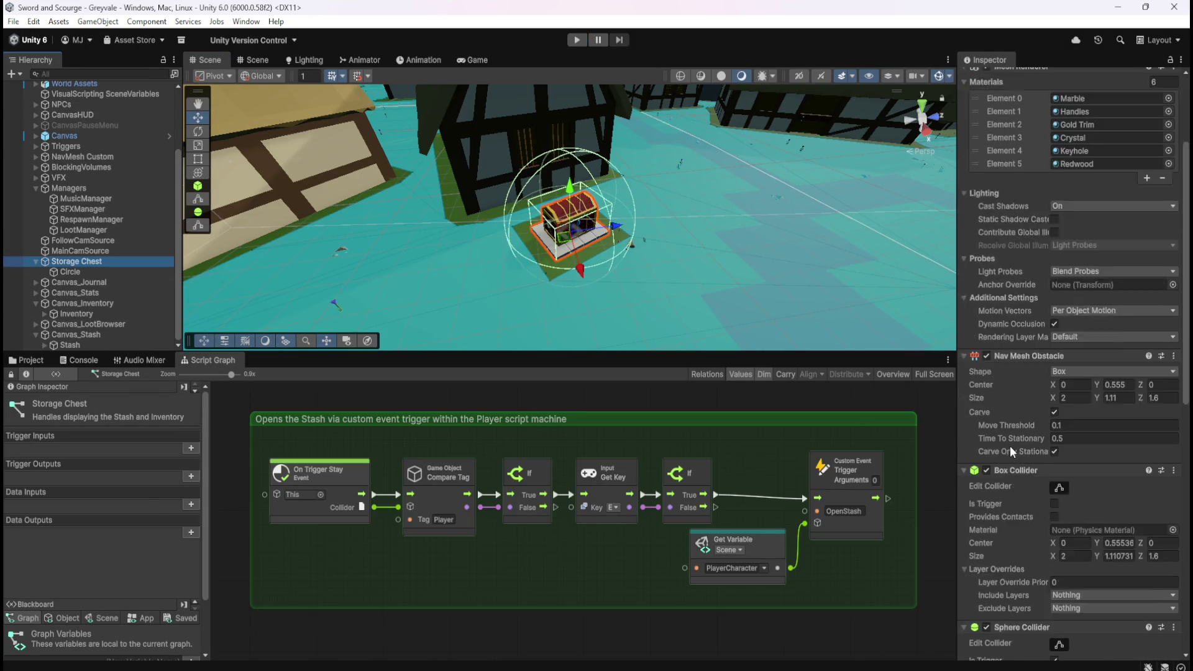
scroll(1020, 438, down, 3)
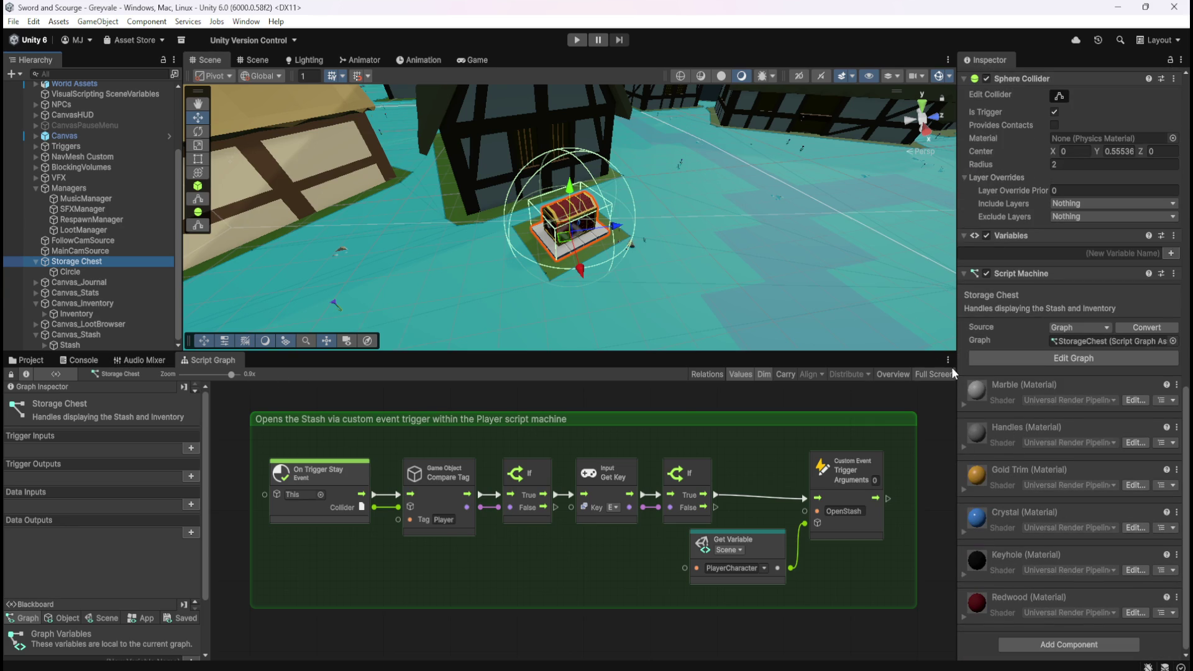
scroll(1015, 412, up, 4)
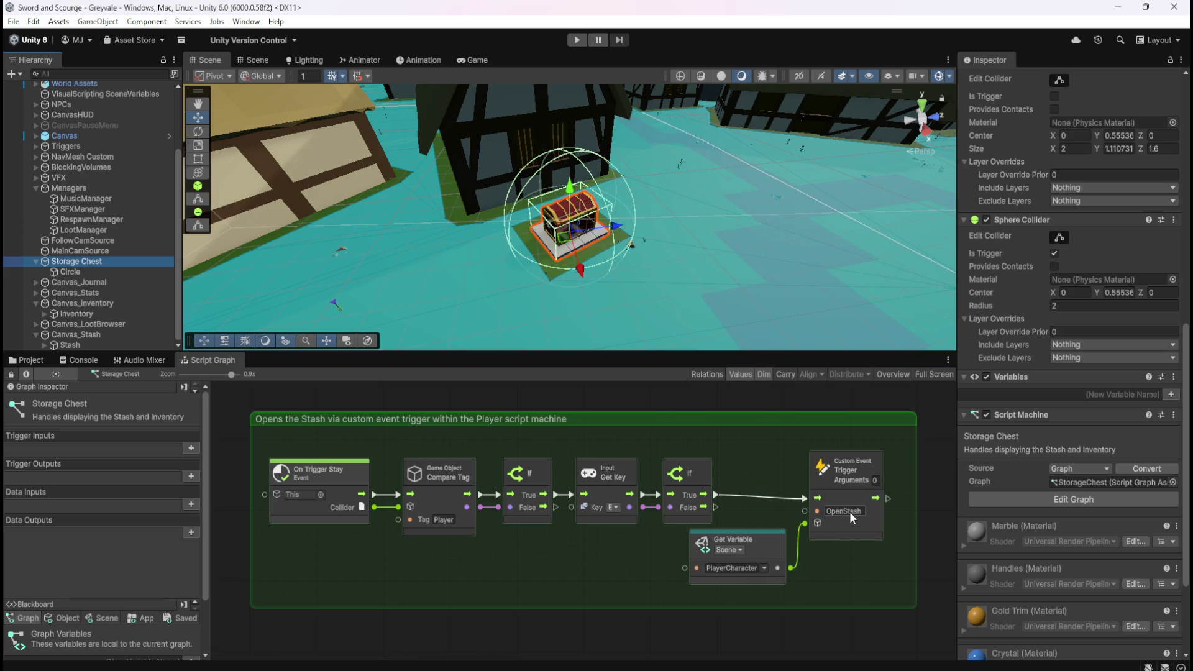
scroll(67, 138, up, 5)
click(84, 150)
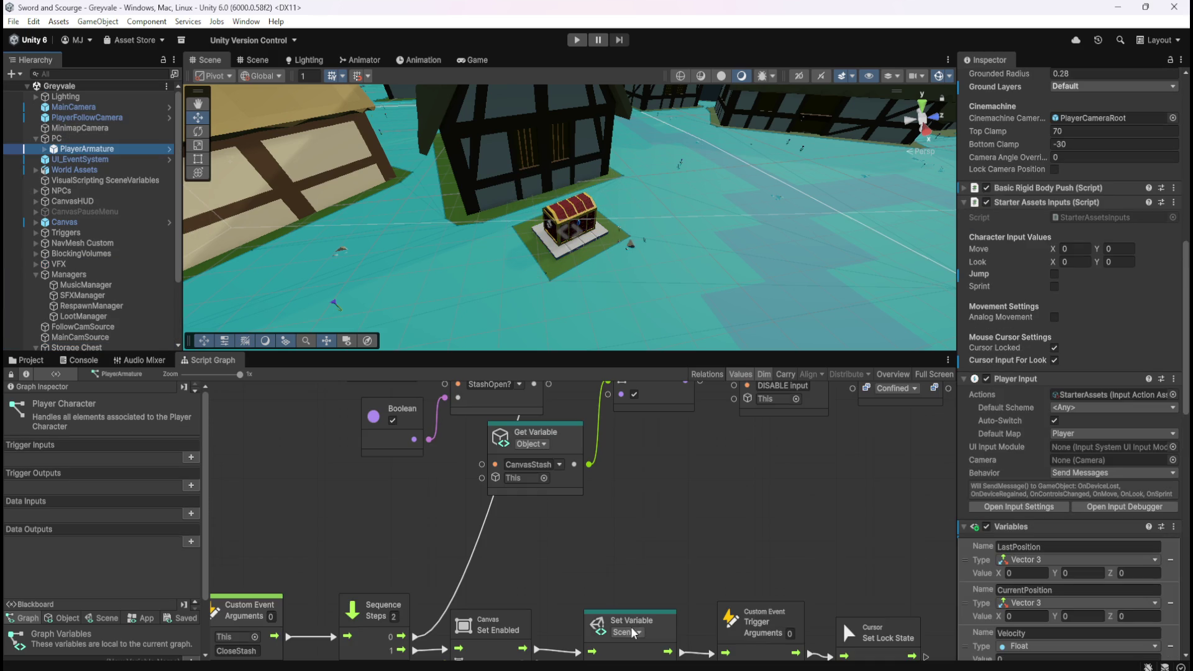
- Maximize the Player Character graph to inspect the Toggles Stash and CloseStash nodes, then restore the layout
key(shift+space)
scroll(688, 438, down, 10)
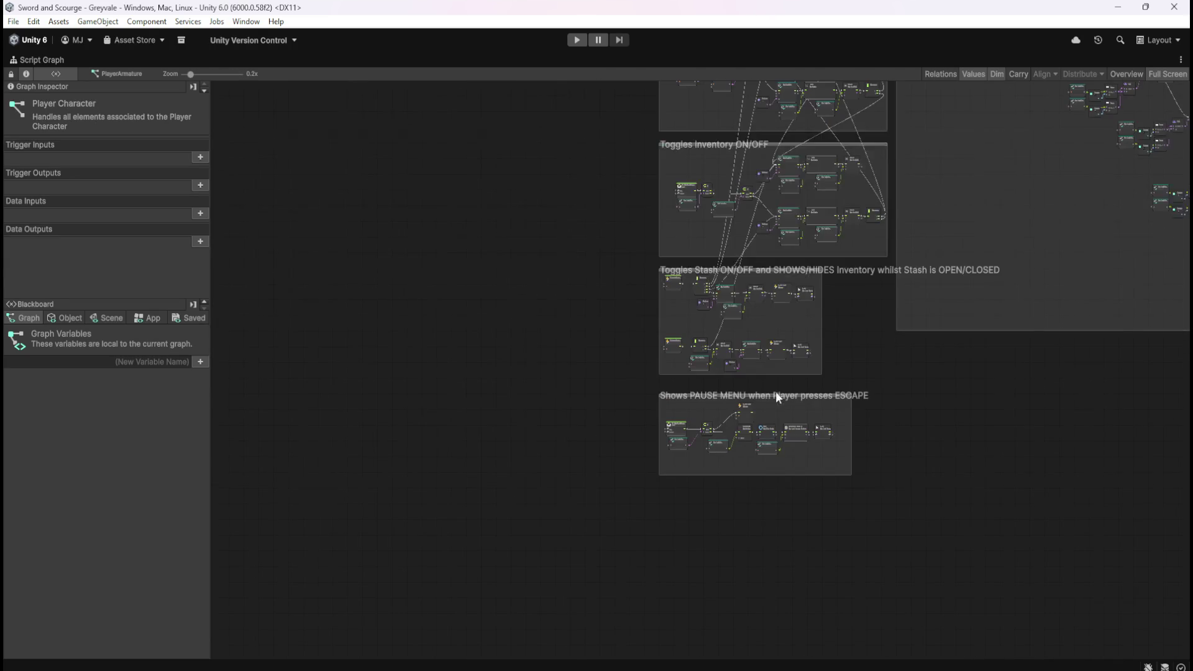
scroll(759, 274, up, 8)
drag(1033, 589, 886, 561)
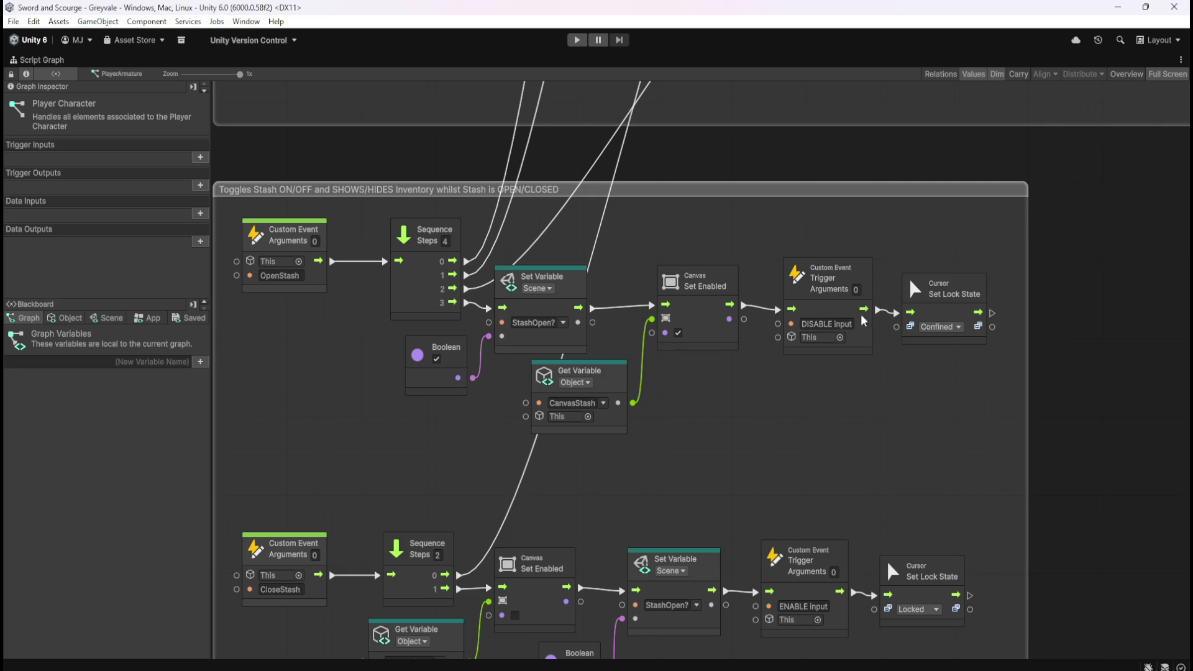
scroll(775, 387, down, 5)
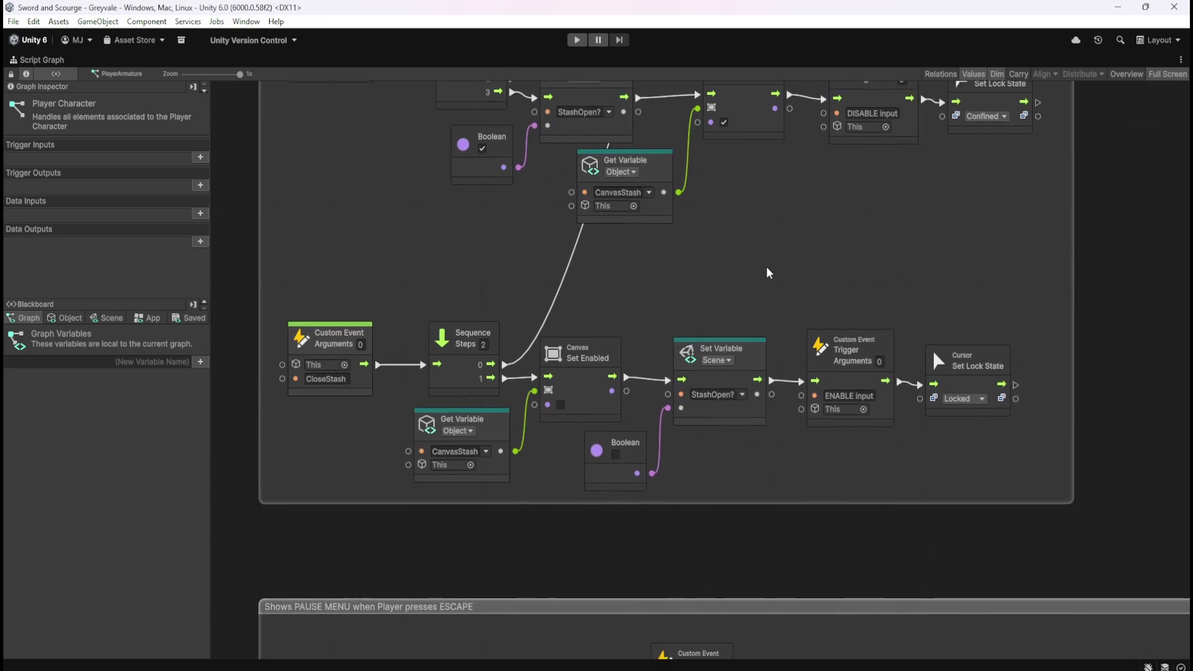
mouse_move(733, 530)
mouse_down()
mouse_move(818, 246)
mouse_move(757, 447)
mouse_up()
key(shift+space)
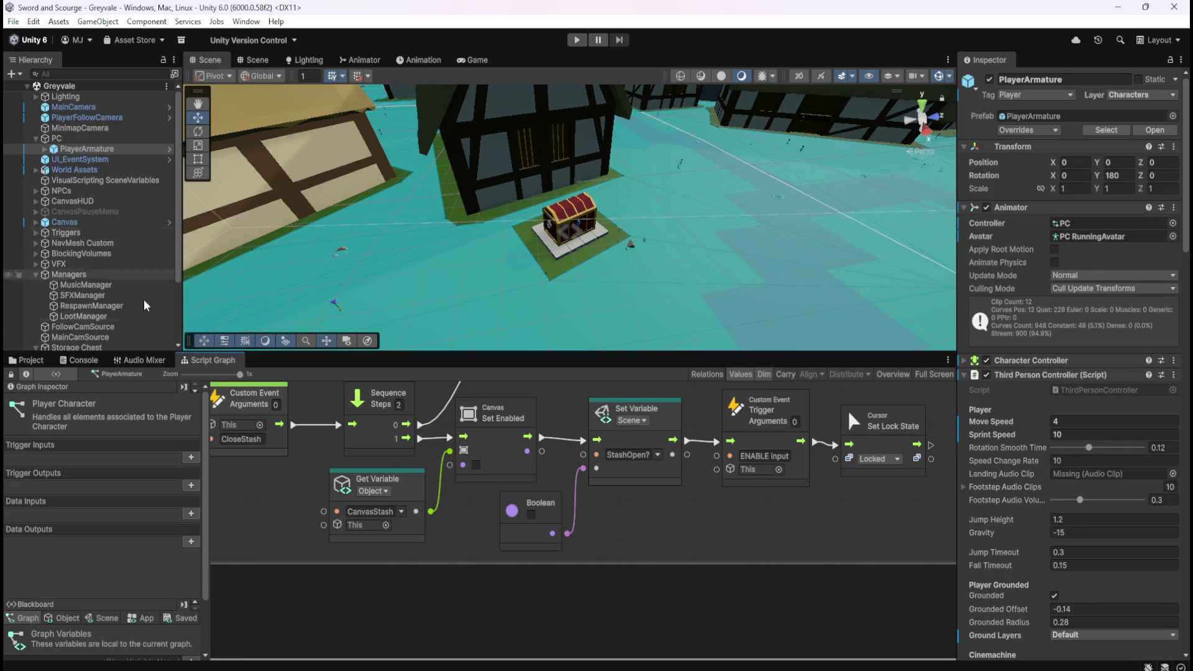
click(48, 362)
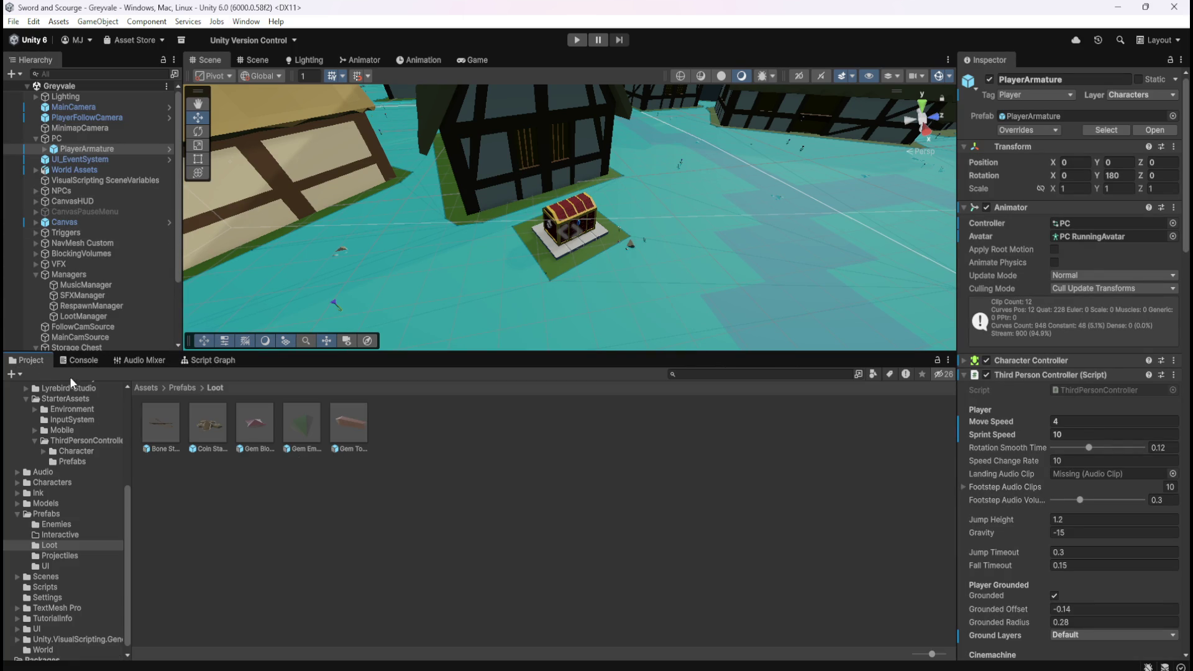
- Browse the empty Prefabs > Interactive folder and select Storage Chest and its Circle child
click(178, 388)
double_click(207, 426)
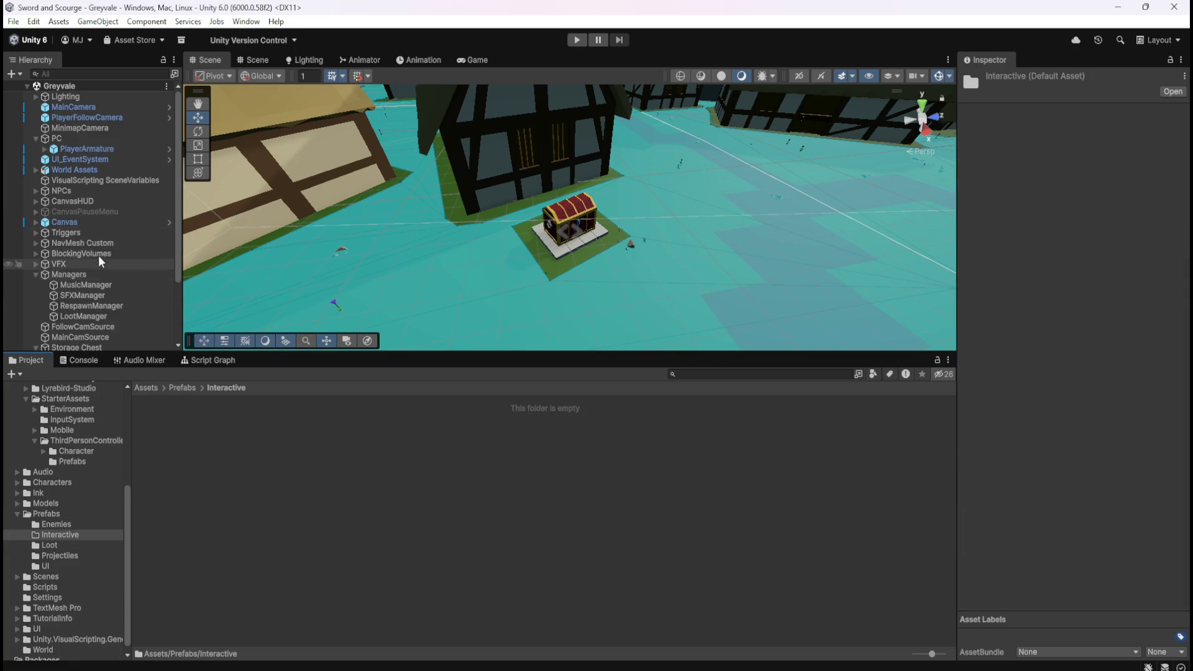
scroll(88, 267, down, 3)
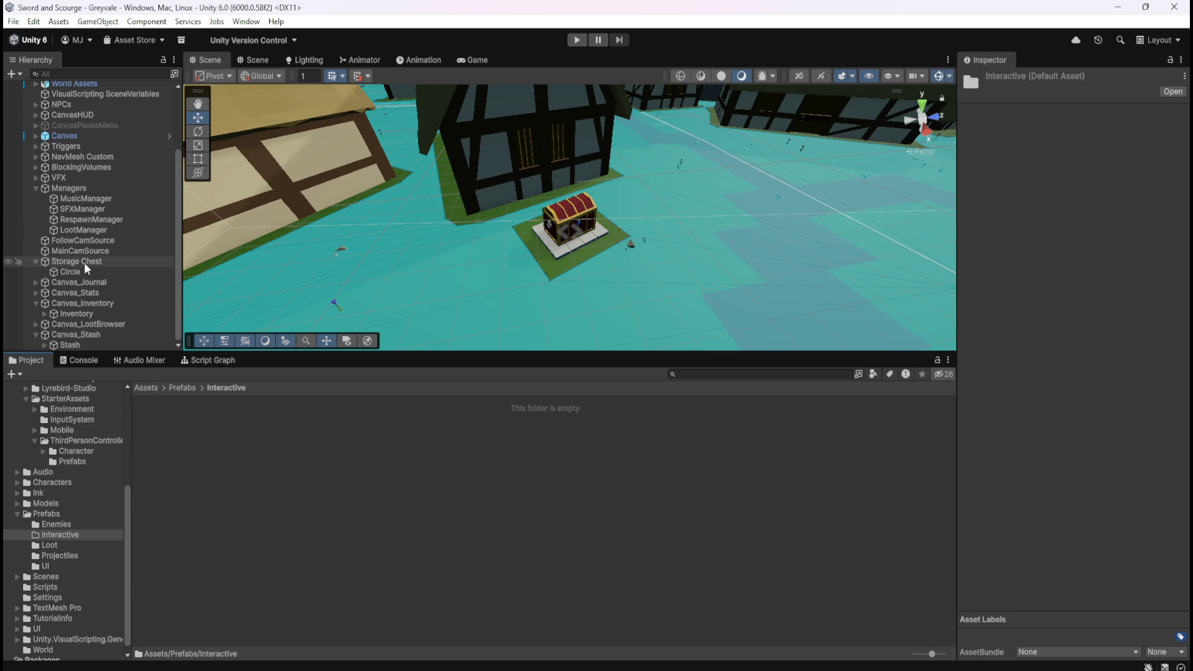
click(65, 261)
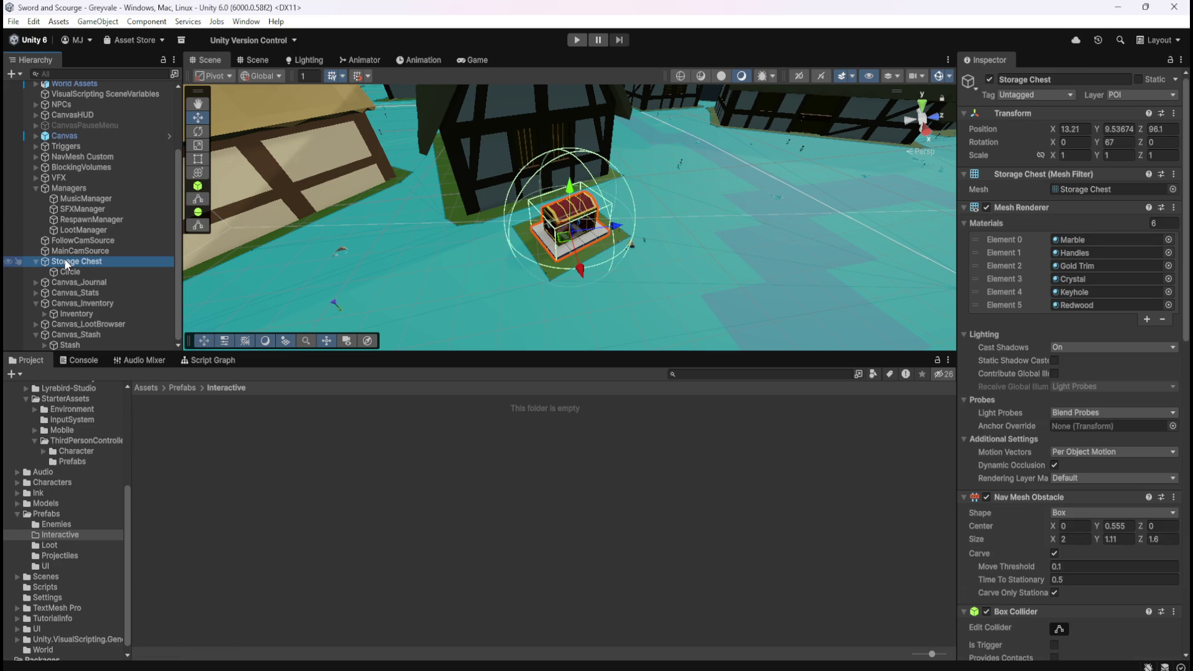
click(69, 272)
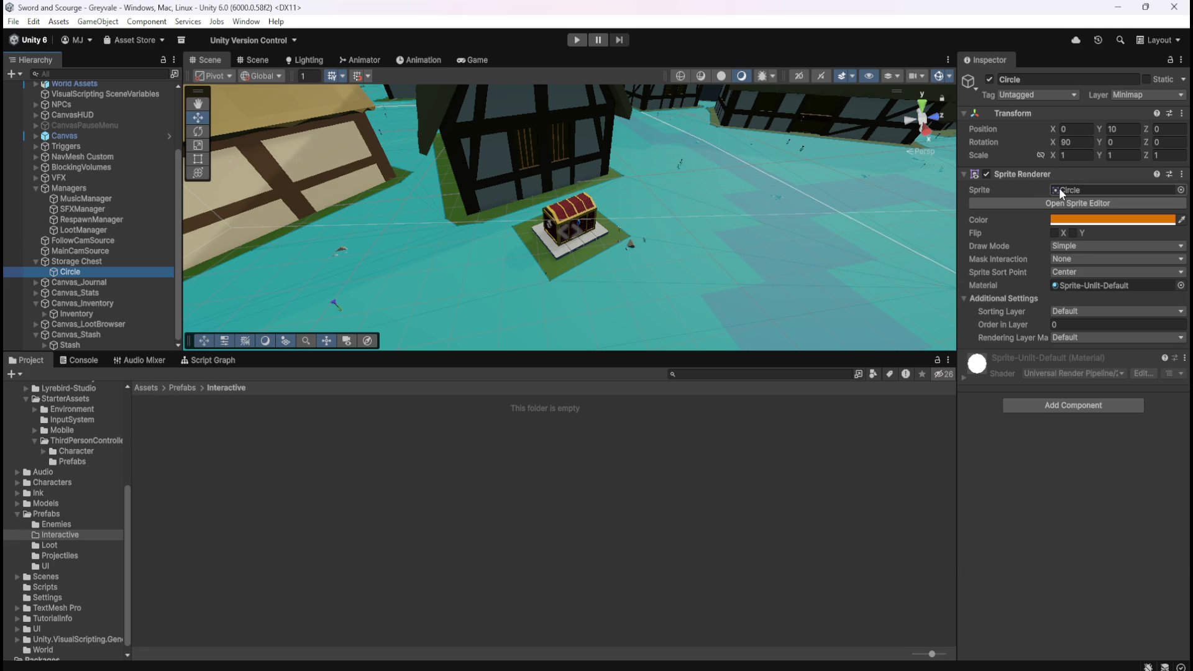
- Look through the Assets > UI > Inventory sprites folder, ending back in the UI folder
click(147, 386)
double_click(709, 425)
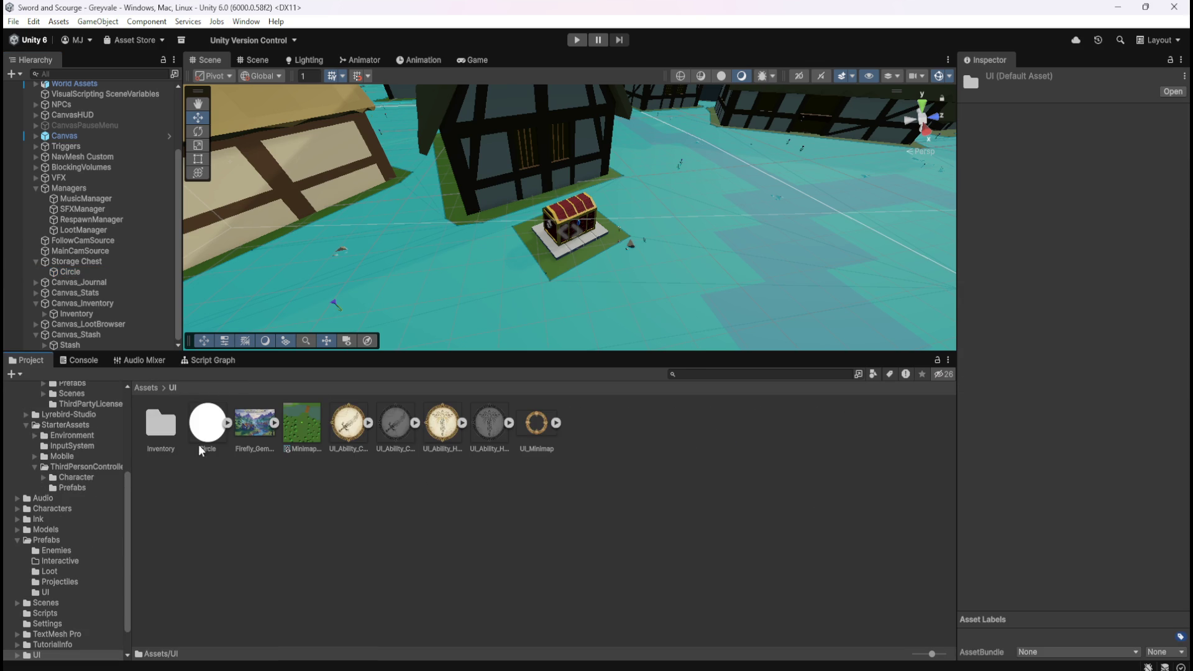
double_click(165, 420)
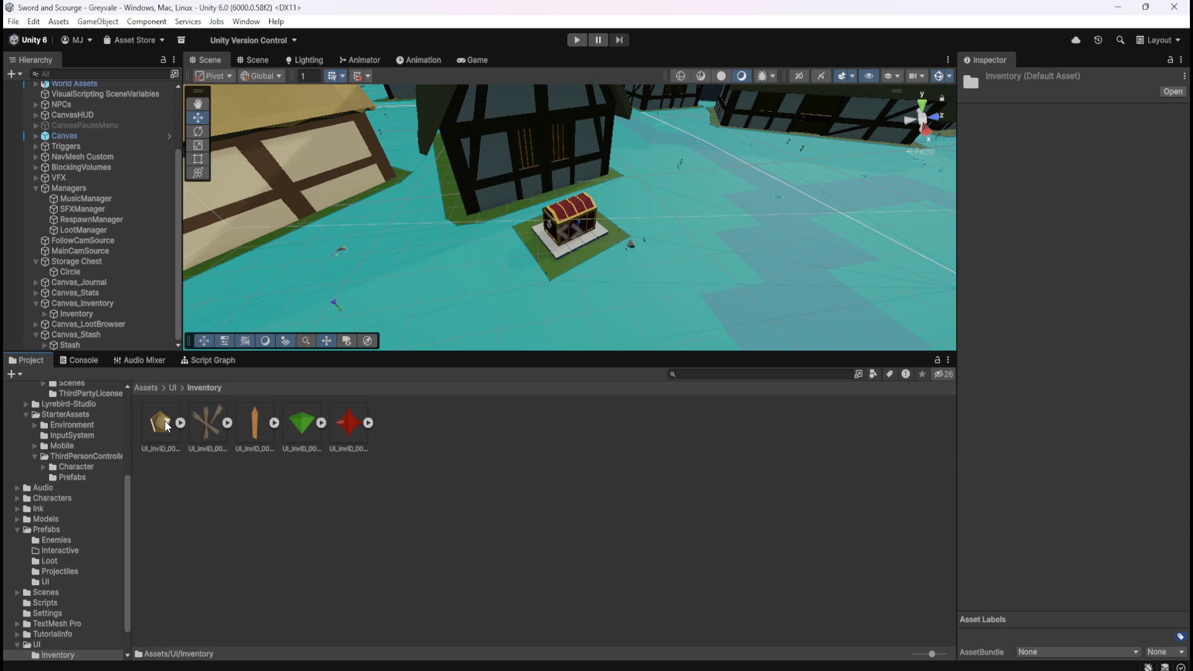
click(169, 386)
click(154, 387)
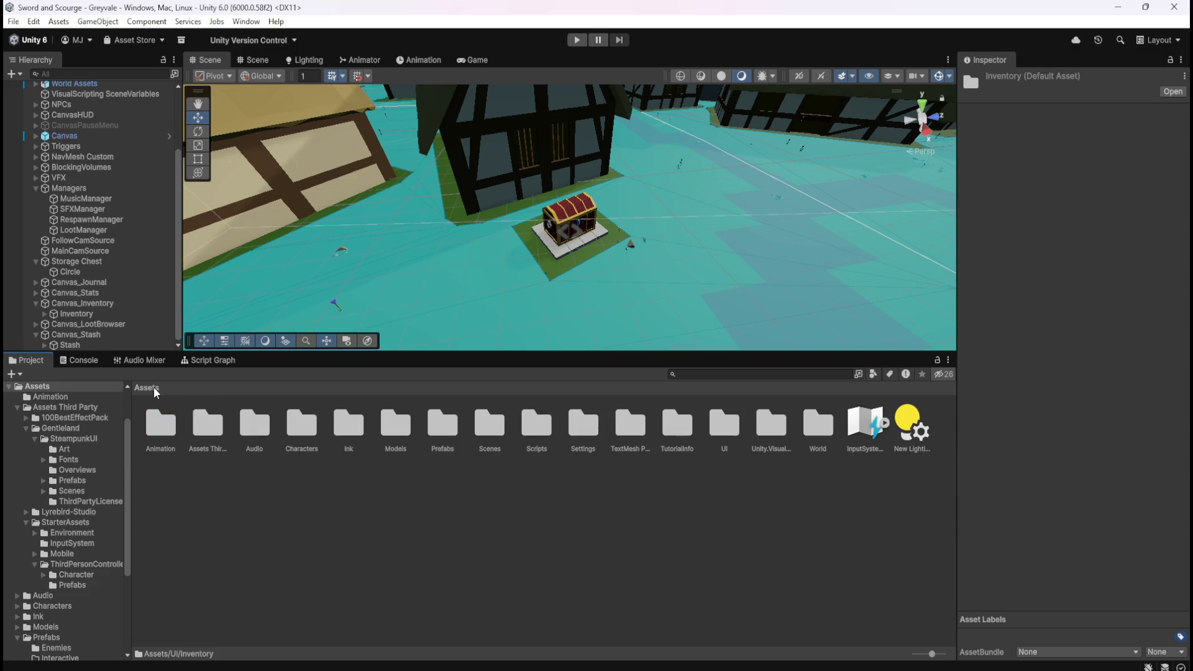
double_click(708, 422)
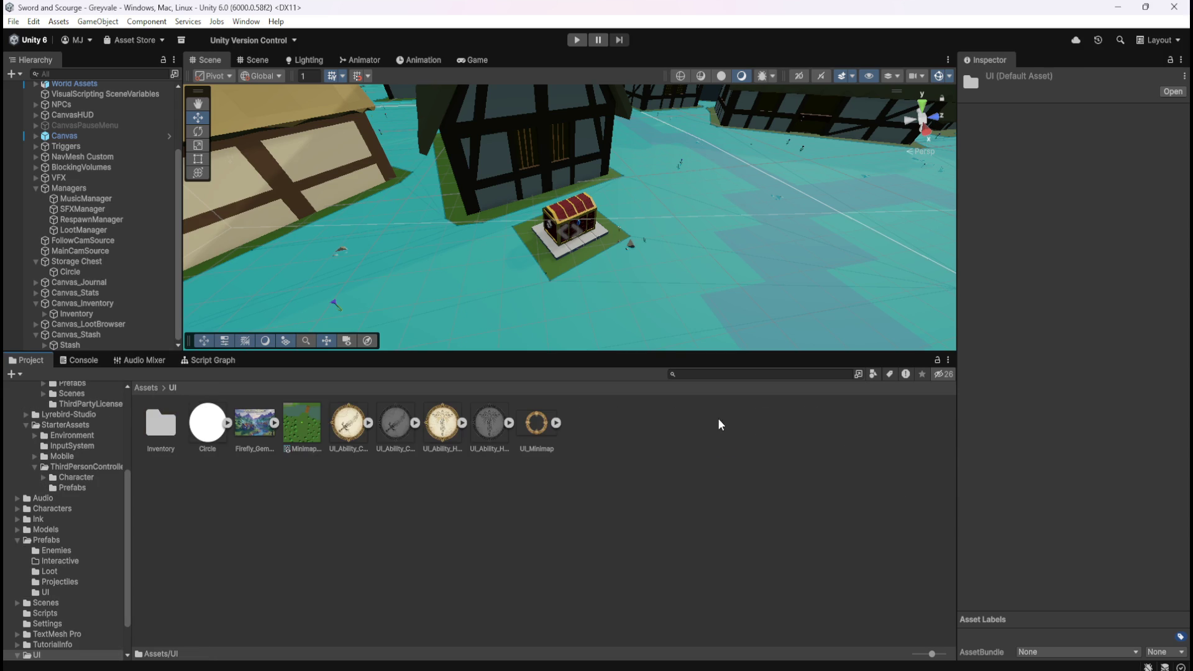
double_click(178, 426)
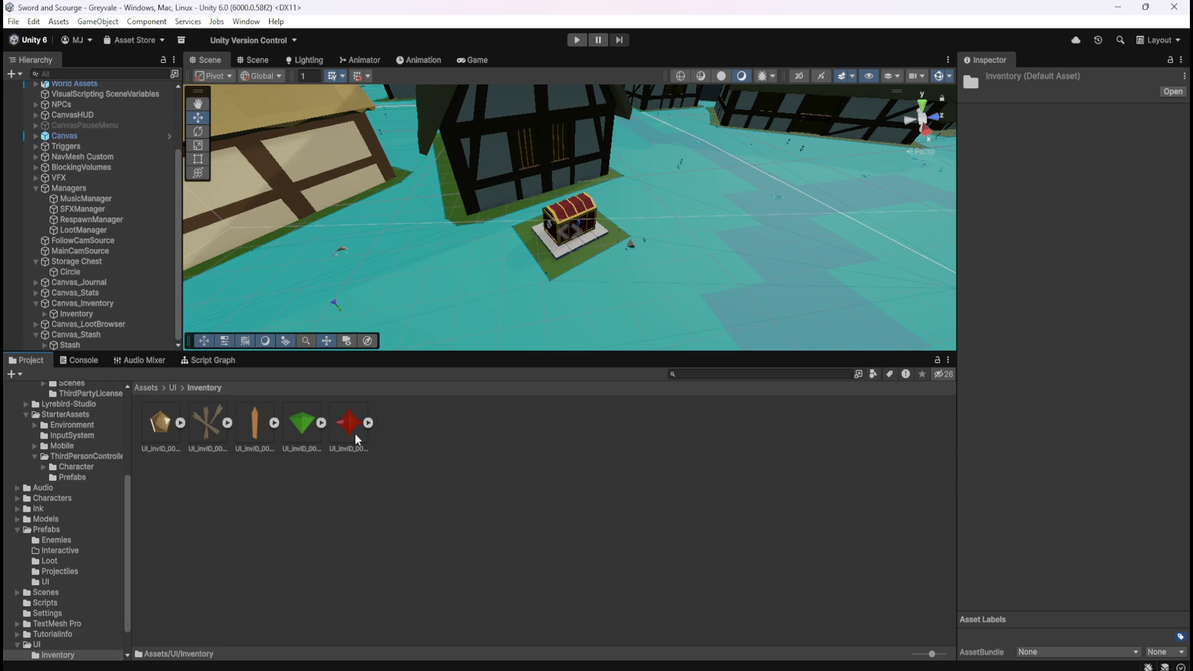
click(172, 387)
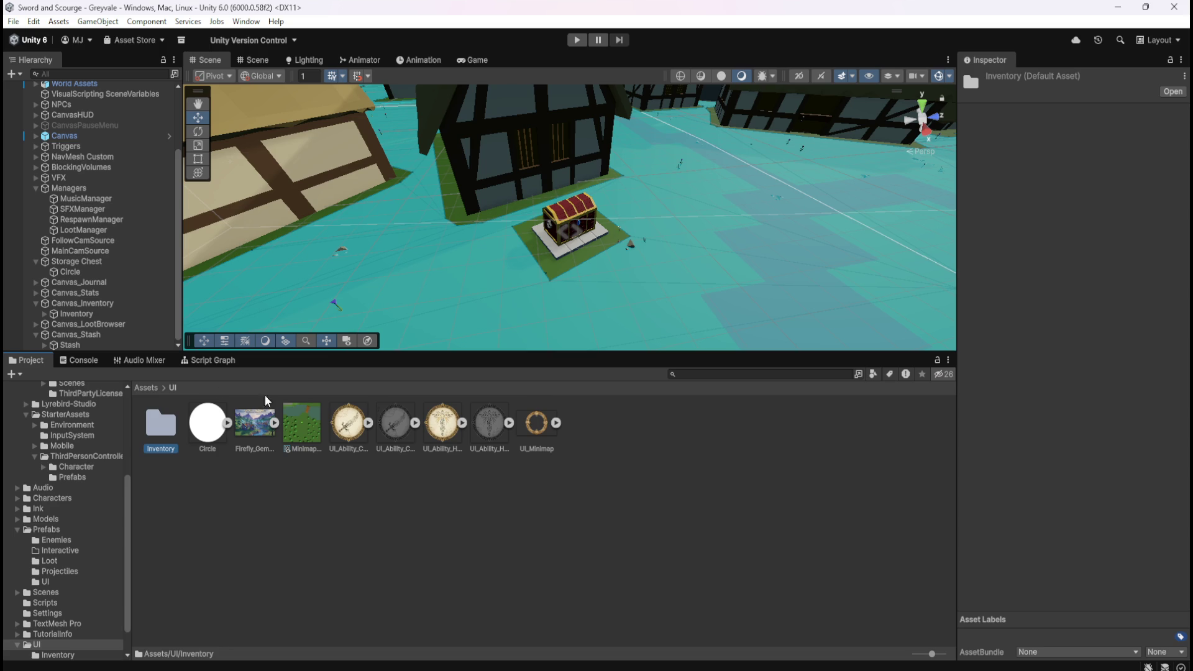
click(150, 387)
double_click(432, 424)
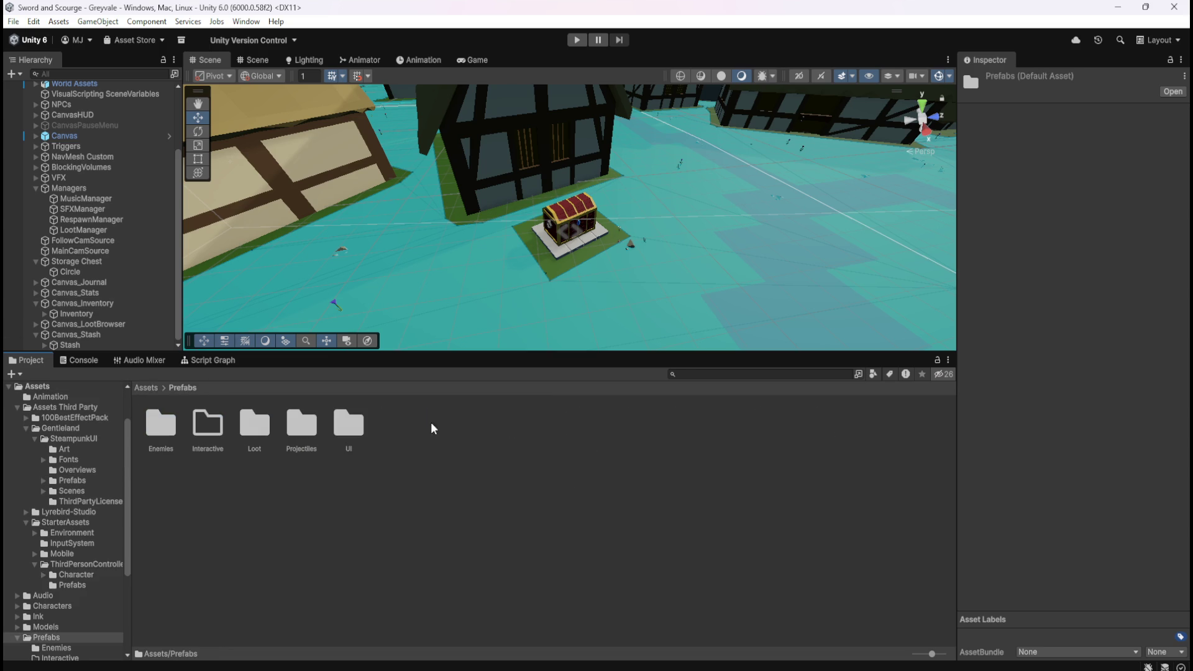
click(393, 508)
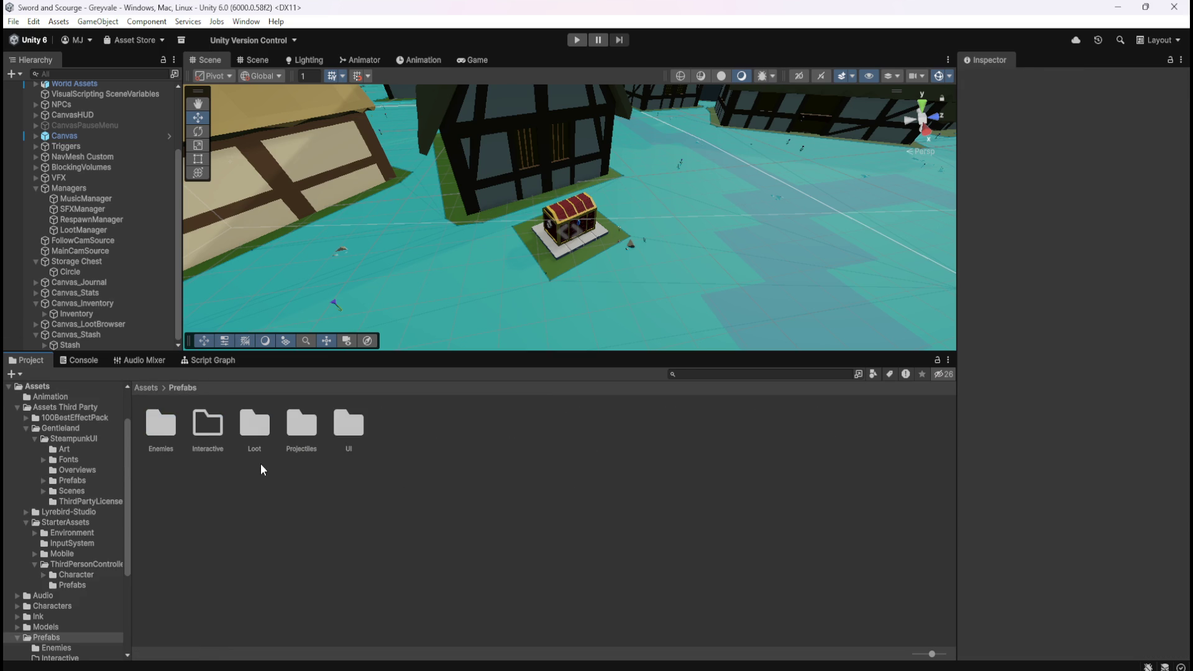
double_click(215, 427)
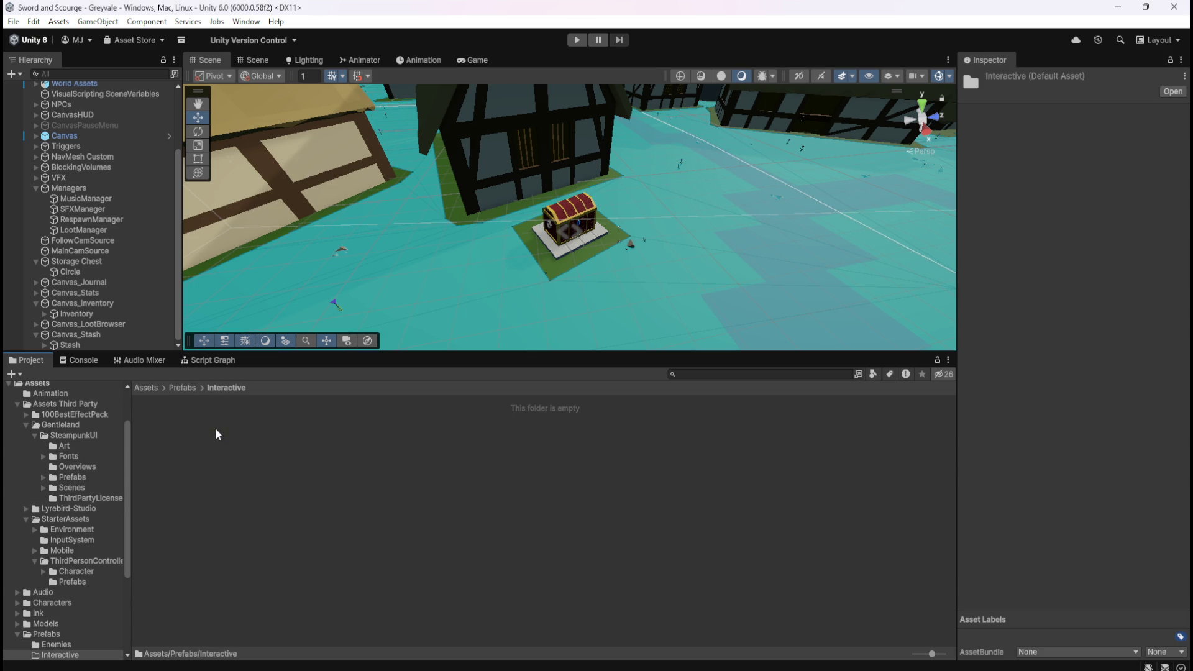
click(35, 260)
click(60, 274)
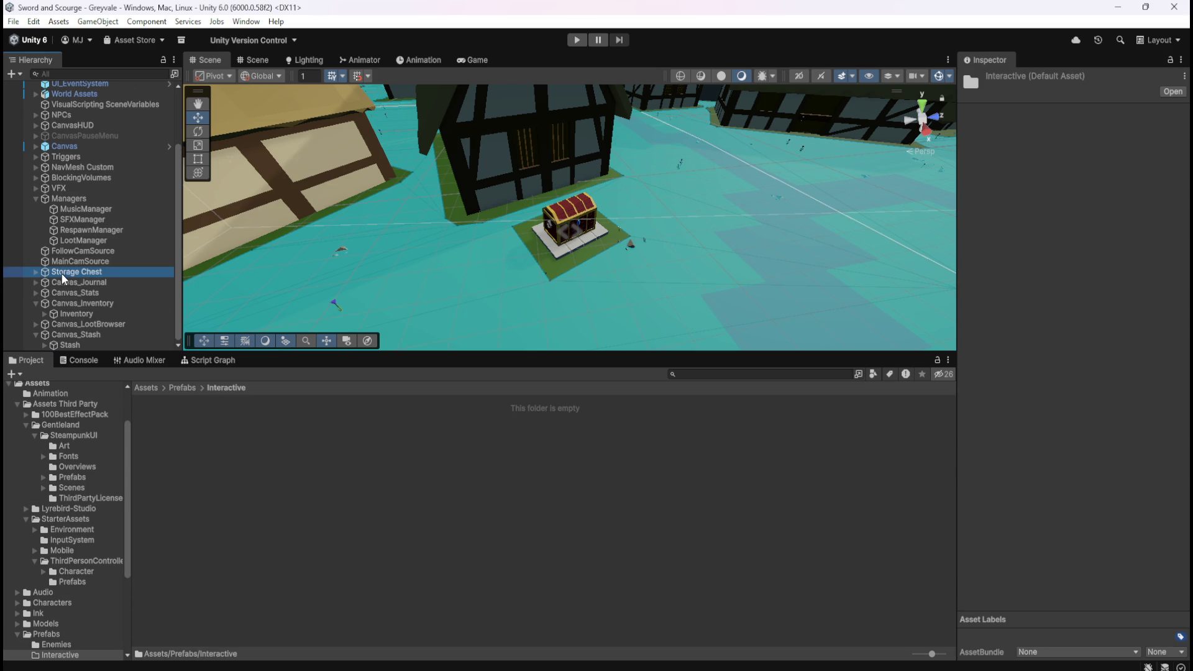
mouse_move(61, 273)
mouse_down()
mouse_move(314, 453)
mouse_move(258, 482)
mouse_up()
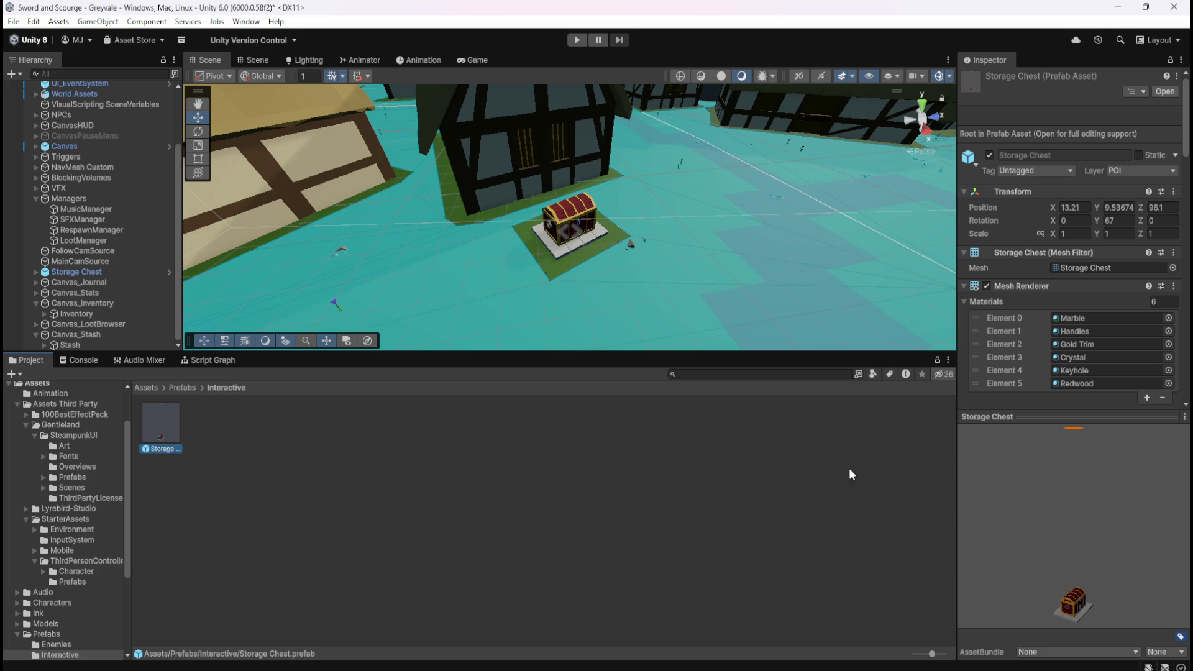
scroll(998, 337, down, 5)
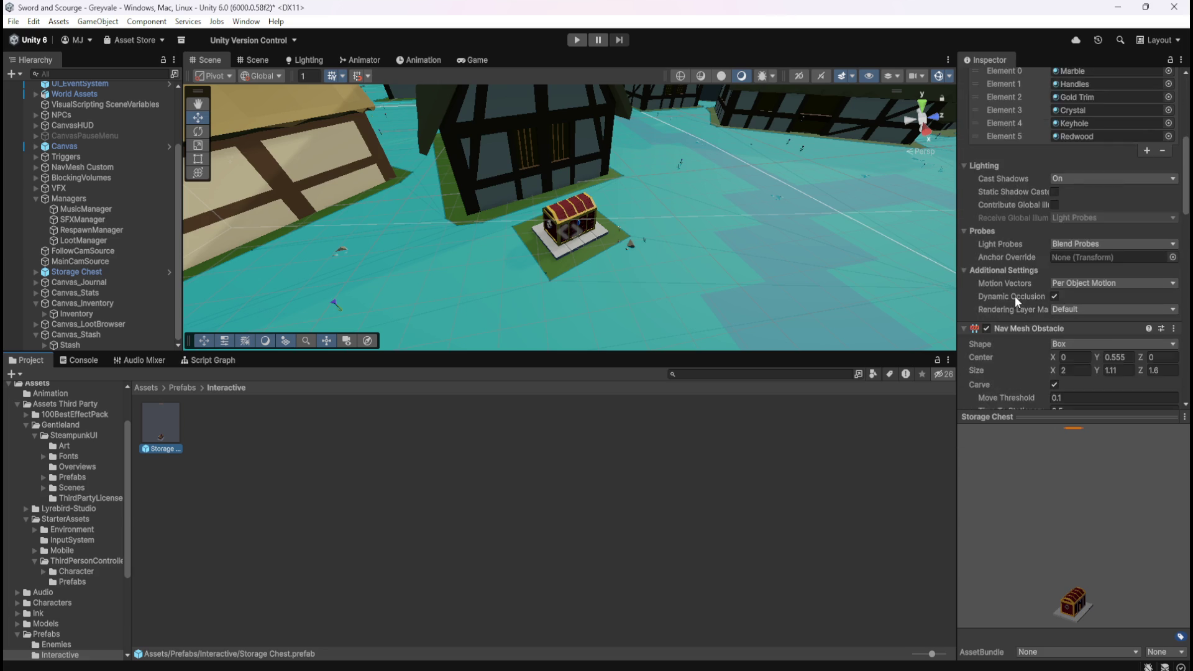
scroll(1015, 296, up, 8)
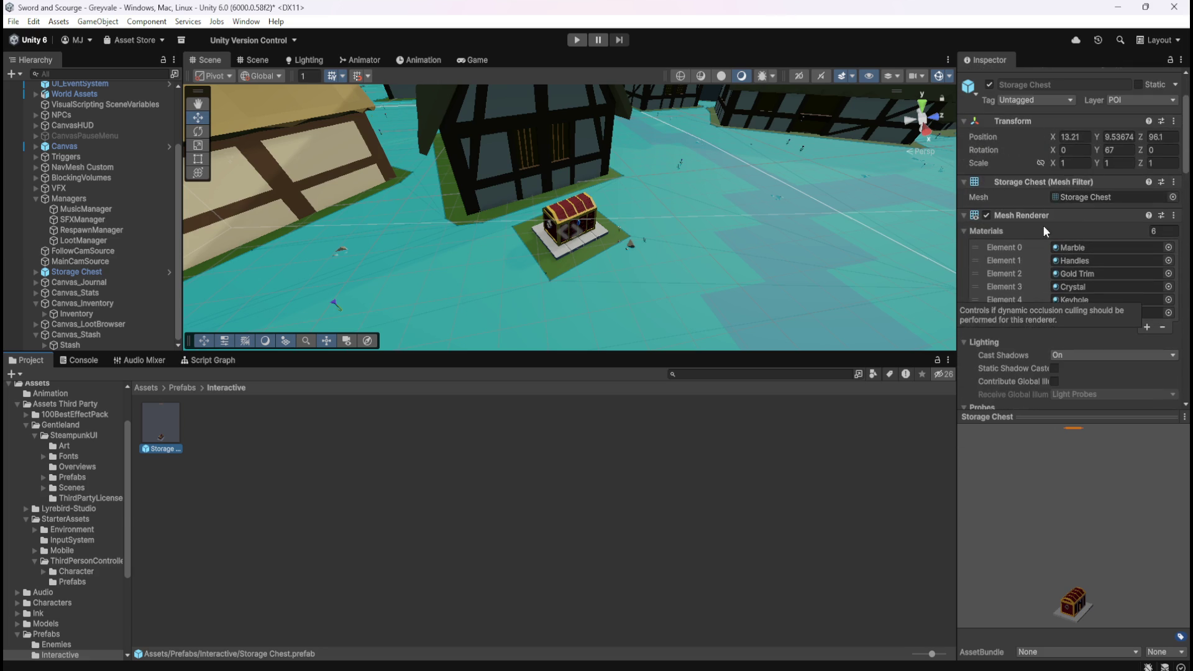
scroll(1028, 288, down, 8)
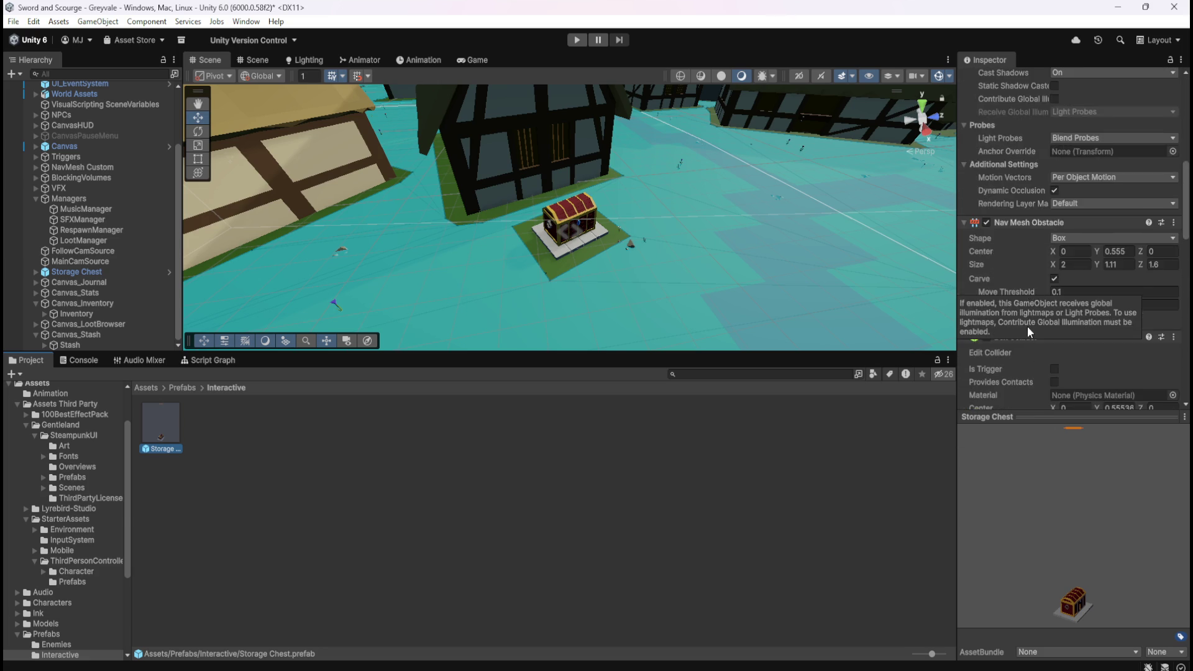
scroll(1013, 333, down, 8)
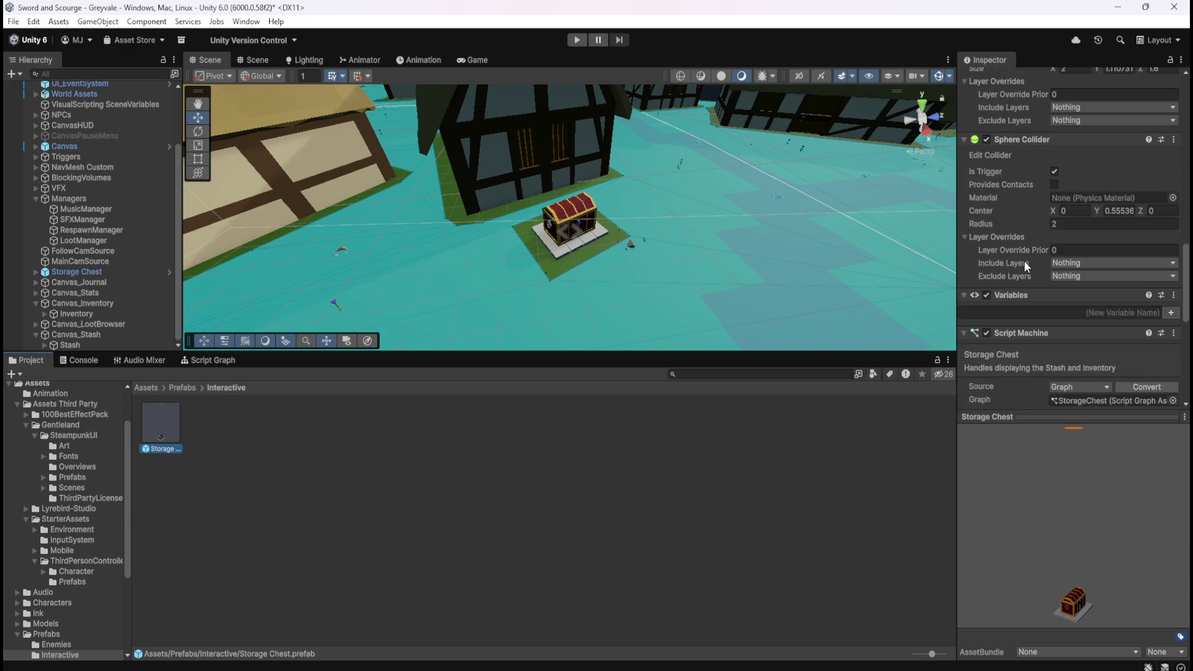
scroll(1024, 266, down, 1)
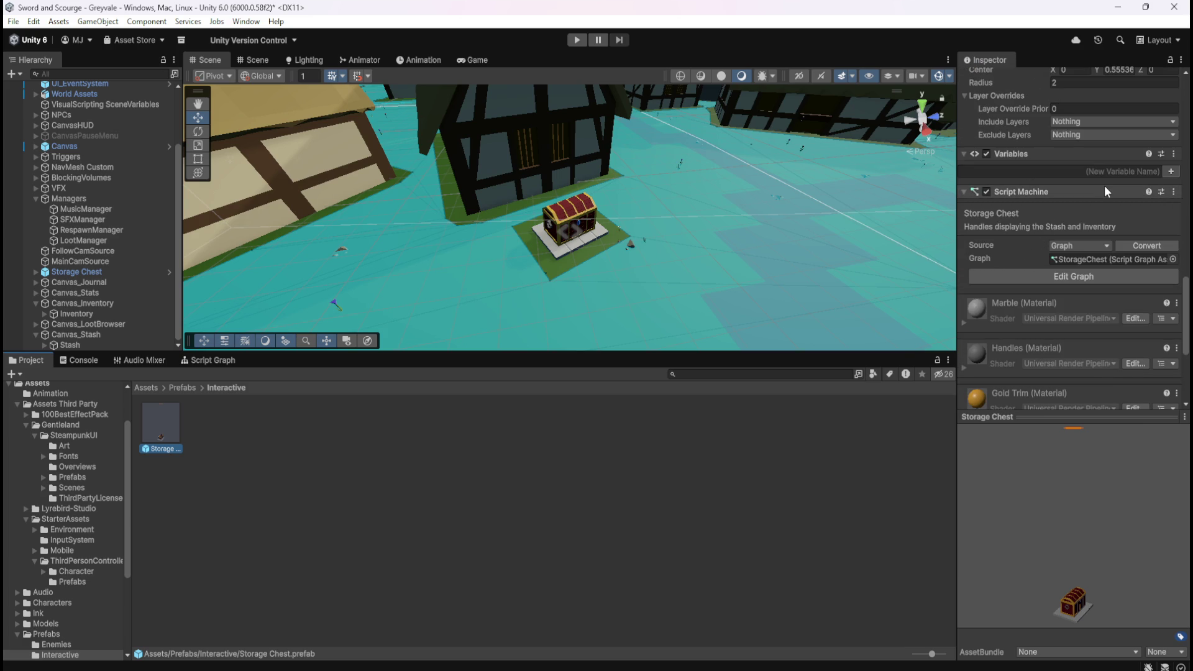
click(106, 273)
click(212, 360)
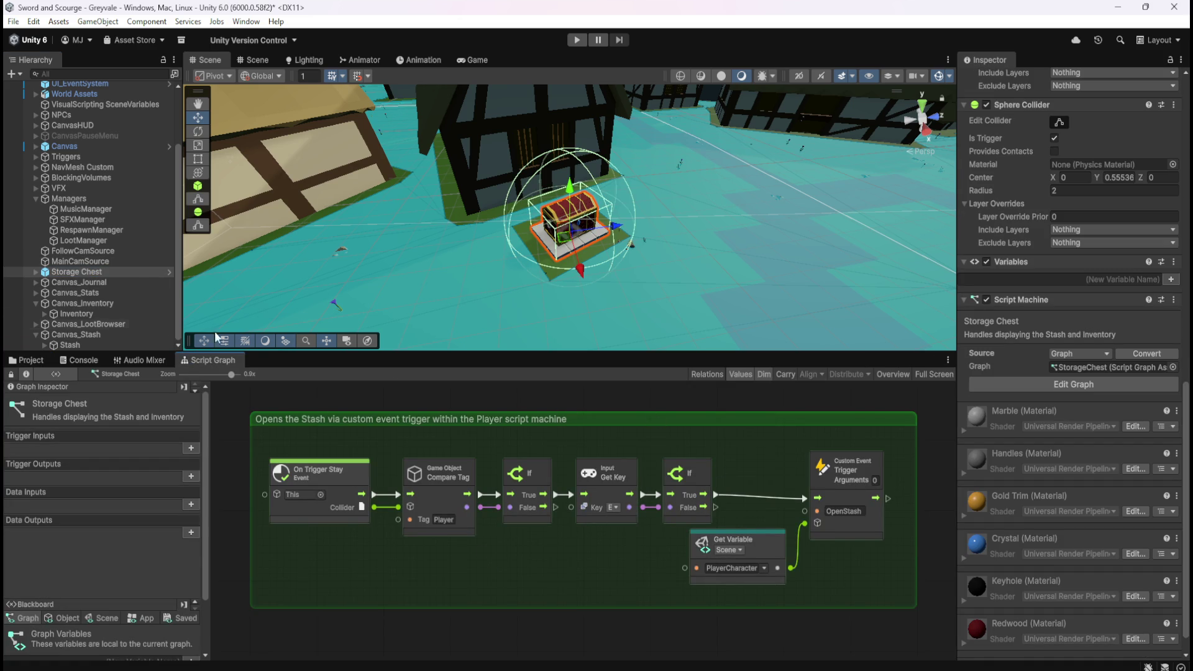
click(28, 361)
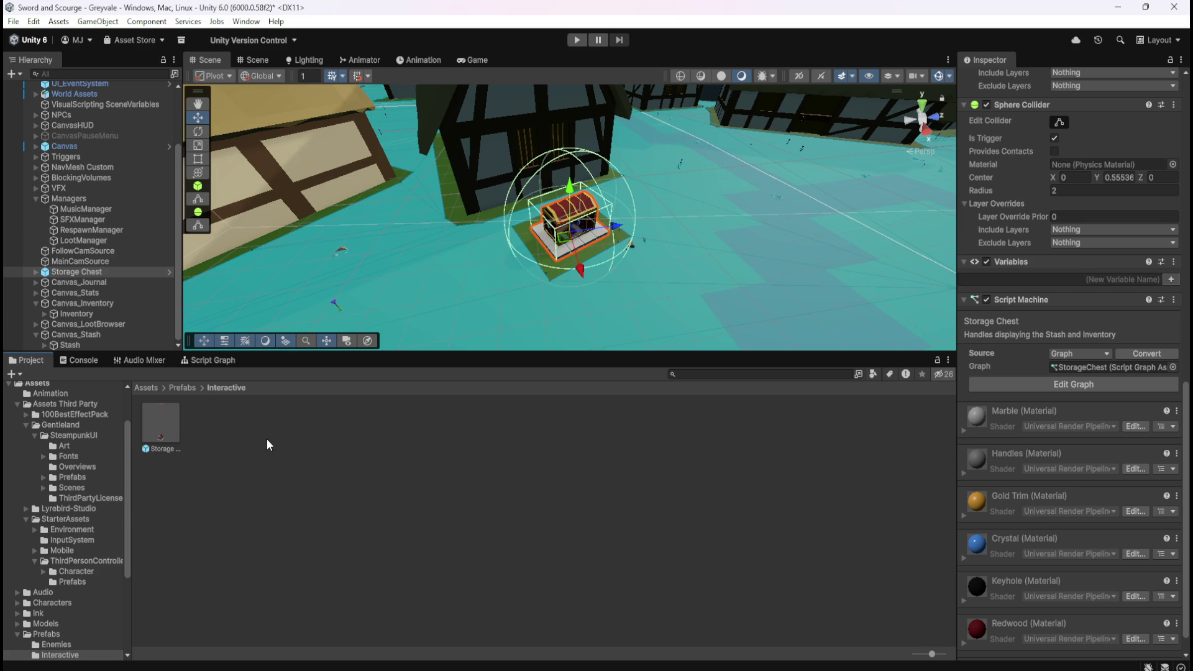
click(169, 430)
click(86, 273)
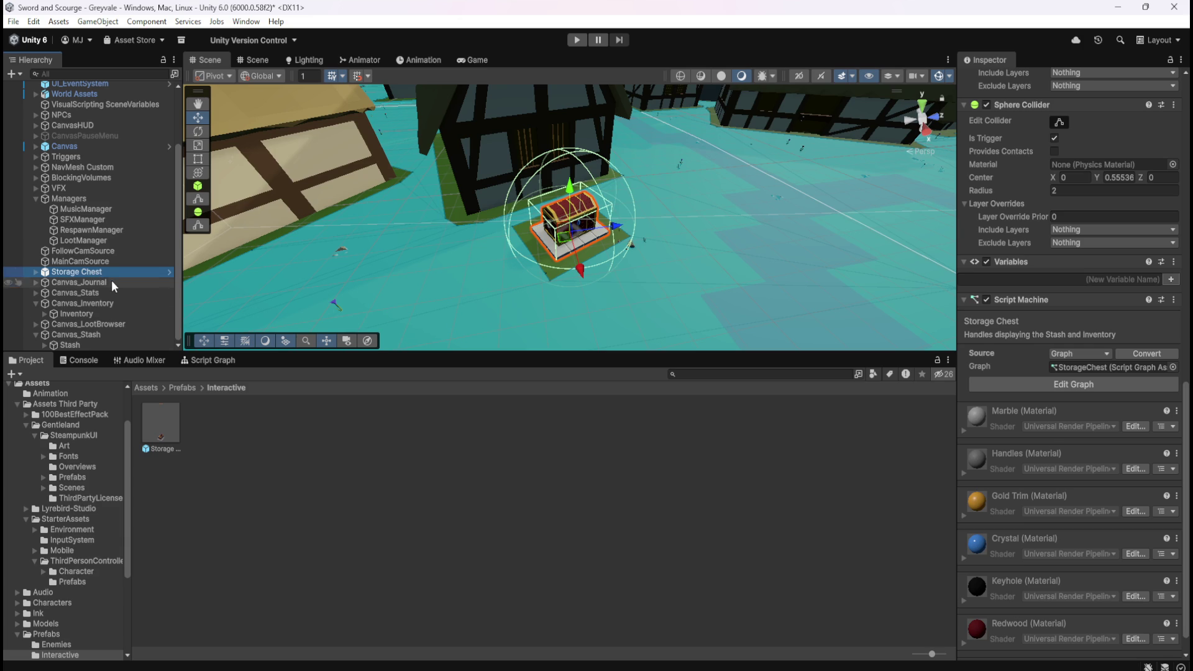
click(113, 279)
click(118, 269)
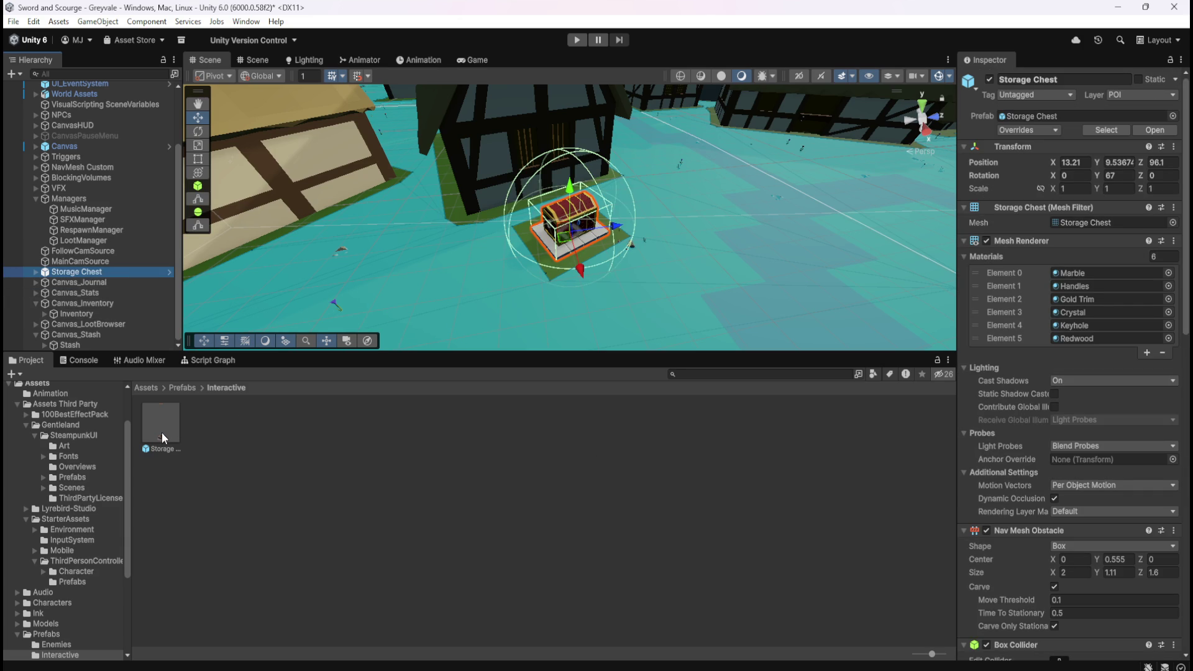
scroll(976, 460, down, 5)
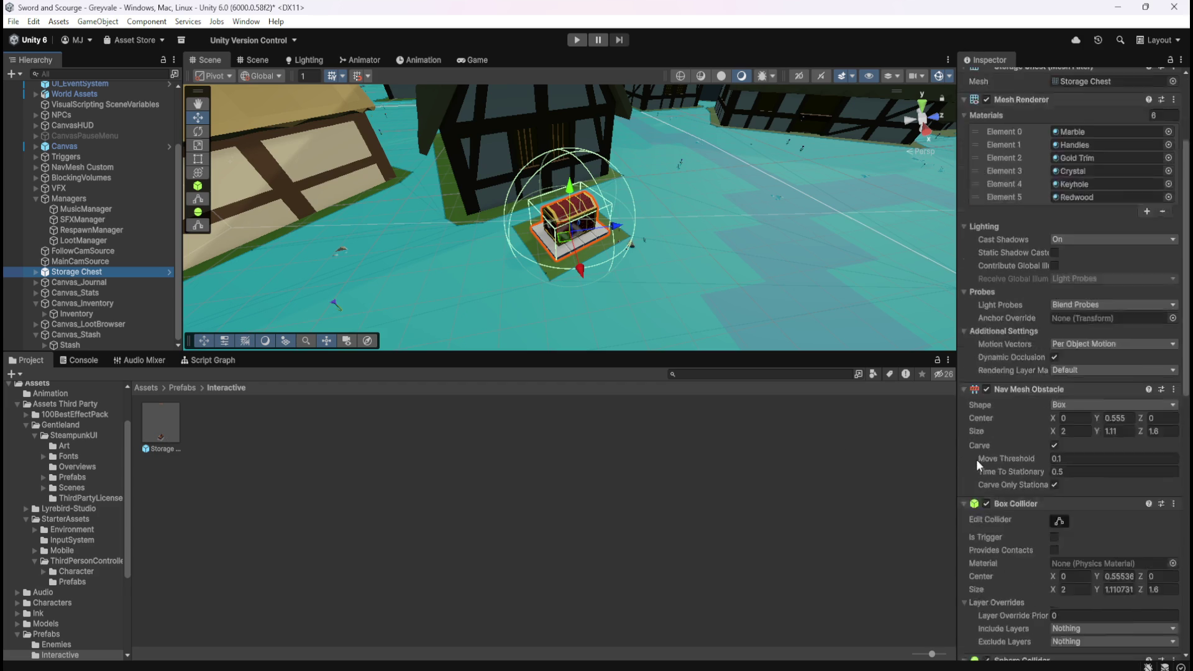
click(173, 433)
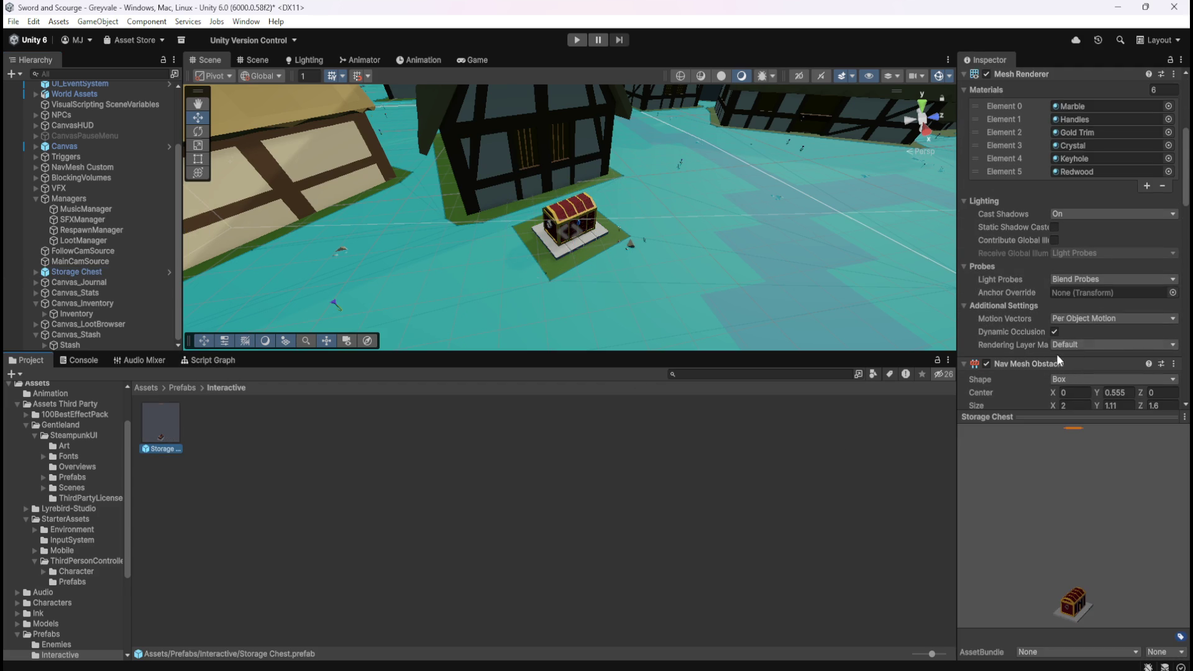
scroll(1057, 353, down, 4)
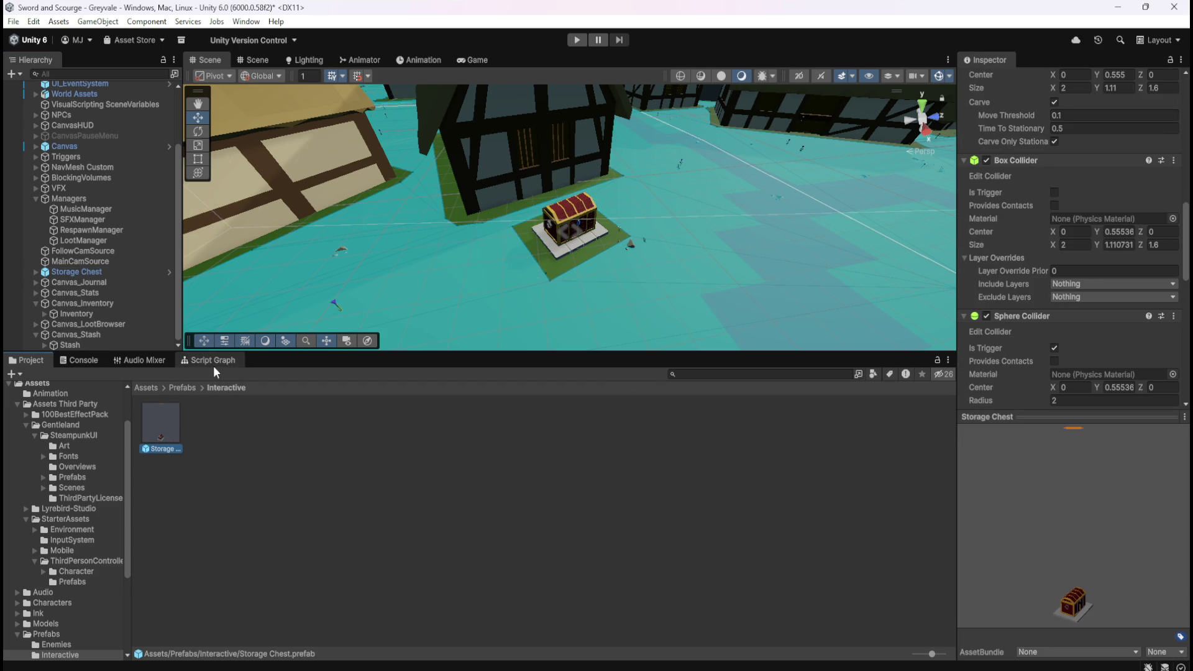
double_click(170, 424)
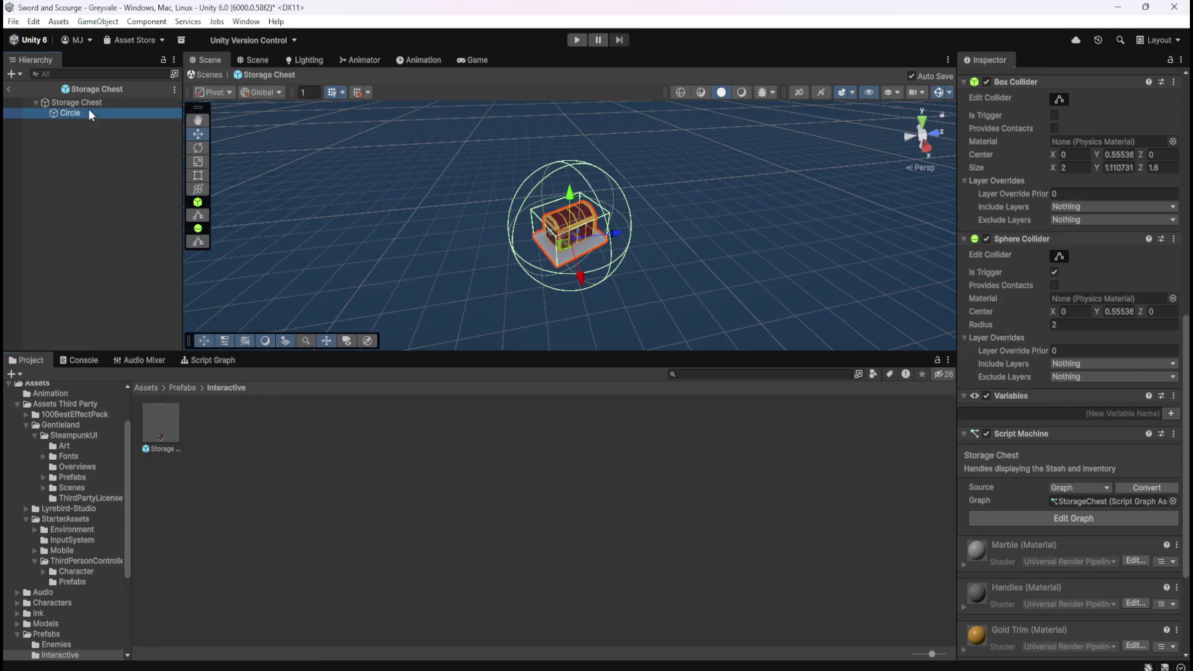
click(88, 112)
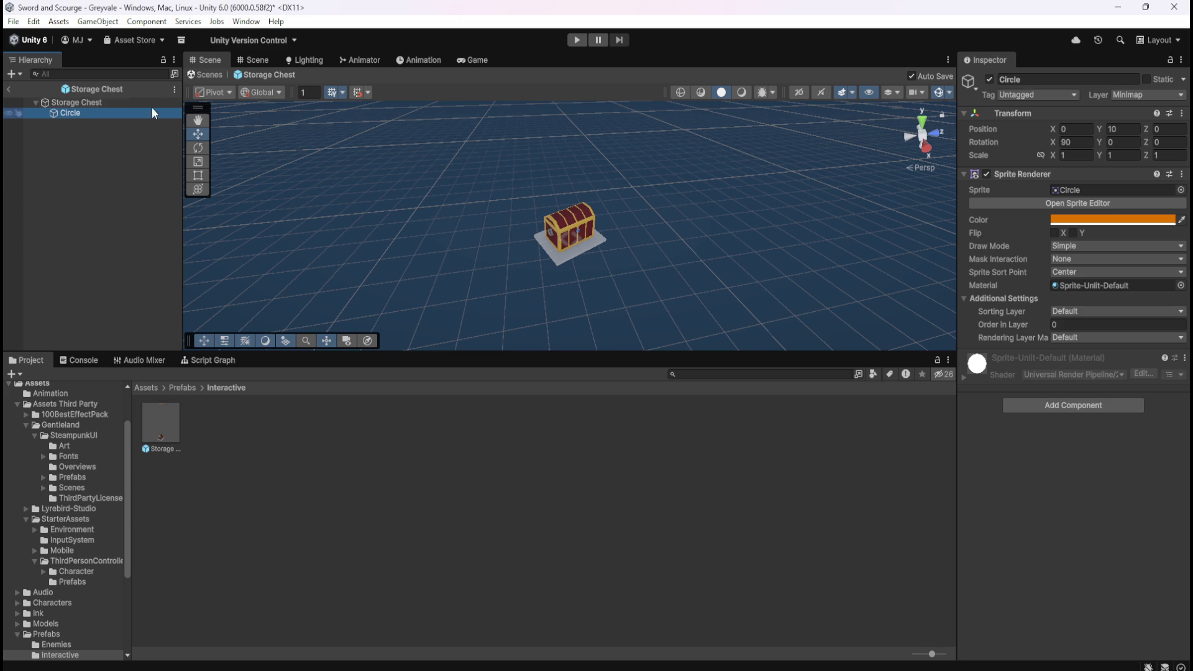
click(10, 91)
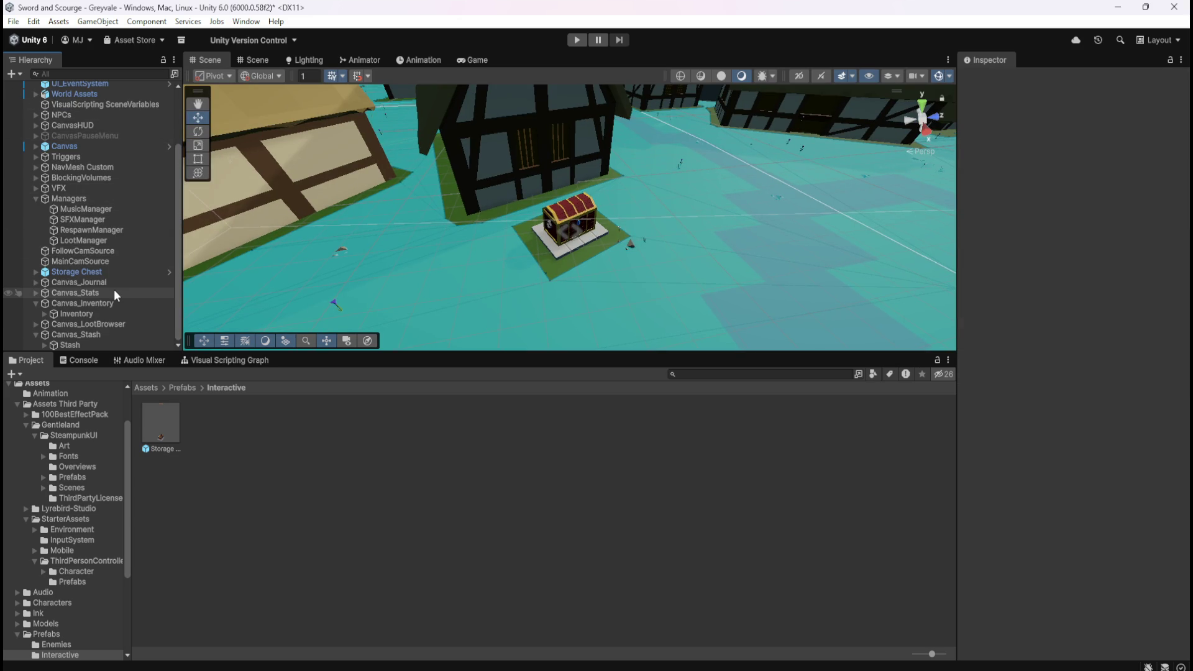
click(159, 413)
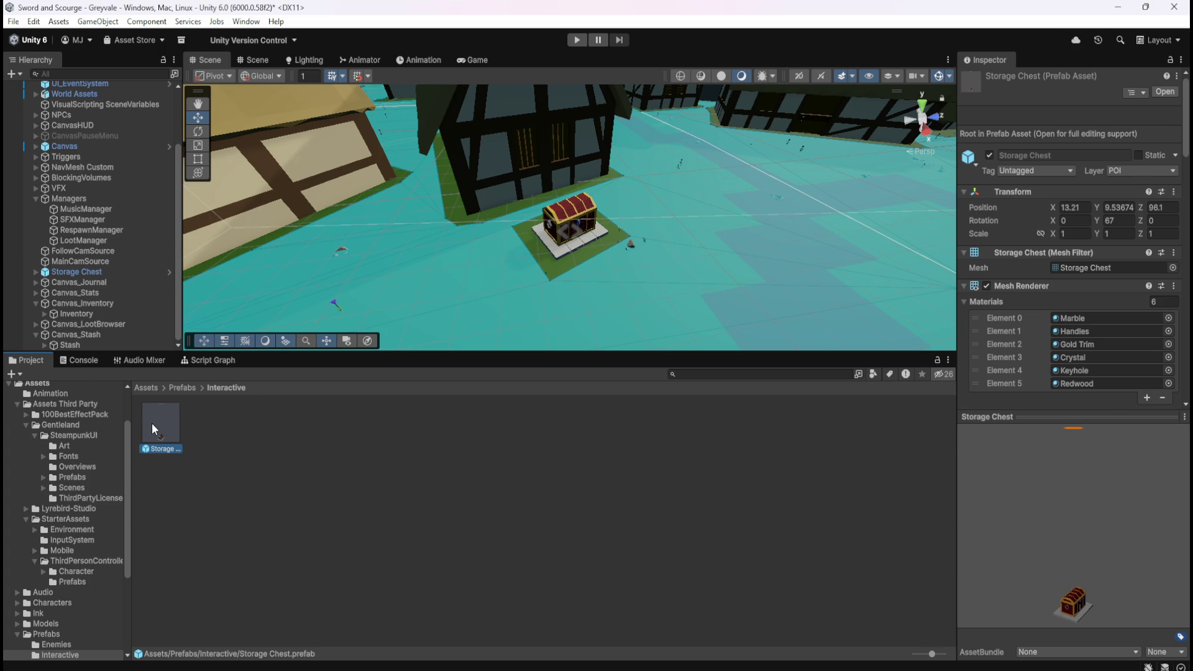
double_click(156, 423)
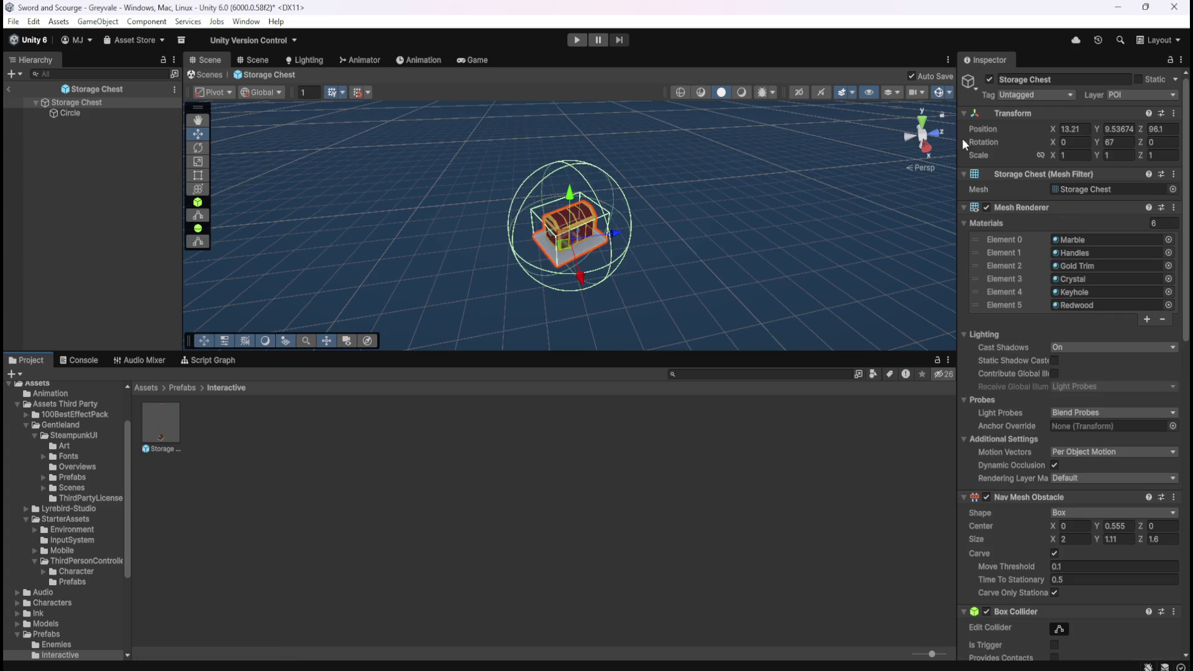
click(1158, 93)
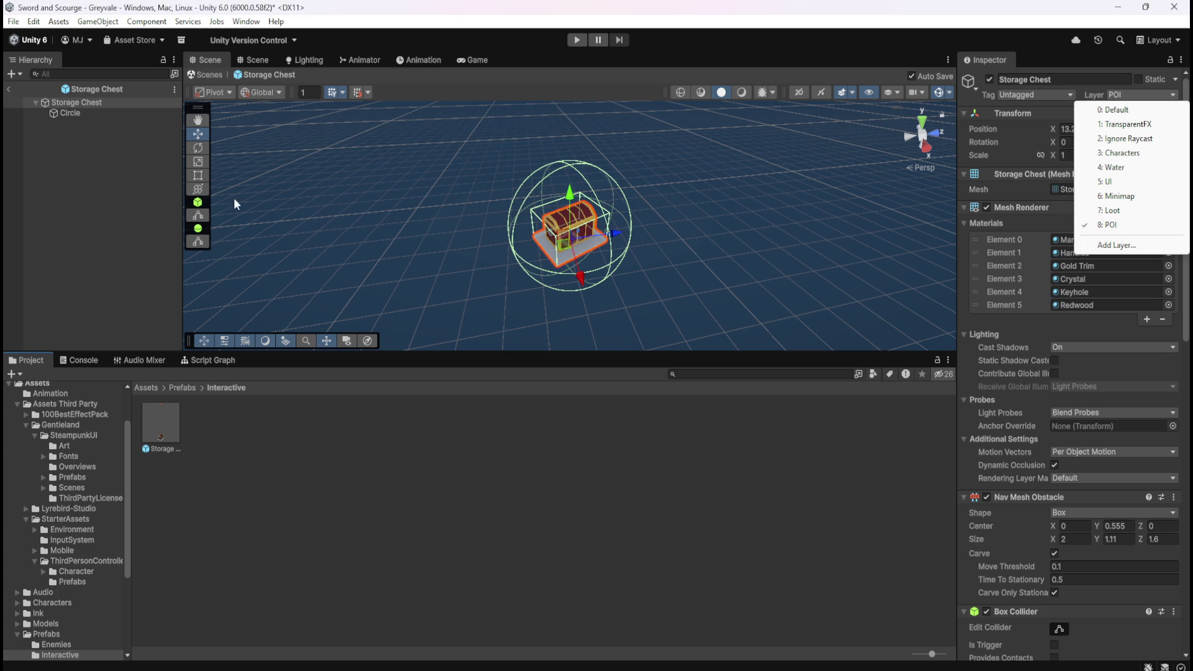
click(10, 90)
click(103, 108)
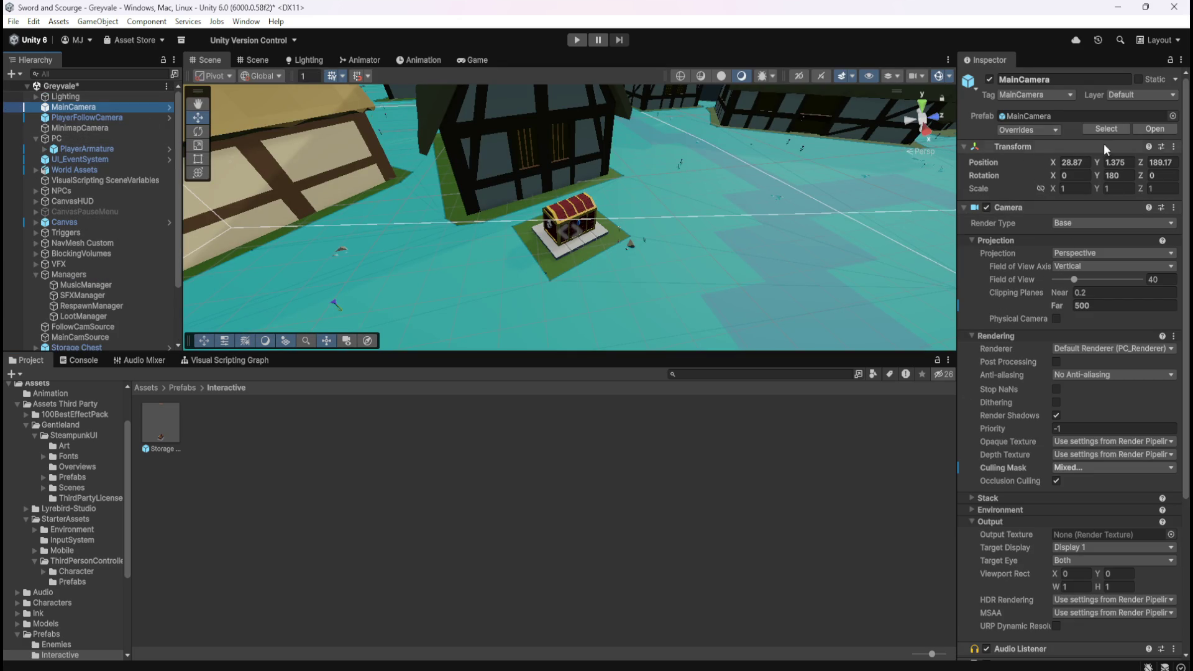
click(1061, 470)
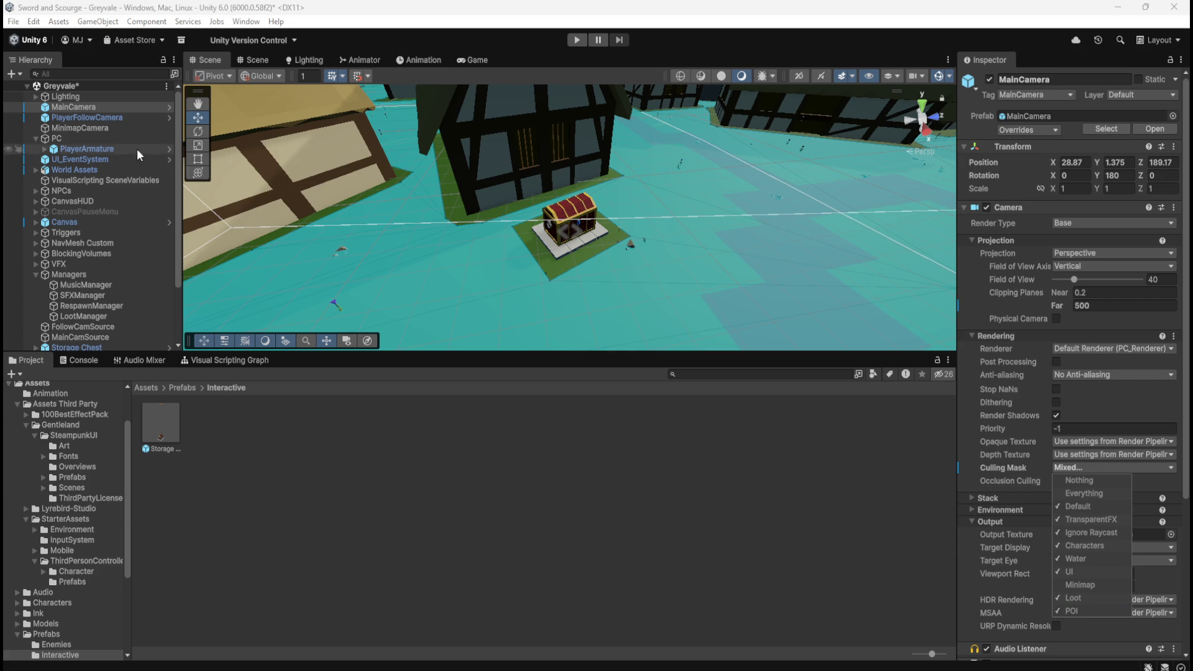
click(93, 127)
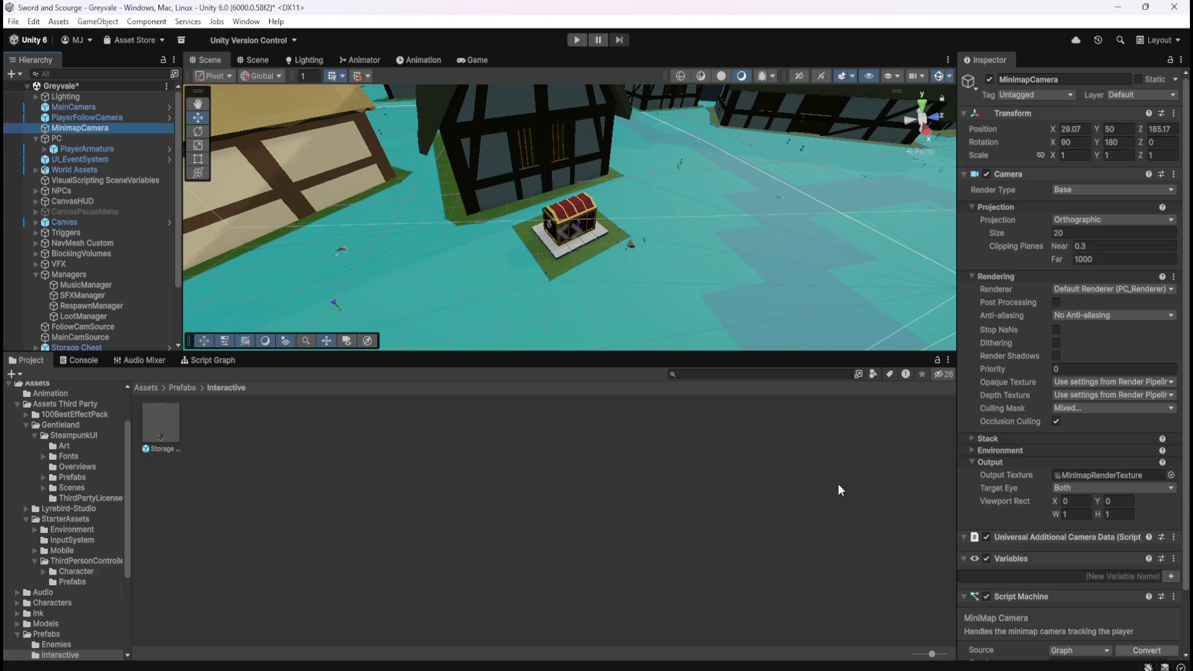
click(1065, 409)
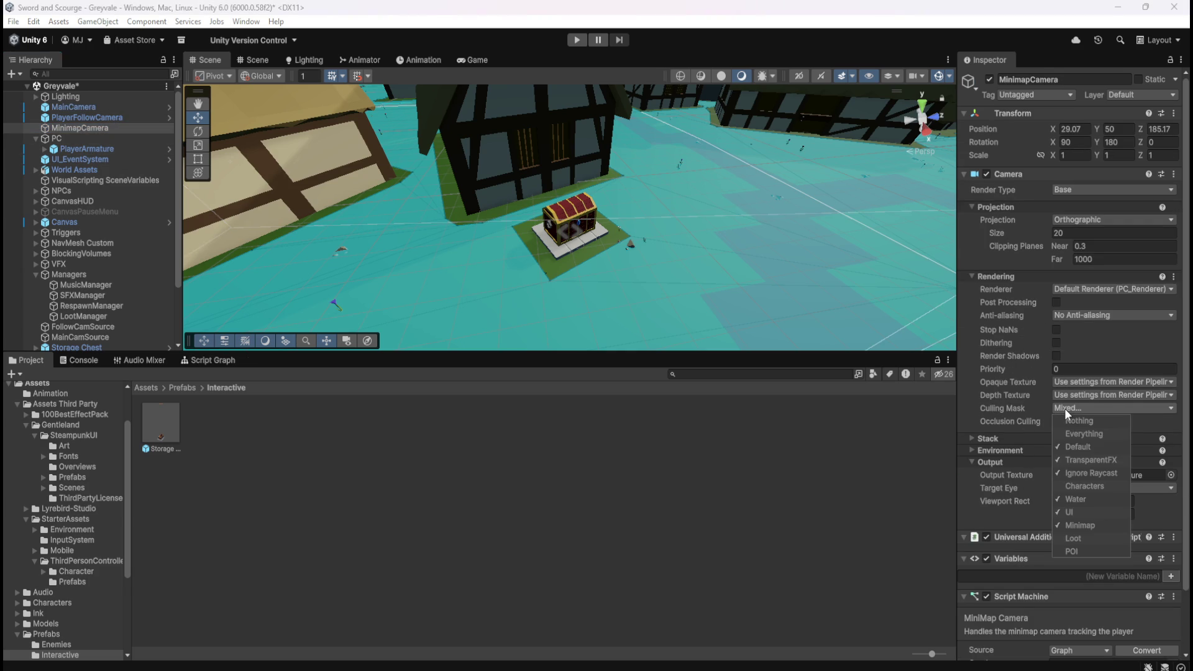
click(1103, 528)
click(159, 412)
double_click(158, 412)
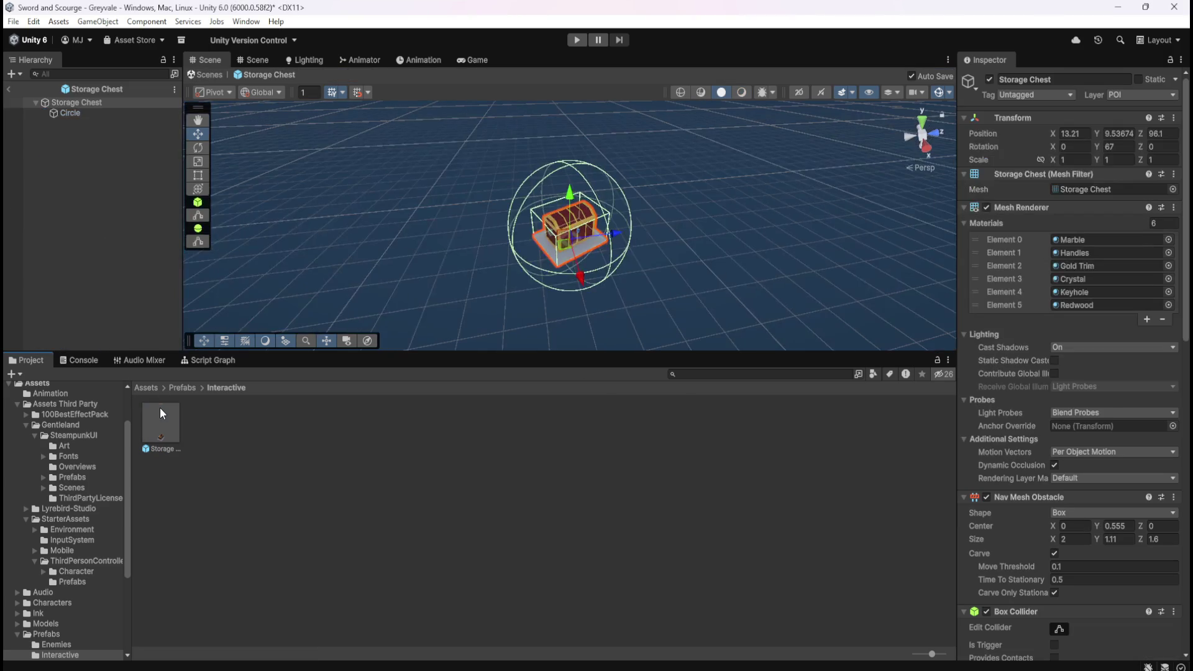
click(79, 113)
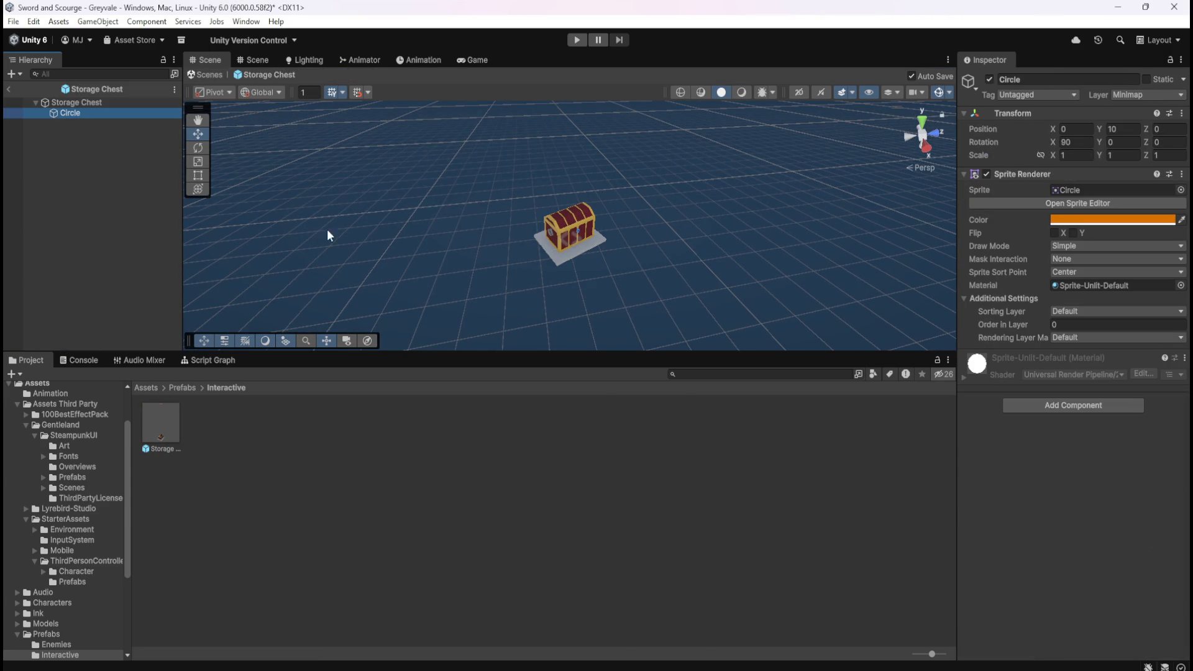
click(8, 88)
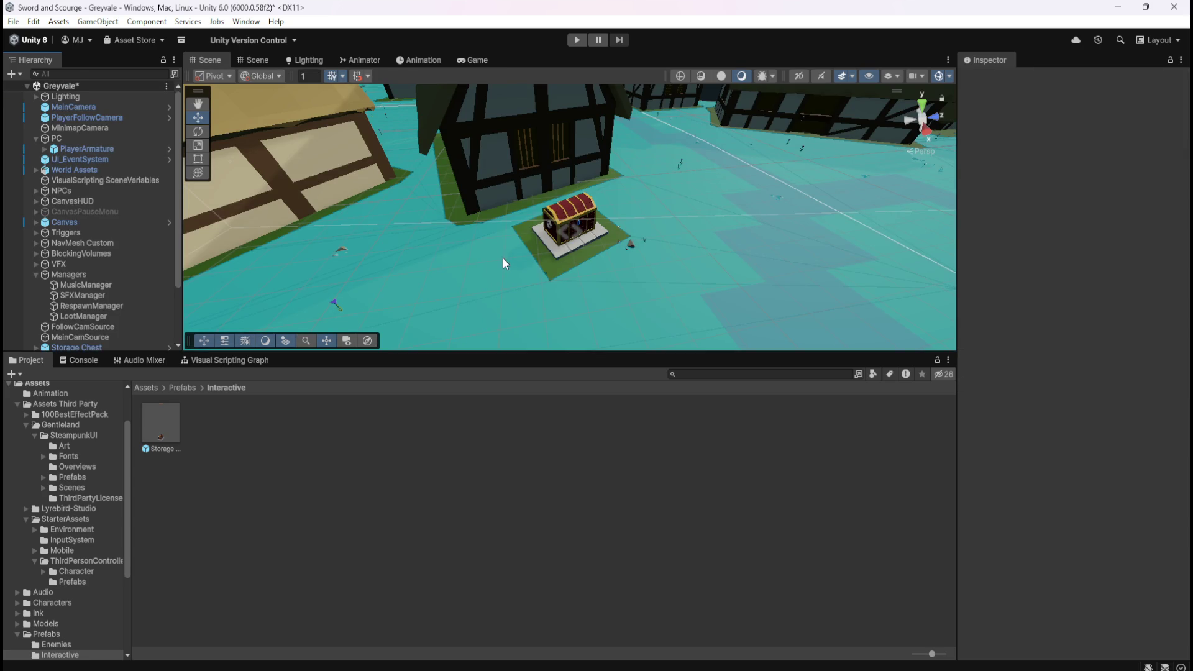
key(ctrl+s)
- Check the Inventory and Stash objects' script graphs, then start Play mode
scroll(92, 267, down, 2)
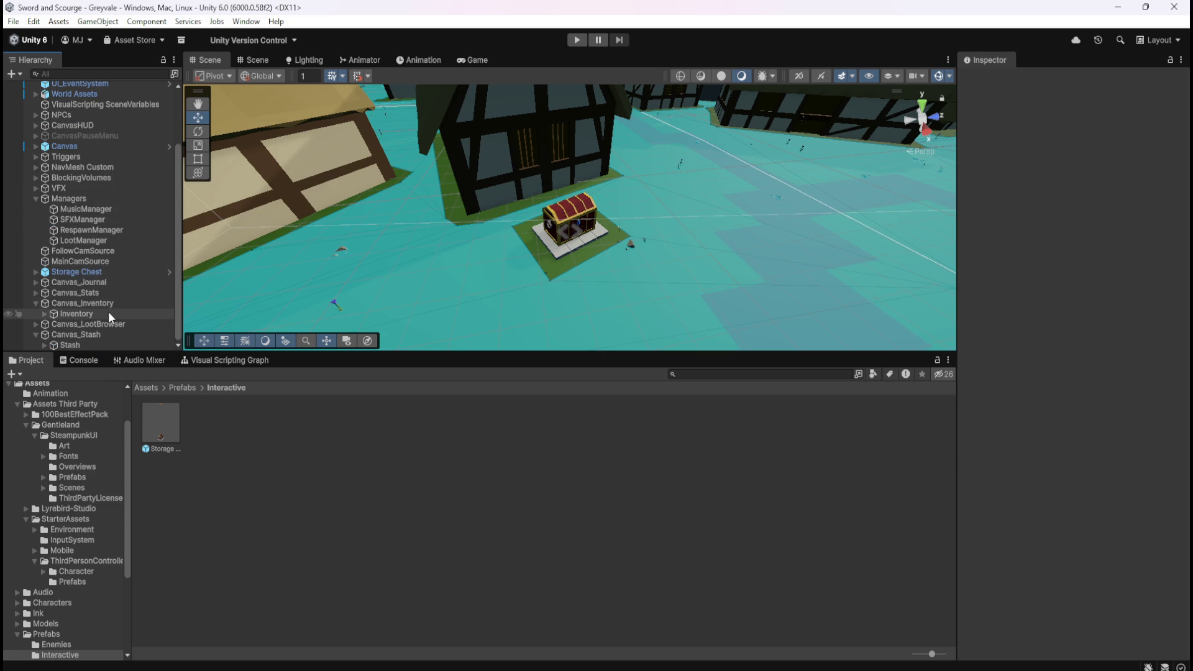
click(108, 313)
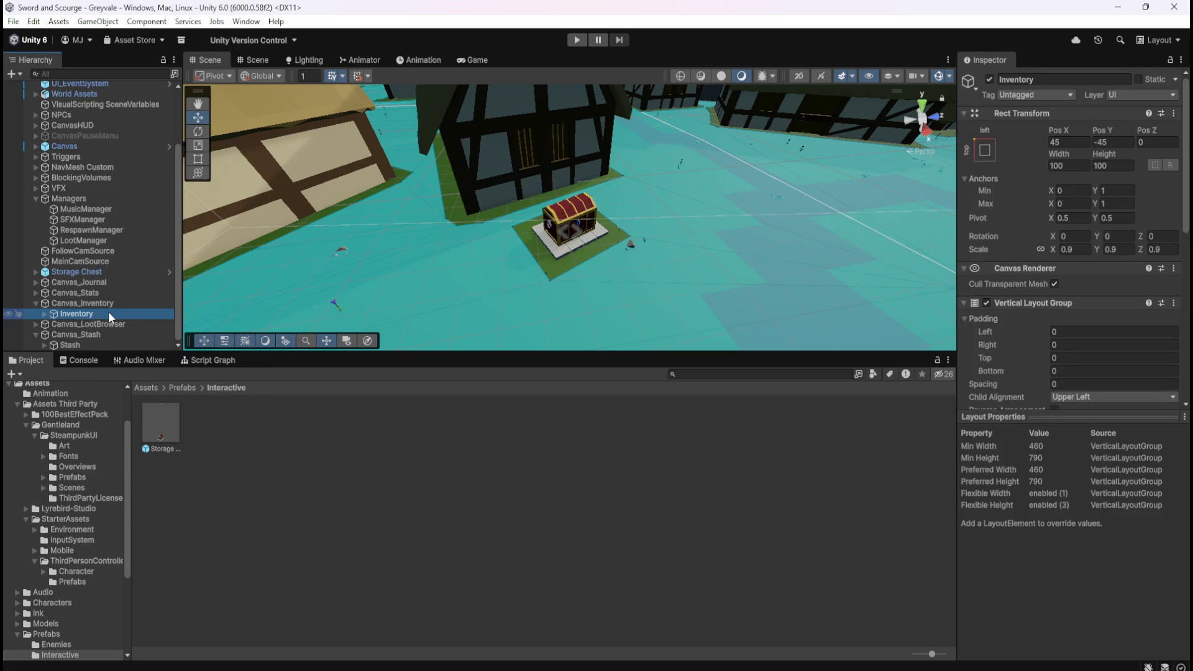
click(205, 360)
click(107, 345)
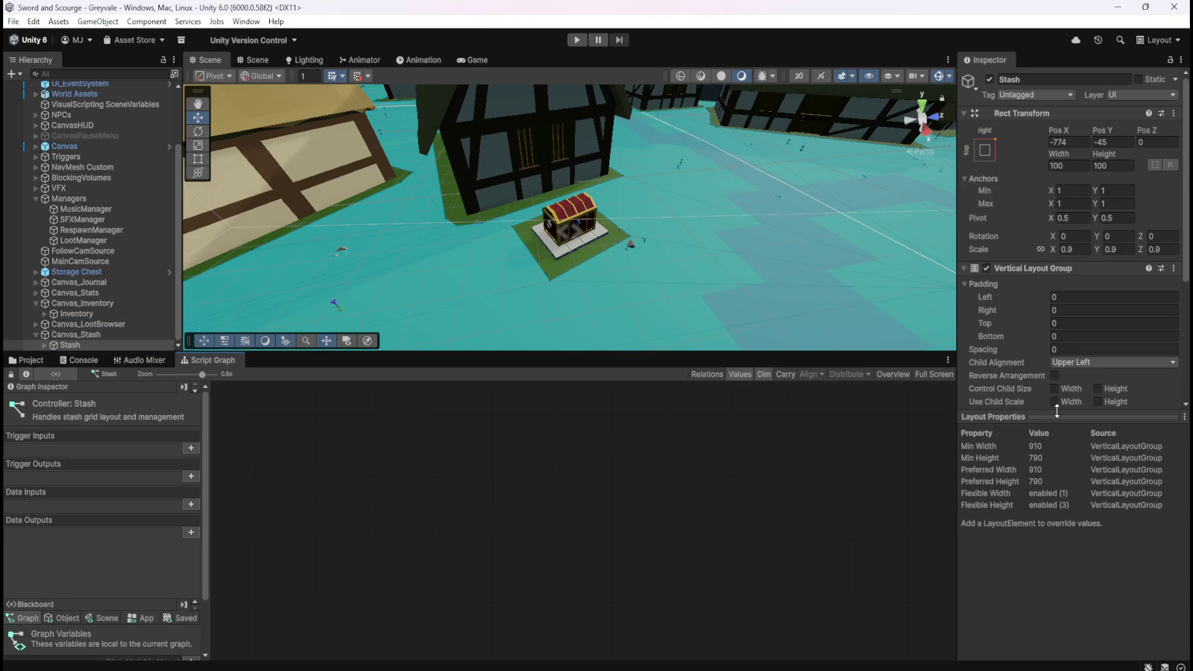
scroll(1021, 337, down, 5)
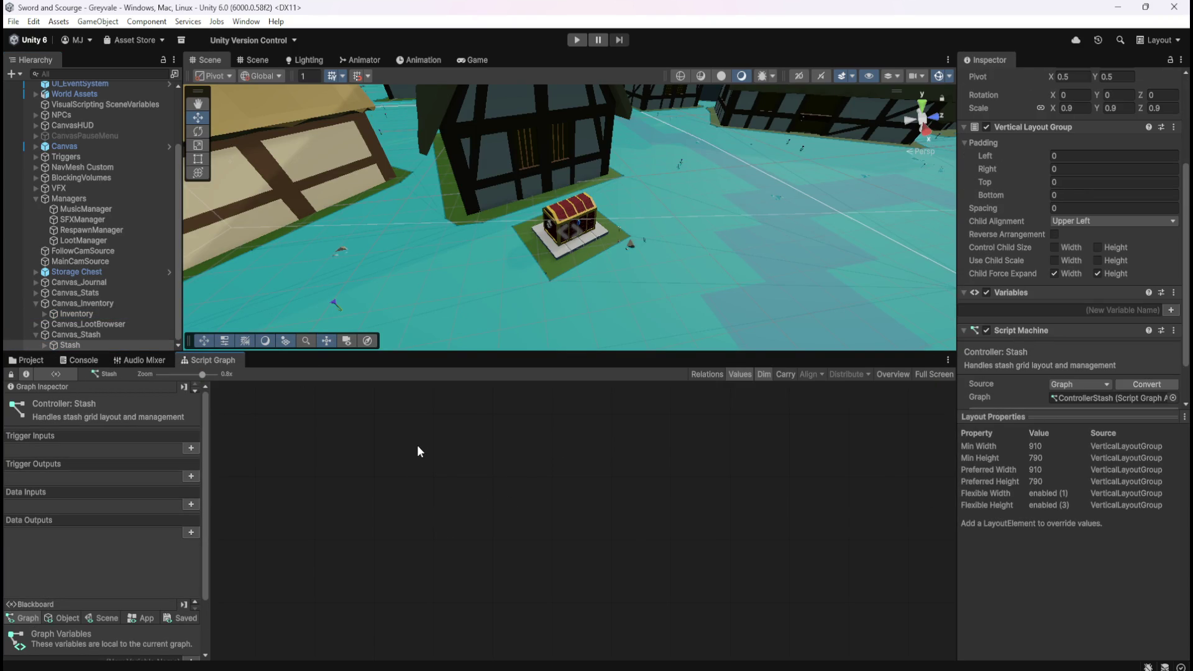
click(578, 40)
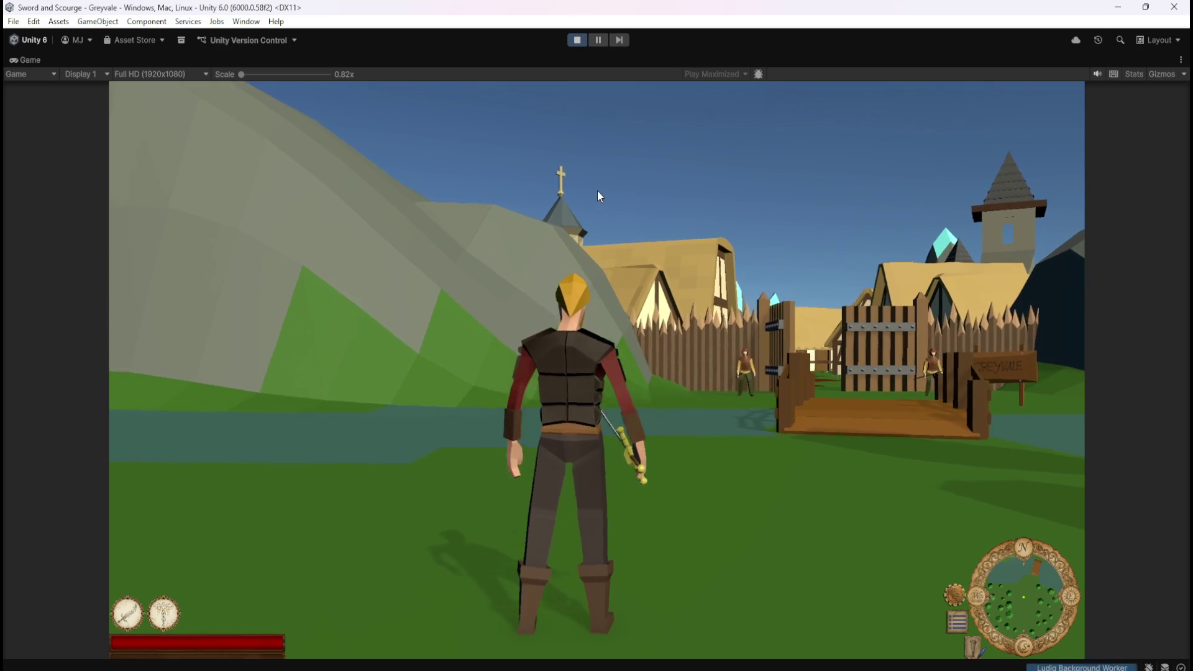
- Run through the village to the treasure chest, open and close the Stash panels, then stop playing
click(598, 191)
key(w)
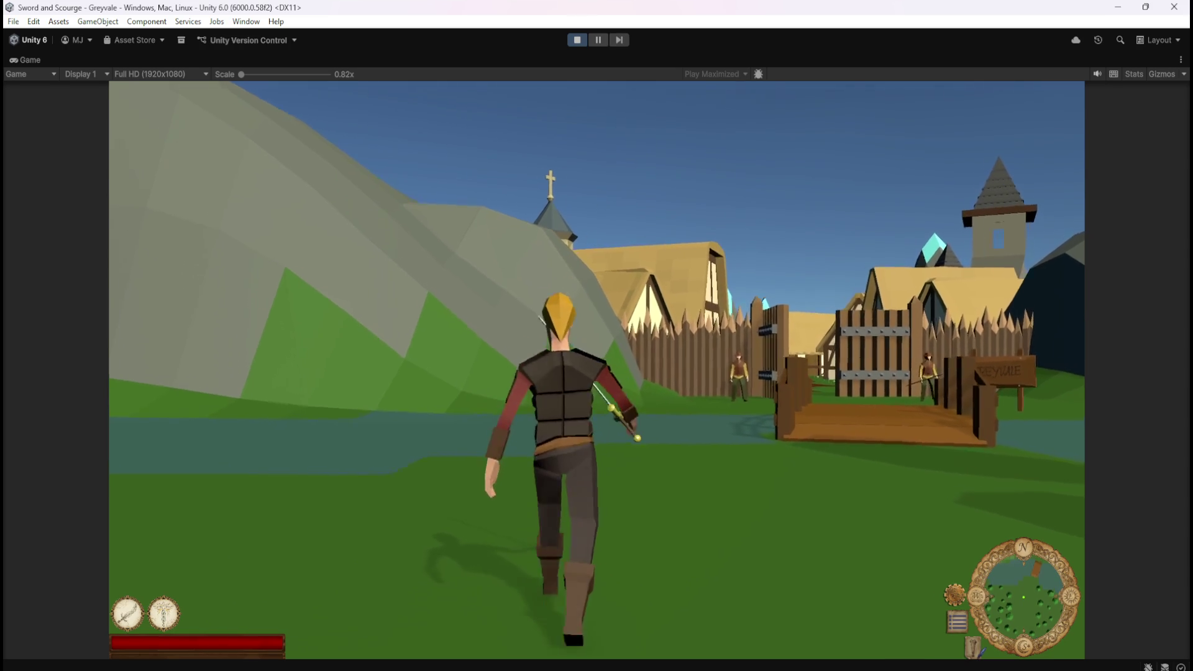
key(w)
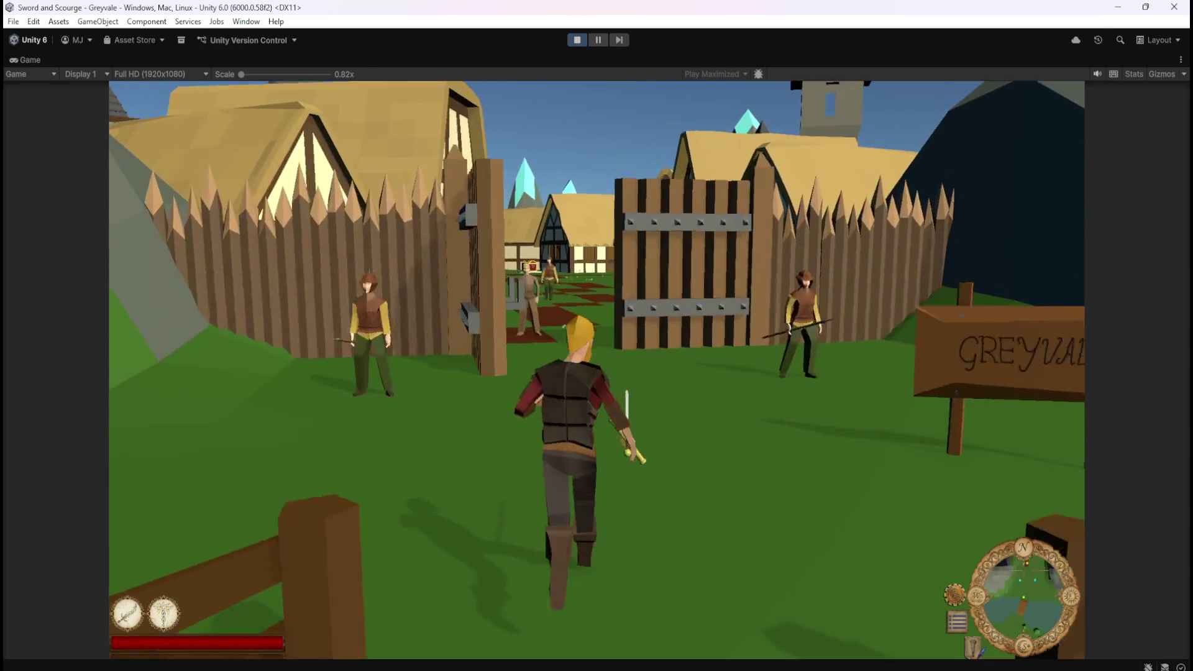
key(w)
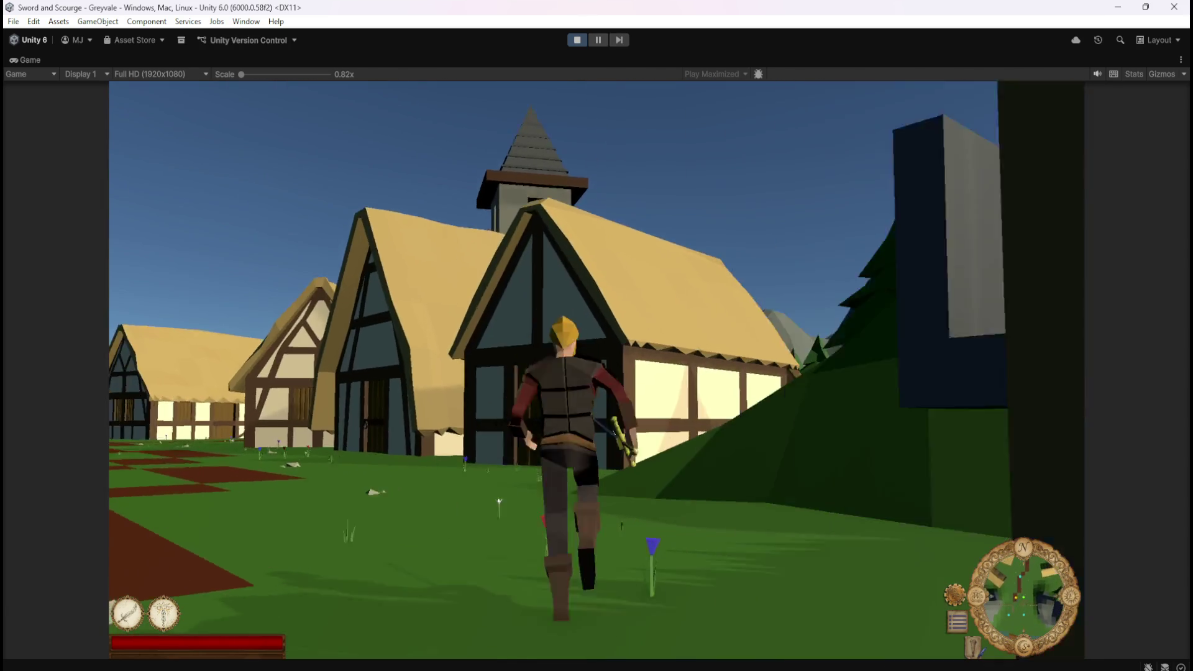
key(w)
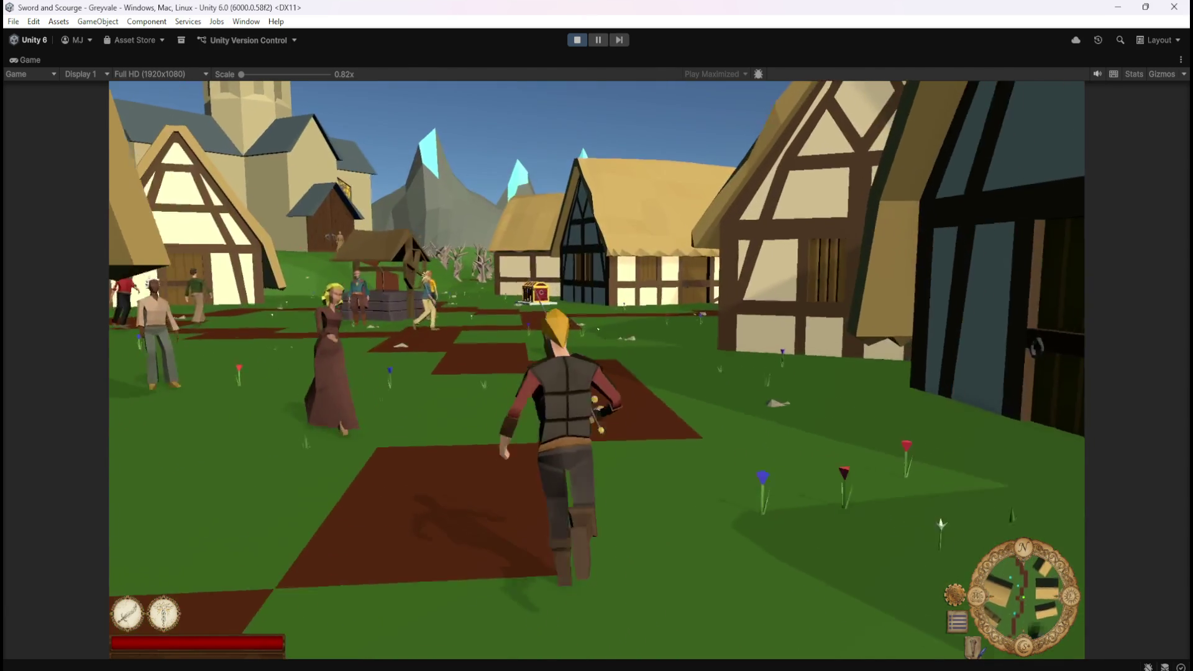
key(w)
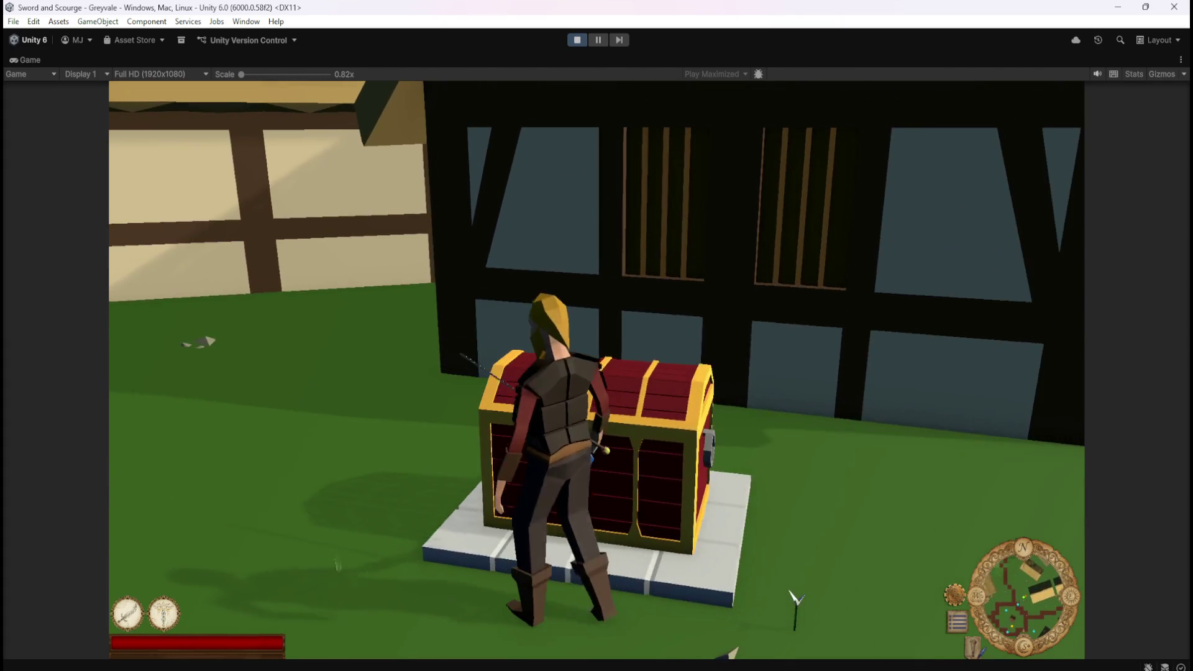
key(e)
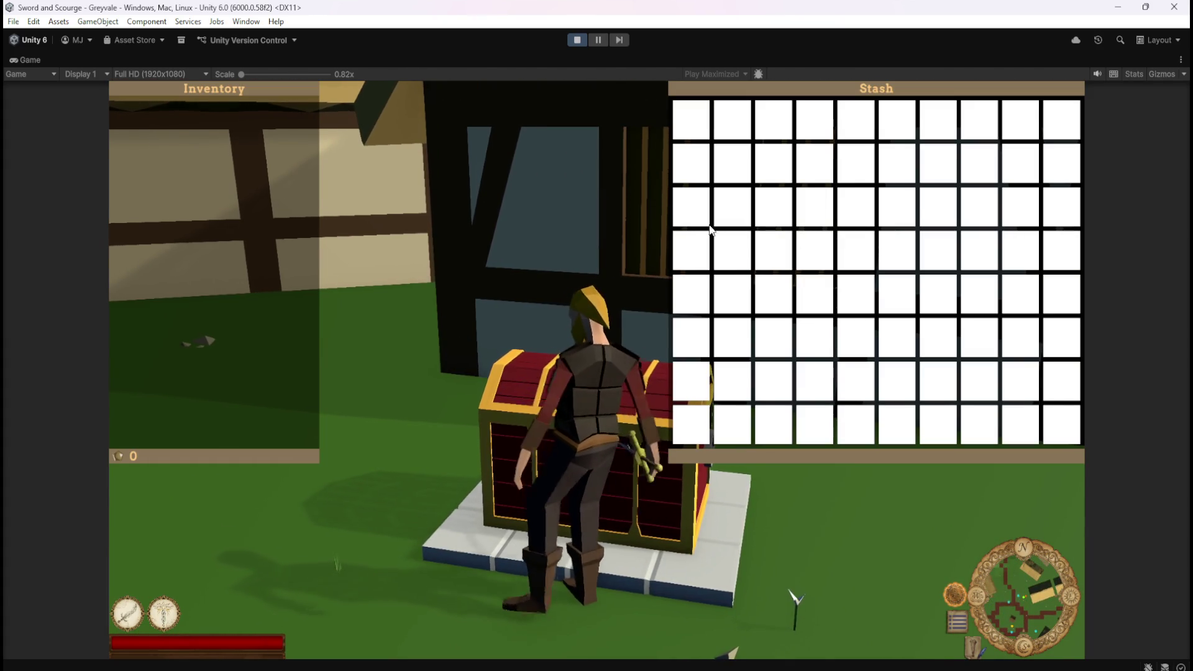
key(e)
click(578, 40)
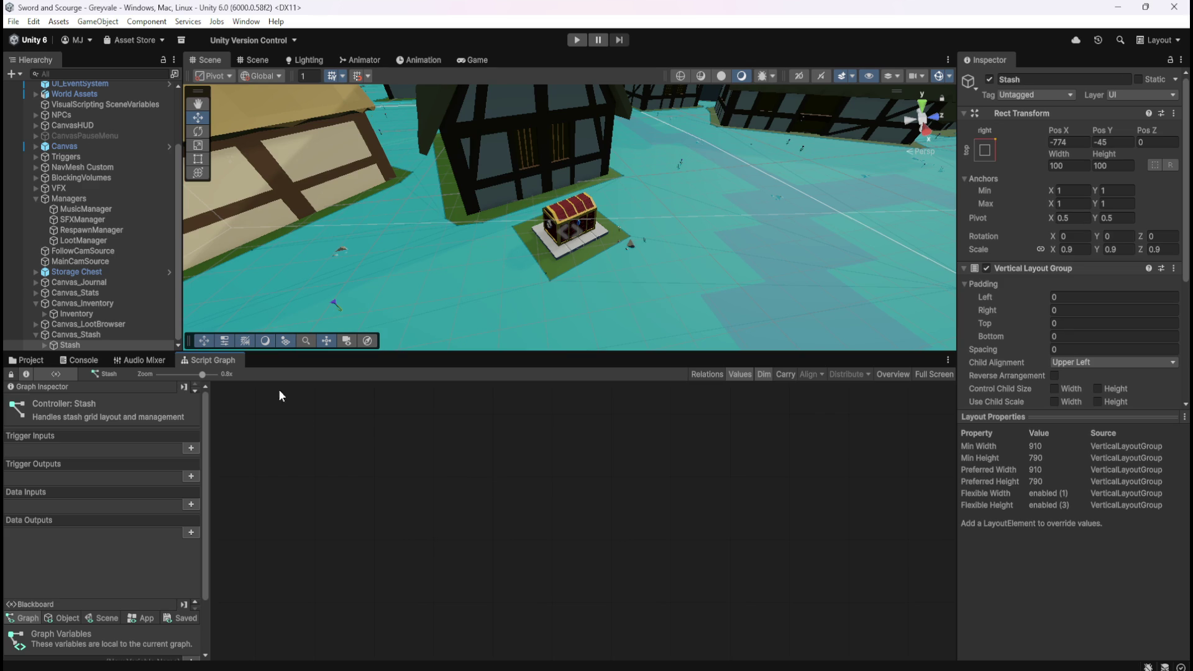
- Review the Inventory's SlotAvailable variable, then begin naming a new variable on Stash
click(95, 313)
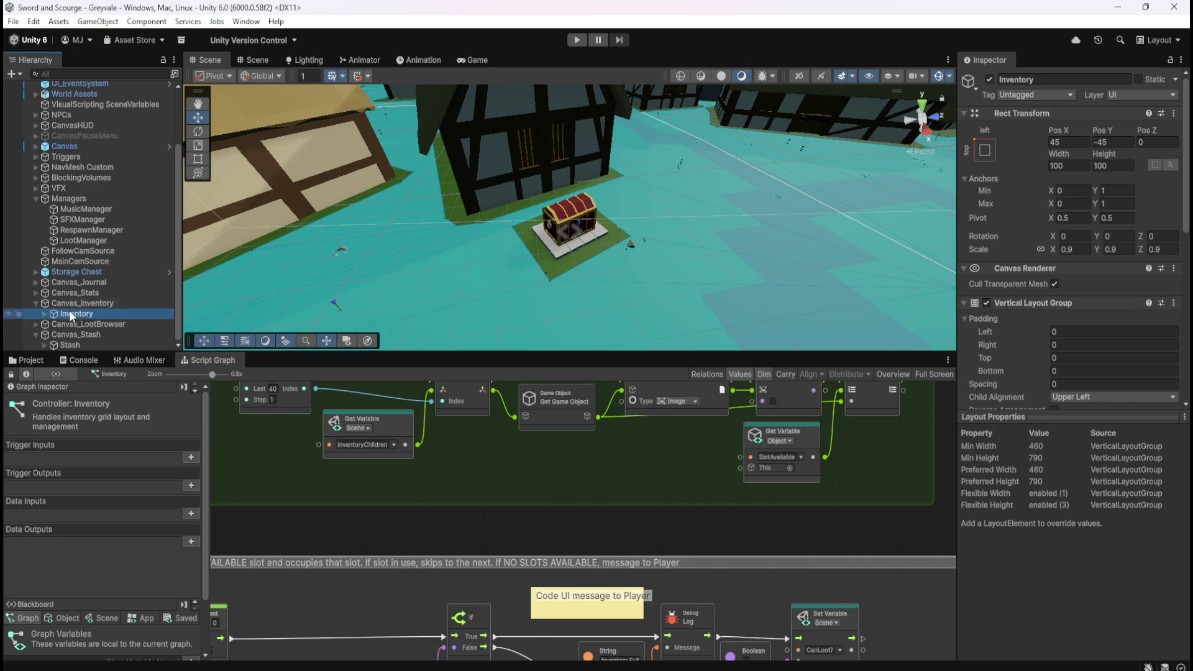
scroll(1024, 363, down, 10)
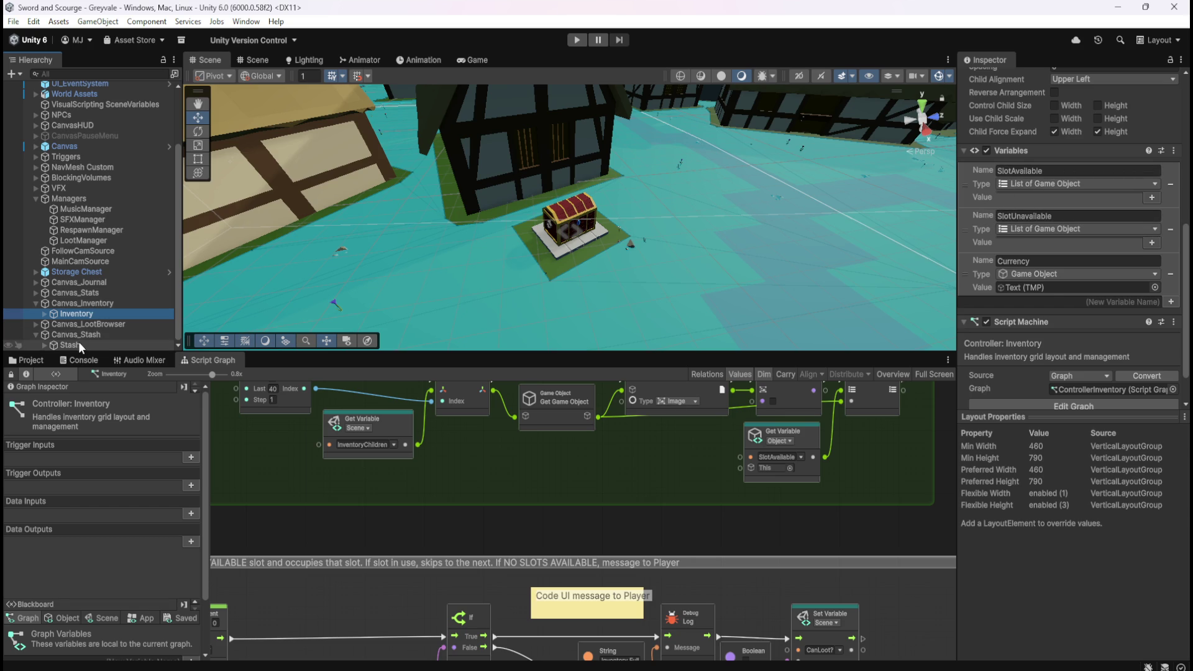
click(1072, 169)
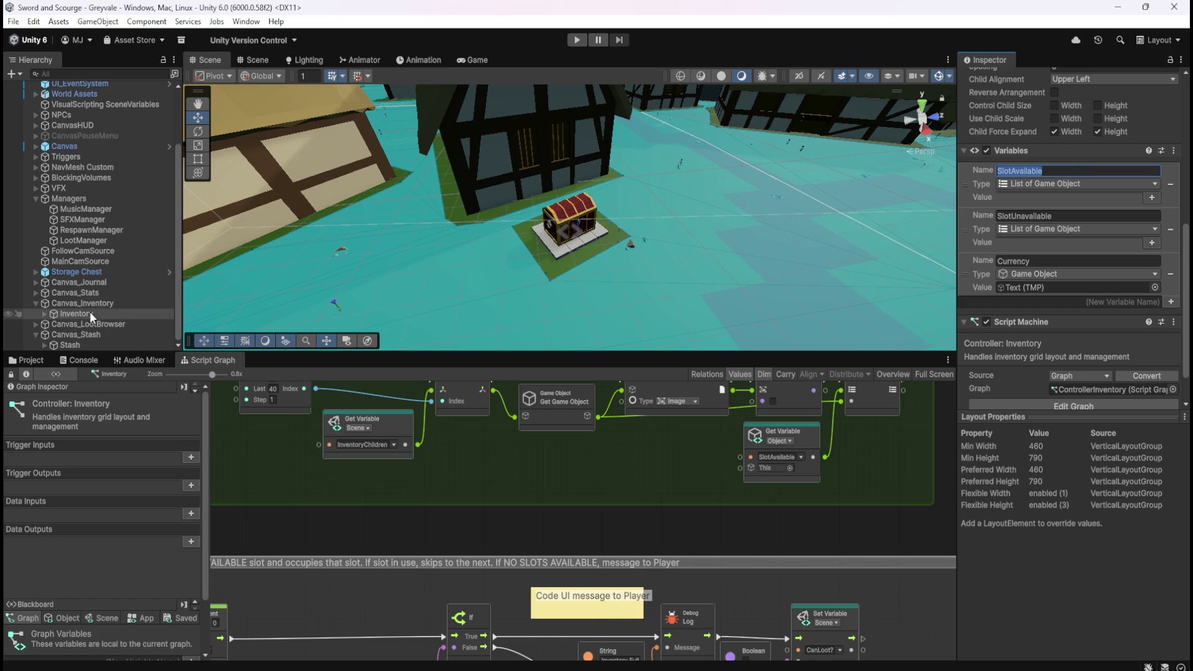
click(77, 344)
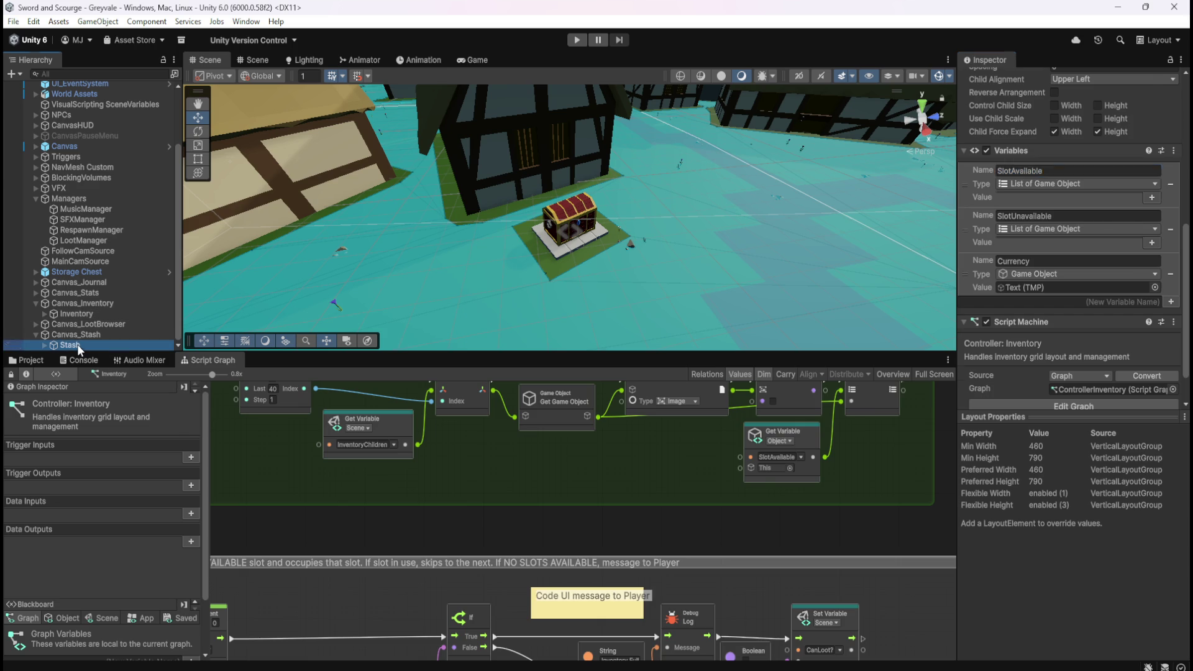
click(1163, 256)
- Add a SlotAvailable variable to Stash with type List of Game Object
text(SlotAvailable)
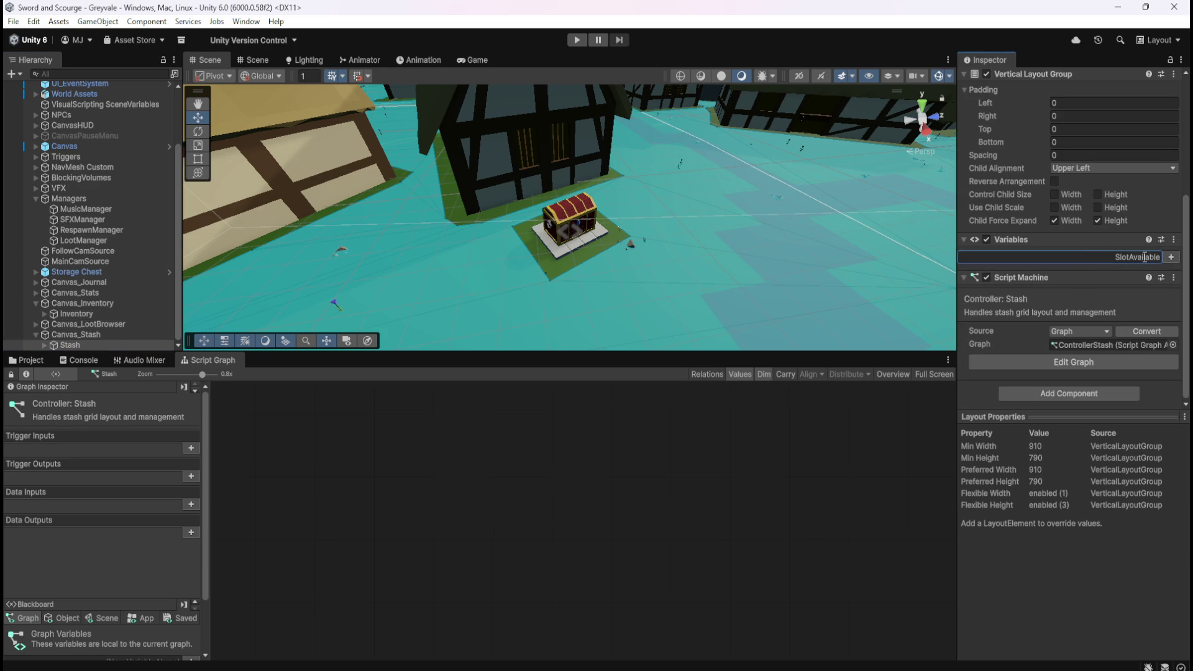
click(1171, 257)
click(1107, 273)
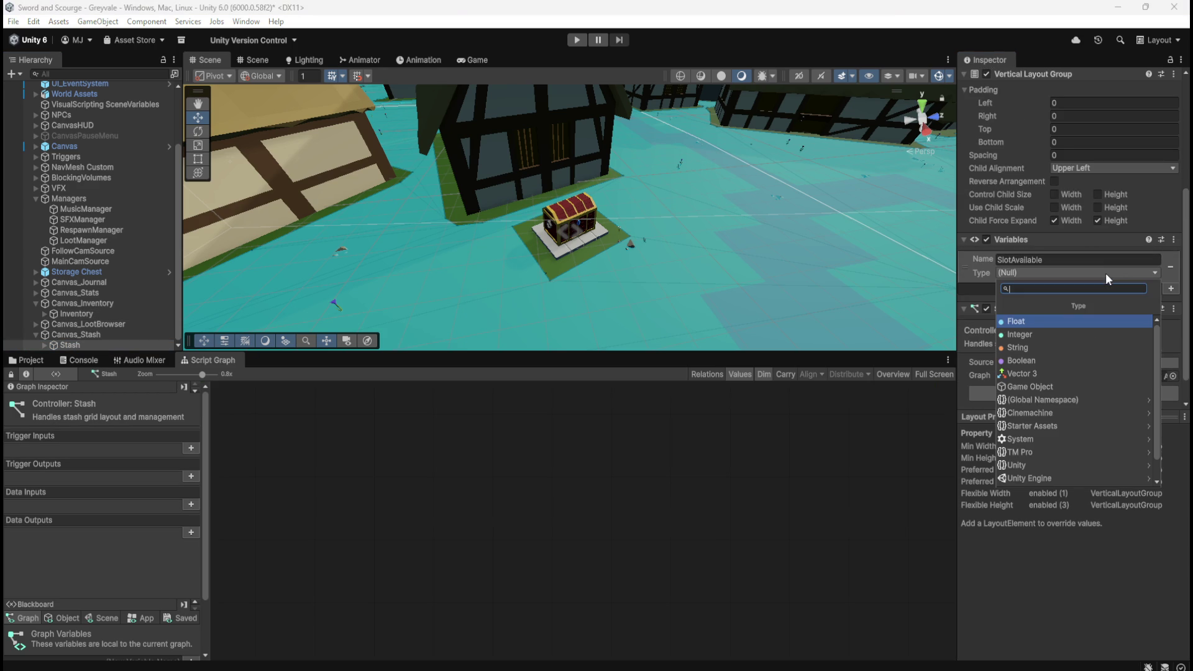
text(list of game)
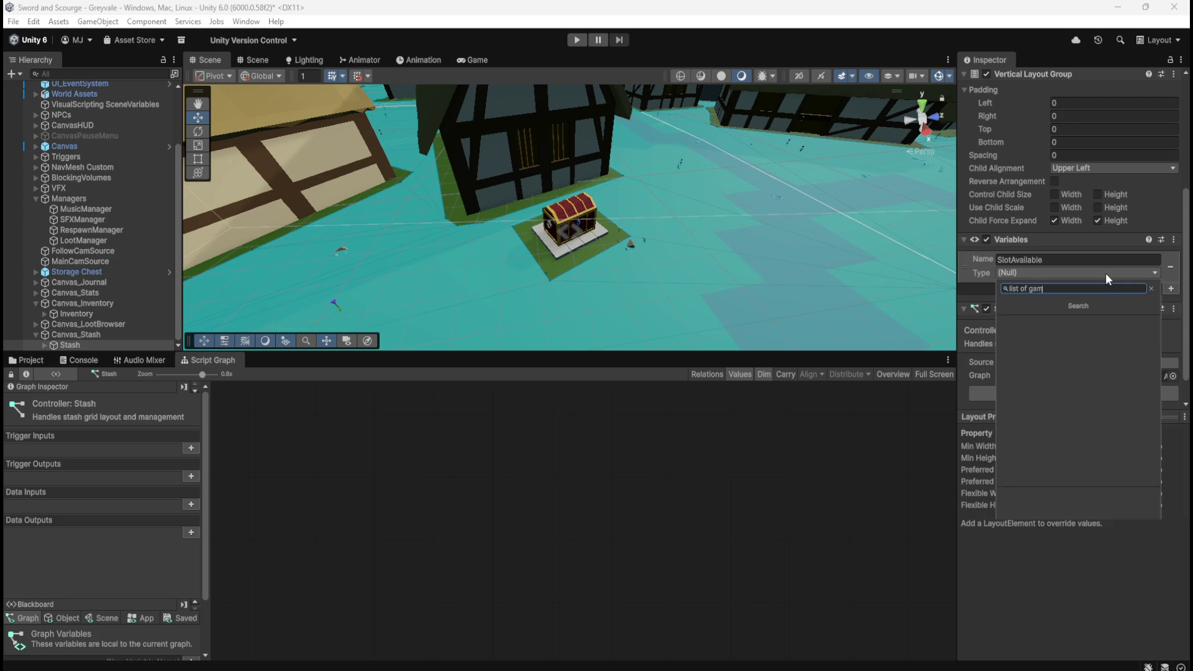
key(Return)
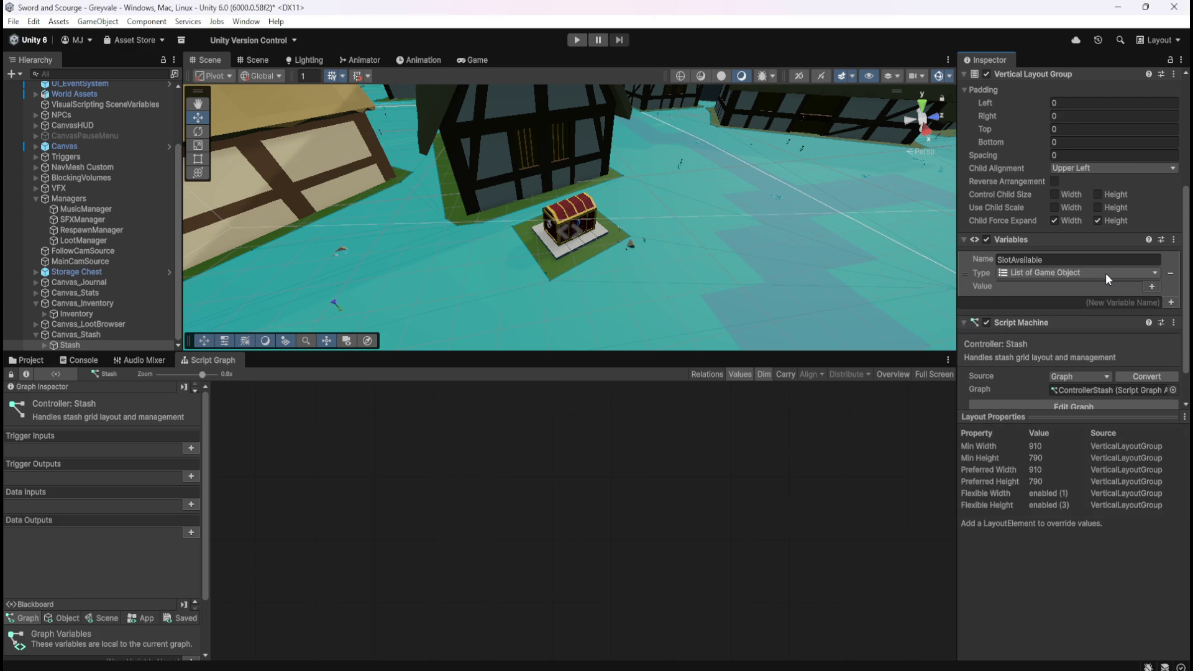
- Copy the SlotUnavailable name from Inventory and add it to Stash as a List of Game Object
click(84, 312)
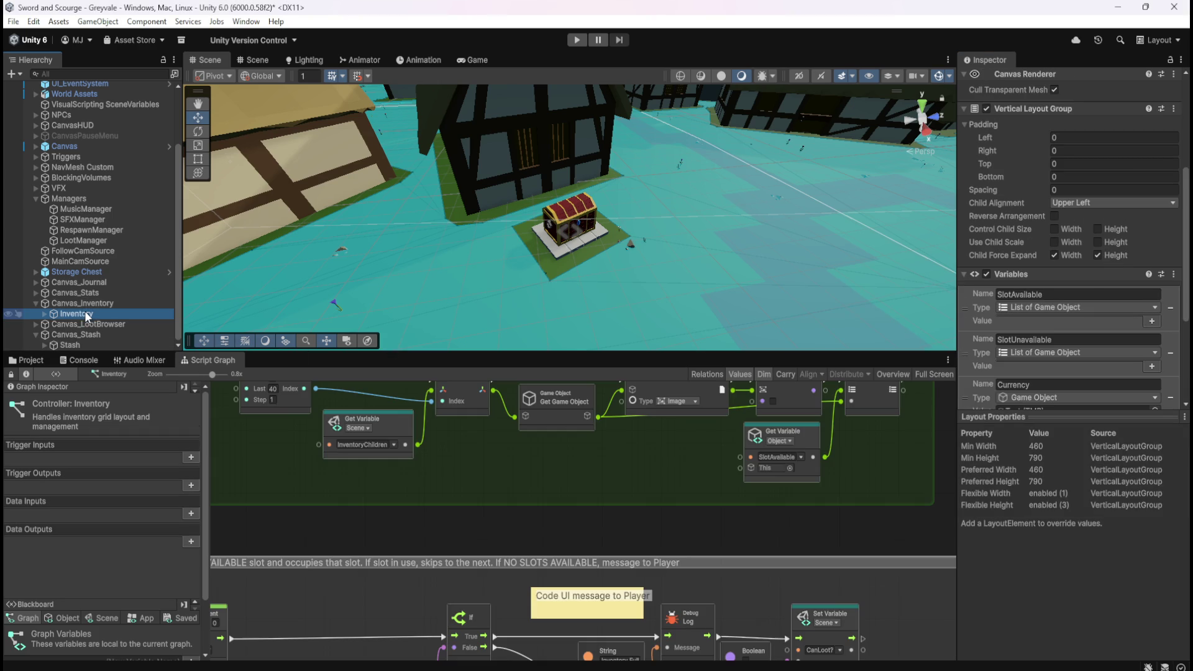
double_click(1042, 344)
key(ctrl+c)
click(117, 344)
click(1051, 302)
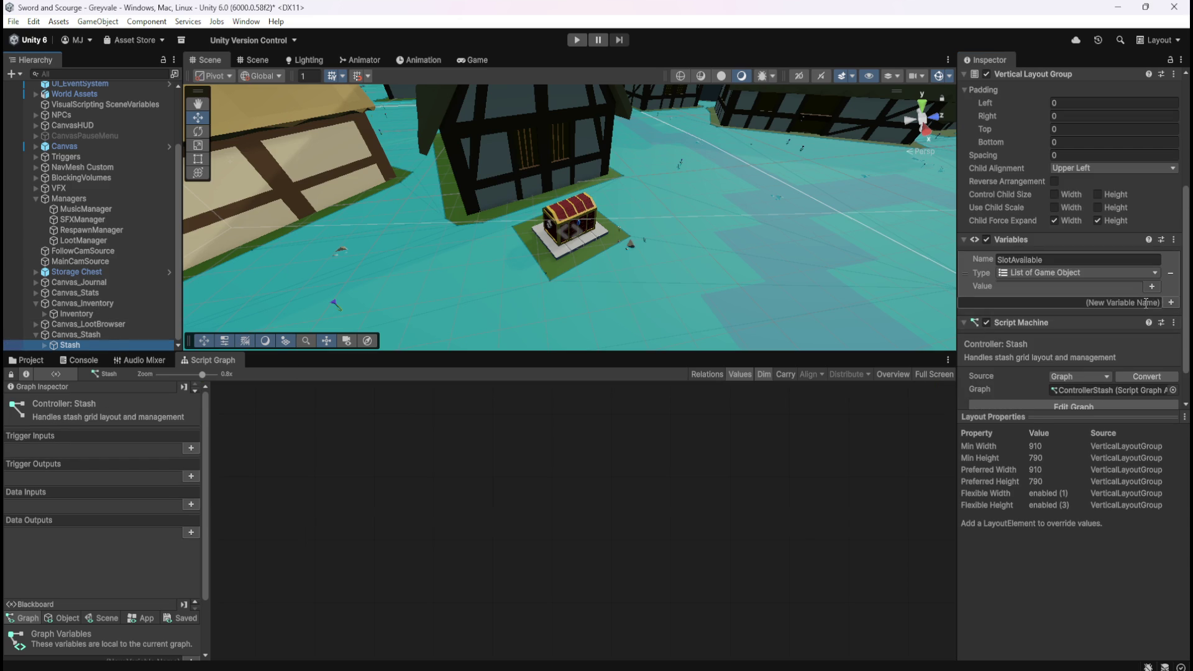
key(ctrl+v)
click(1171, 303)
click(1114, 317)
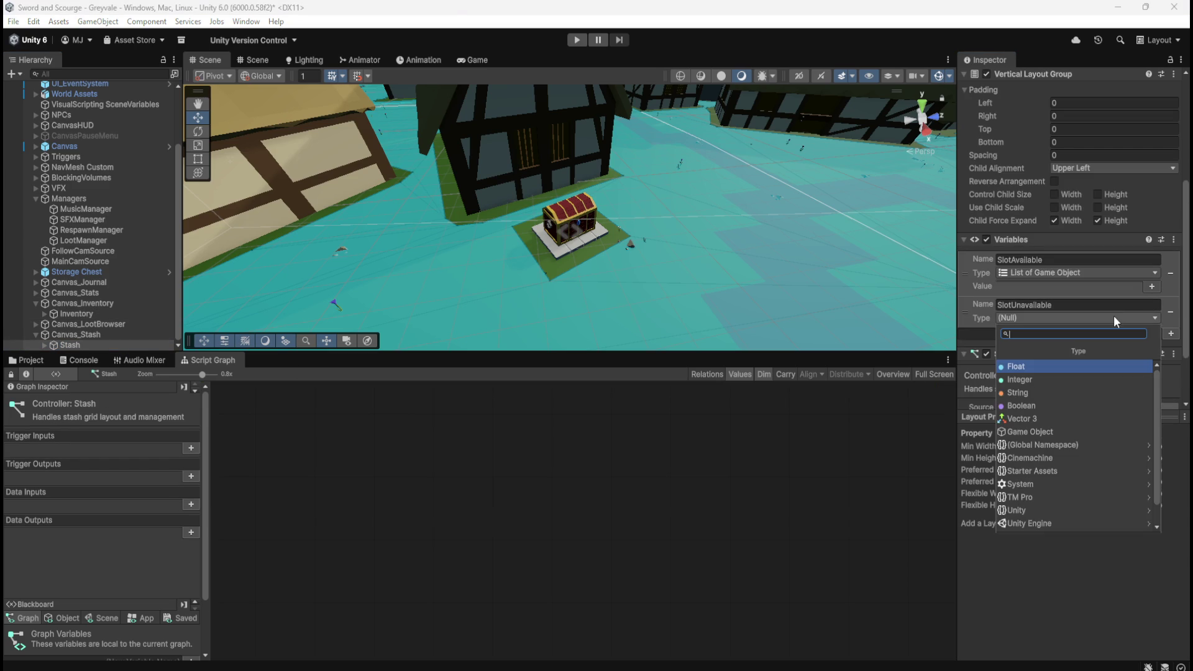
text(list game)
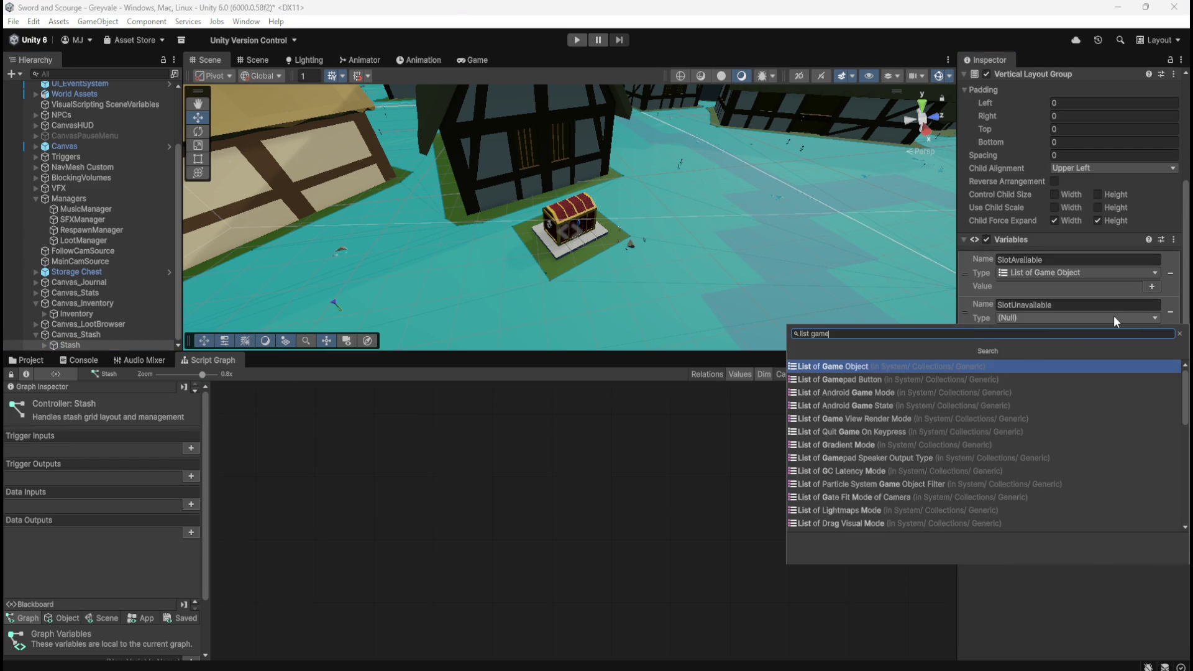
key(Return)
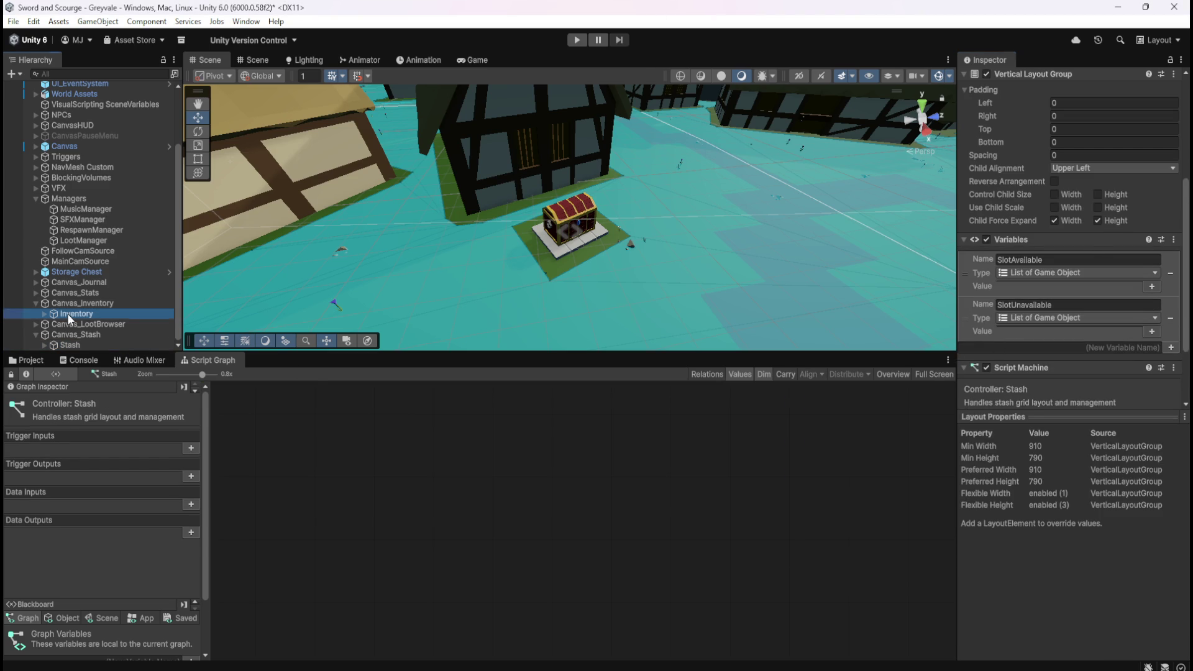
click(67, 314)
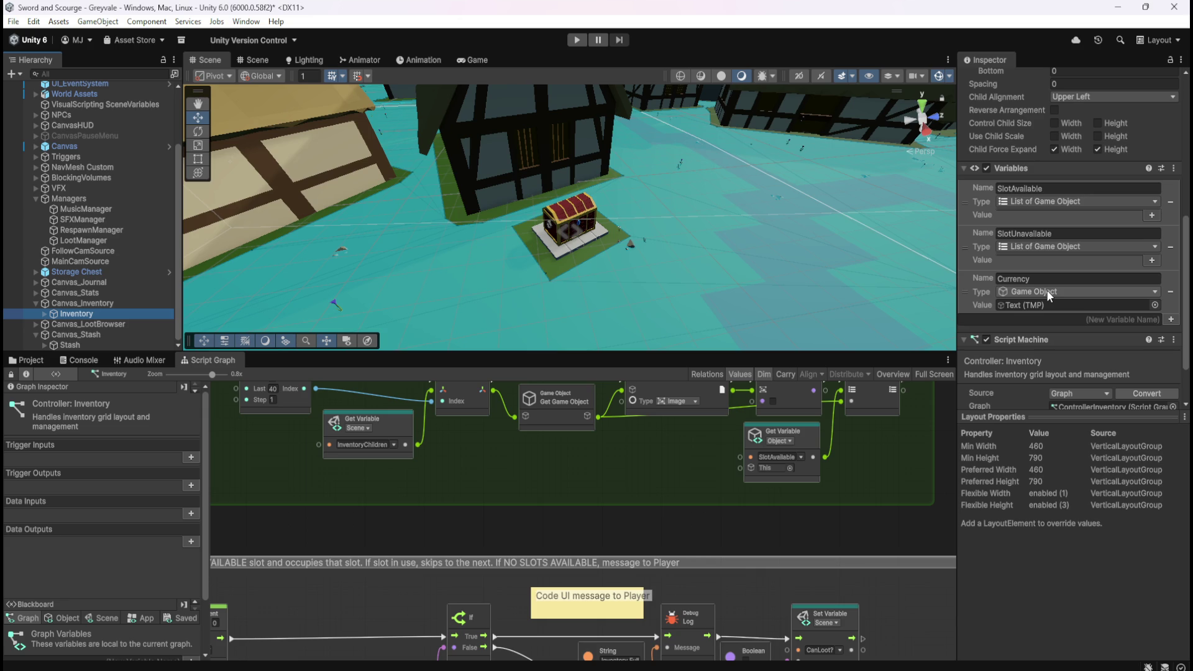
click(117, 344)
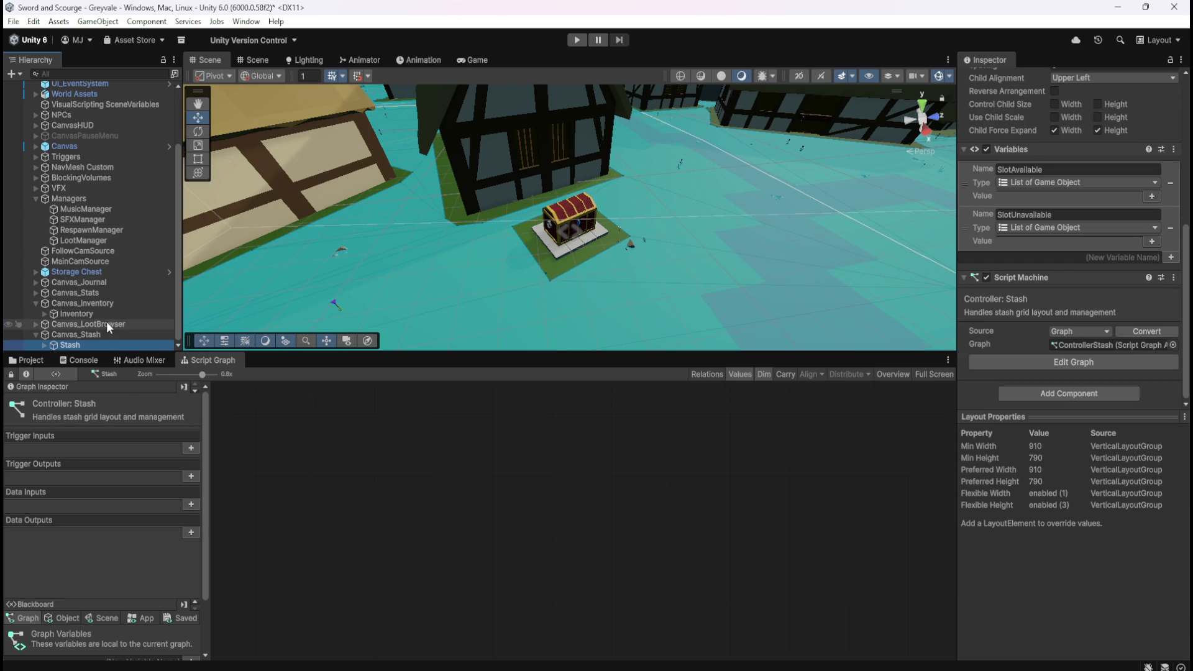
- Select and copy the On Start slot-collecting group in the Inventory graph
click(78, 314)
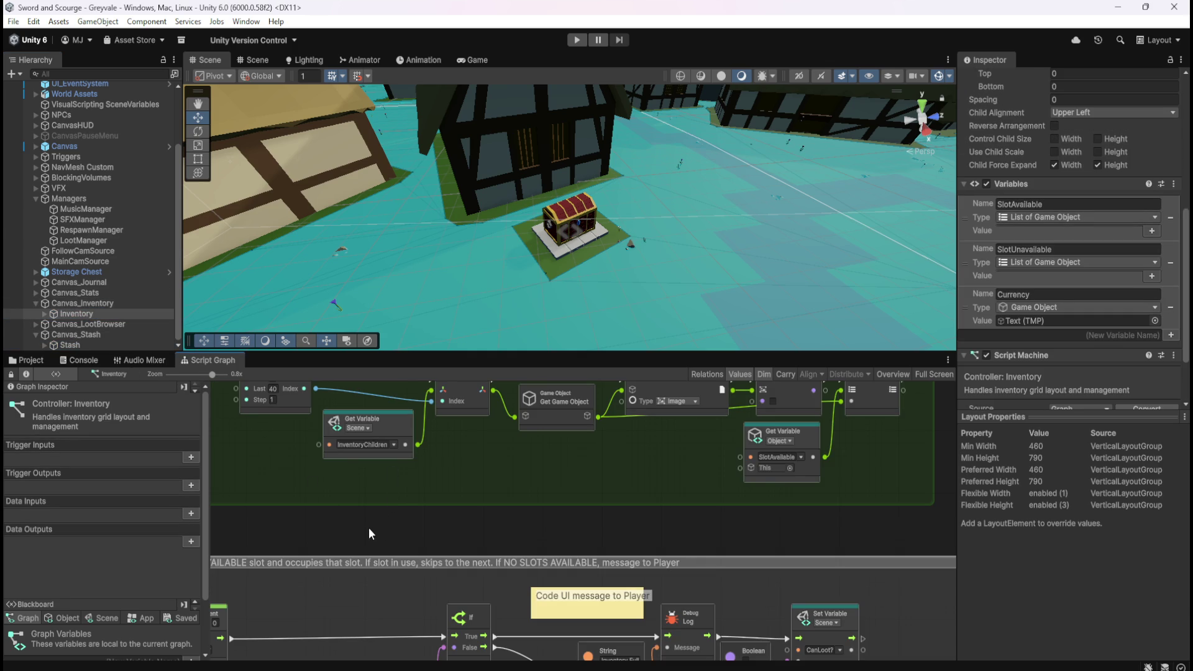
key(shift+space)
mouse_move(230, 138)
mouse_down()
mouse_move(1043, 319)
mouse_move(1078, 375)
mouse_up()
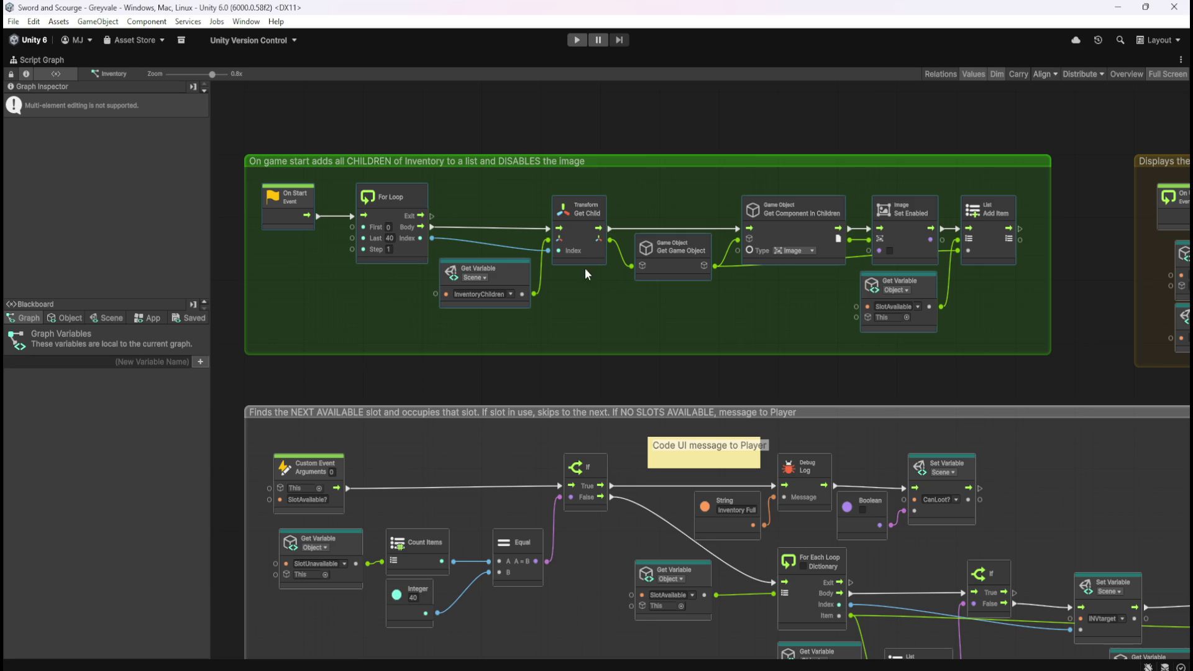
click(602, 385)
key(shift+space)
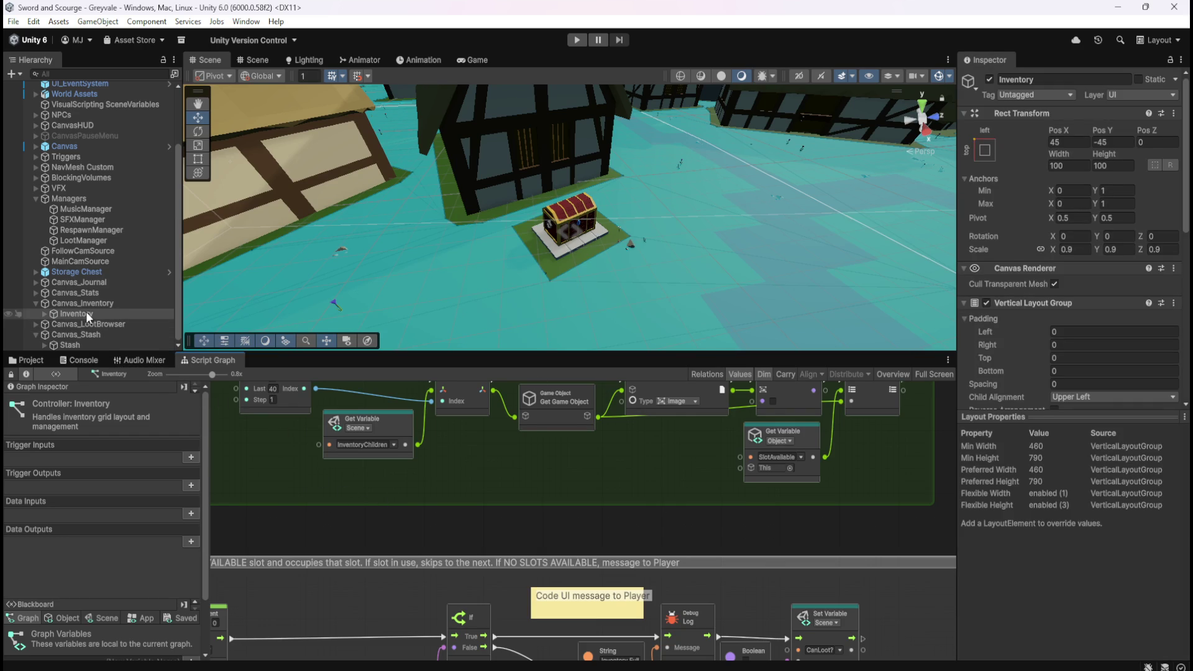
- Paste the group into the Stash graph and change 'Inventory' to 'Stash' in its title
click(72, 343)
key(shift+space)
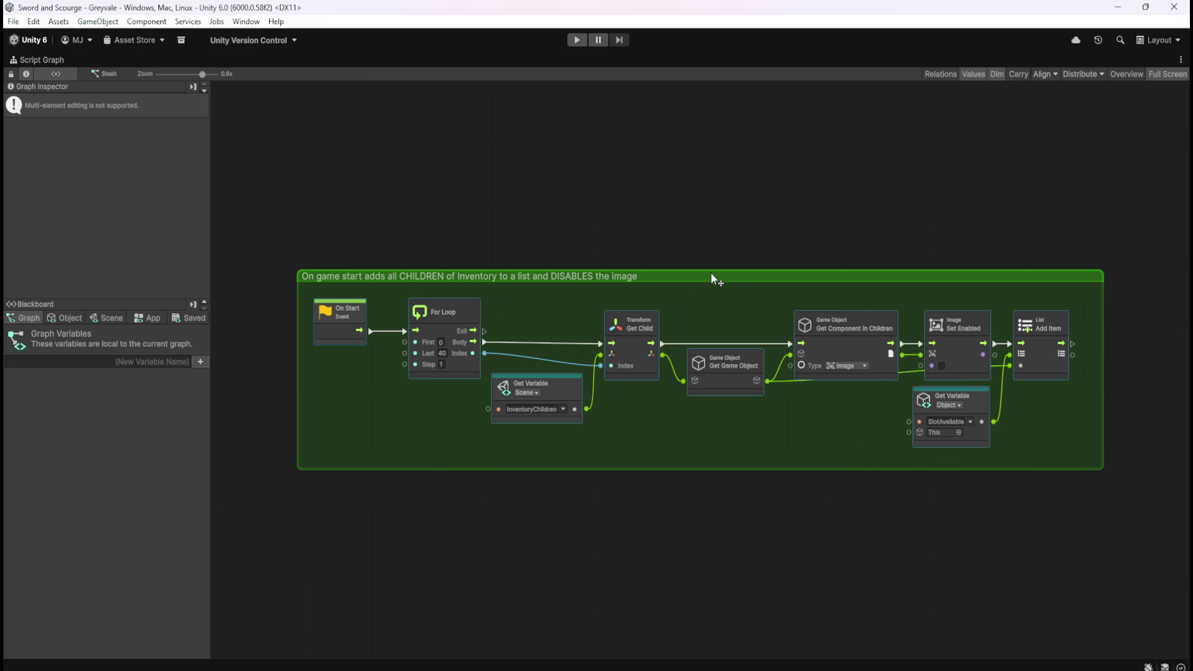
drag(714, 274, 730, 207)
double_click(603, 210)
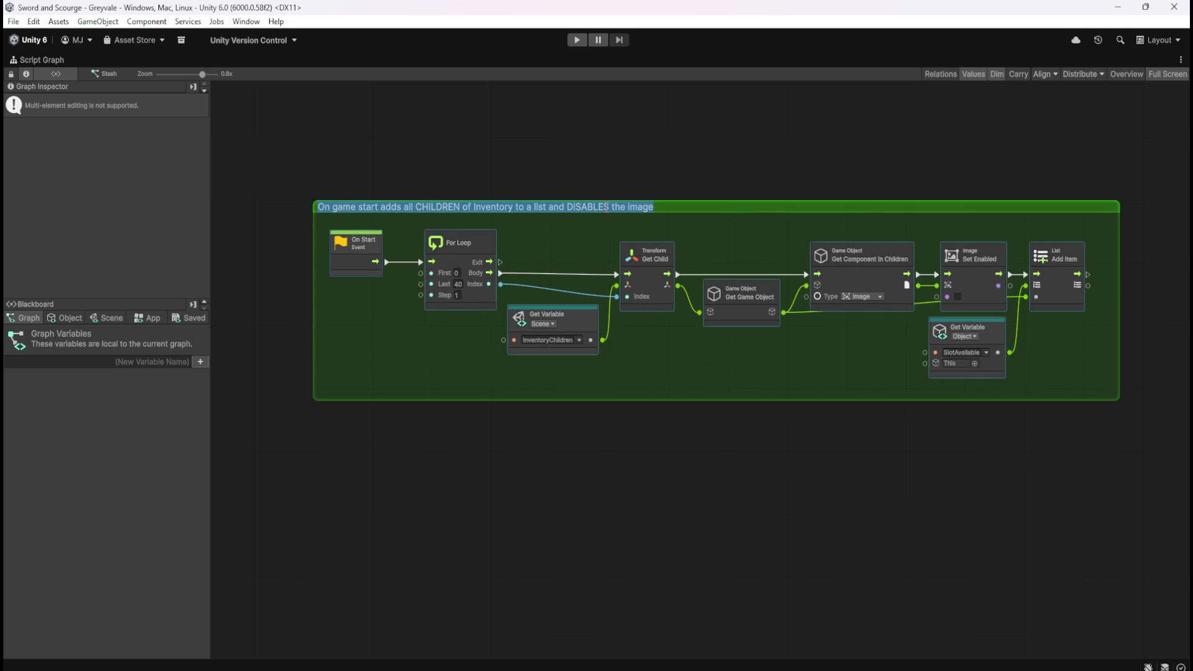
key(End)
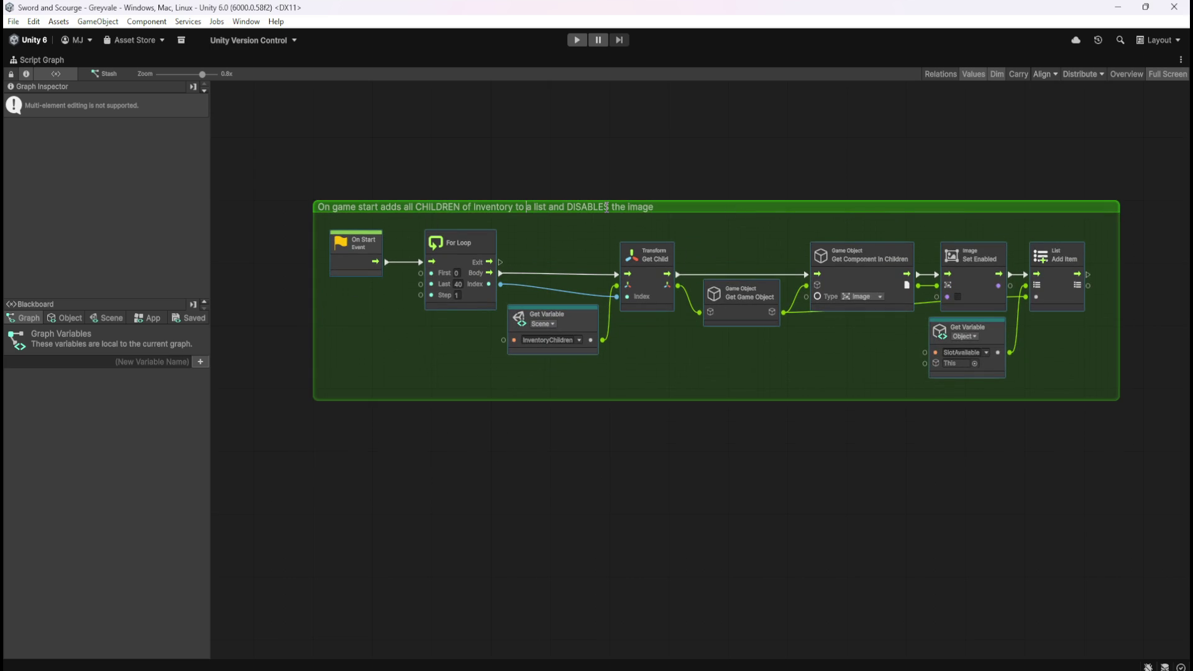
key(ctrl+shift+Right)
text(Stash)
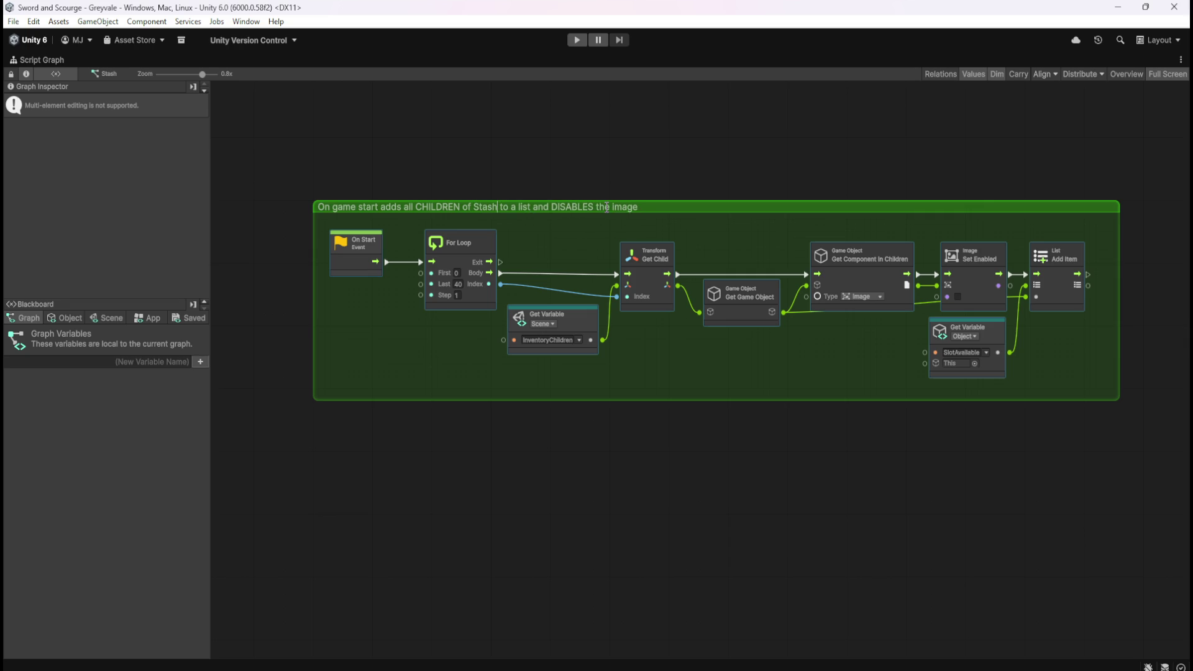
click(636, 160)
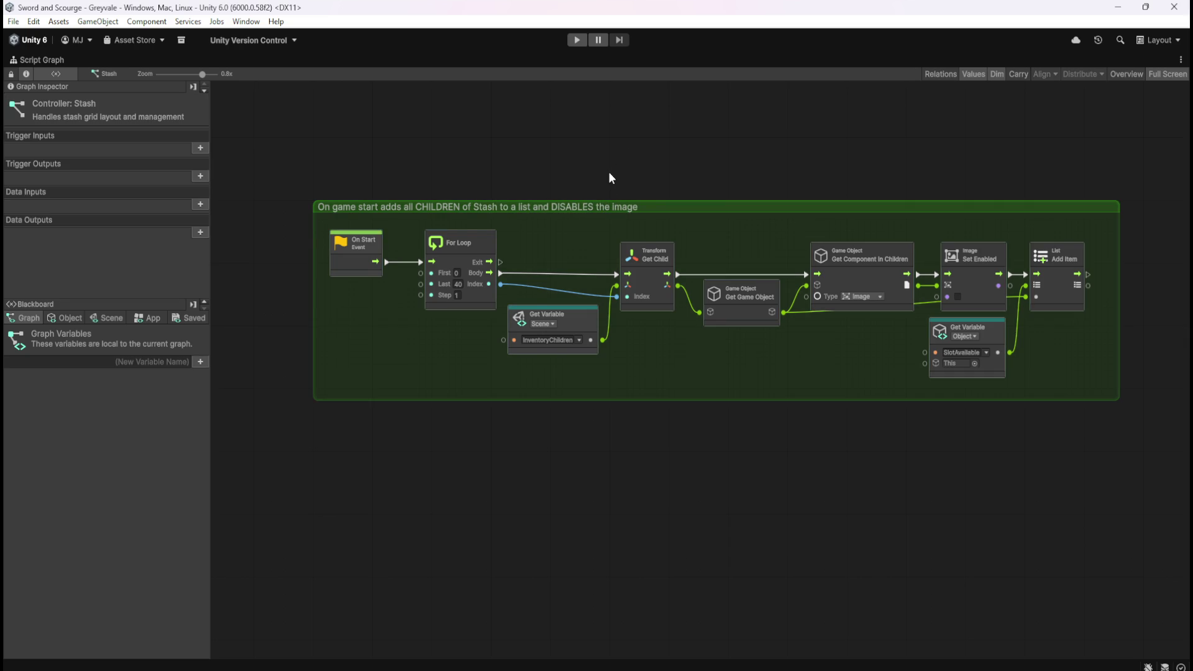
drag(584, 153, 577, 184)
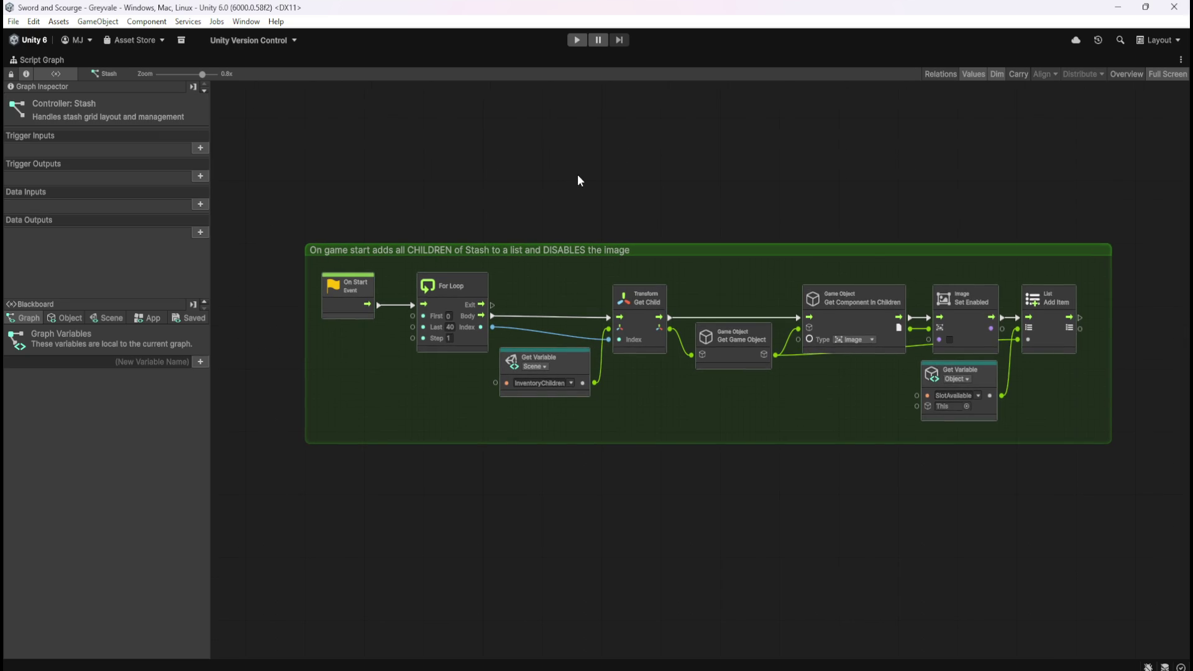
- Create a new scene variable named StashChildren in the Blackboard
click(109, 318)
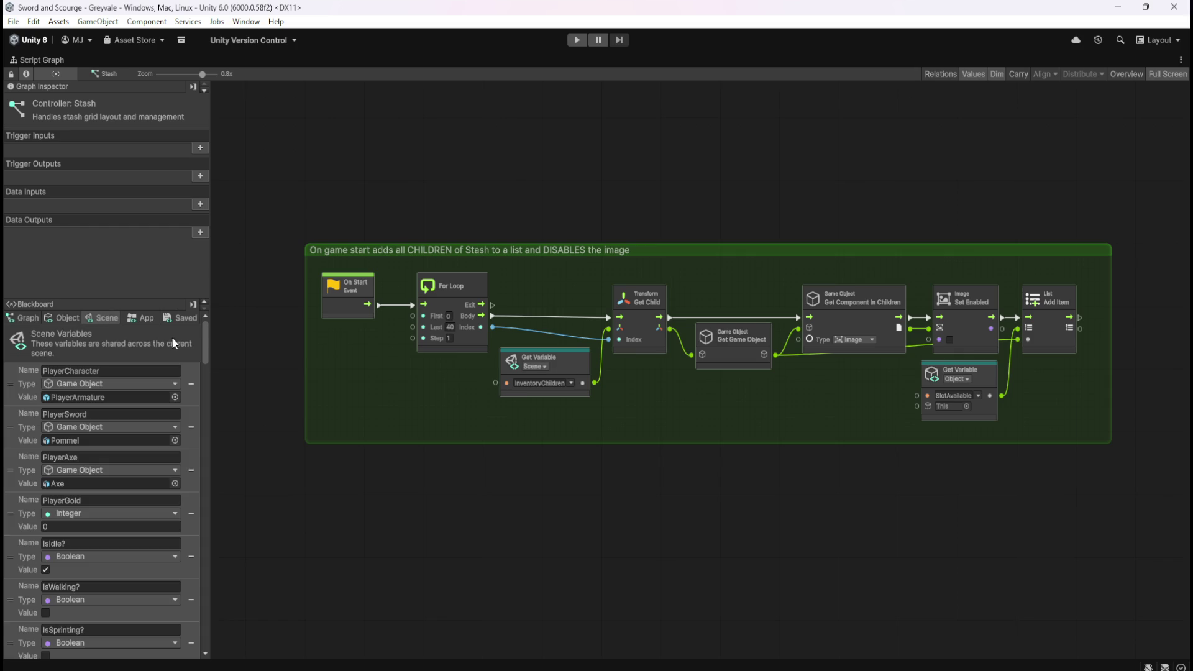
drag(203, 329, 226, 643)
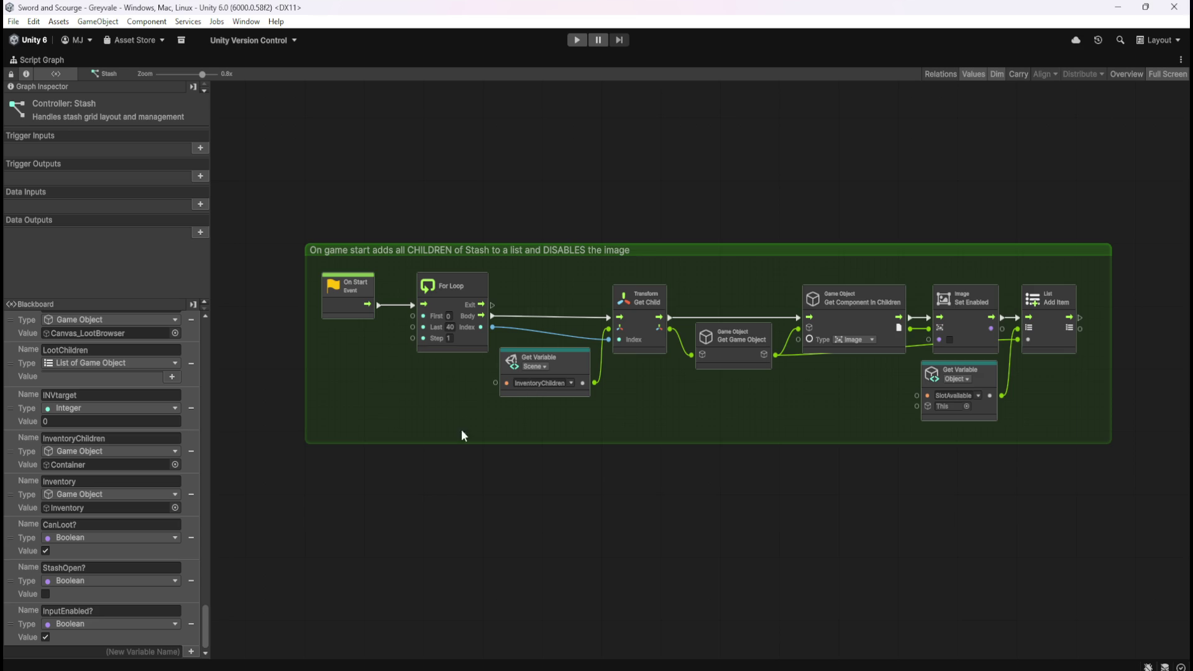
click(159, 652)
text(Stash)
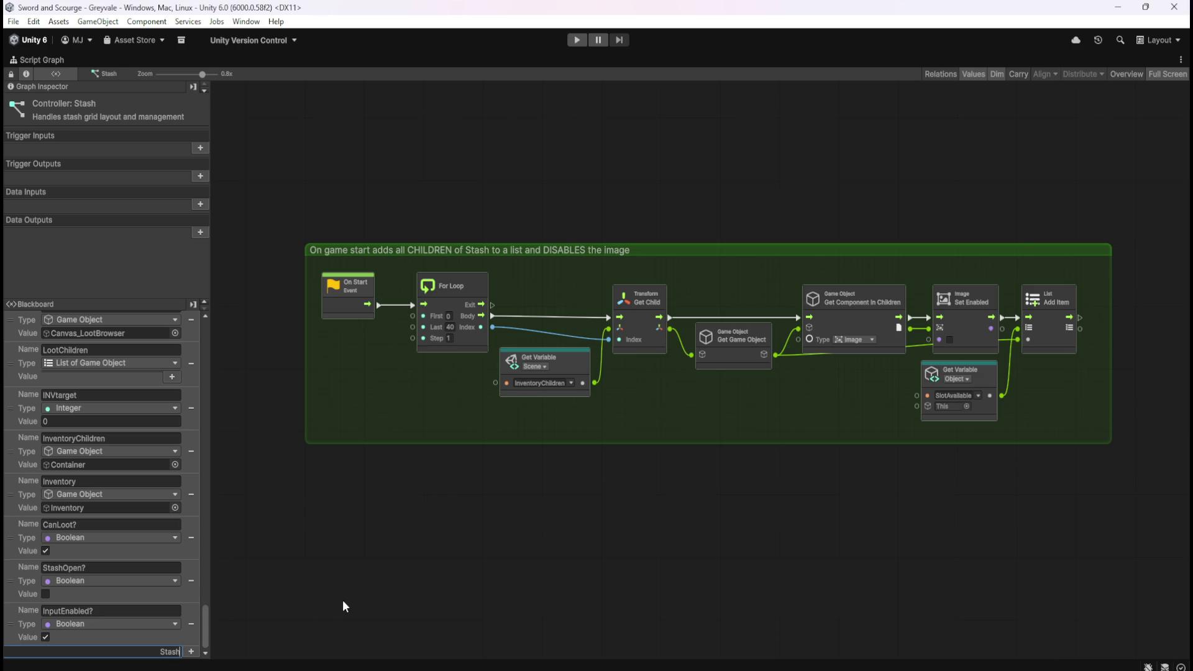
text(Children)
key(Return)
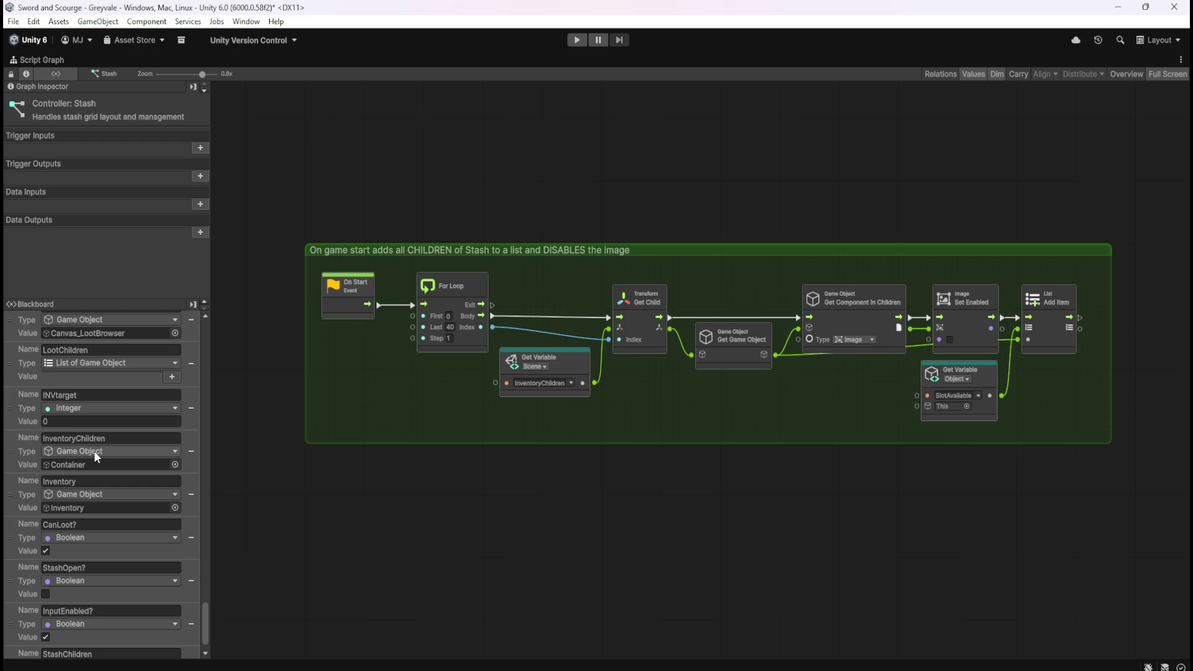
- Set StashChildren's type to Game Object and restore the normal editor layout
scroll(118, 631, down, 2)
click(103, 636)
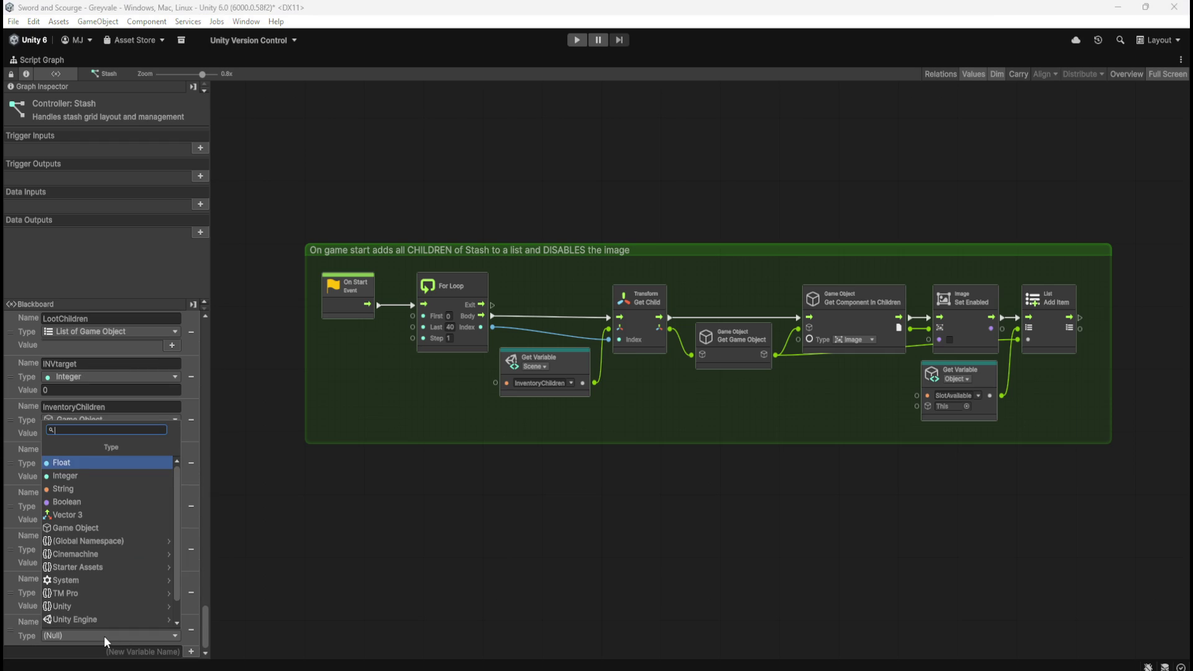
click(121, 516)
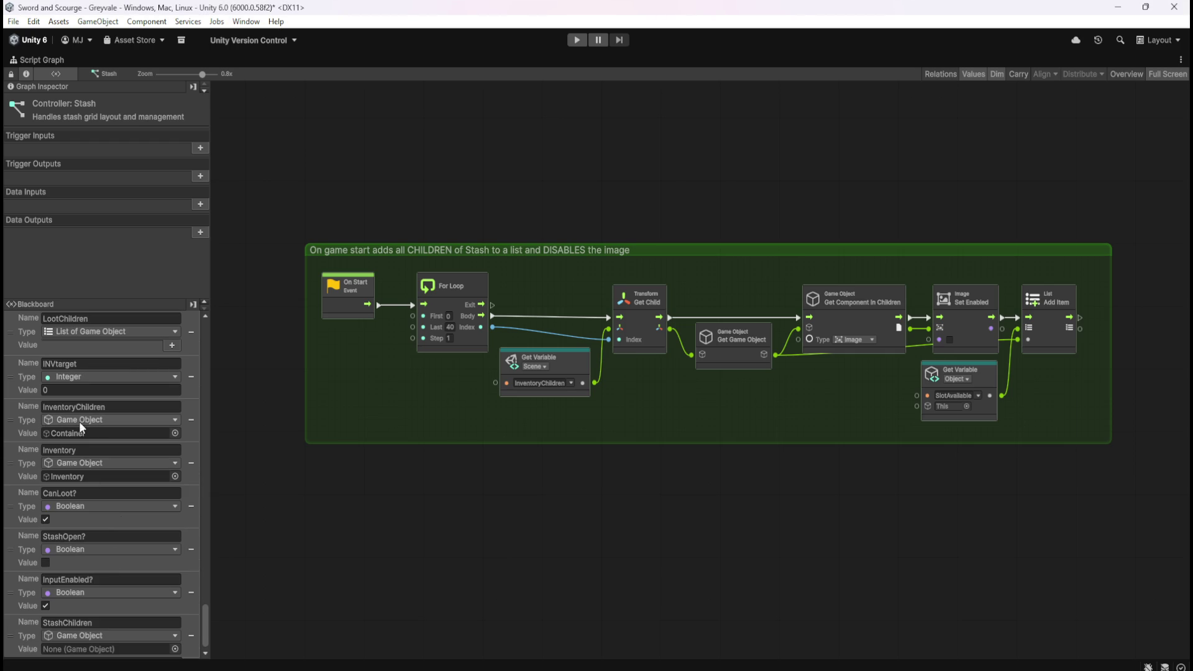
key(shift+space)
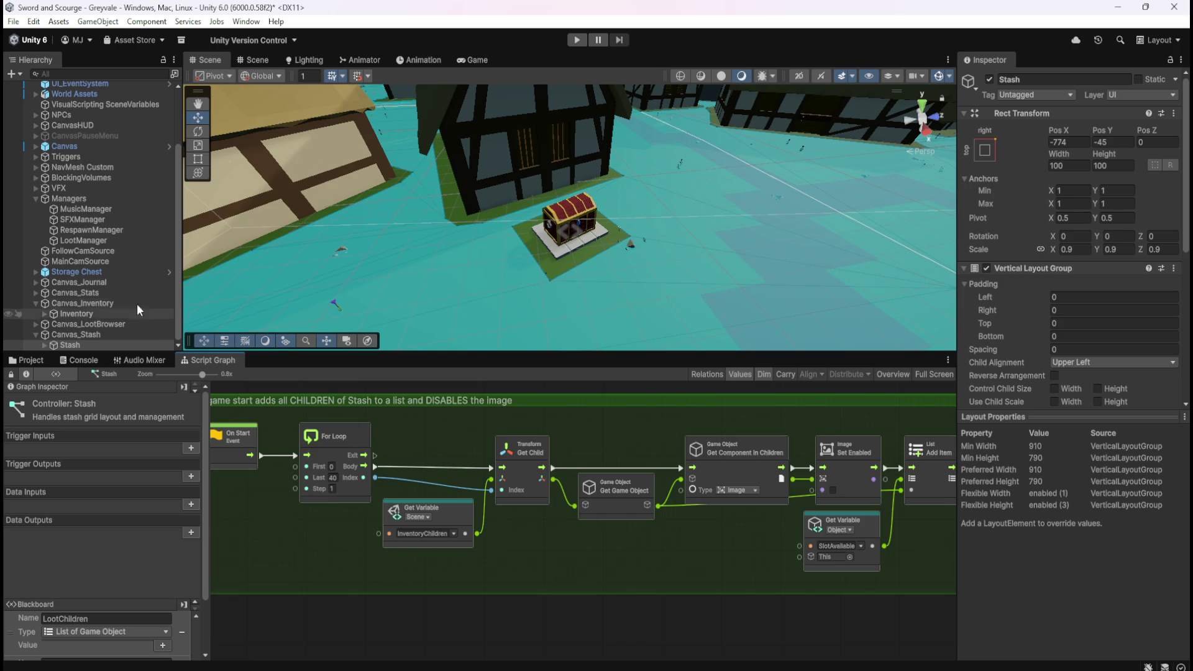
- Expand the Inventory and Stash panels in the Hierarchy to view their Container slots
click(44, 315)
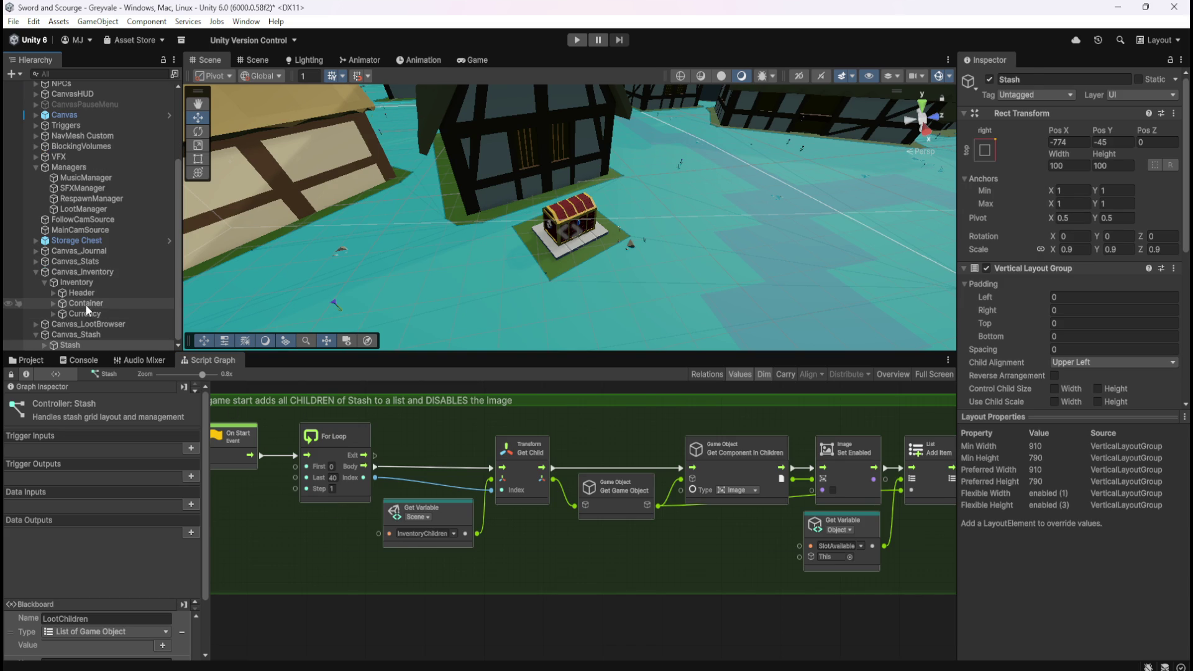
click(84, 304)
click(52, 303)
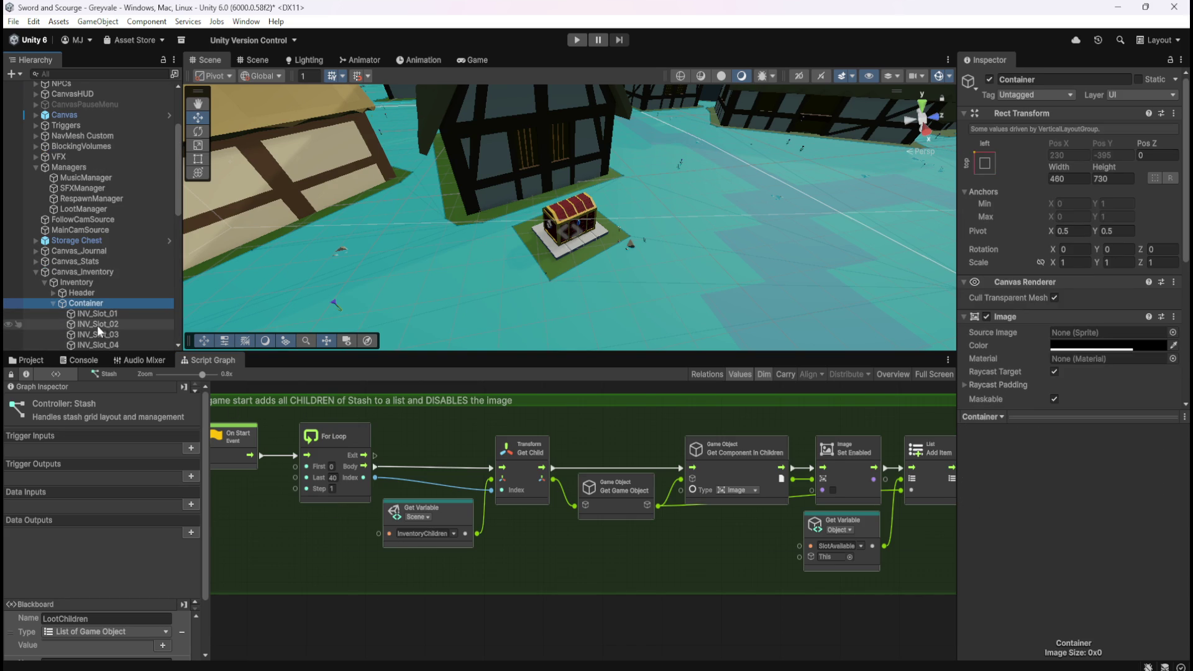
click(53, 302)
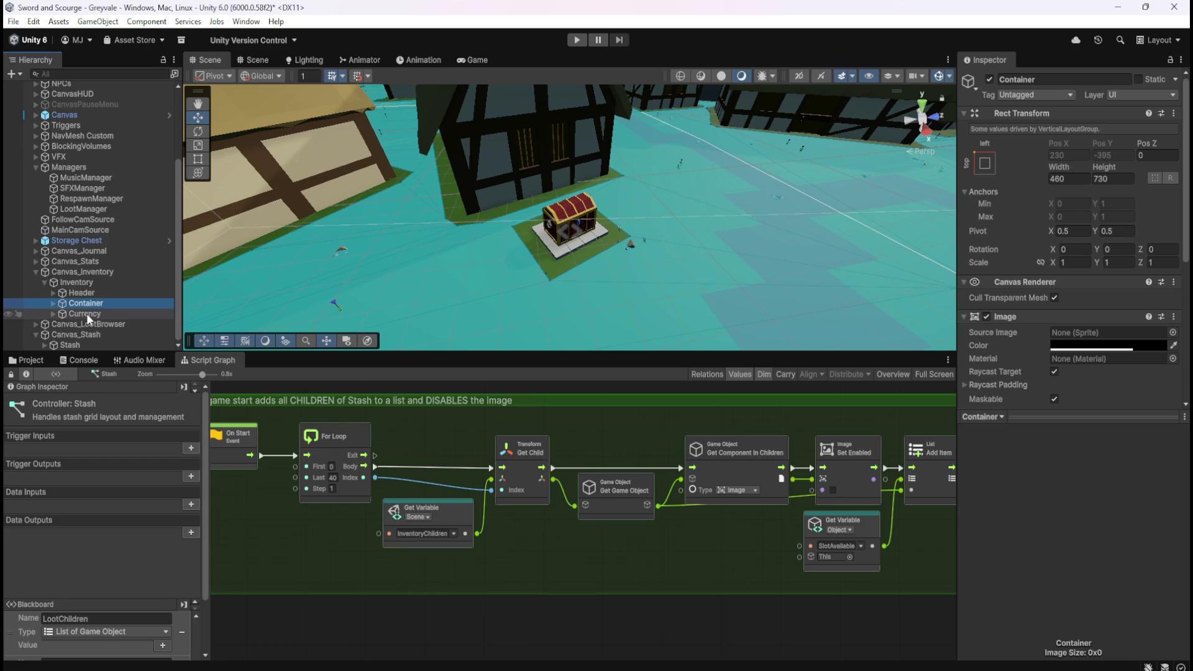
click(45, 345)
click(51, 338)
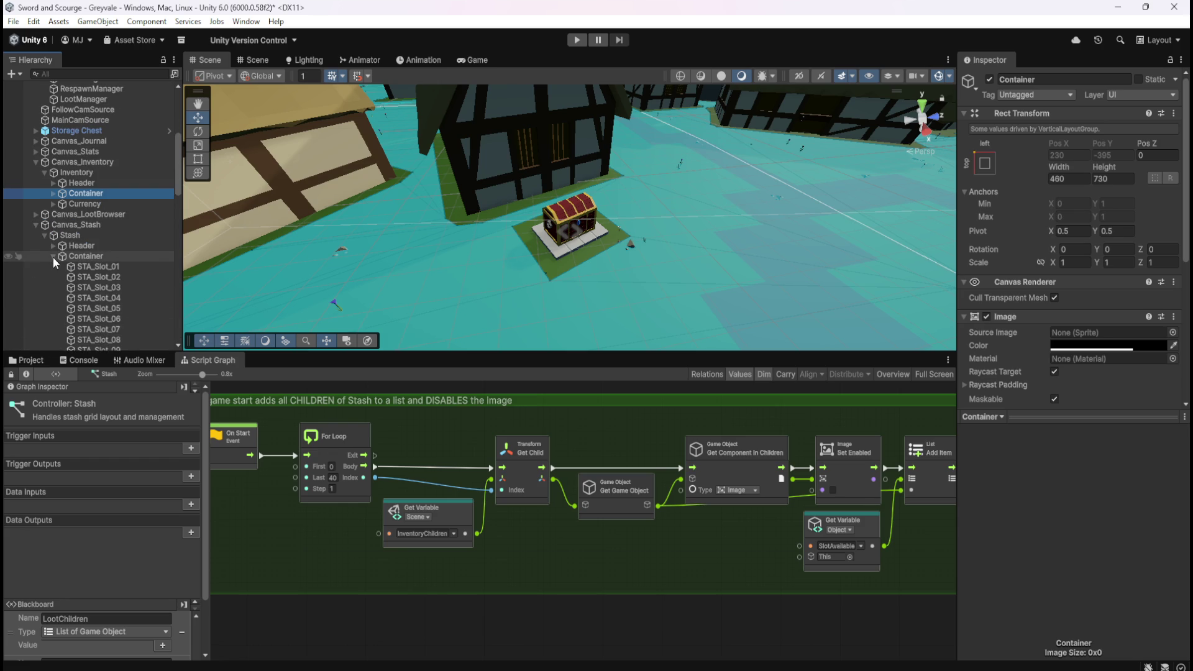
click(53, 256)
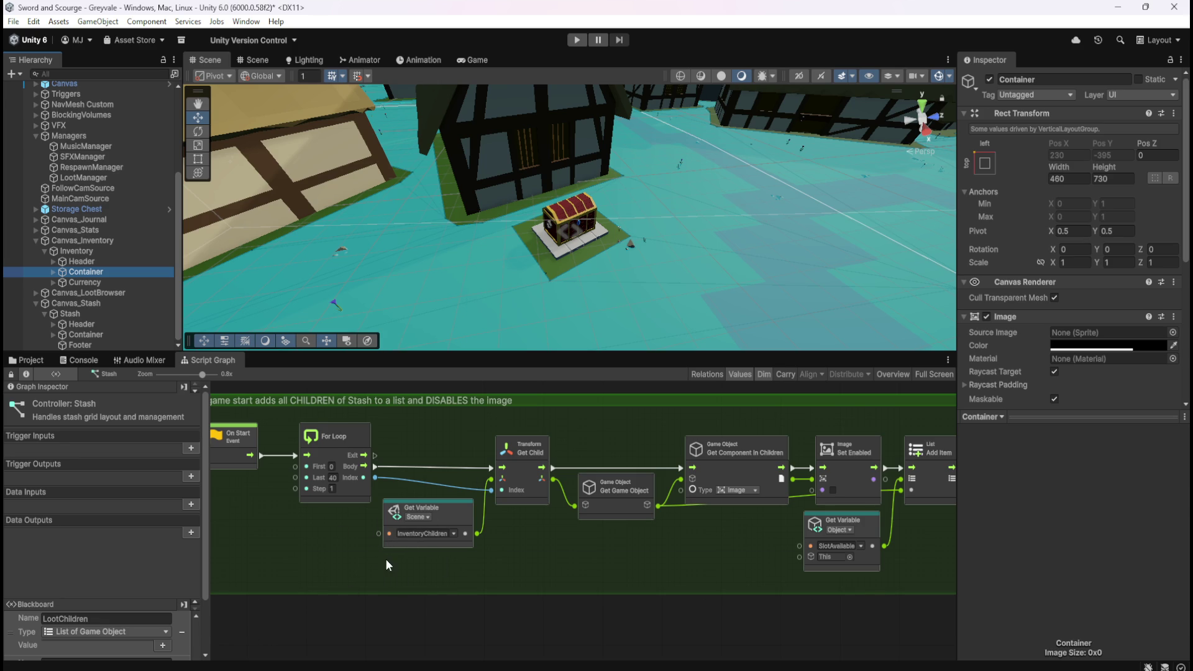
- Drag the Stash panel's Container object into StashChildren's Value field
scroll(204, 617, down, 3)
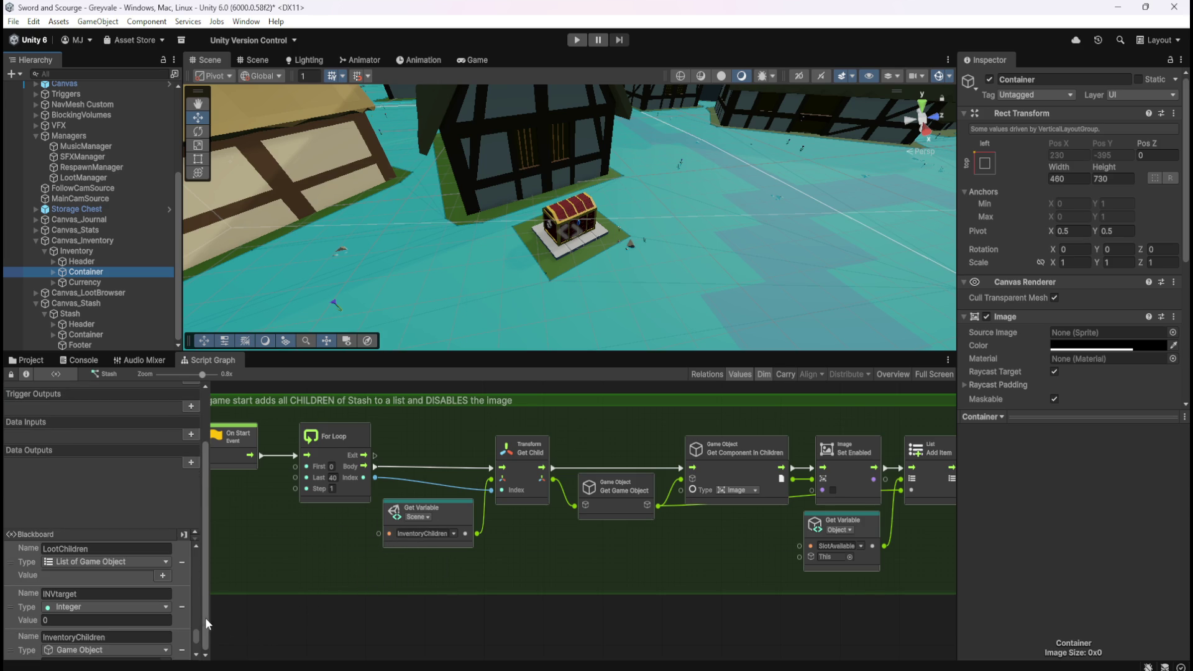
scroll(184, 606, down, 2)
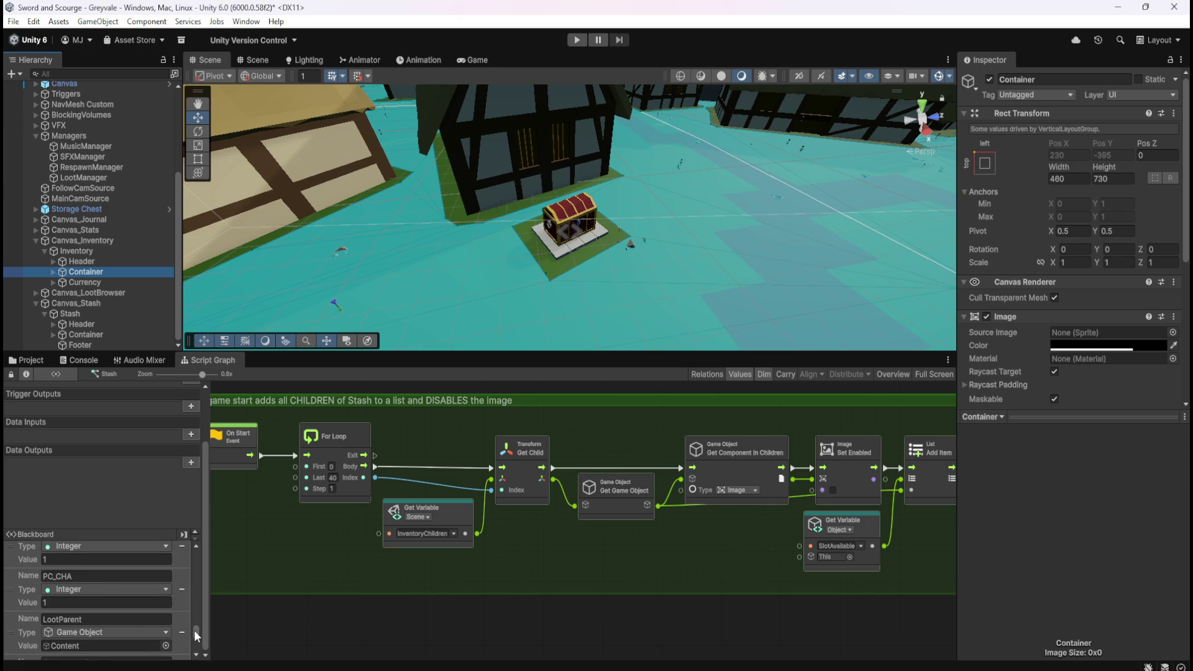
drag(195, 636, 198, 651)
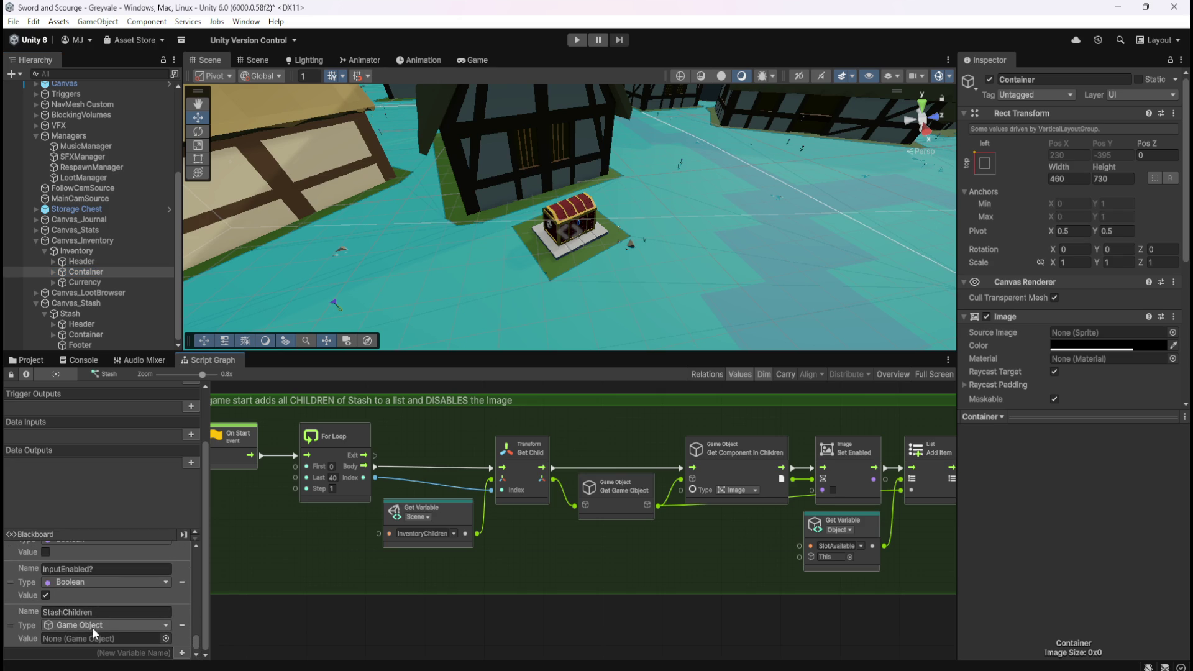
click(84, 336)
drag(84, 336, 113, 642)
drag(113, 642, 112, 641)
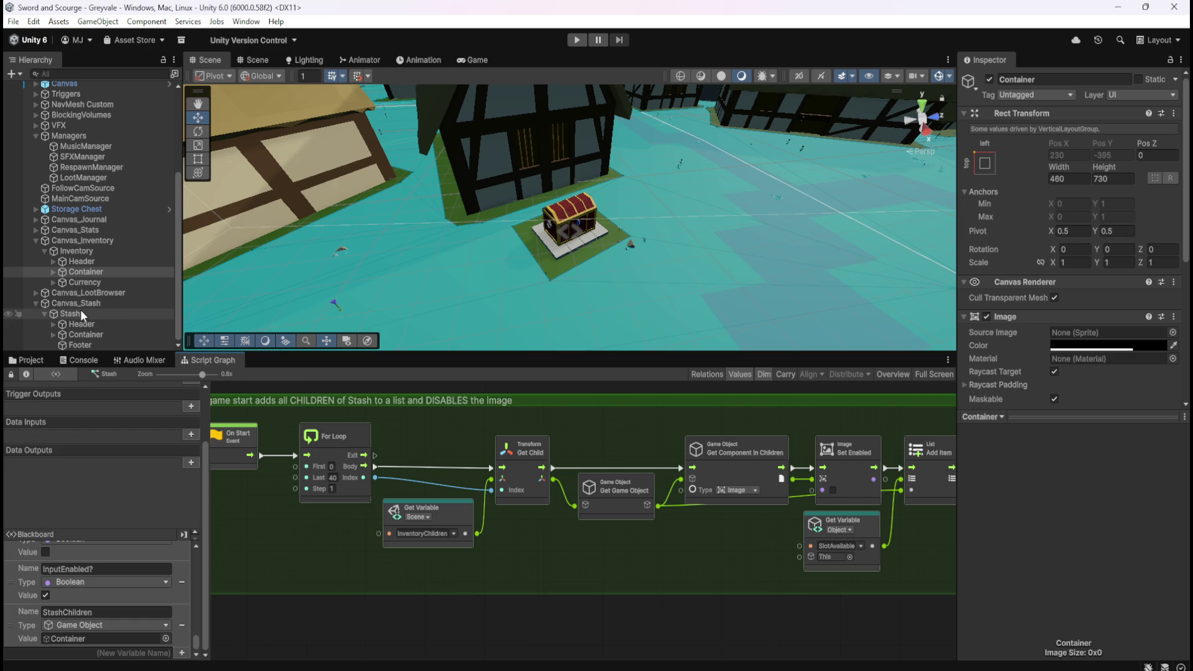
- Collapse the Stash children and compare the Inventory and Stash objects' graphs
click(45, 315)
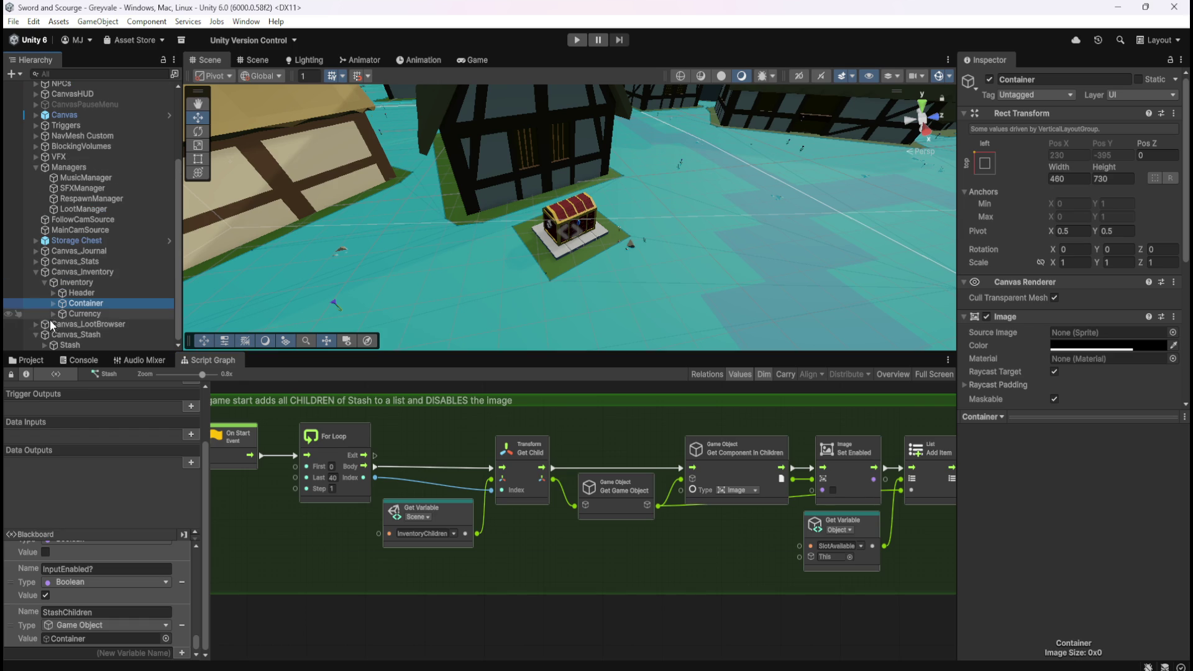
click(80, 344)
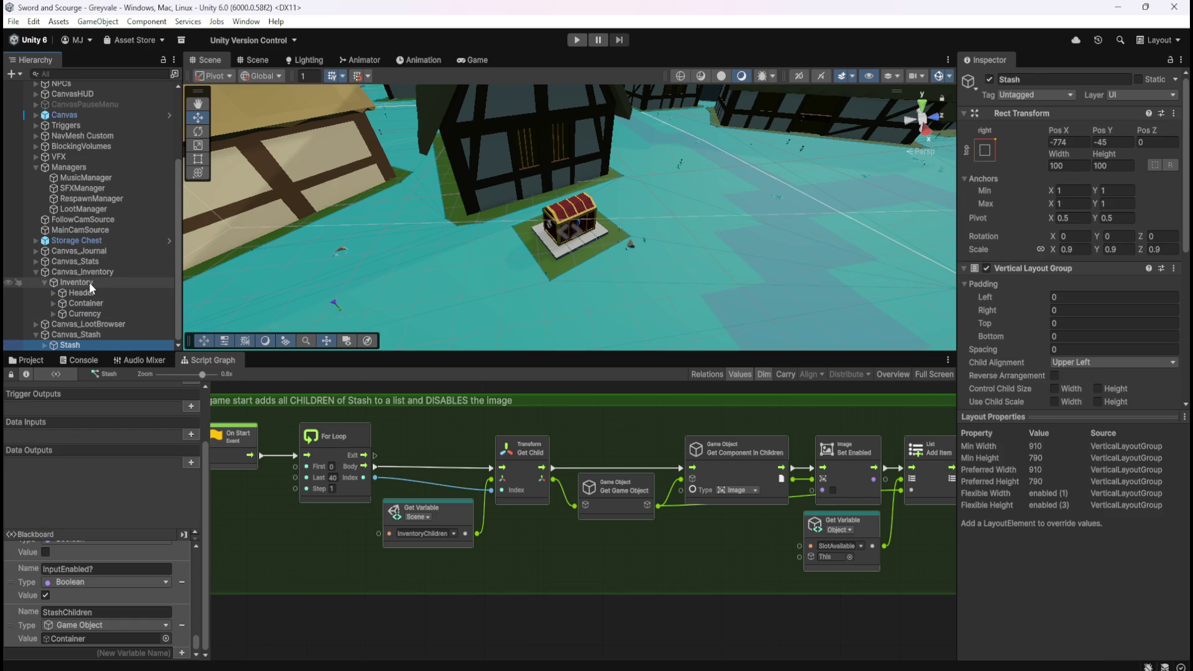
click(89, 282)
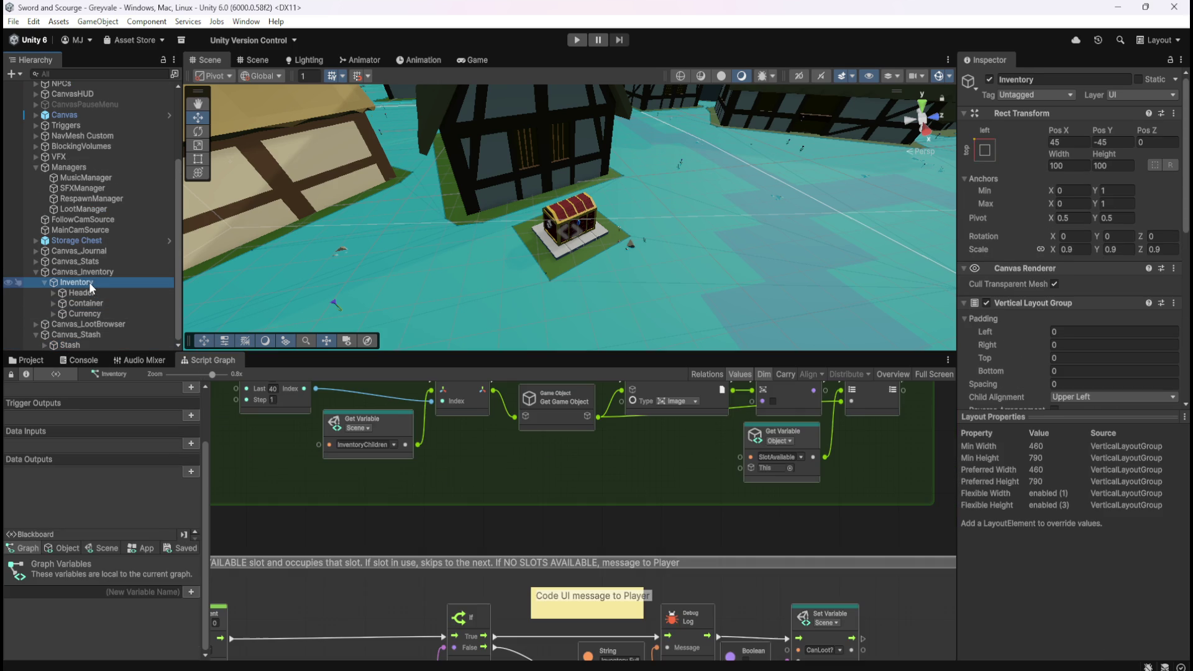
click(75, 344)
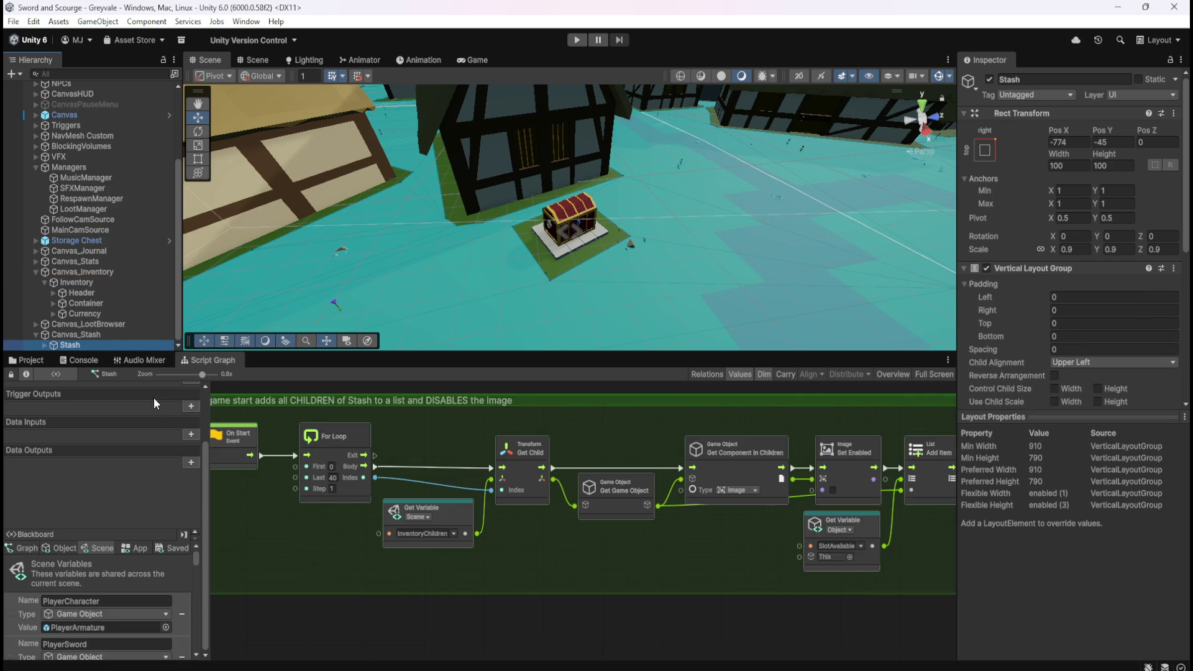
- Maximize the Script Graph and set the For Loop's Last index to 80
key(shift+space)
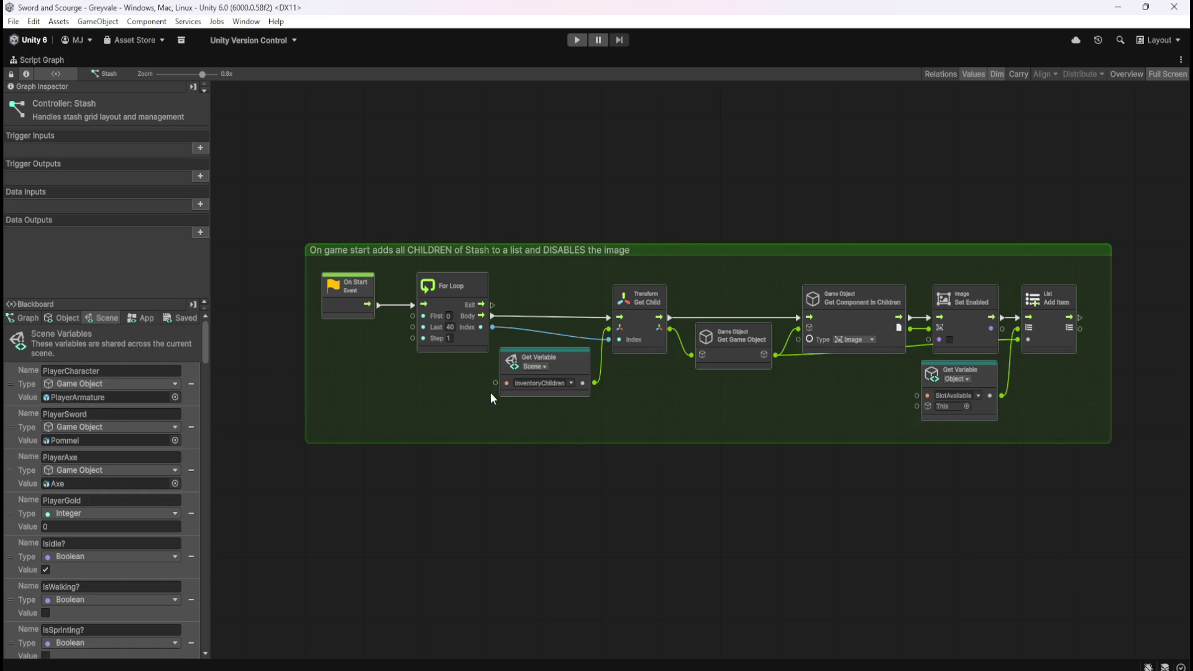
scroll(498, 383, up, 2)
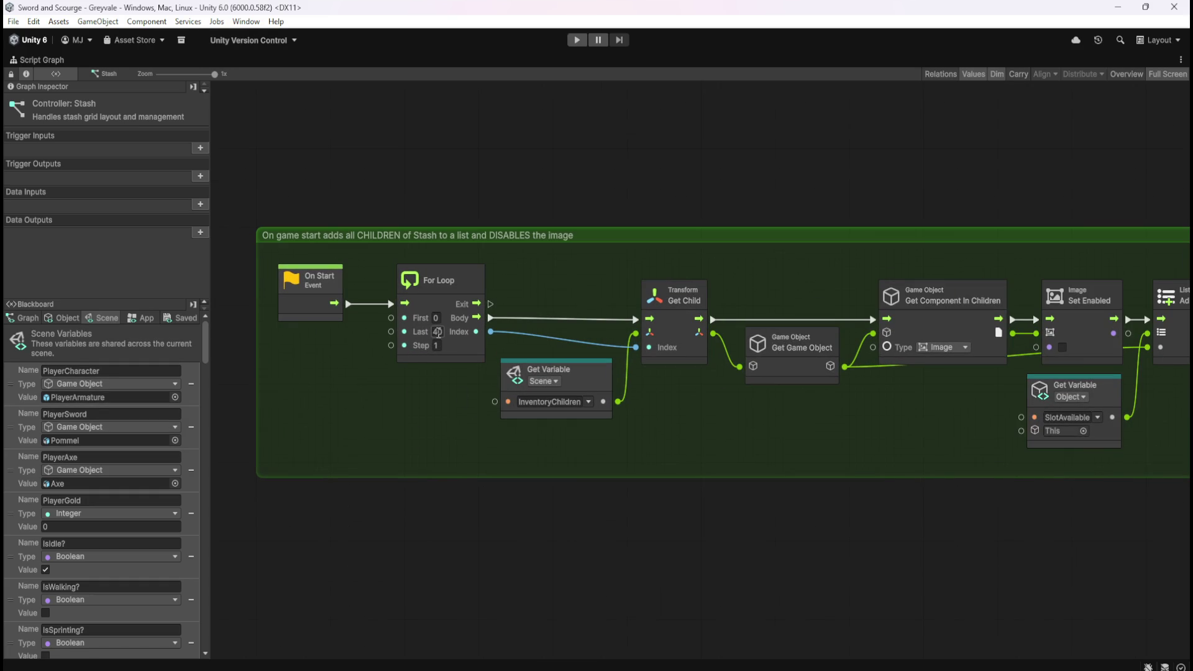
text(80)
key(Return)
- Change the Get Variable node from InventoryChildren to StashChildren
click(588, 400)
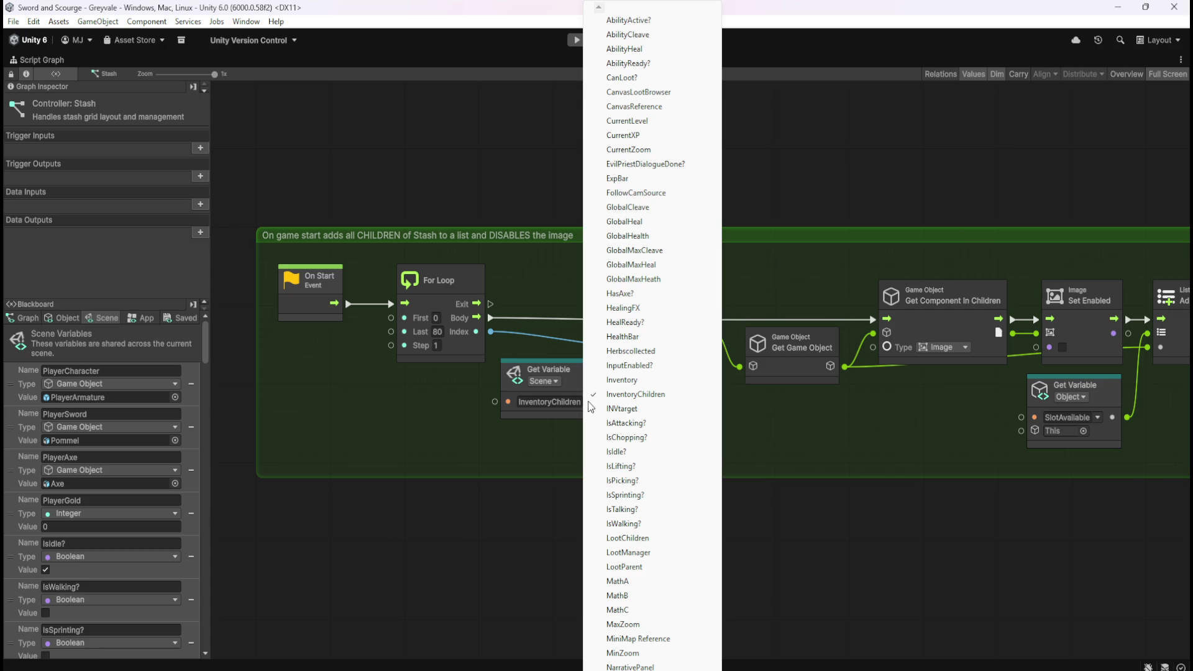
scroll(652, 665, down, 8)
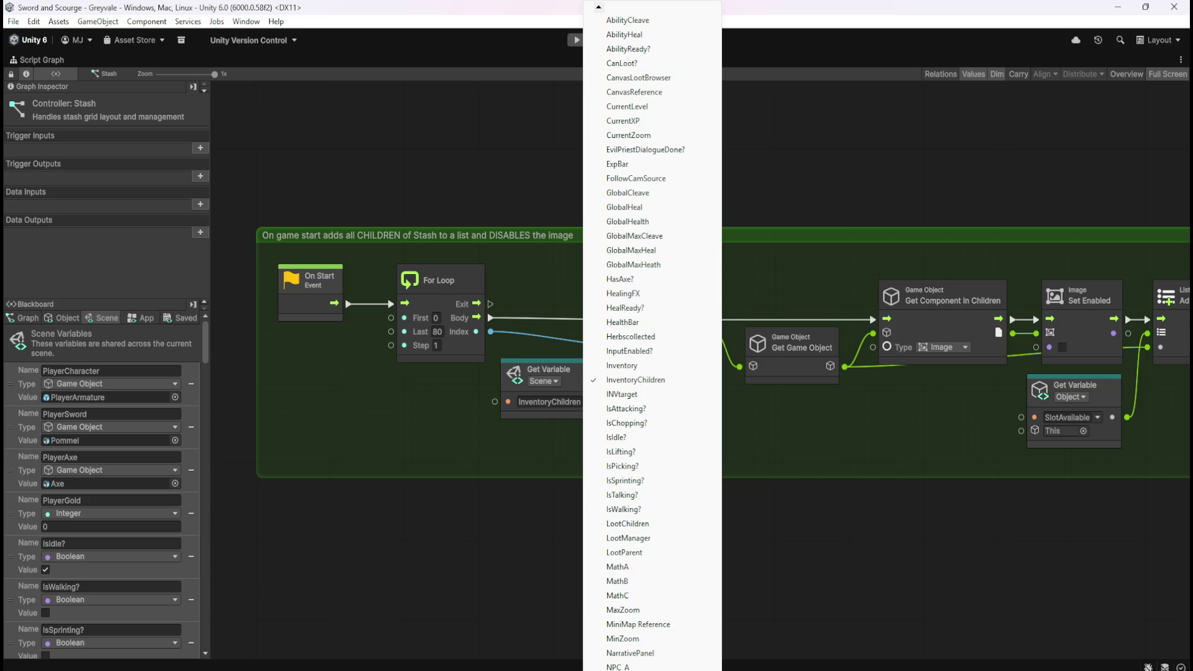
scroll(652, 665, down, 6)
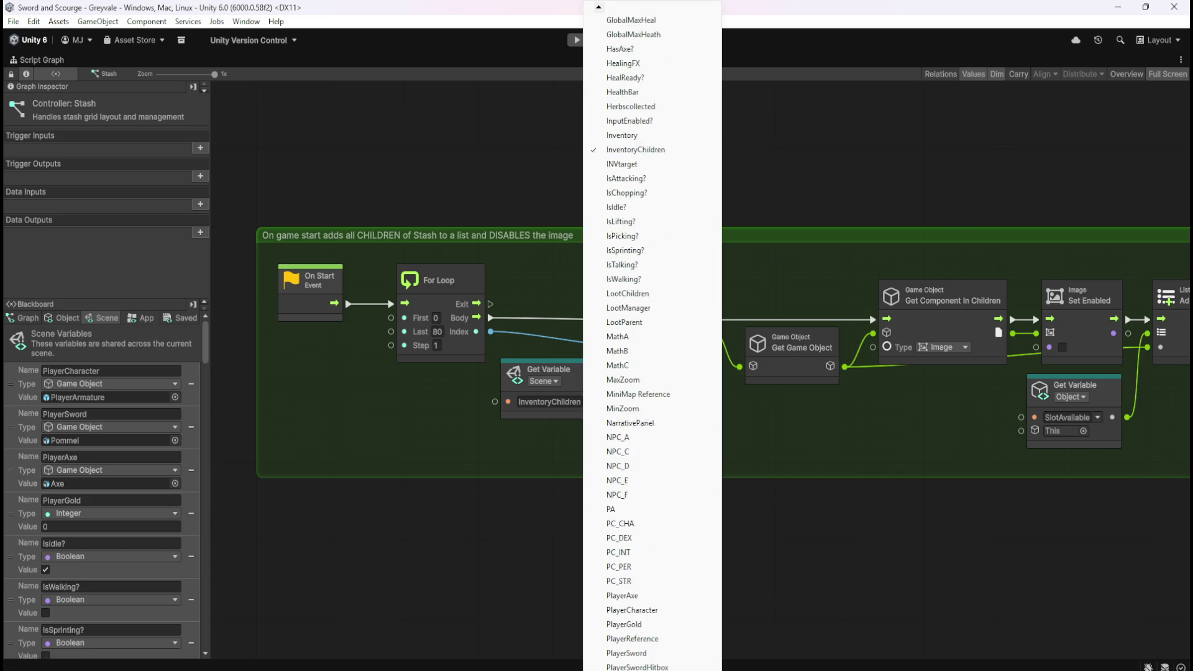
scroll(653, 665, down, 3)
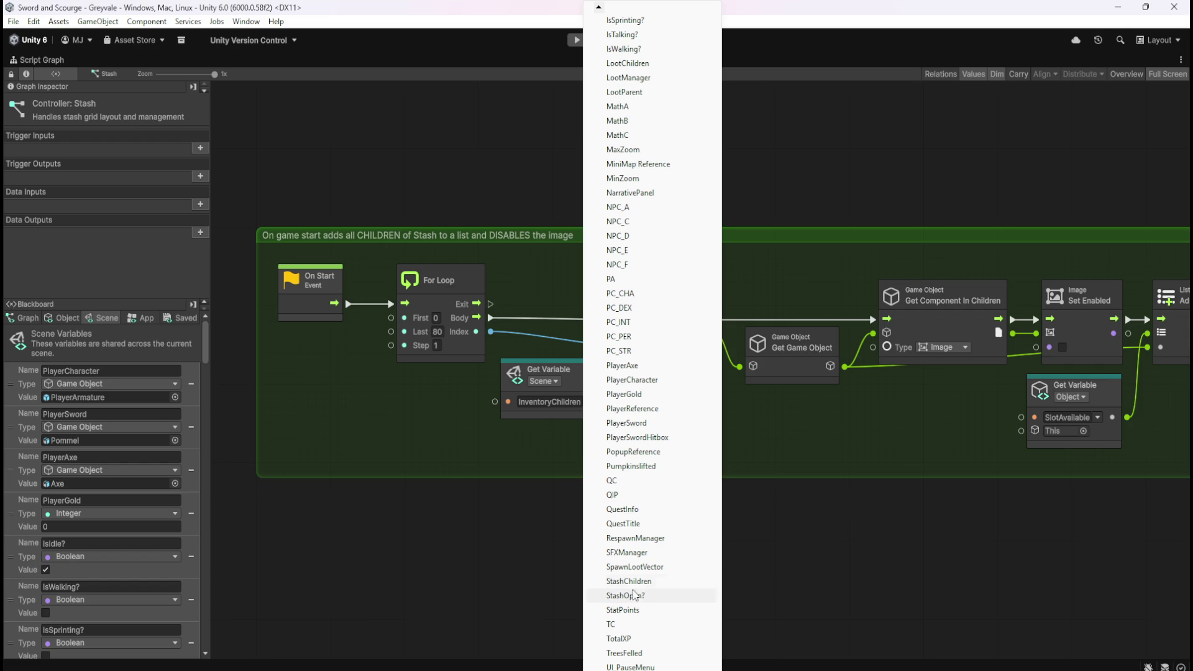
click(629, 582)
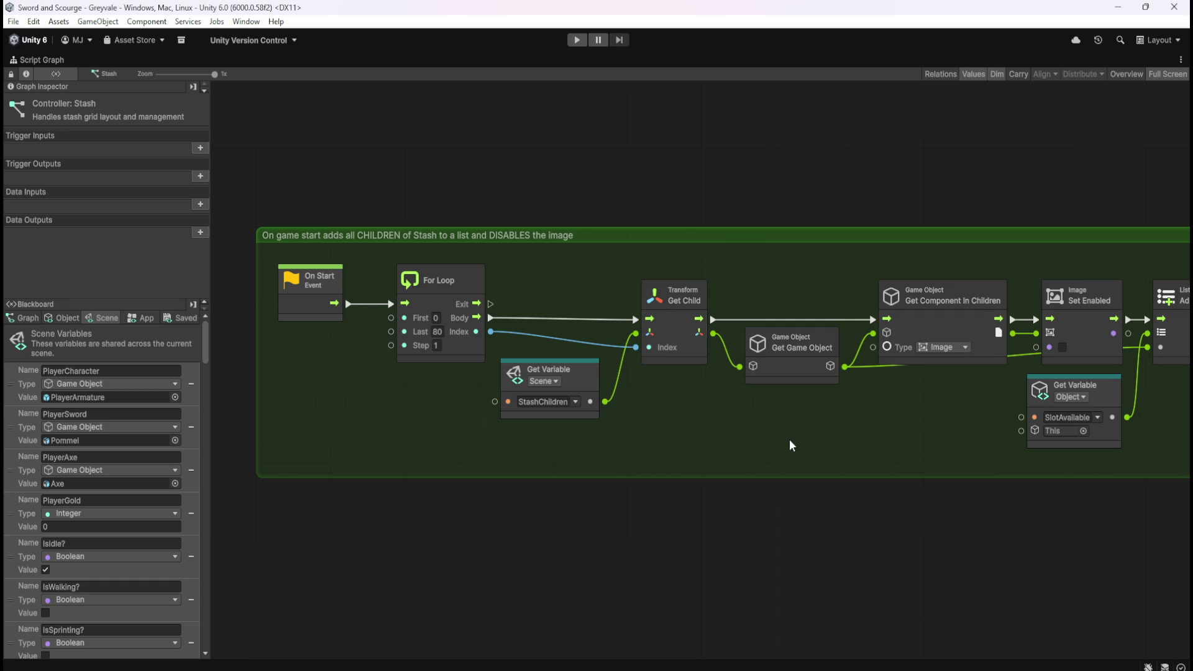
- Show the graph's object variables and switch the node to SlotUnavailable
scroll(792, 441, right, 5)
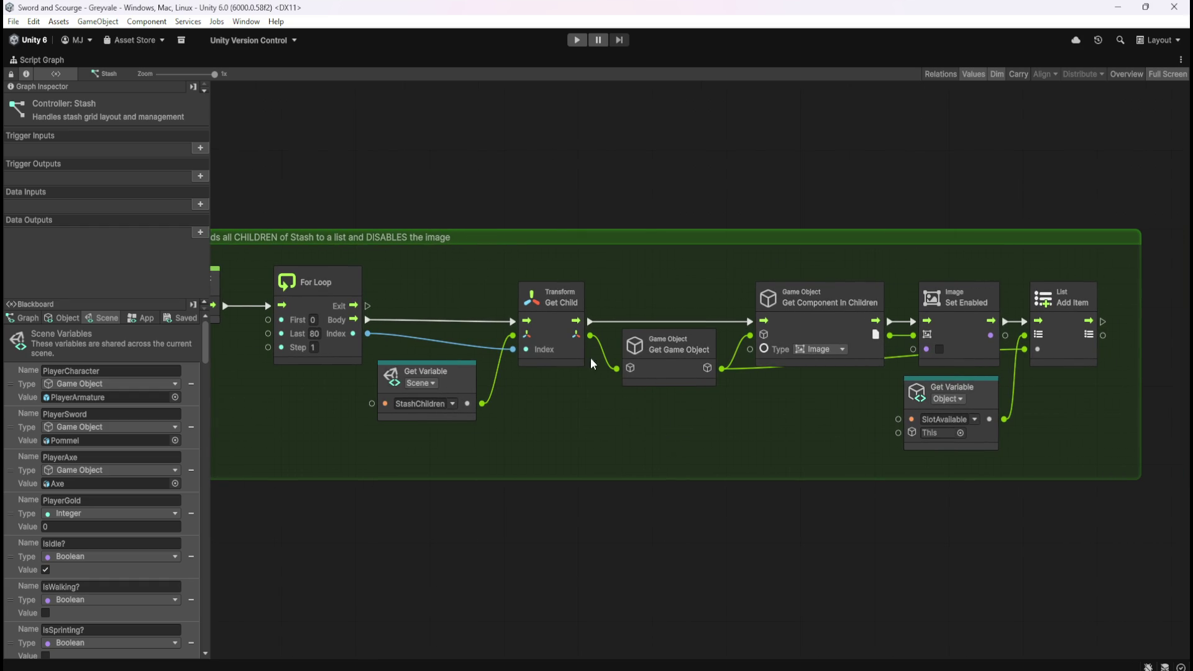
scroll(759, 419, right, 4)
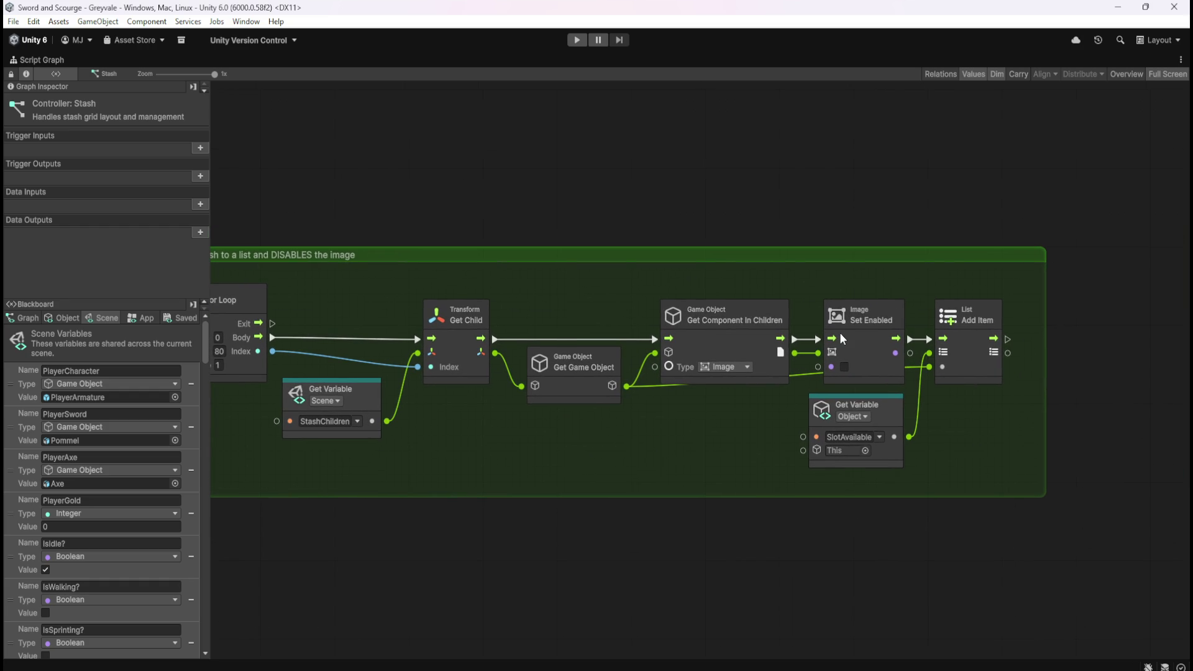
click(66, 318)
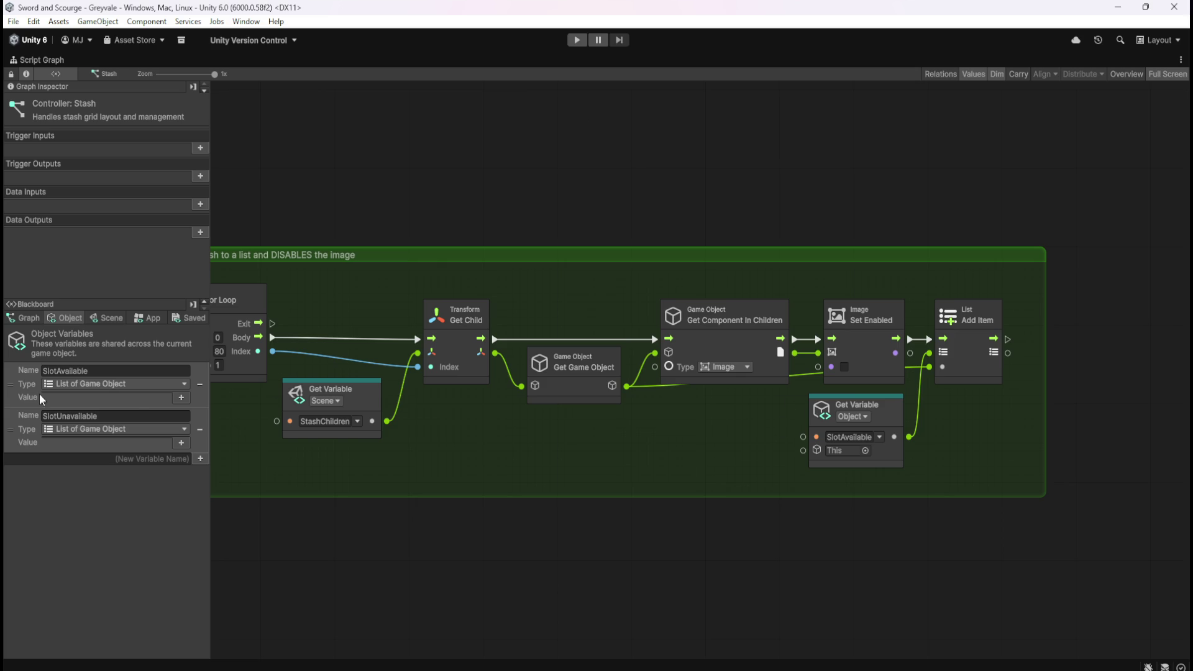
click(881, 437)
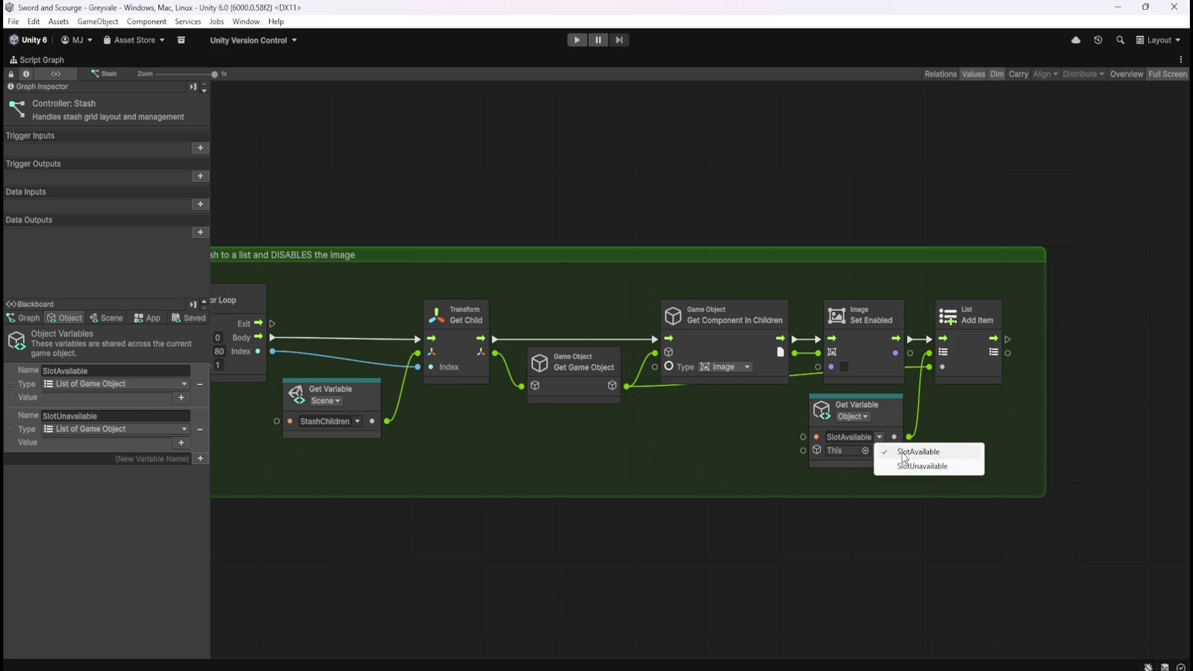
click(906, 454)
- Set the node back to SlotAvailable and return to the docked editor layout
click(879, 437)
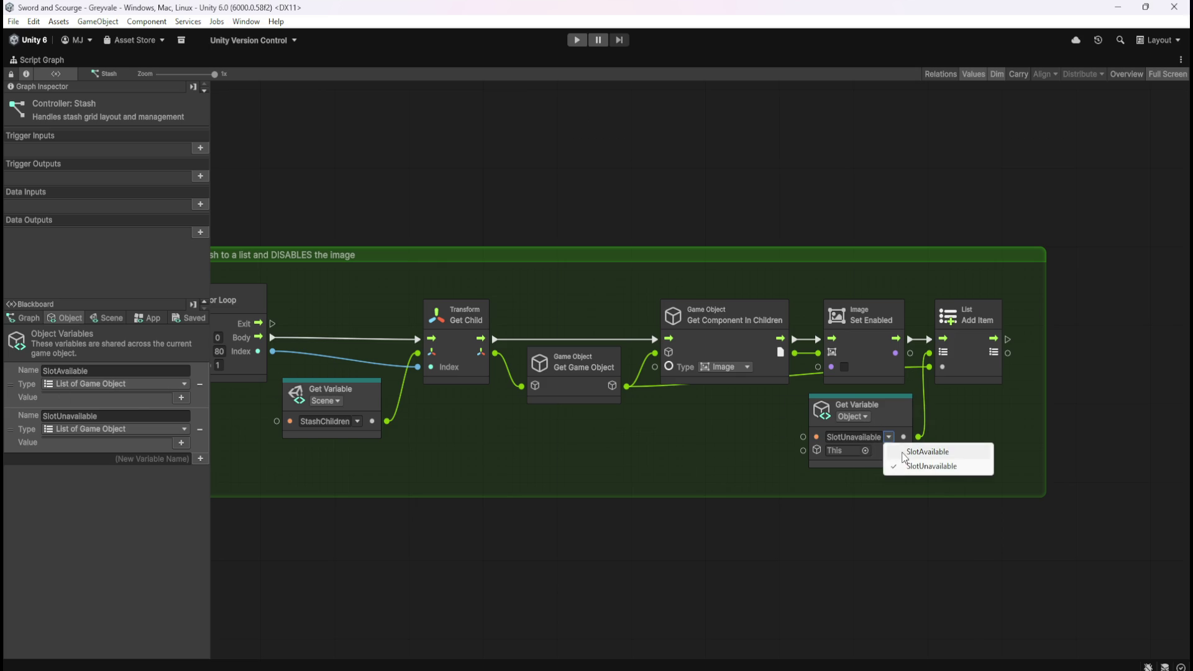
click(909, 454)
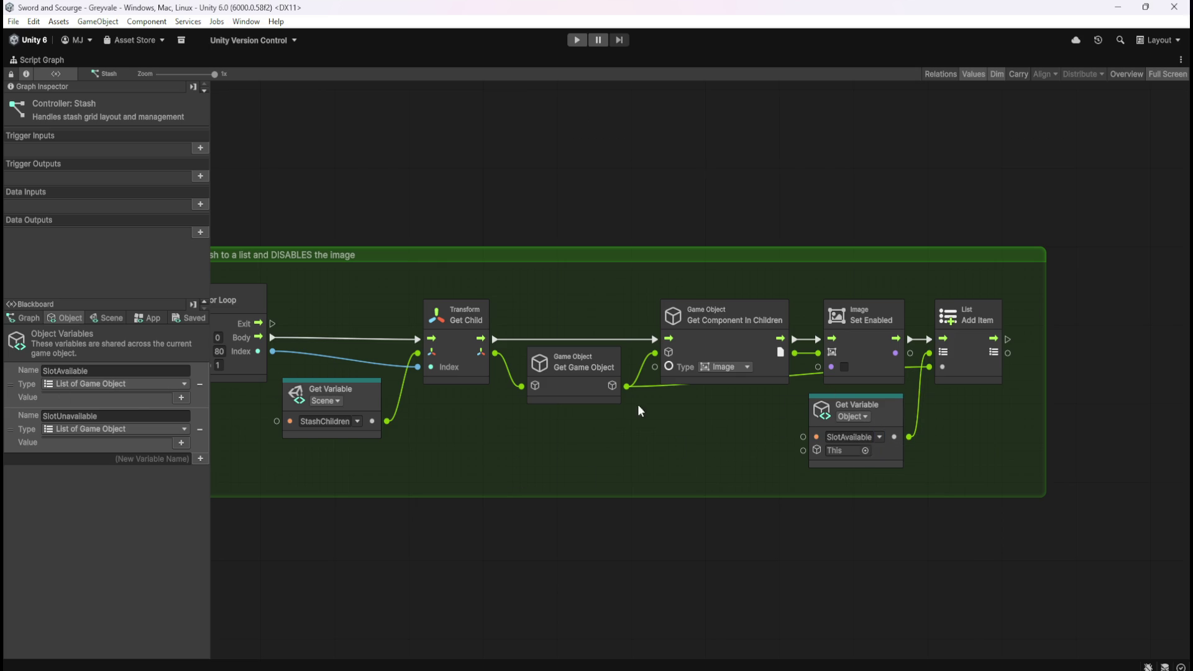
drag(513, 457, 715, 435)
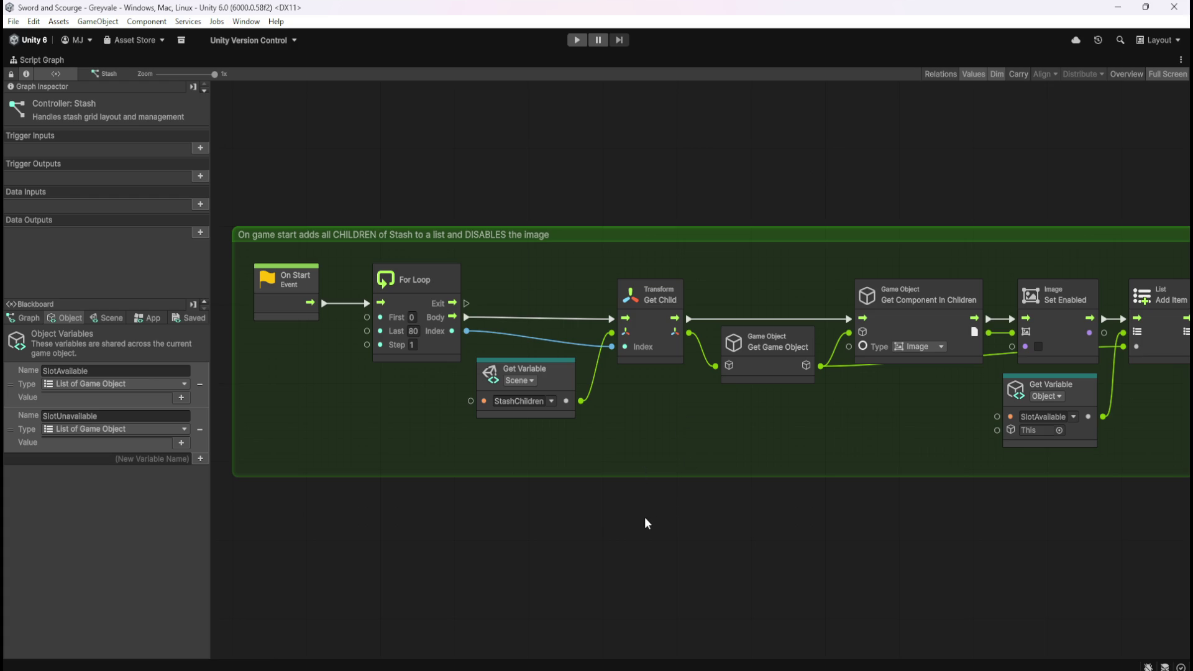
key(shift+space)
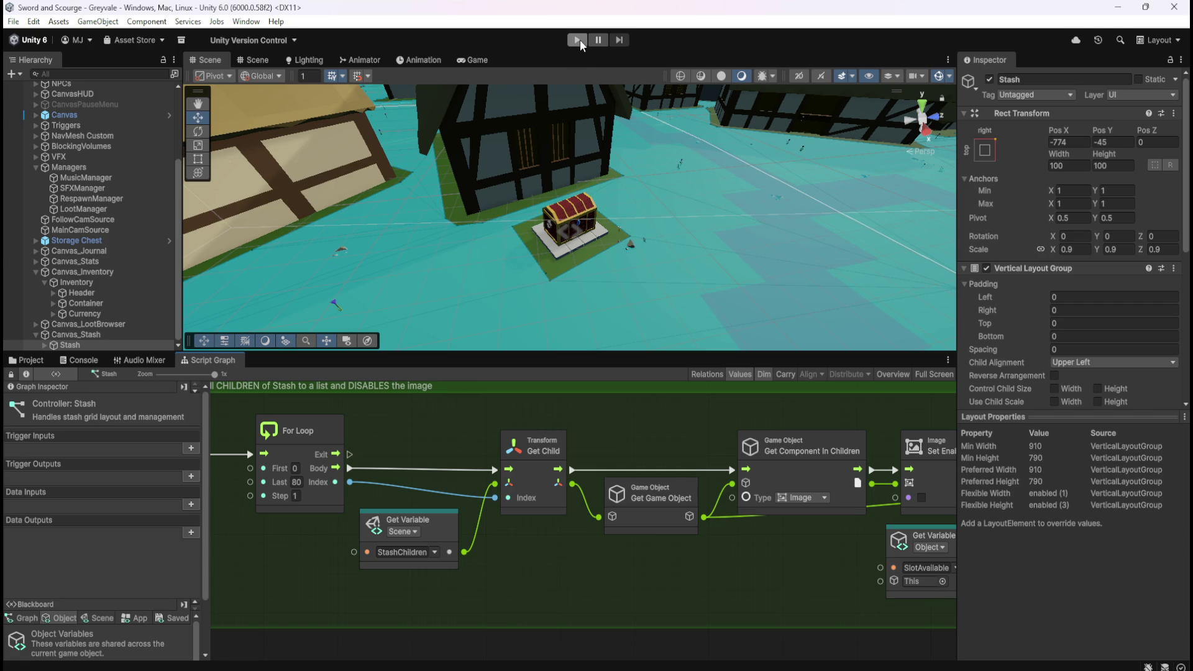
- Bring the On Start, Set Enabled and Add Item nodes into view and enter Play mode
mouse_move(413, 436)
mouse_down()
mouse_move(594, 468)
mouse_move(439, 446)
mouse_up()
mouse_move(673, 570)
mouse_down()
mouse_move(419, 588)
mouse_move(528, 594)
mouse_up()
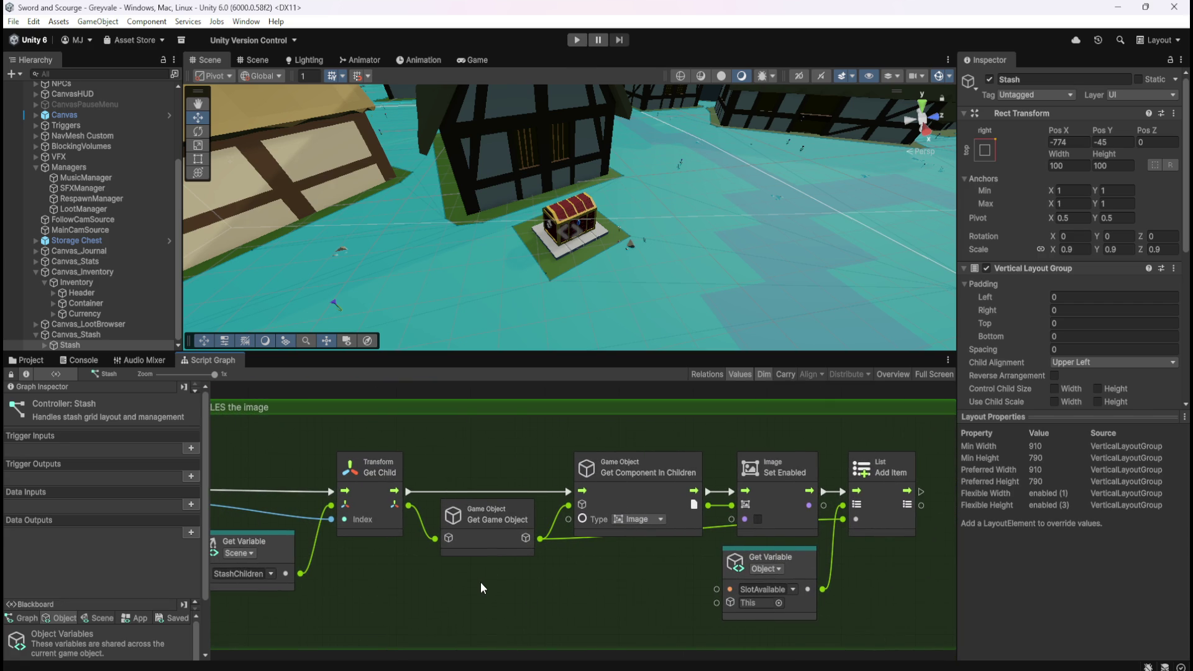
click(583, 36)
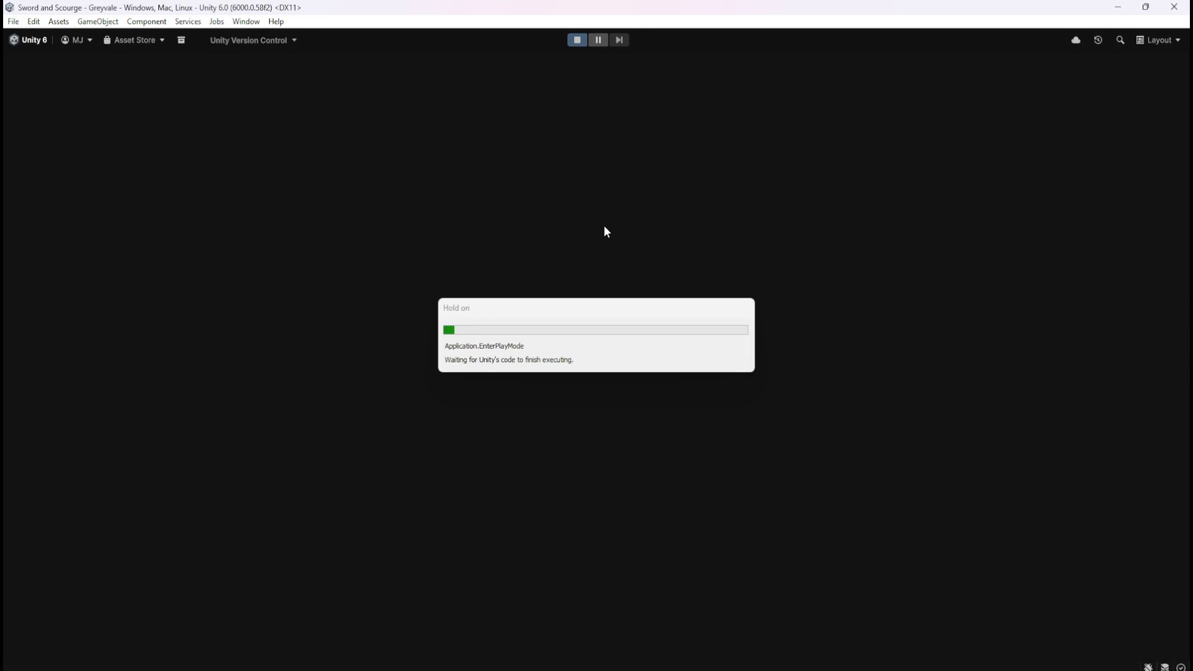
- Run the character across the bridge and through Greyvale village to the treasure chest
key(w)
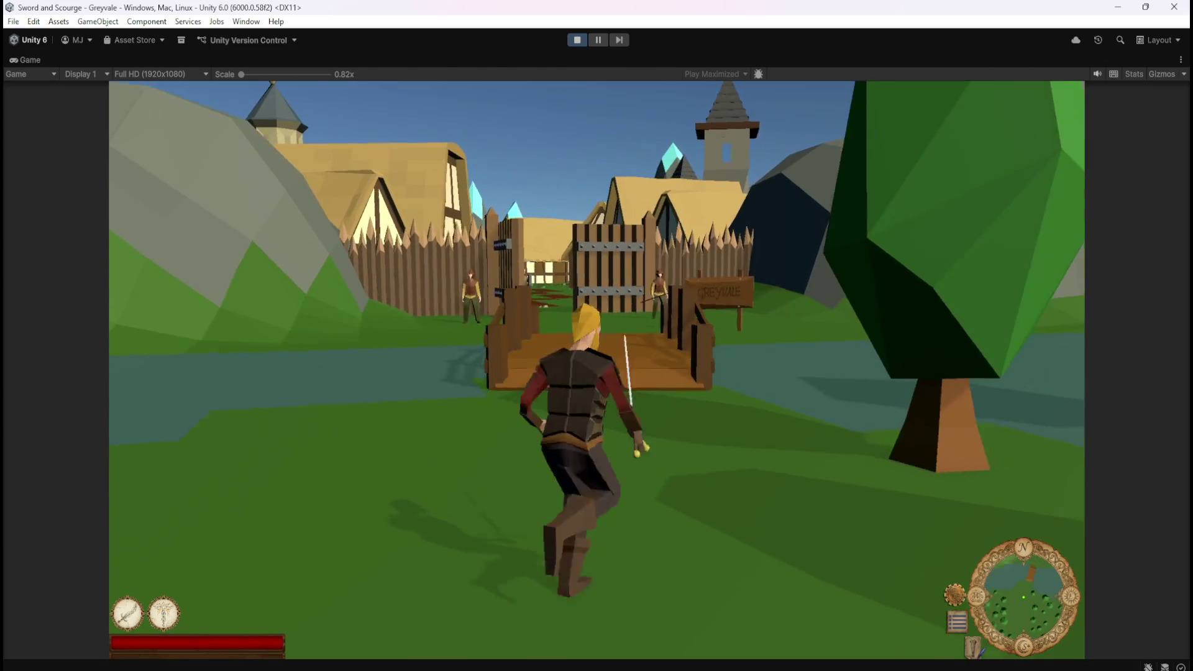
key(w)
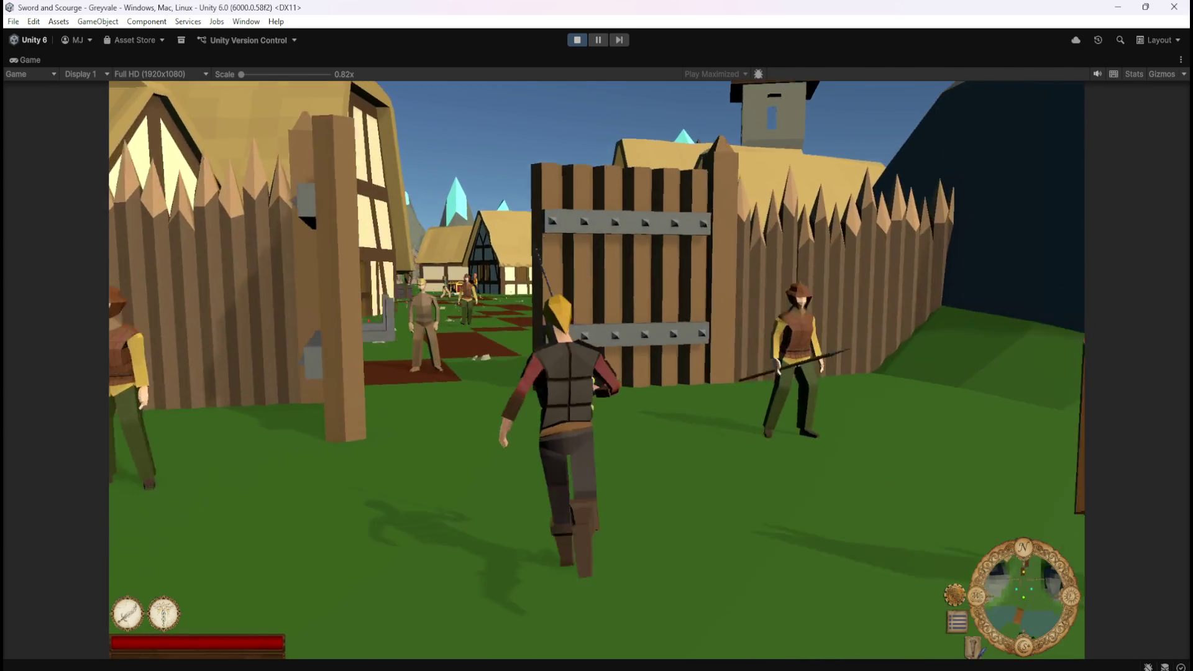
key(w)
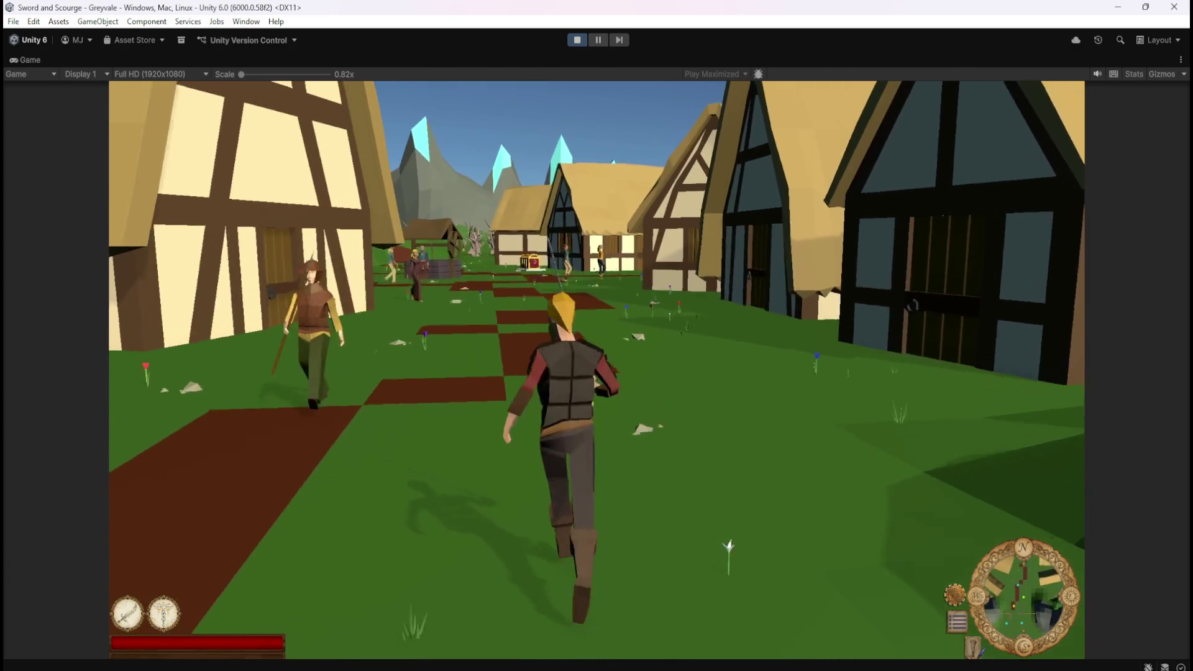
key(w)
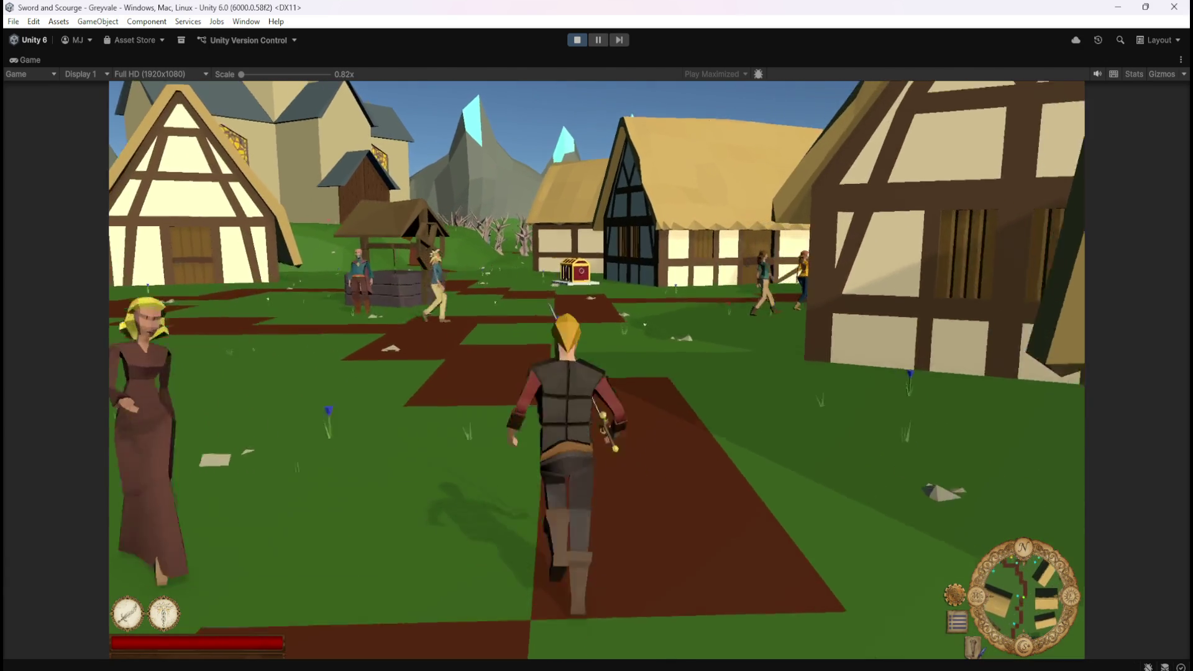
key(w)
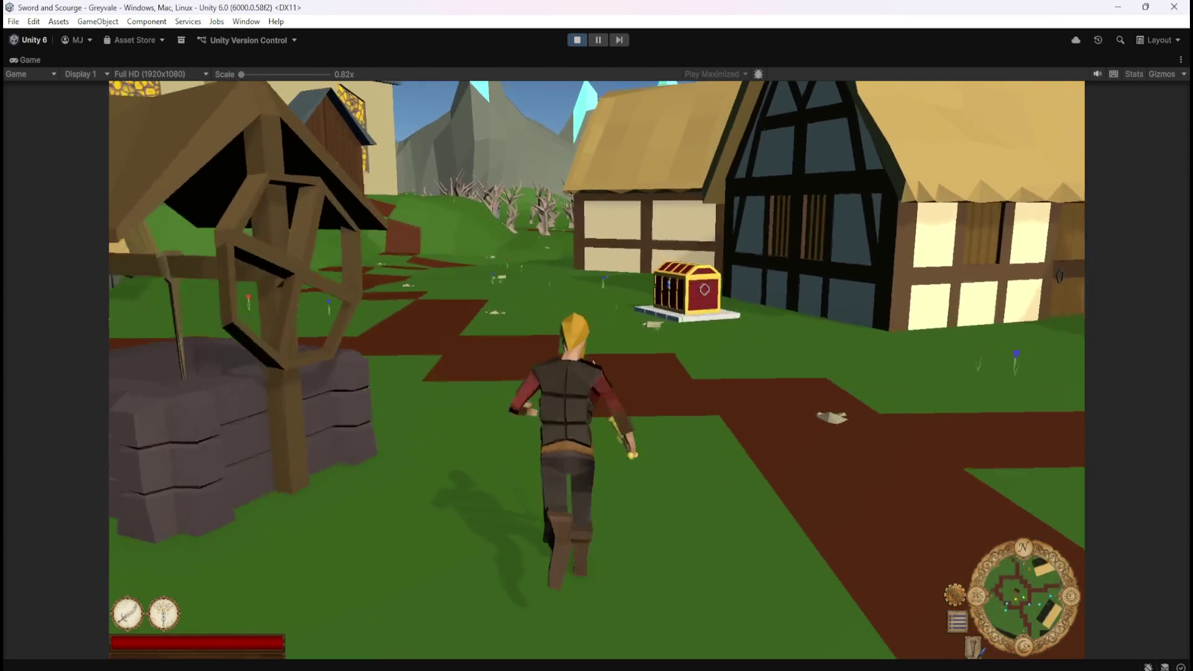
key(w)
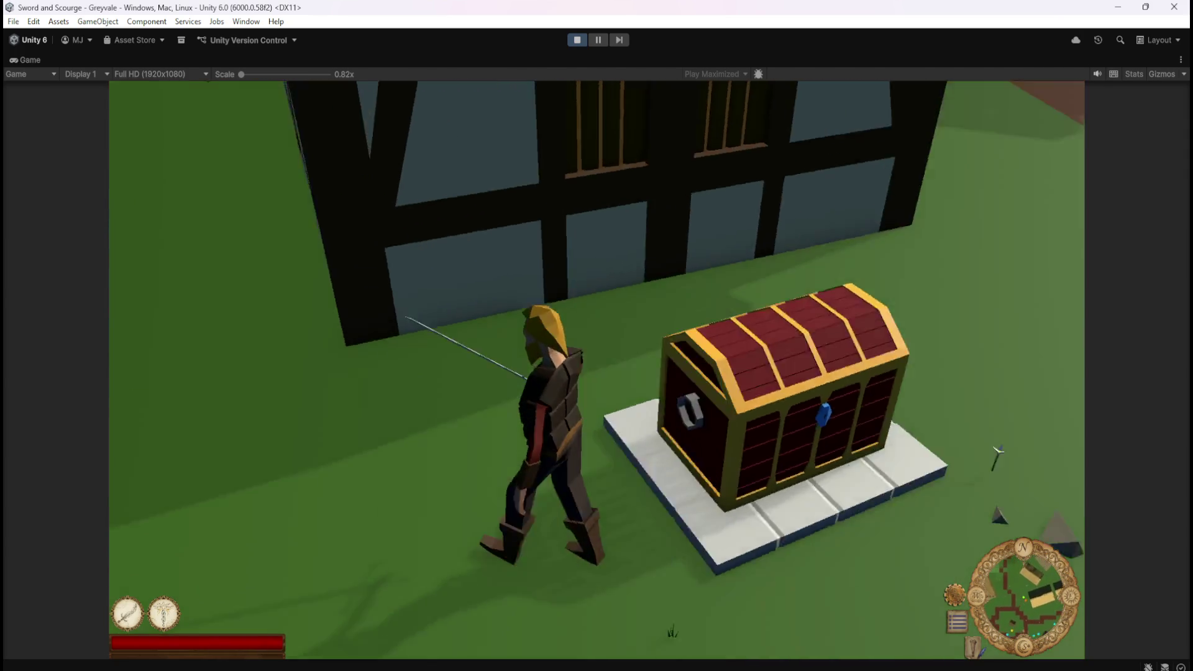
key(w)
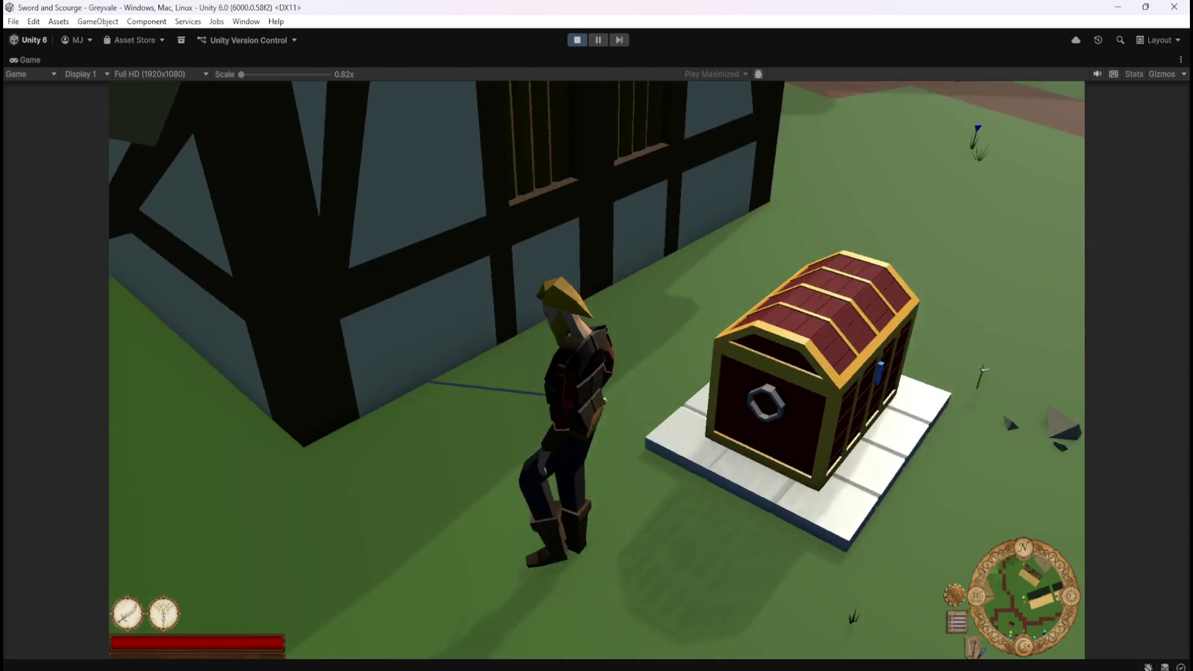
key(w)
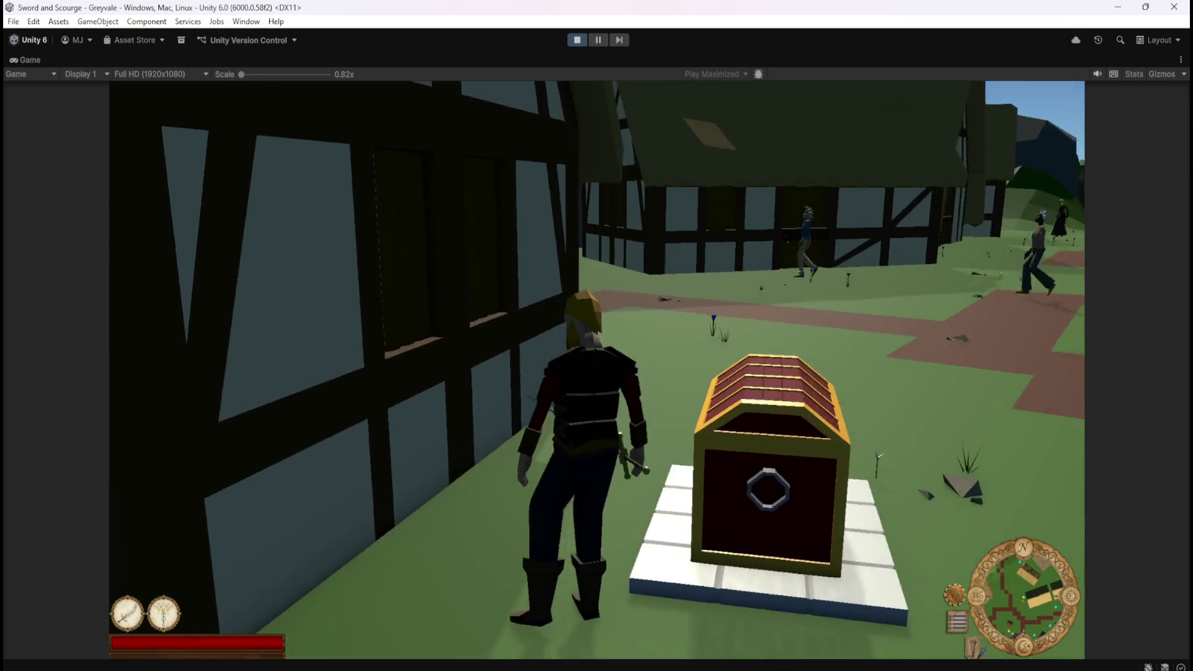
key(w)
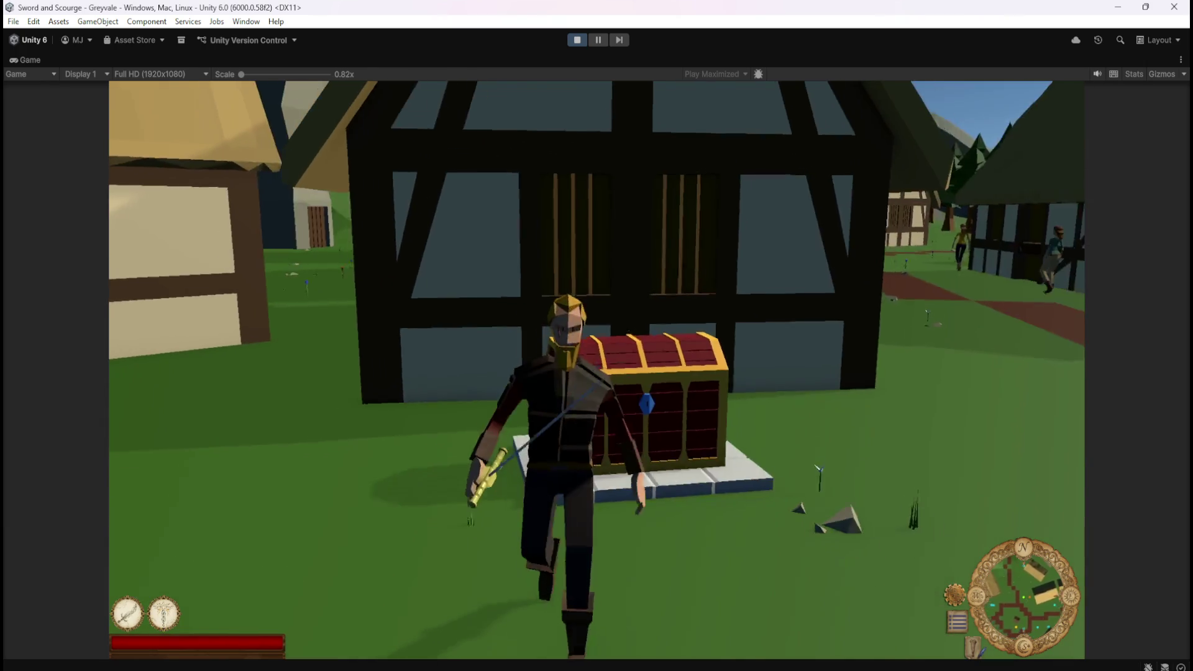
key(w)
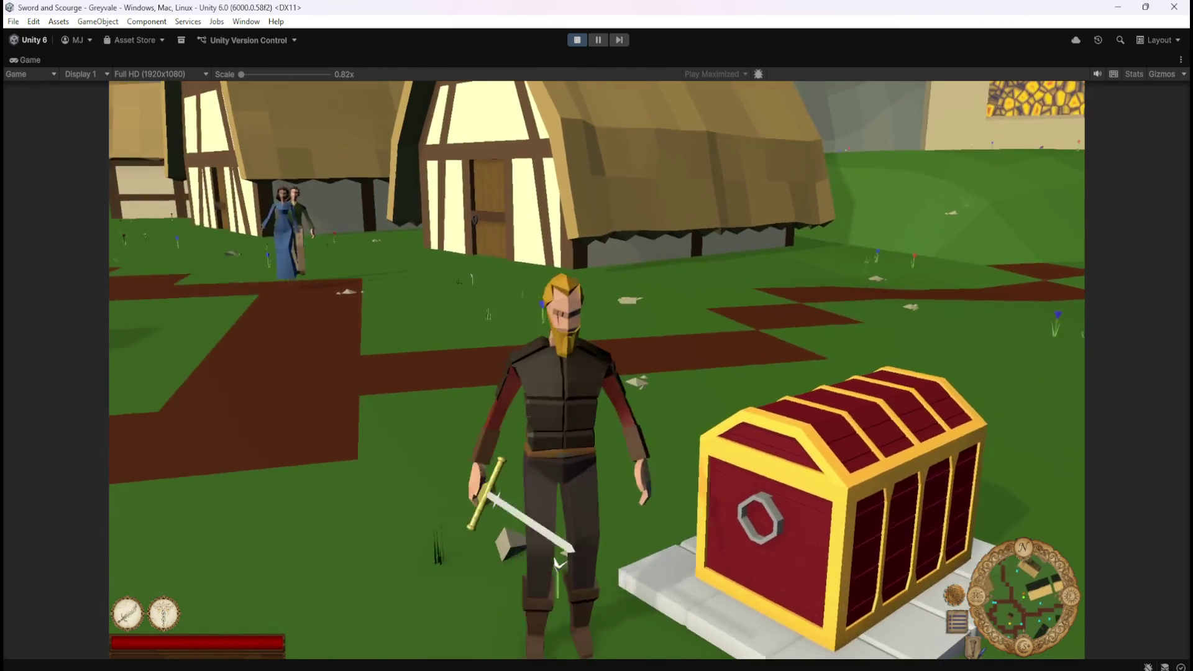
key(w)
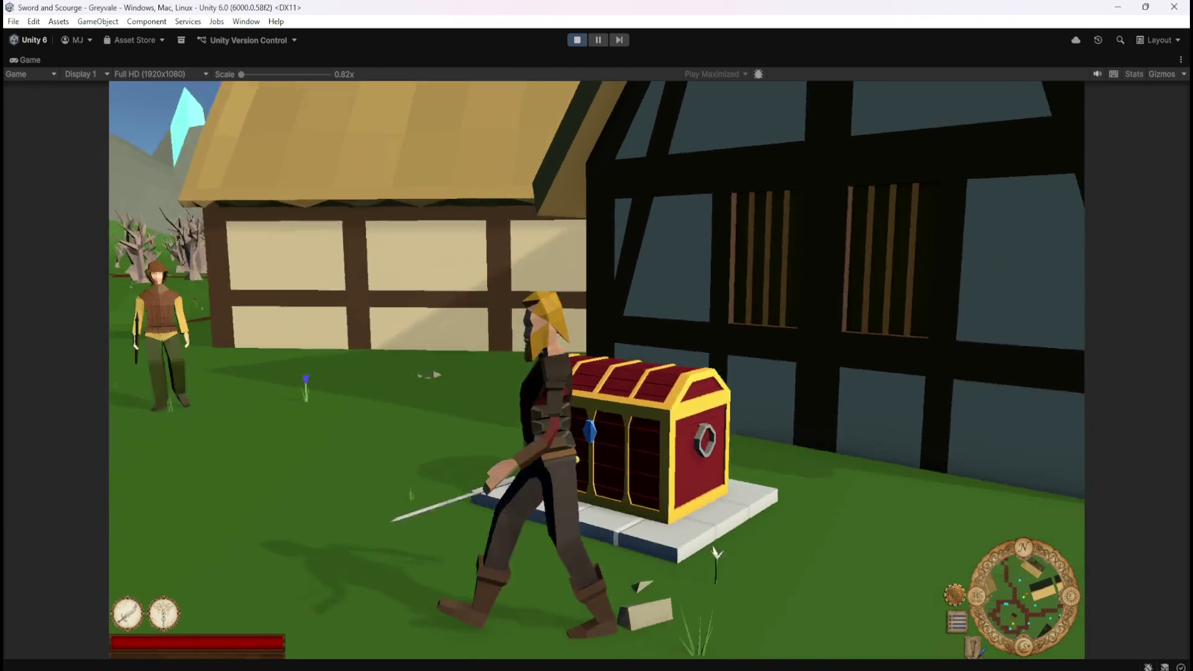
key(w)
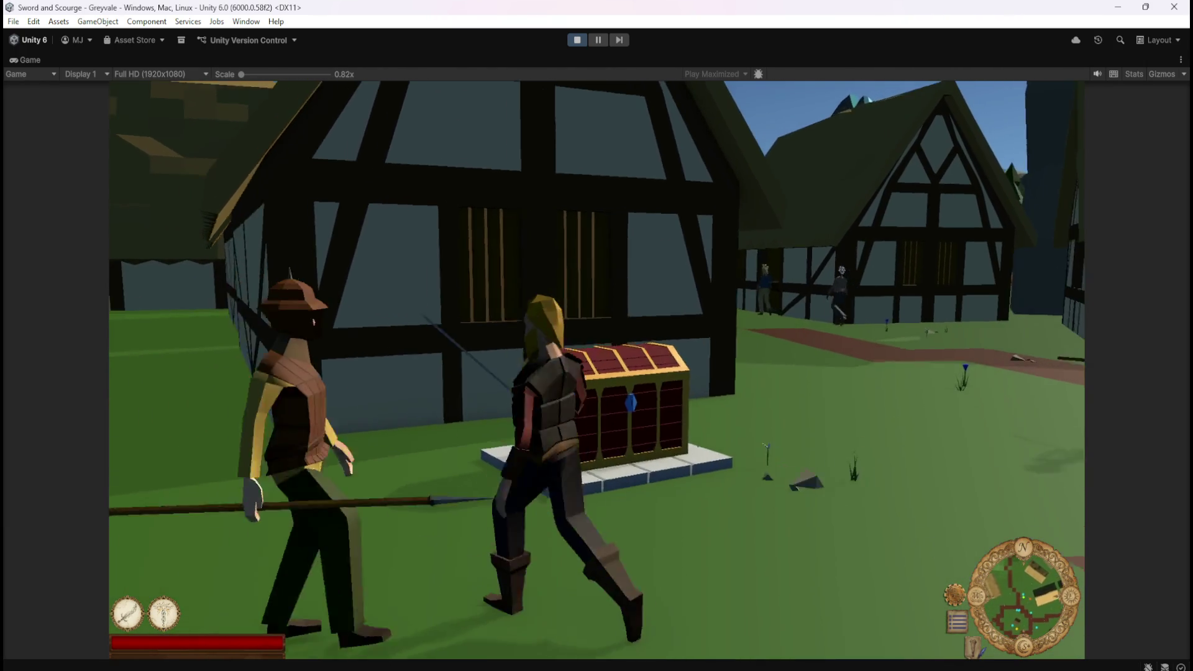
key(w)
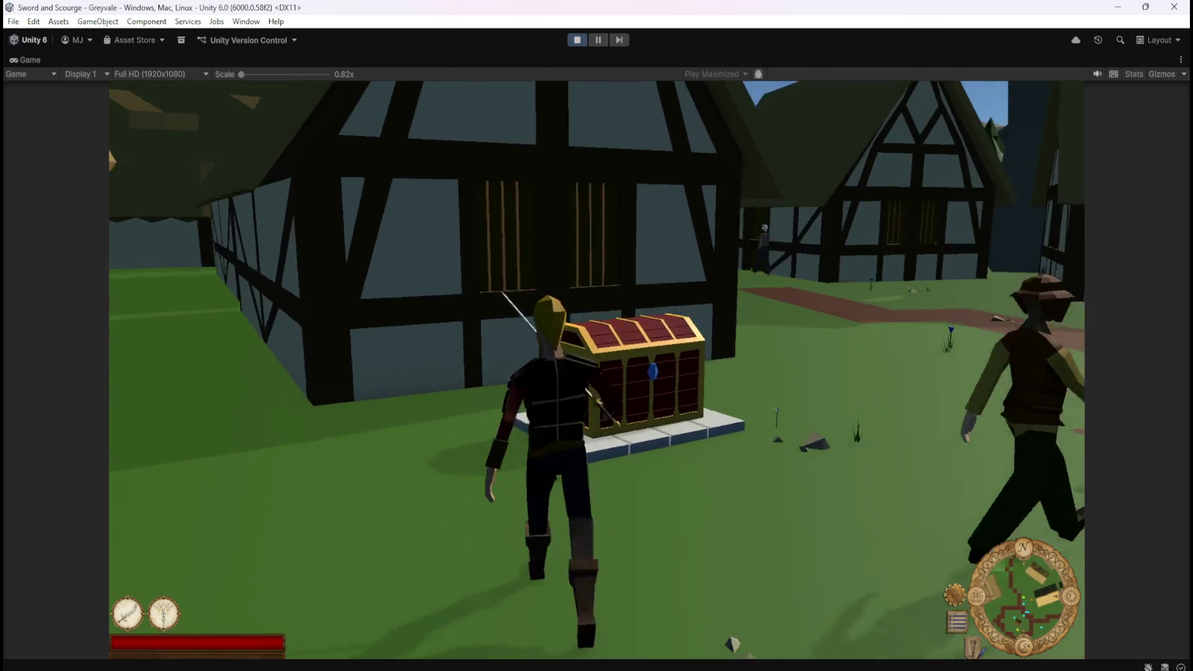
key(w)
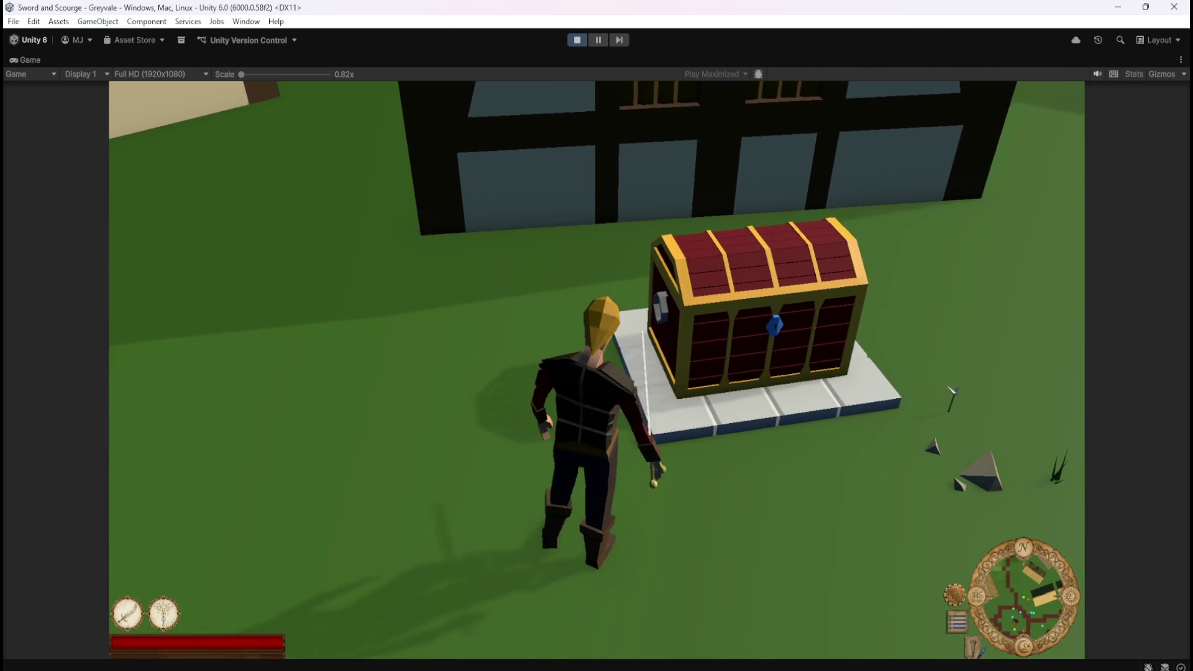
- Reposition the character around the chest, stepping away and back until facing it
key(d)
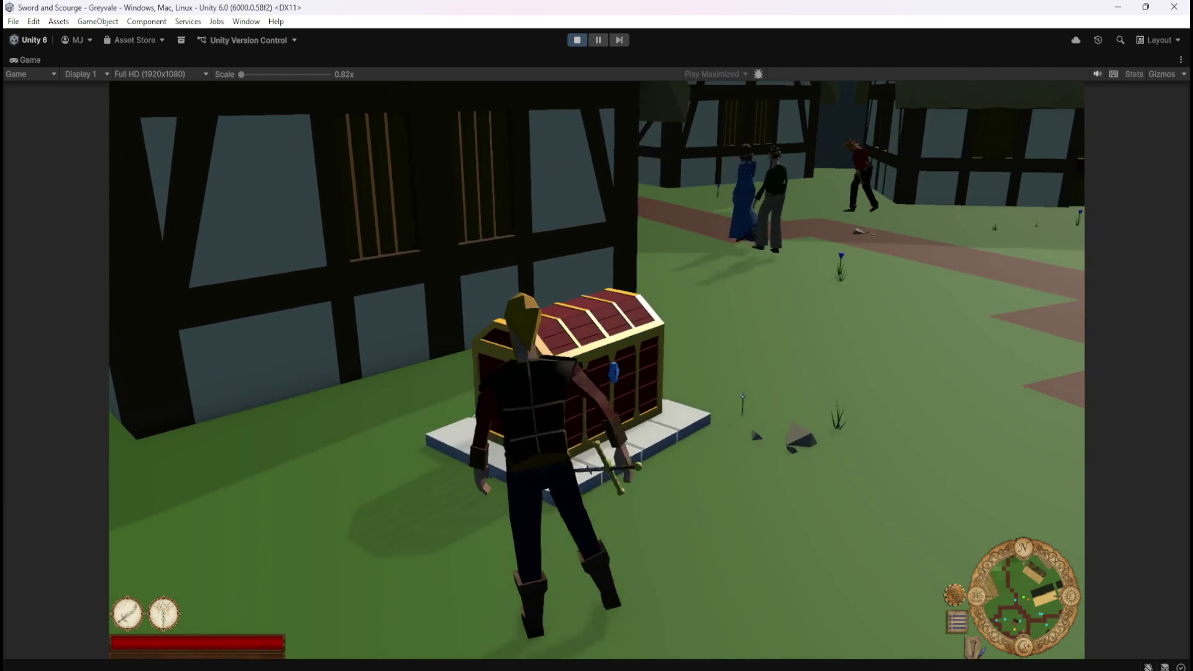
key(a)
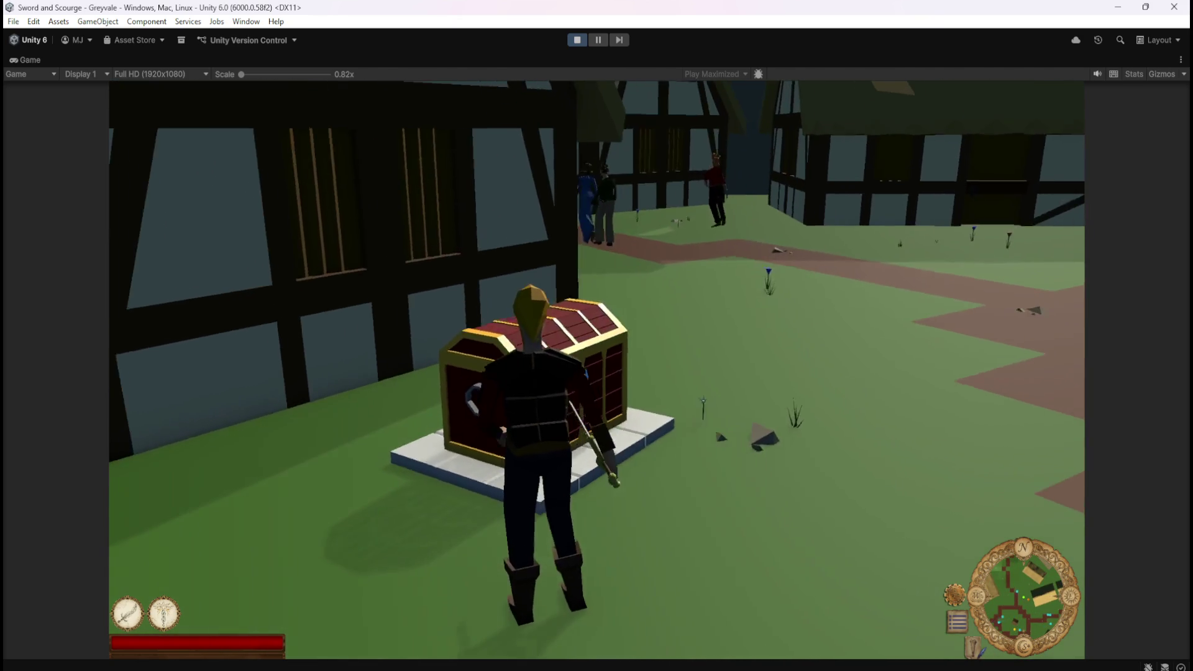
key(s)
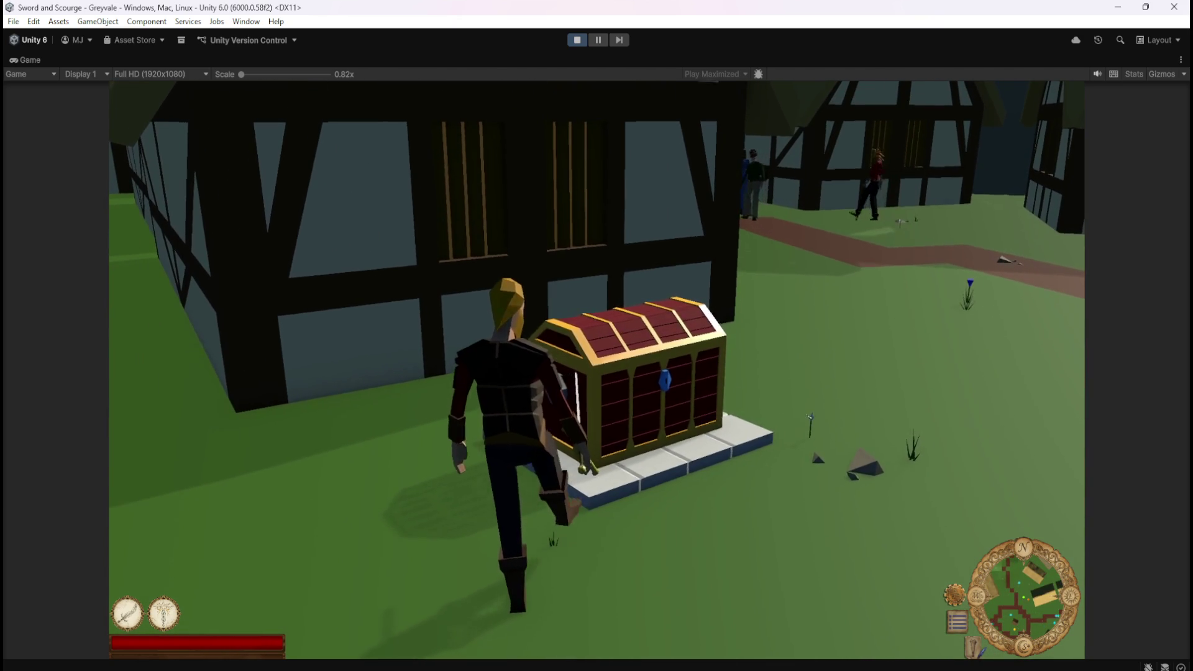
key(s)
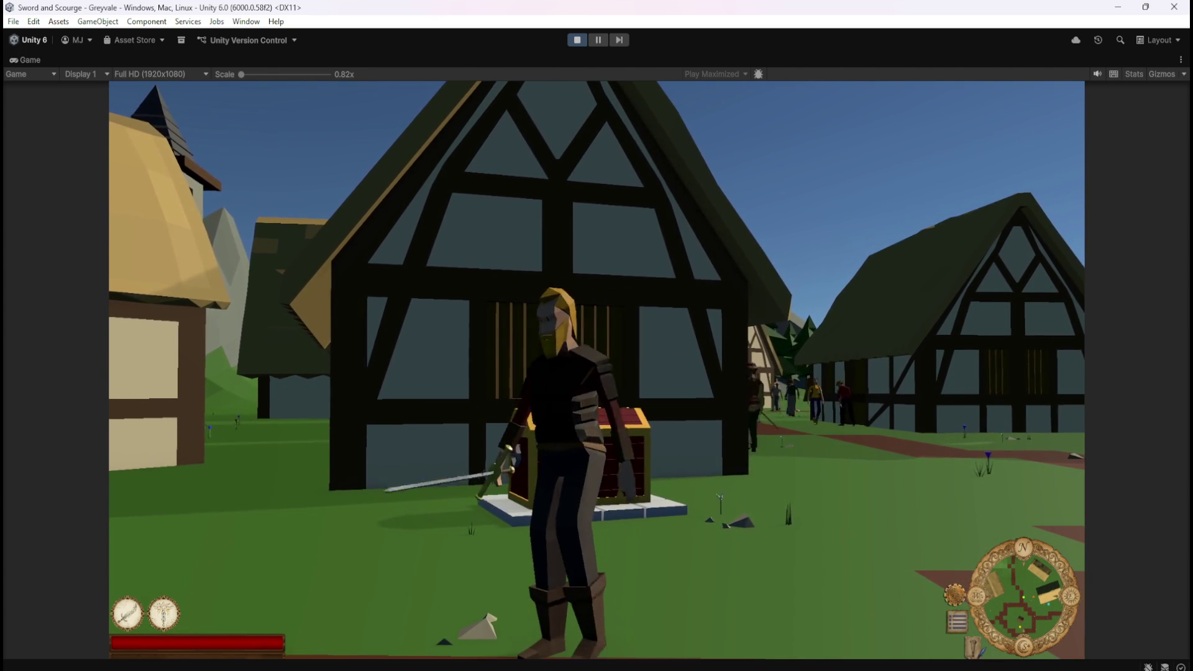
key(w)
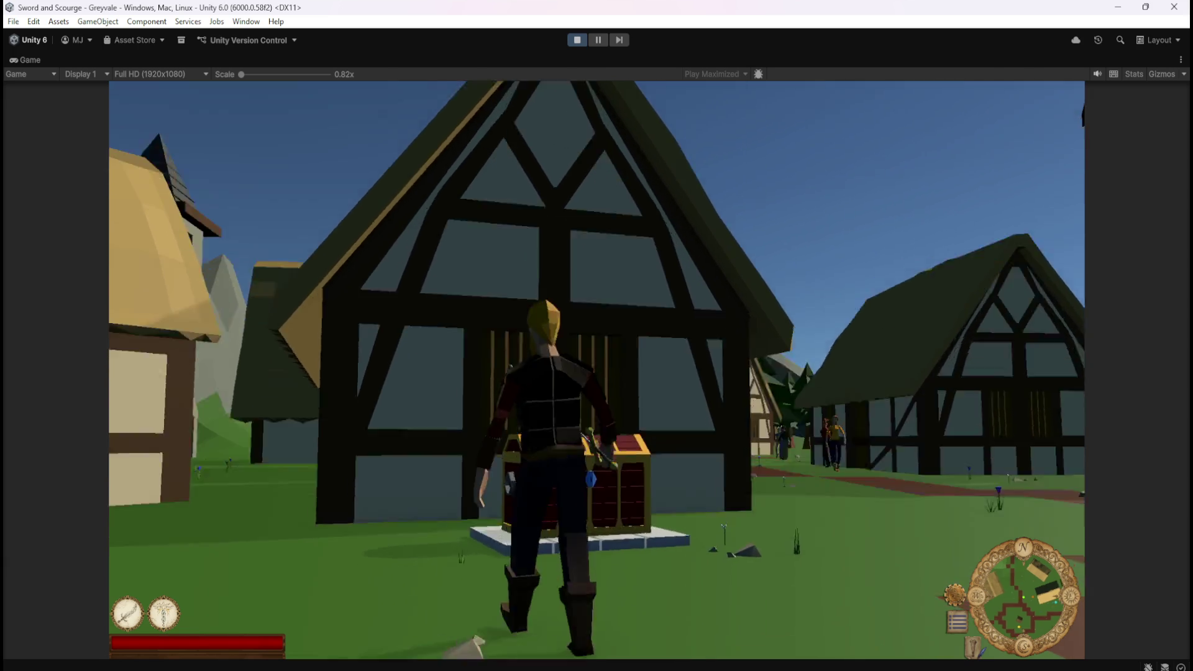
key(s)
key(w)
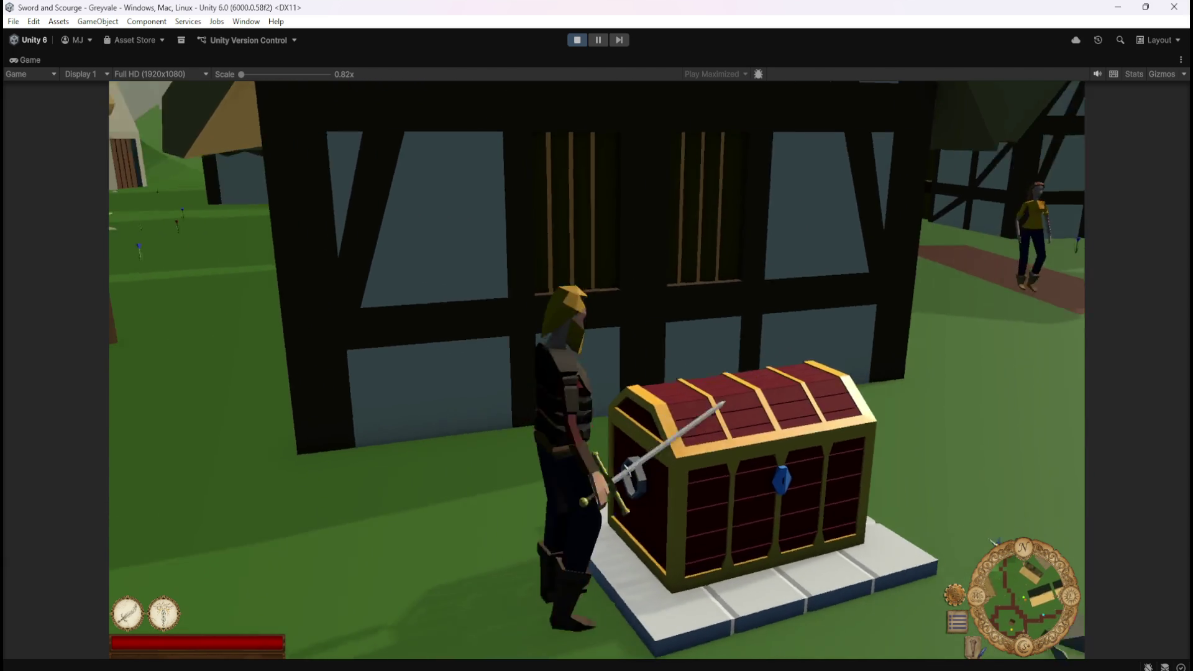
key(a)
key(w)
key(w)
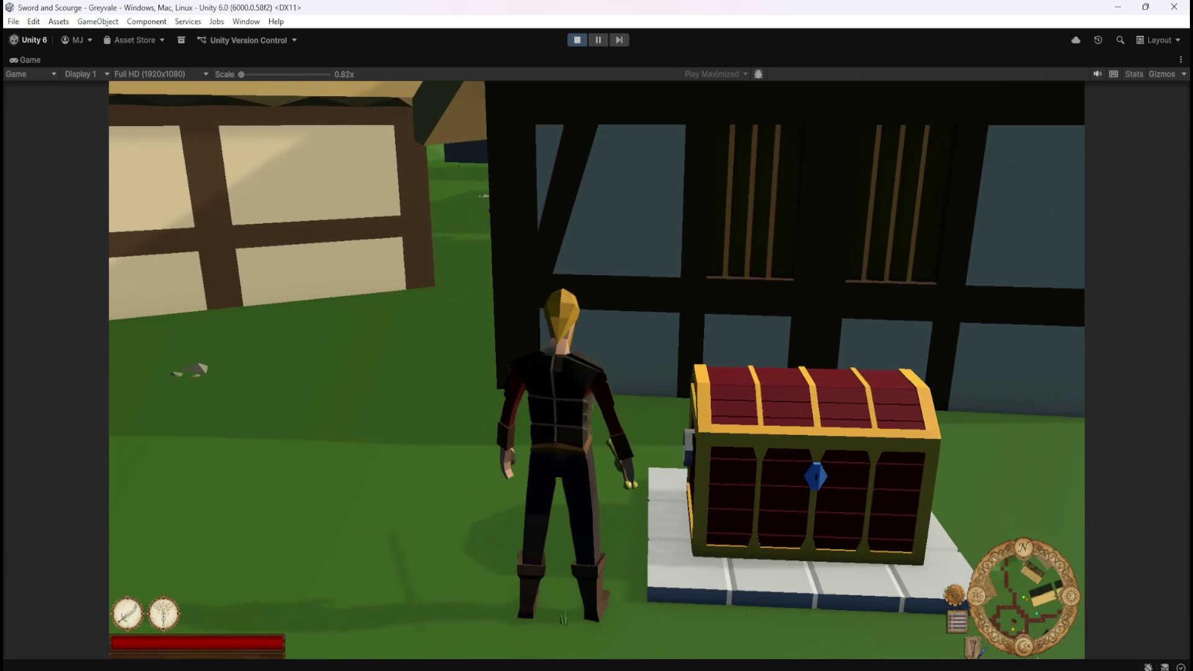
key(s)
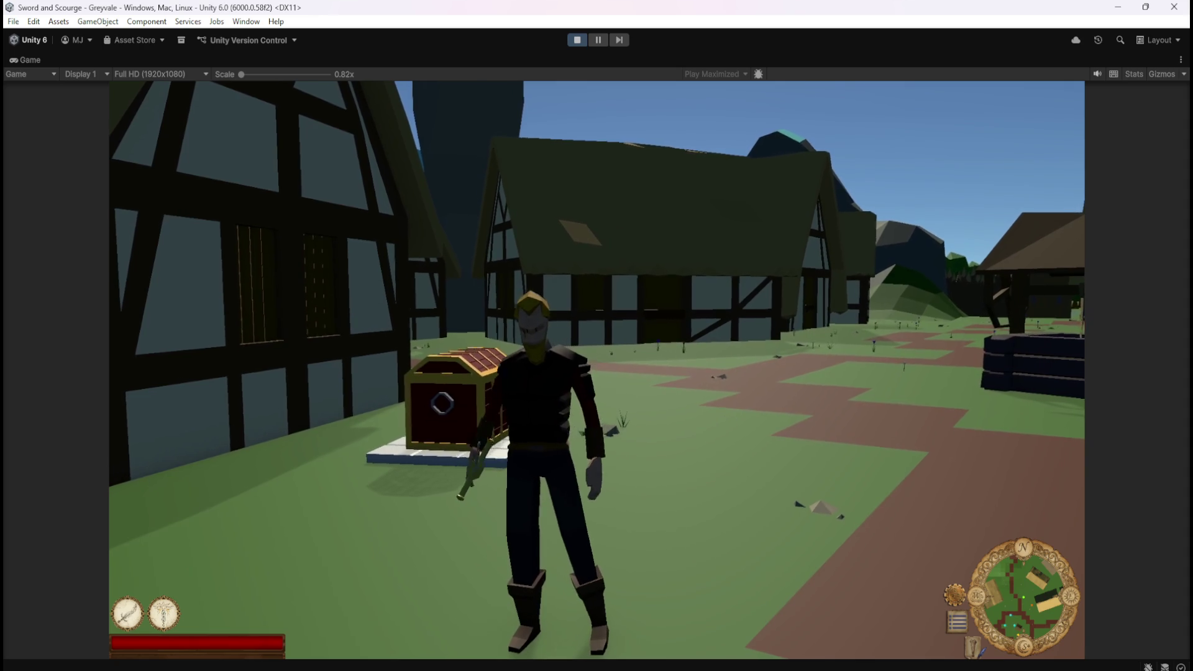
key(w)
key(d)
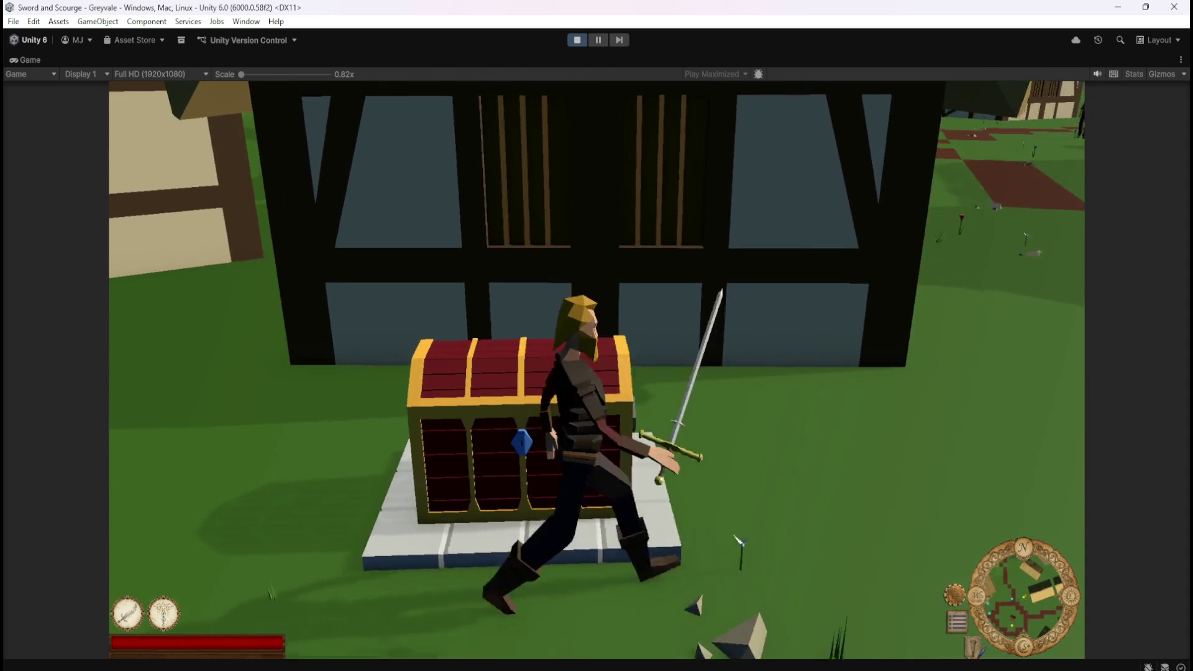
key(a)
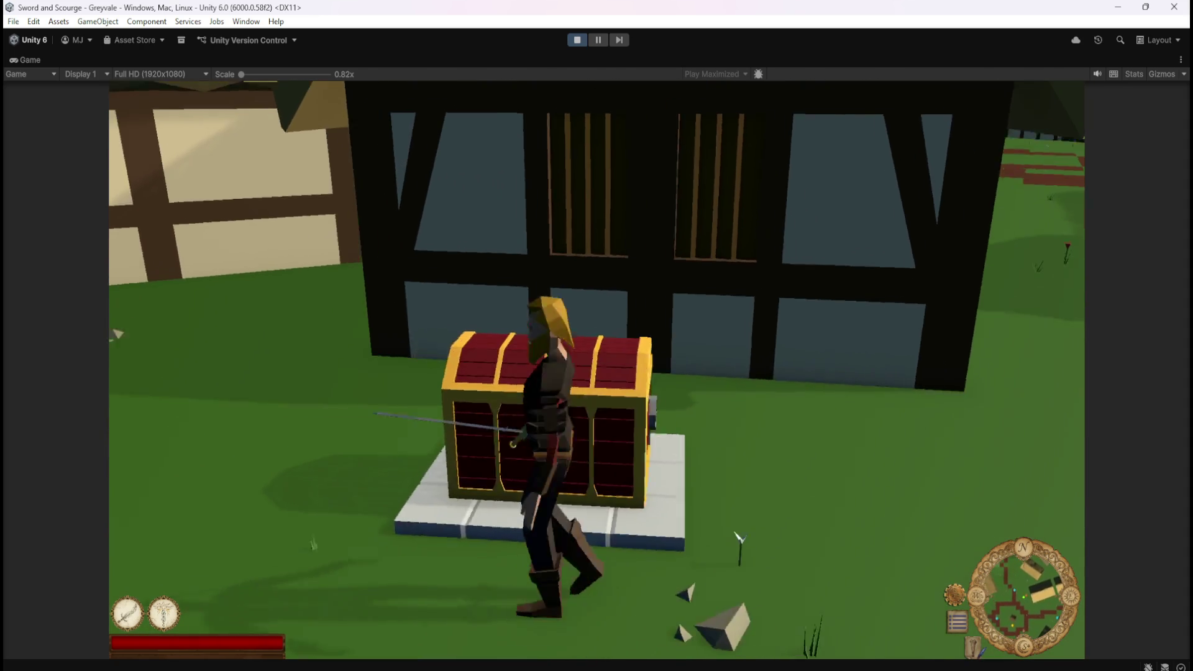
key(s)
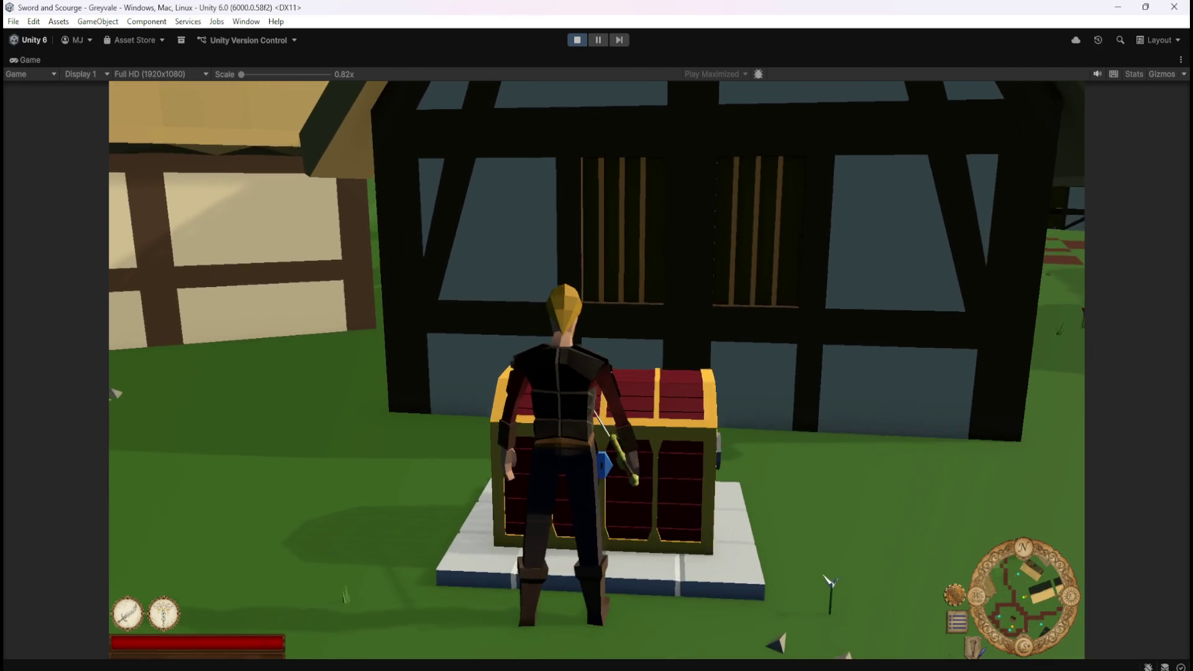
key(a)
key(w)
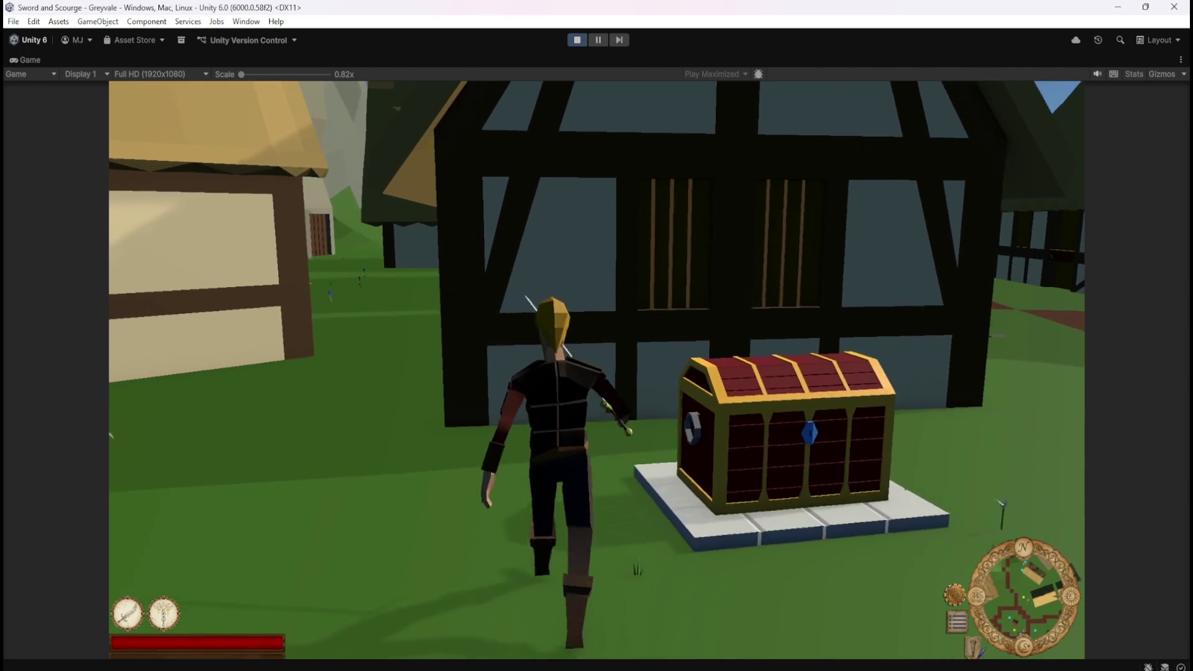
key(a)
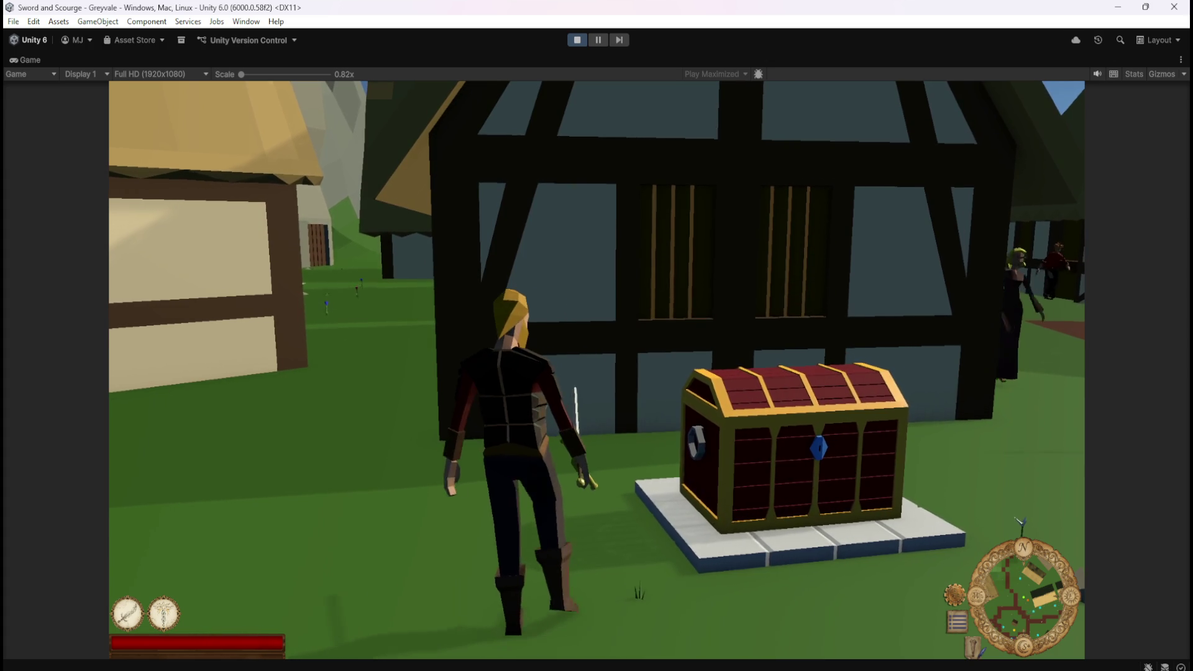
key(a)
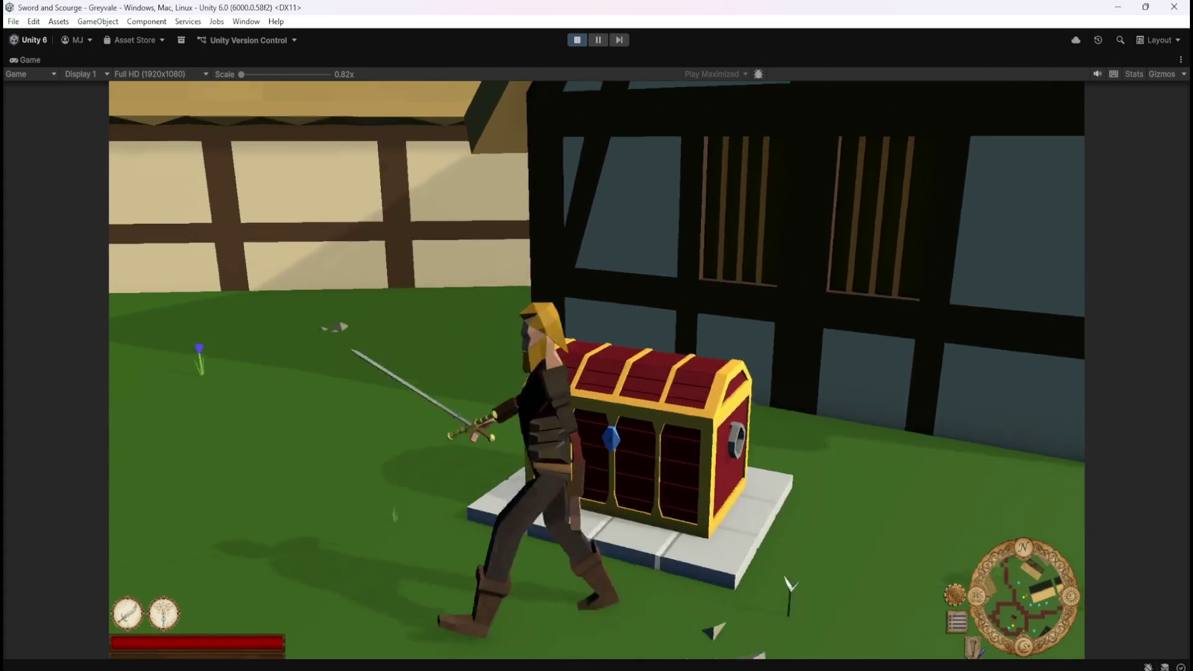
key(w)
key(w)
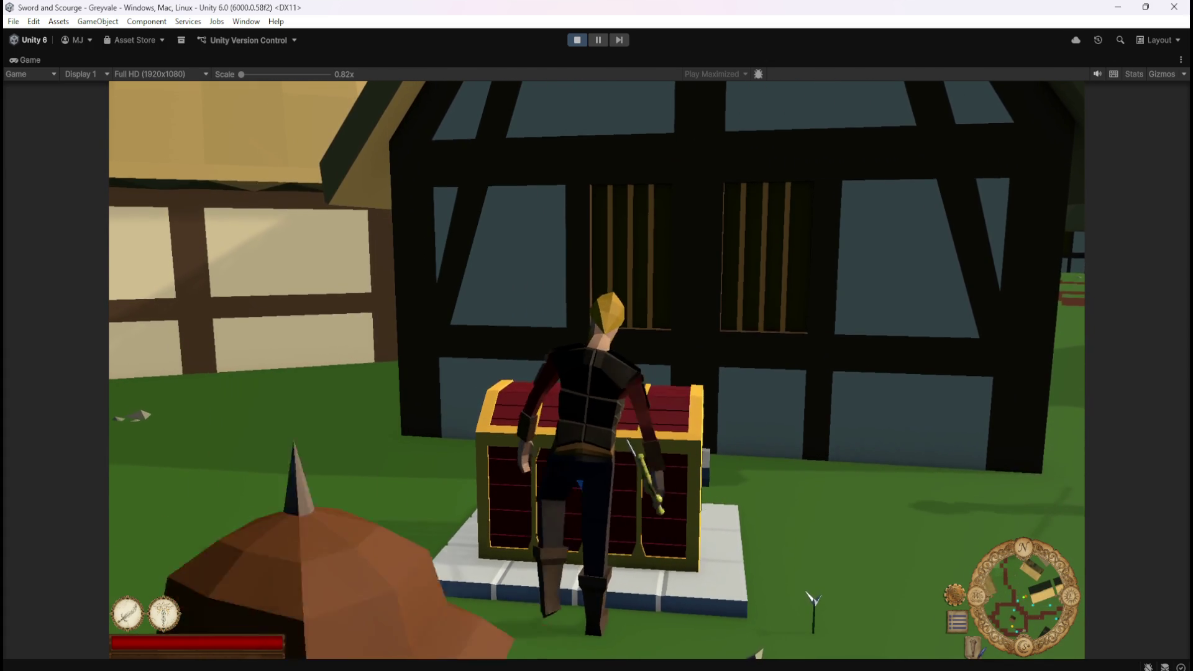
- Step to the chest's left corner and open the Inventory and Stash panels with E
key(a)
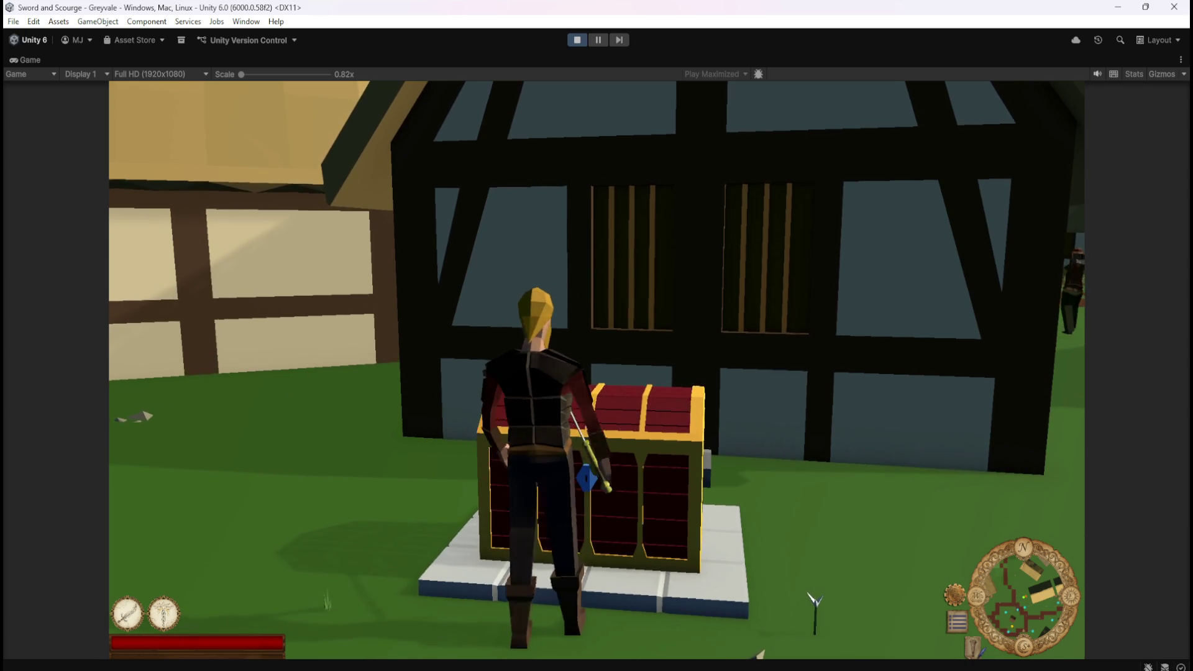
key(e)
key(a)
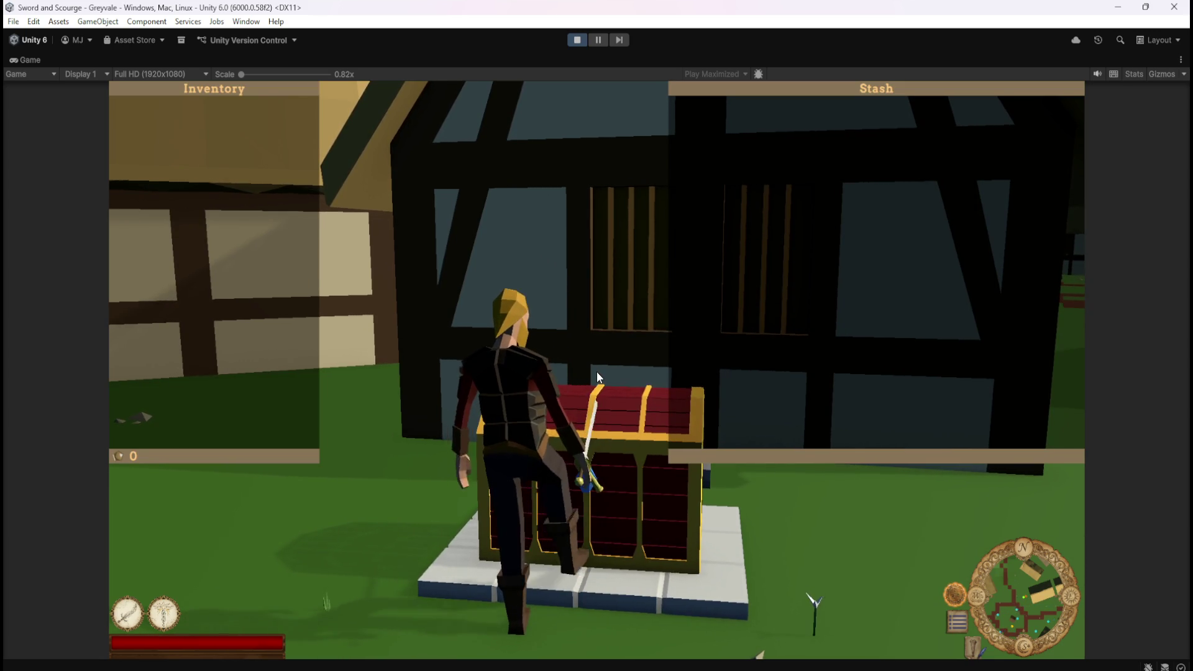
key(d)
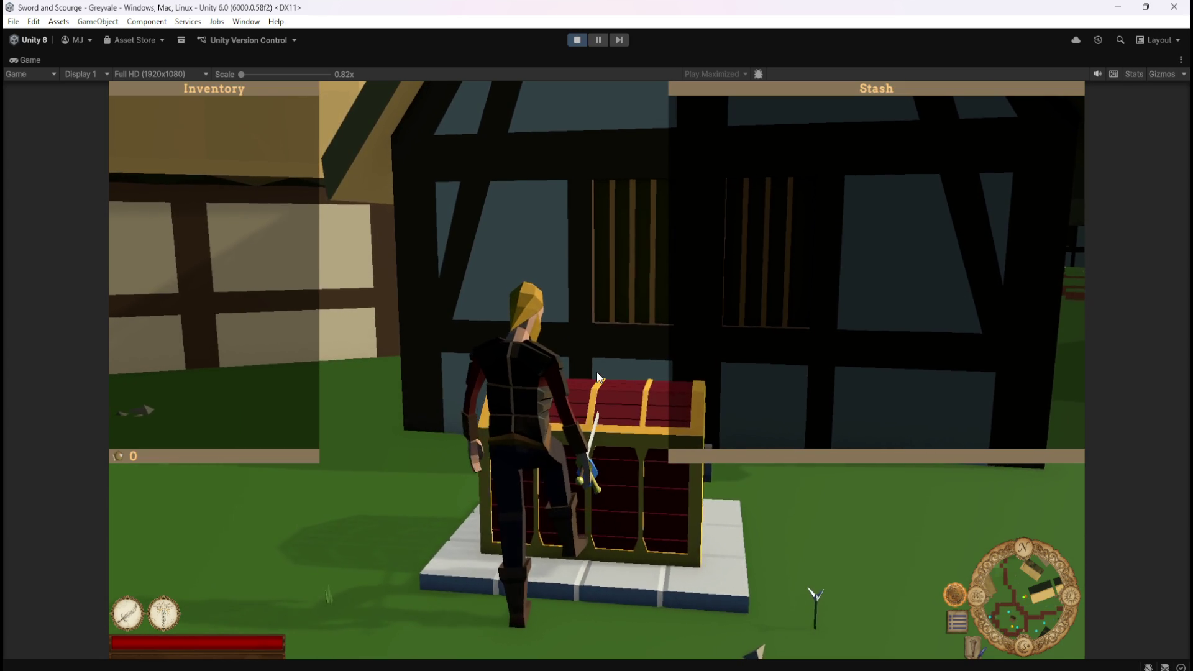
- Shuffle in front of the chest, close the panels with Escape, and stop Play mode
key(a)
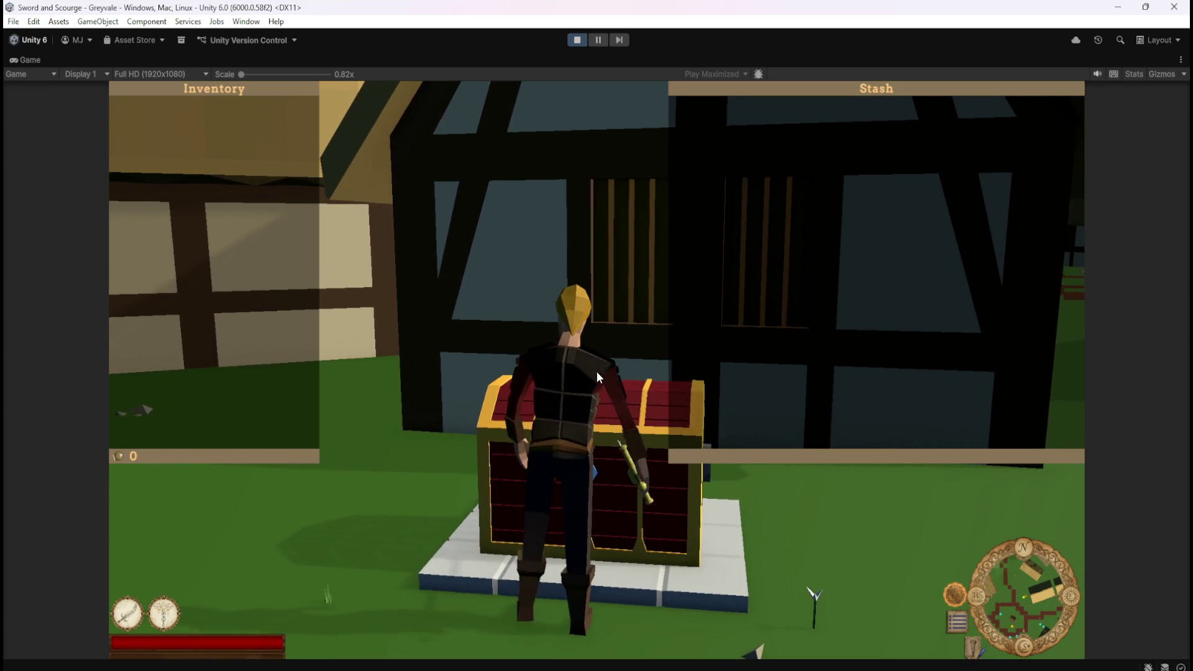
key(d)
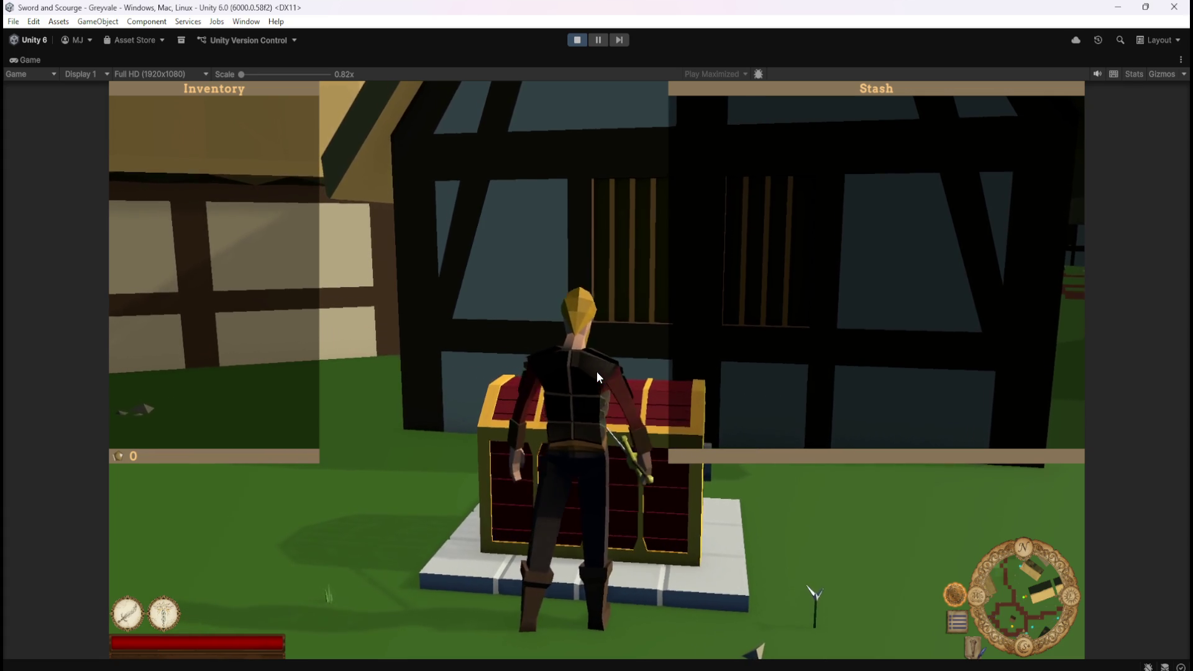
key(d)
key(a)
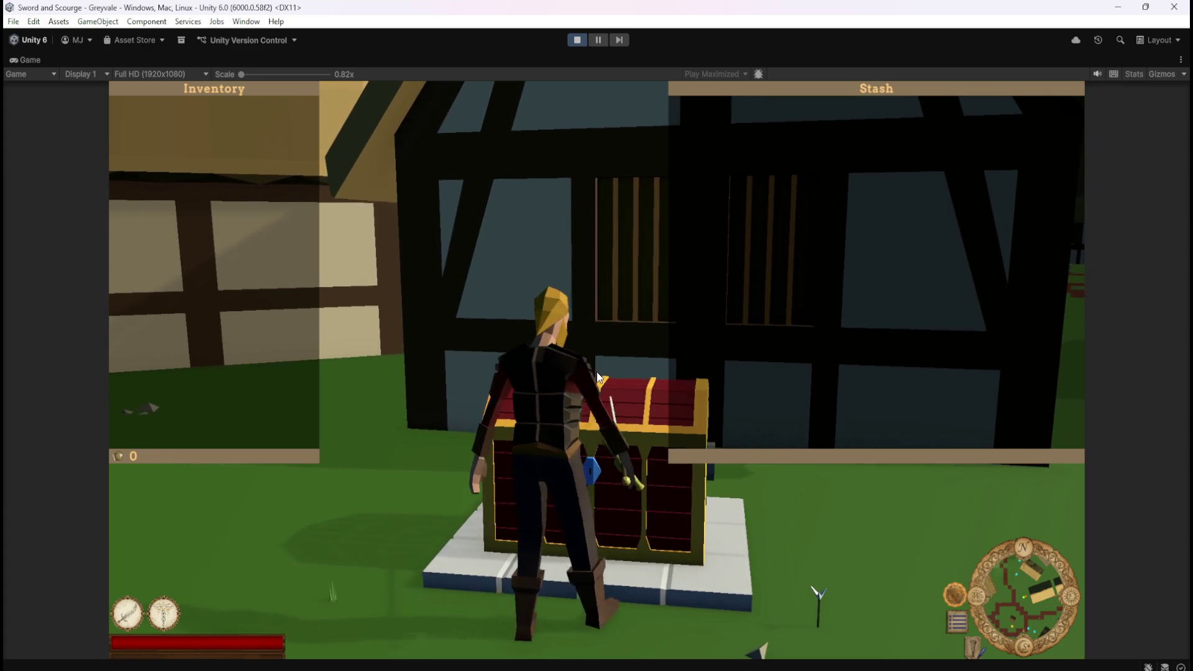
key(a)
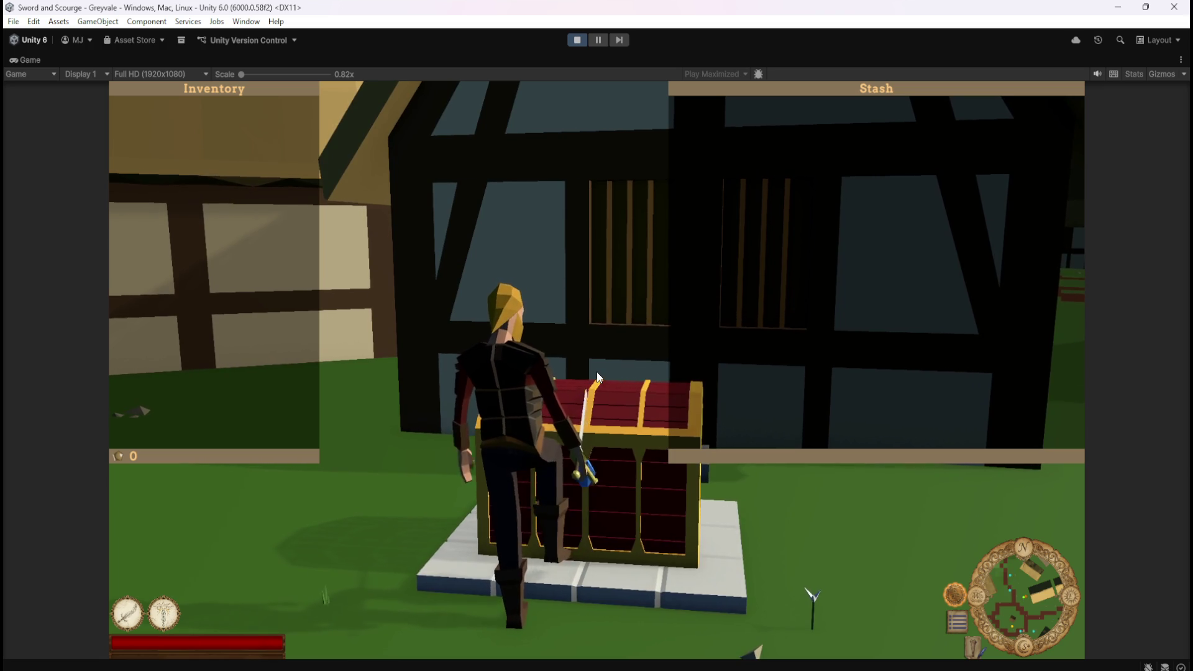
key(Escape)
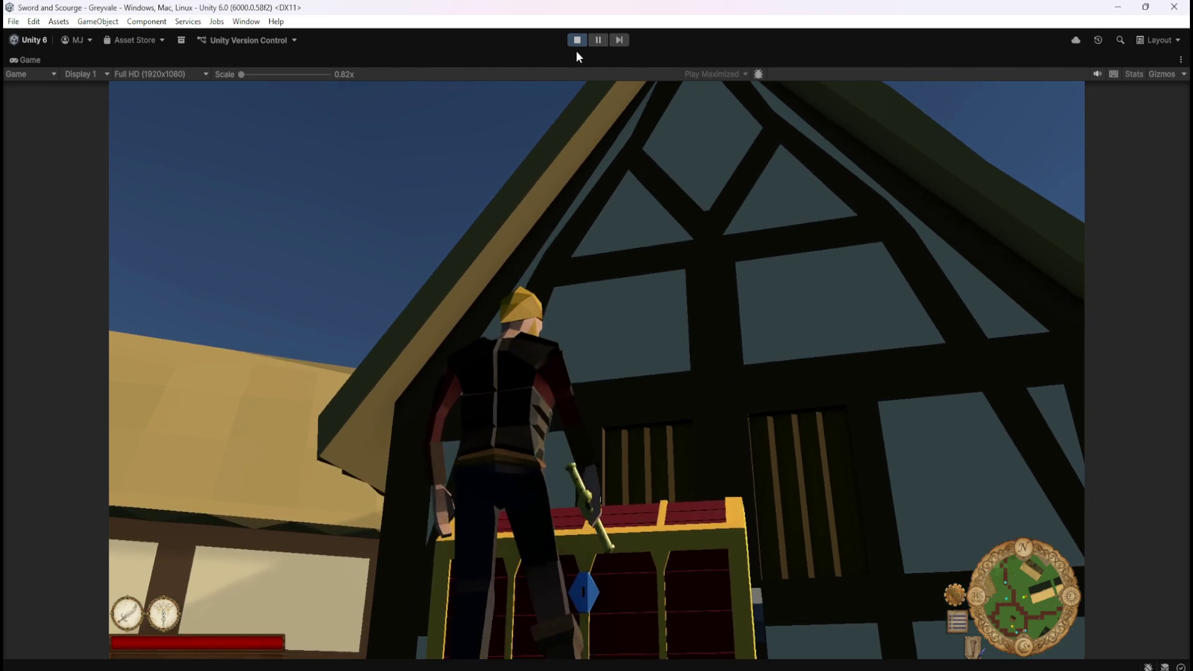
click(577, 43)
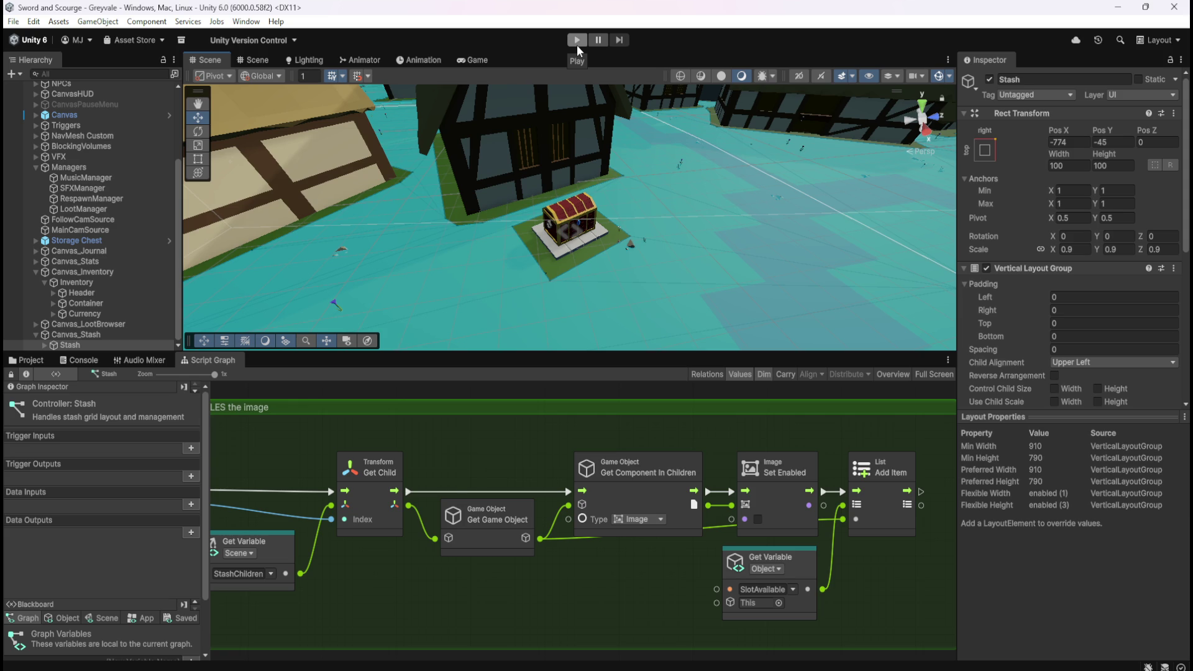
- Maximize the Stash graph, frame its 0–80 StashChildren loop group, then restore the layout
key(shift+space)
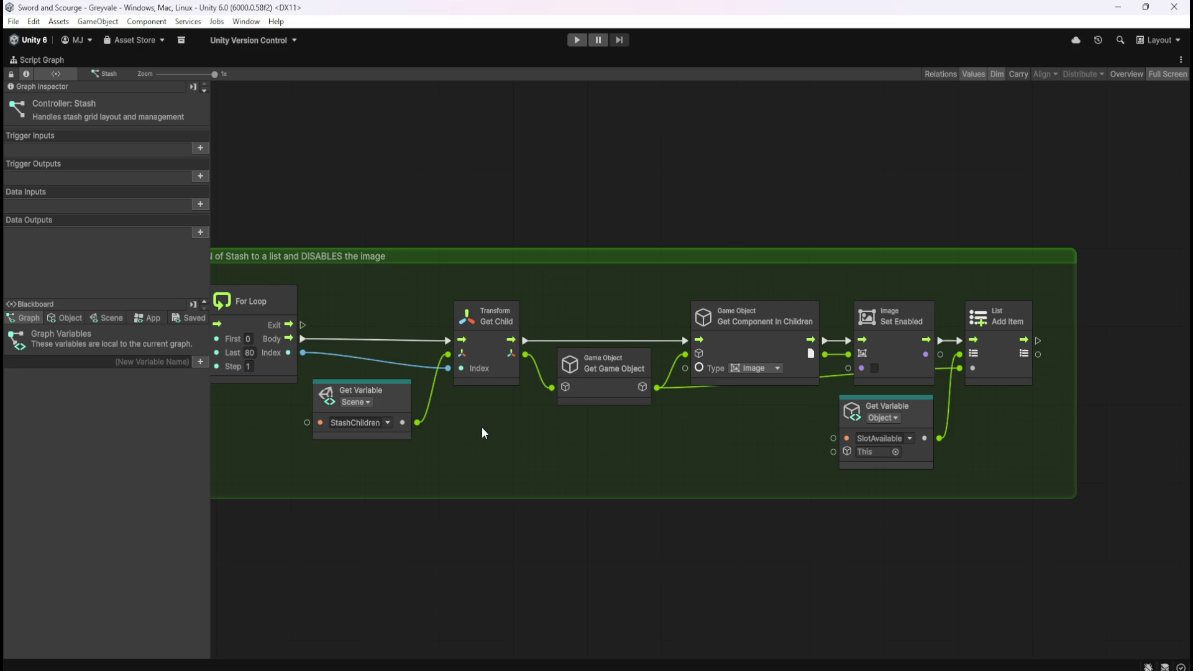
key(Home)
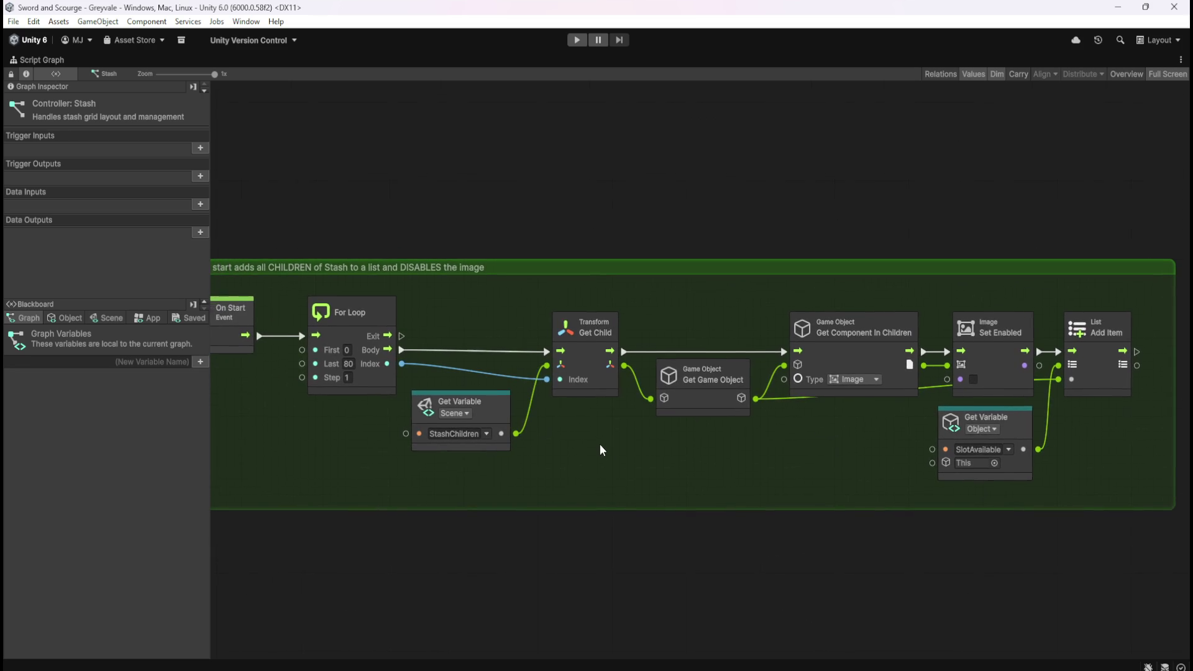
drag(598, 480, 622, 468)
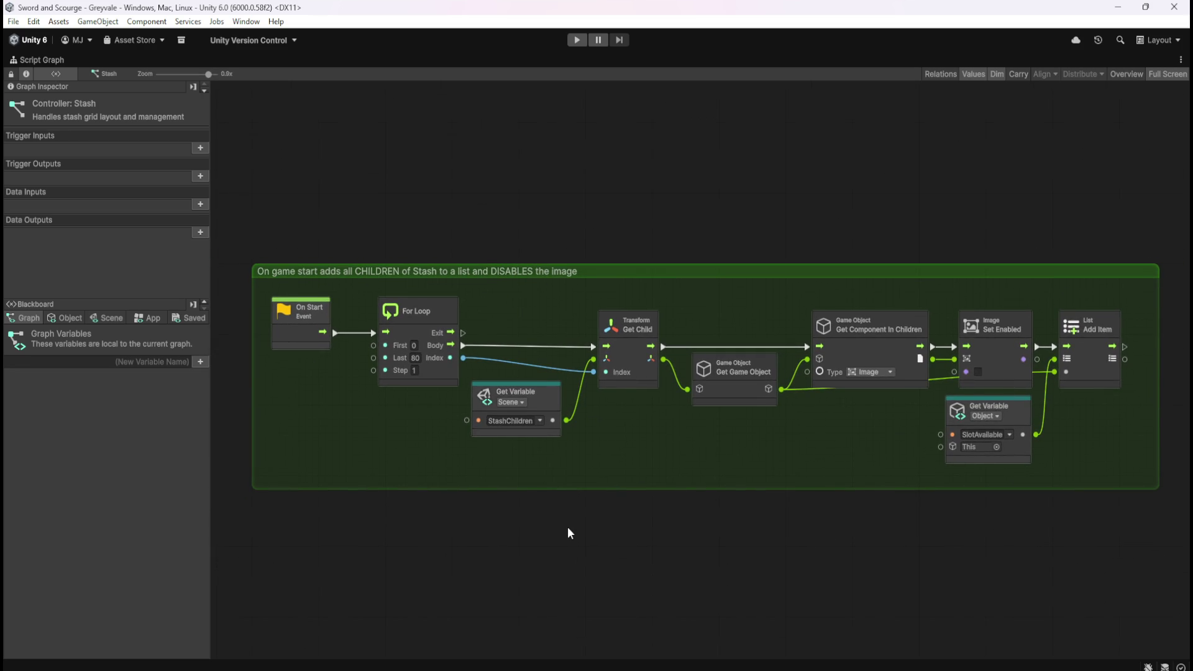
drag(580, 530, 577, 534)
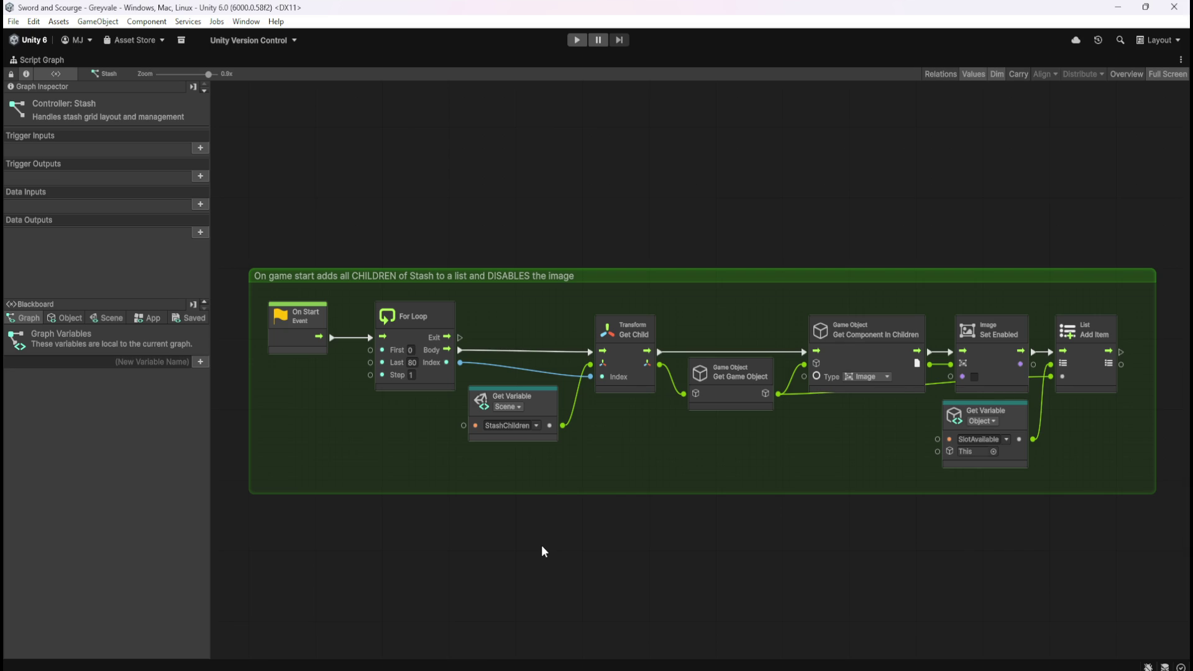
drag(559, 548, 572, 559)
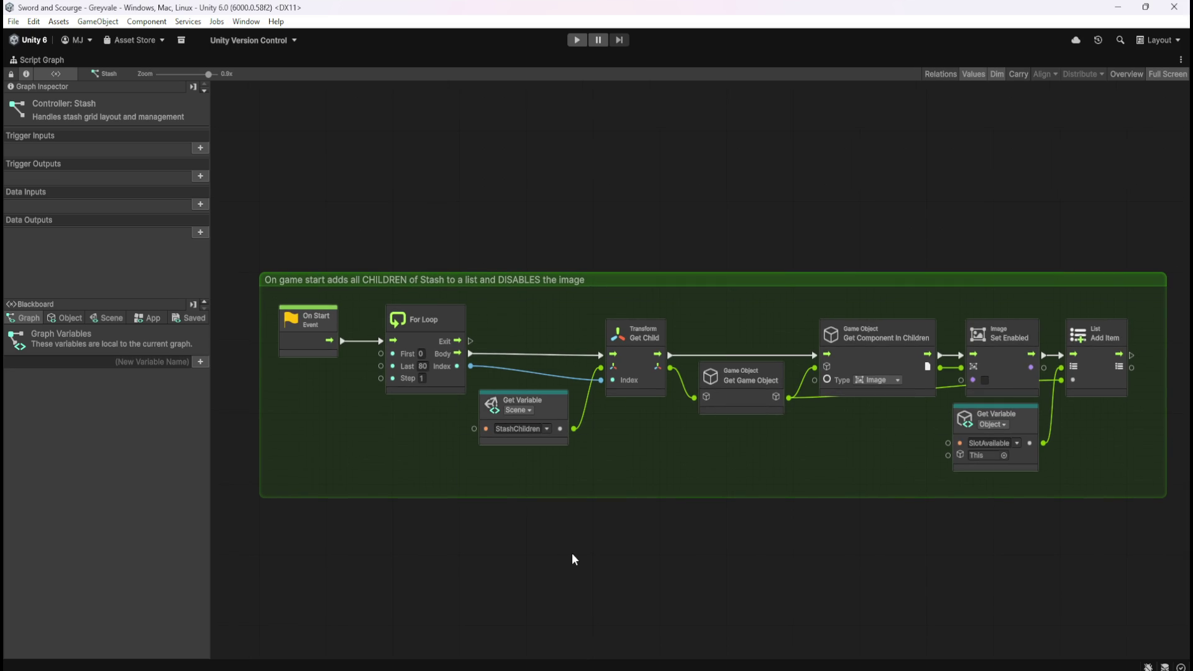
key(shift+space)
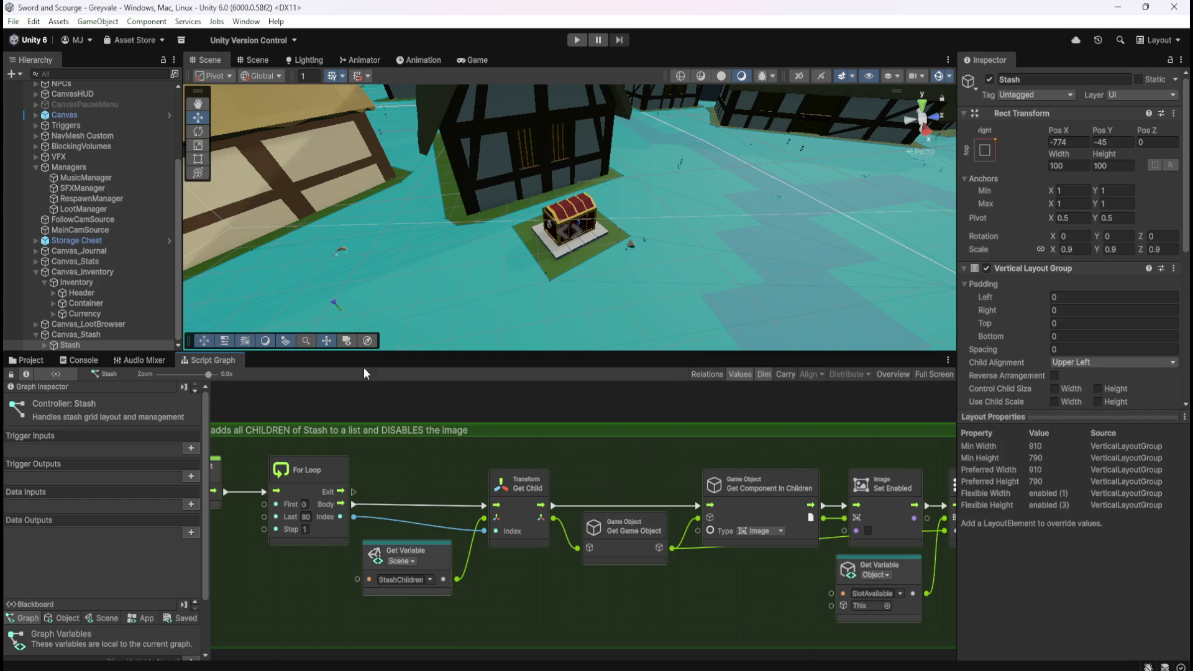
- Collapse Inventory in the Hierarchy and re-inspect the Stash loop graph full-screen before restoring
click(46, 282)
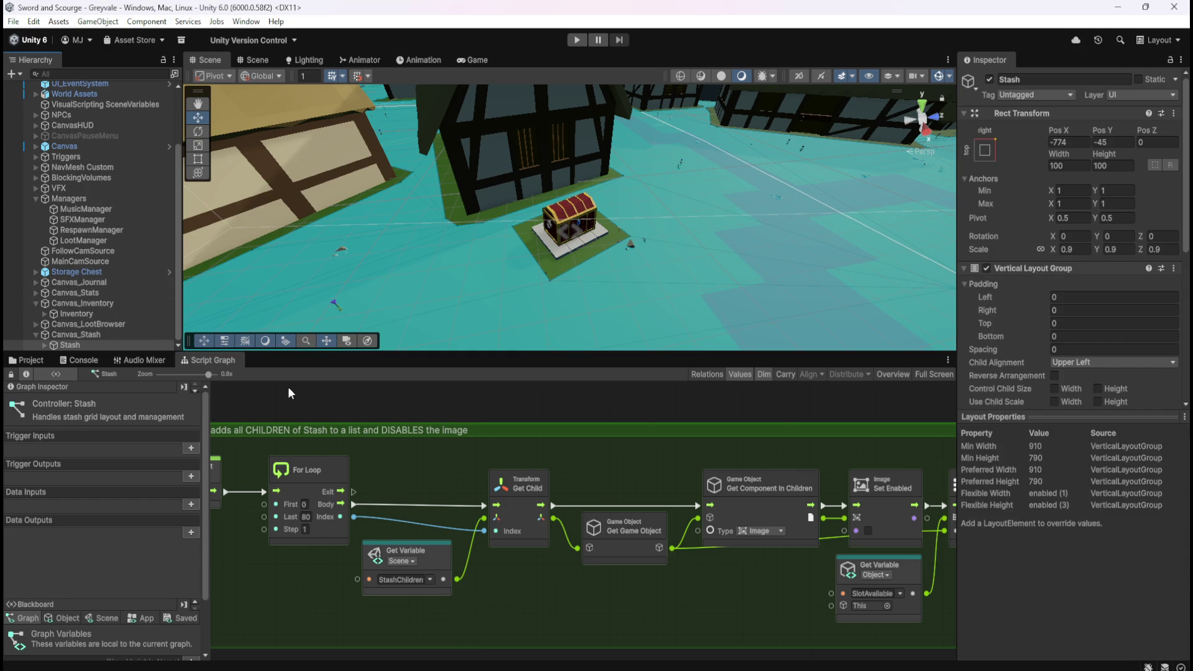
key(shift+space)
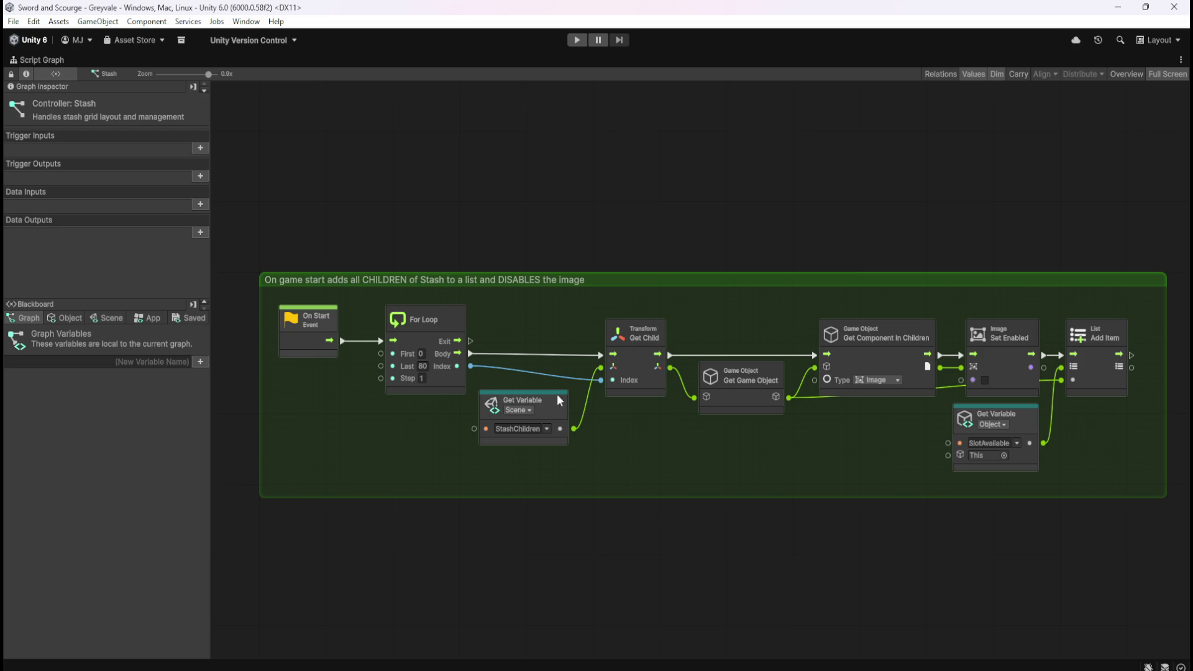
drag(661, 562, 647, 544)
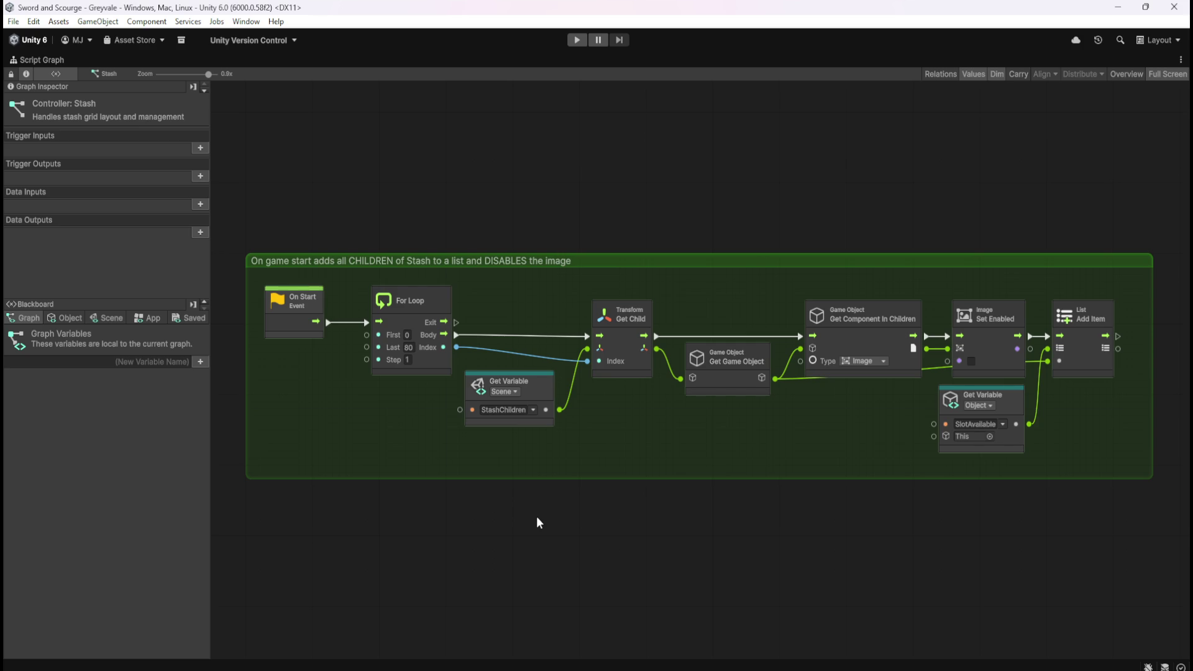
key(shift+space)
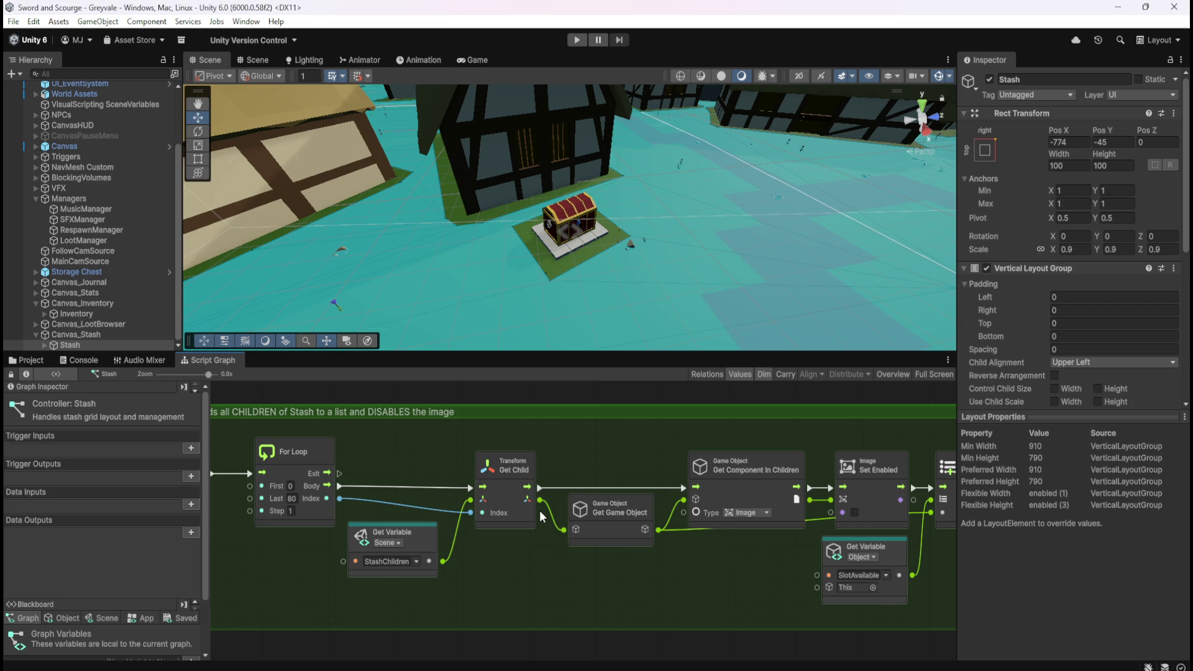
- Select Inventory and maximize its graph, looking over the player wealth display group
click(112, 313)
key(shift+space)
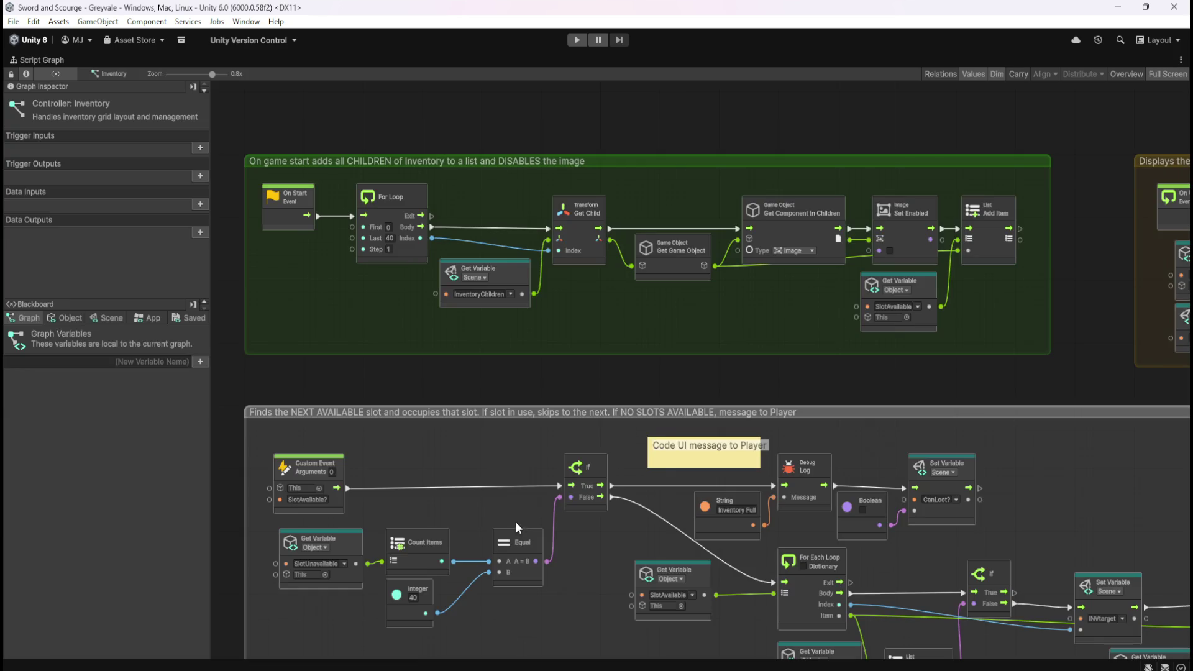
scroll(579, 404, down, 5)
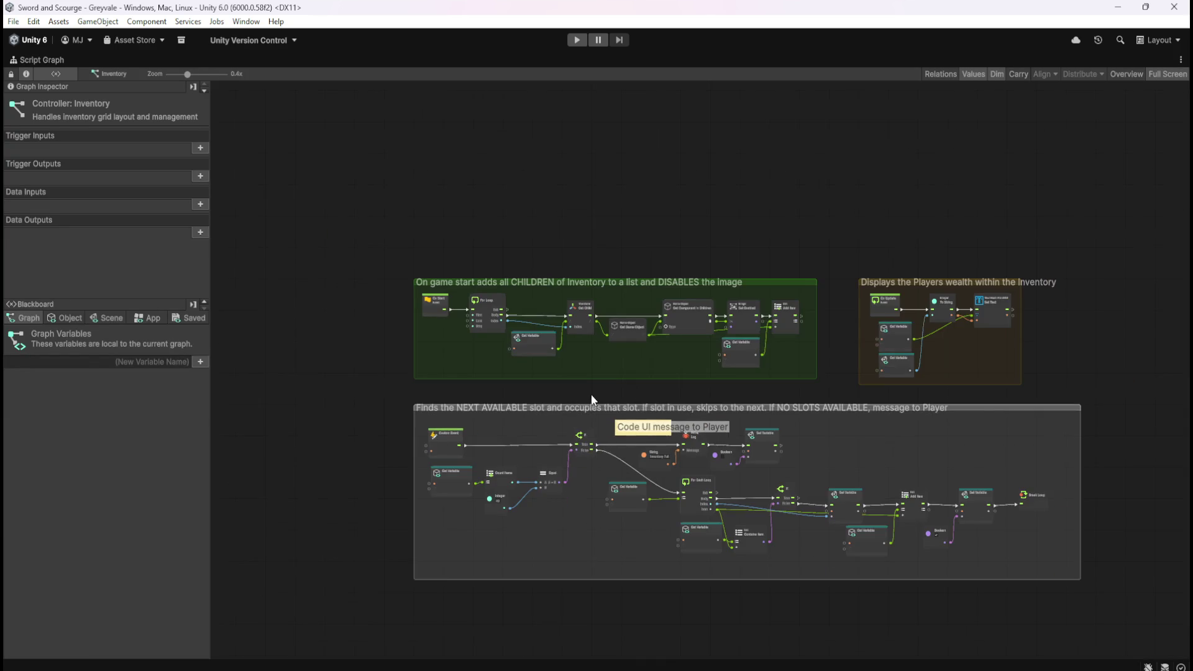
scroll(1068, 305, up, 4)
scroll(1070, 303, up, 1)
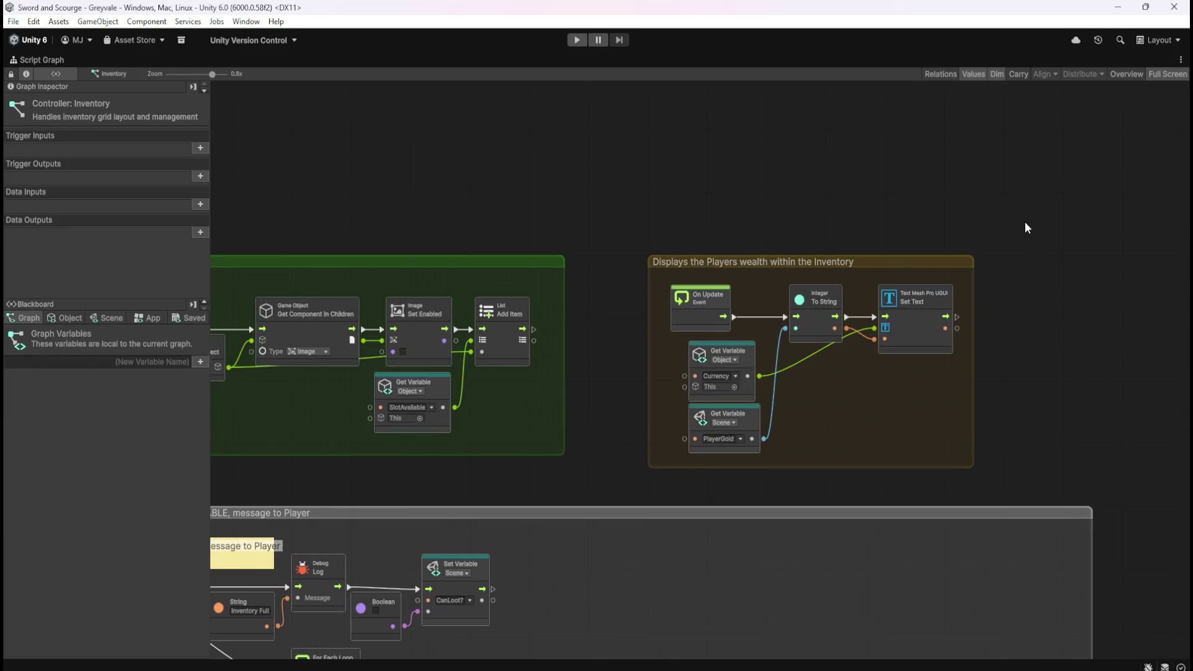
mouse_move(1040, 205)
mouse_down()
mouse_move(777, 404)
mouse_move(595, 491)
mouse_up()
click(807, 224)
- Pan through the slot-finding group: Custom Event, Count Items compared to 40, If and INVtarget
scroll(1015, 180, down, 4)
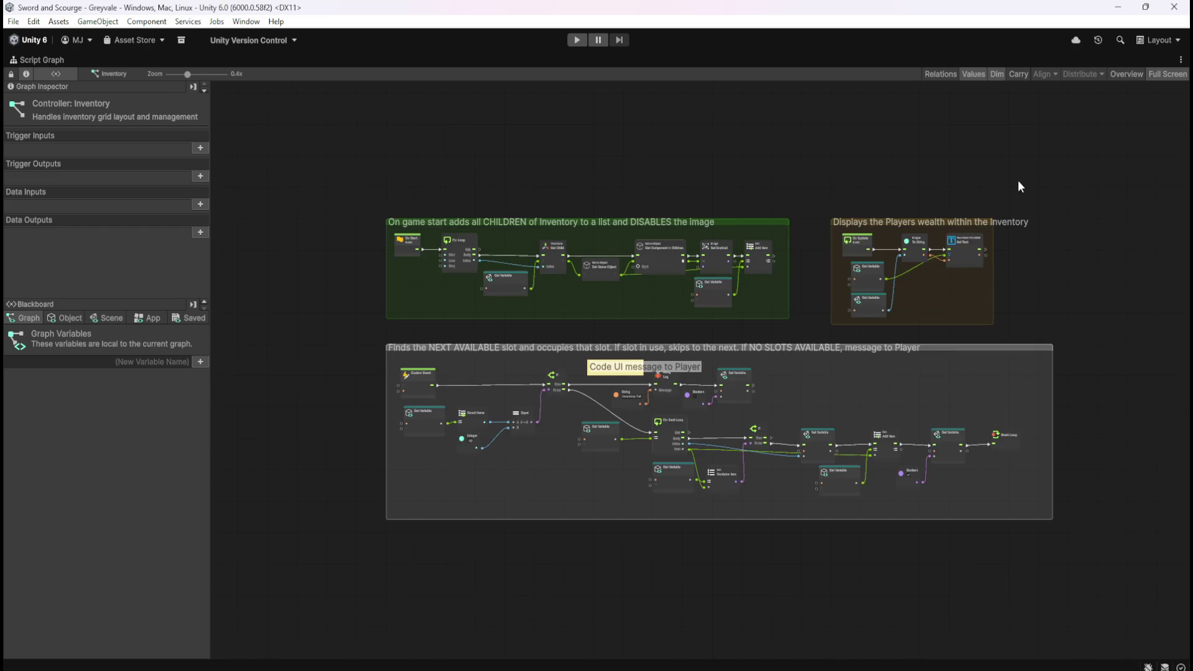
scroll(516, 492, up, 3)
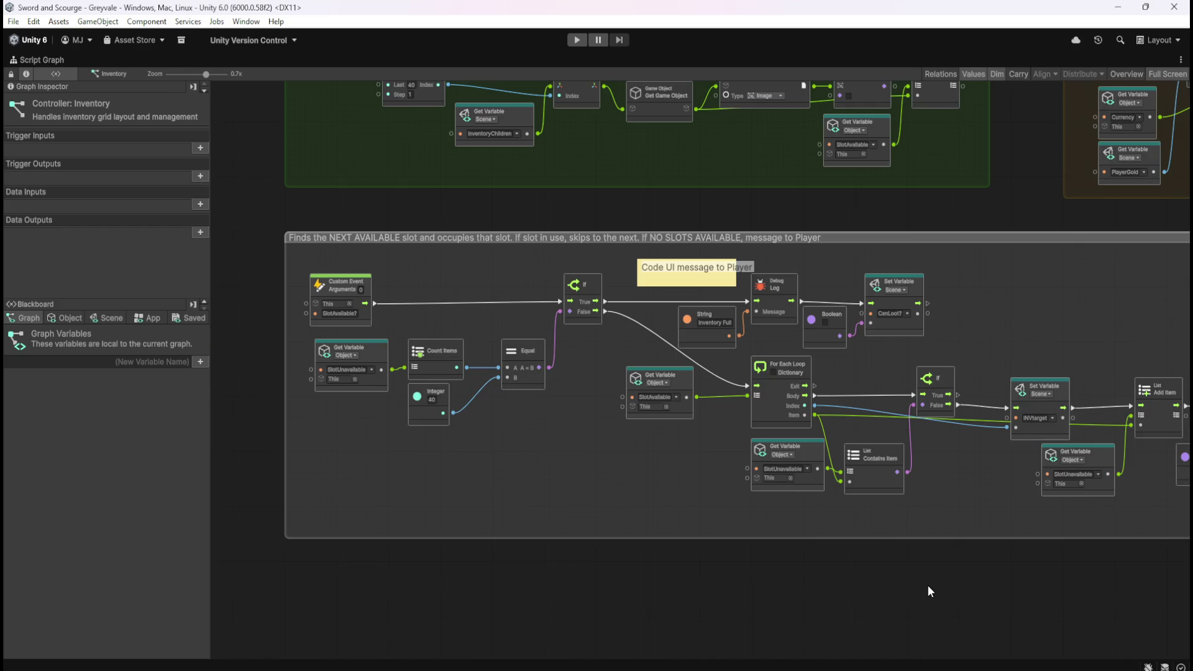
drag(927, 586, 658, 587)
scroll(1073, 487, up, 1)
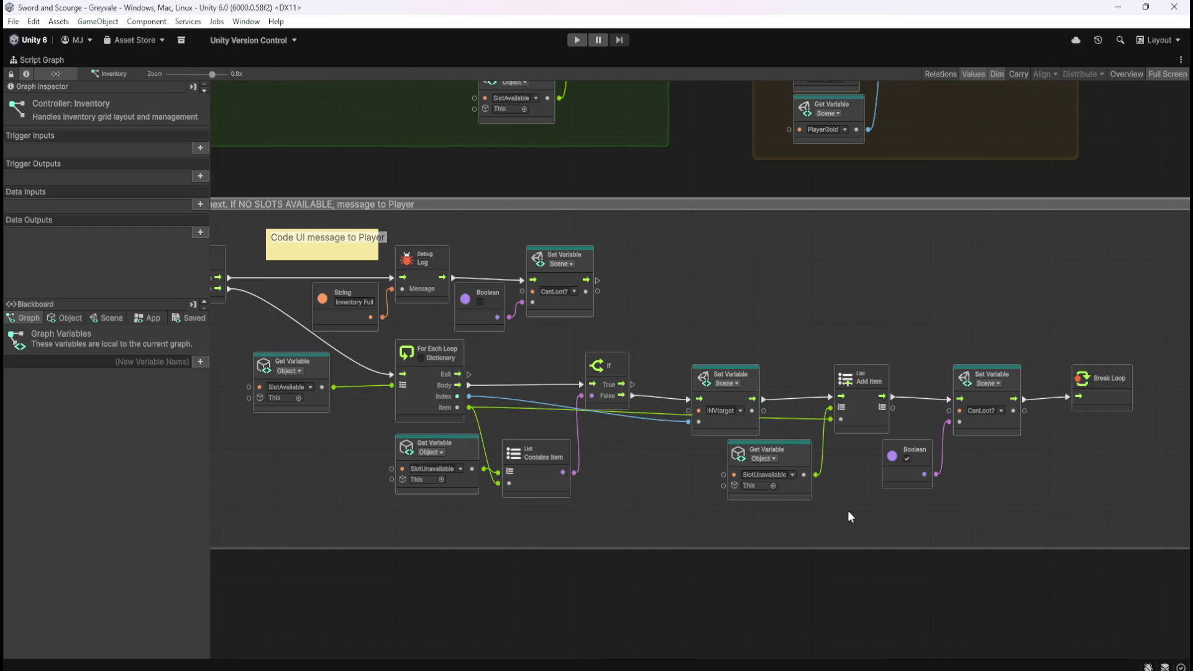
drag(369, 516, 759, 505)
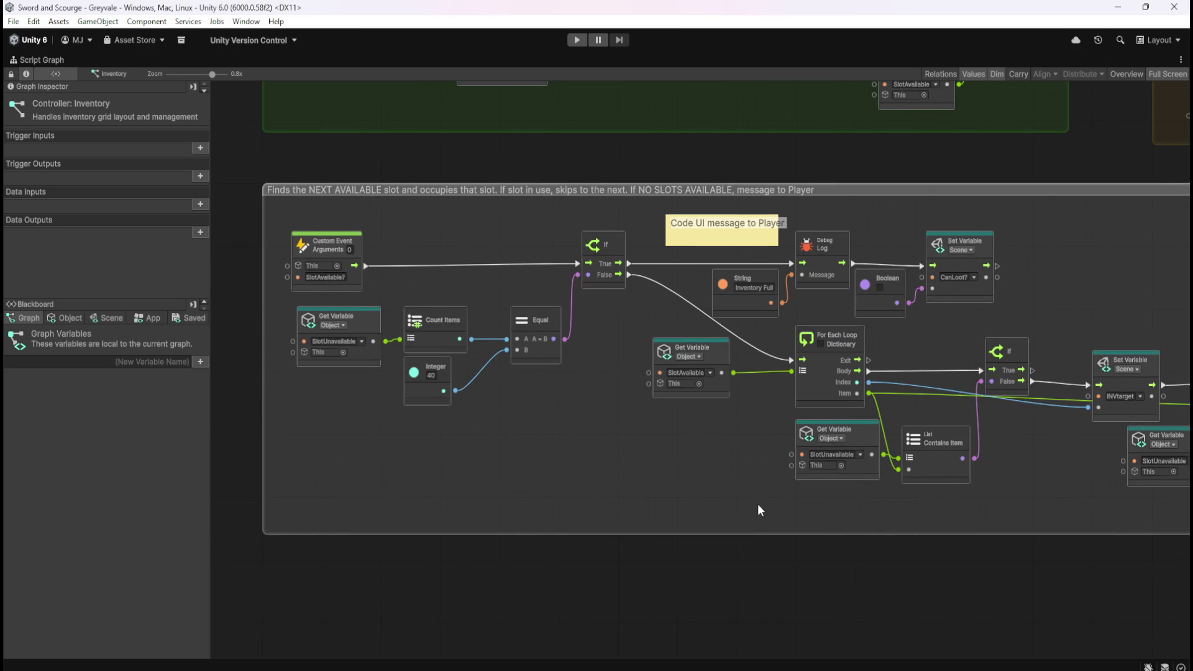
scroll(609, 477, up, 2)
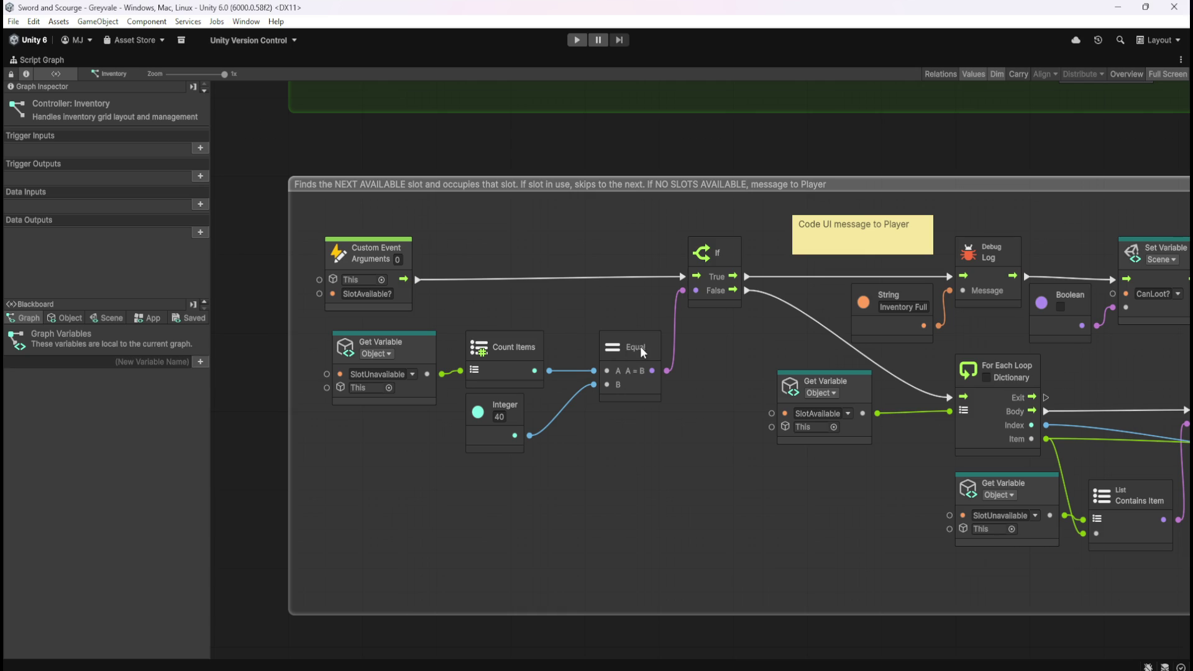
drag(818, 500, 546, 501)
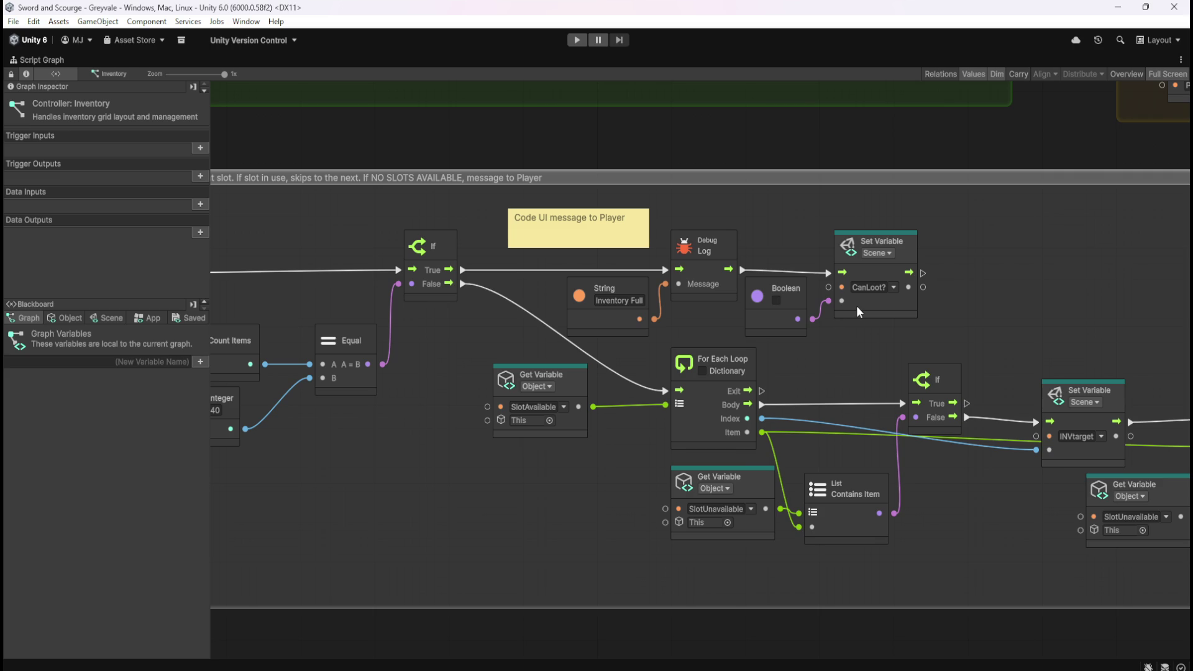
drag(379, 475, 590, 482)
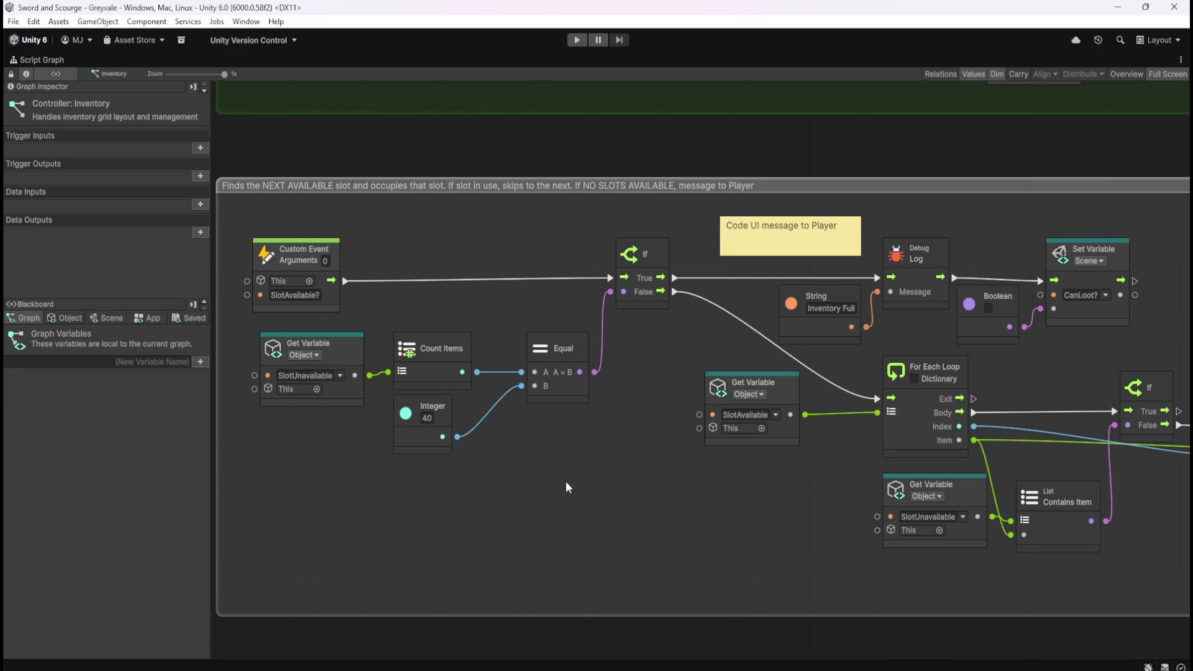
- Zoom out the Inventory graph and box-select the whole 'Finds the NEXT AVAILABLE slot' group
scroll(567, 484, down, 4)
scroll(576, 477, down, 3)
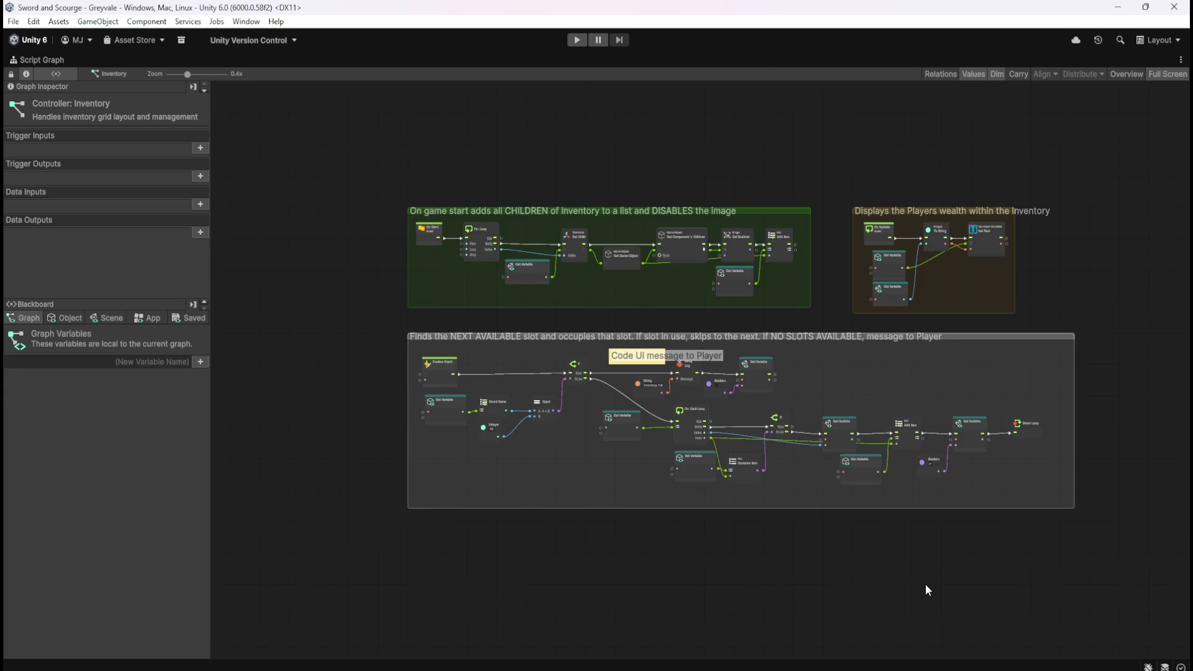
drag(924, 586, 865, 559)
mouse_move(300, 524)
mouse_down()
mouse_move(637, 476)
mouse_move(970, 400)
mouse_move(1081, 298)
mouse_up()
mouse_move(295, 520)
mouse_down()
mouse_move(486, 462)
mouse_move(1009, 406)
mouse_move(1072, 299)
mouse_up()
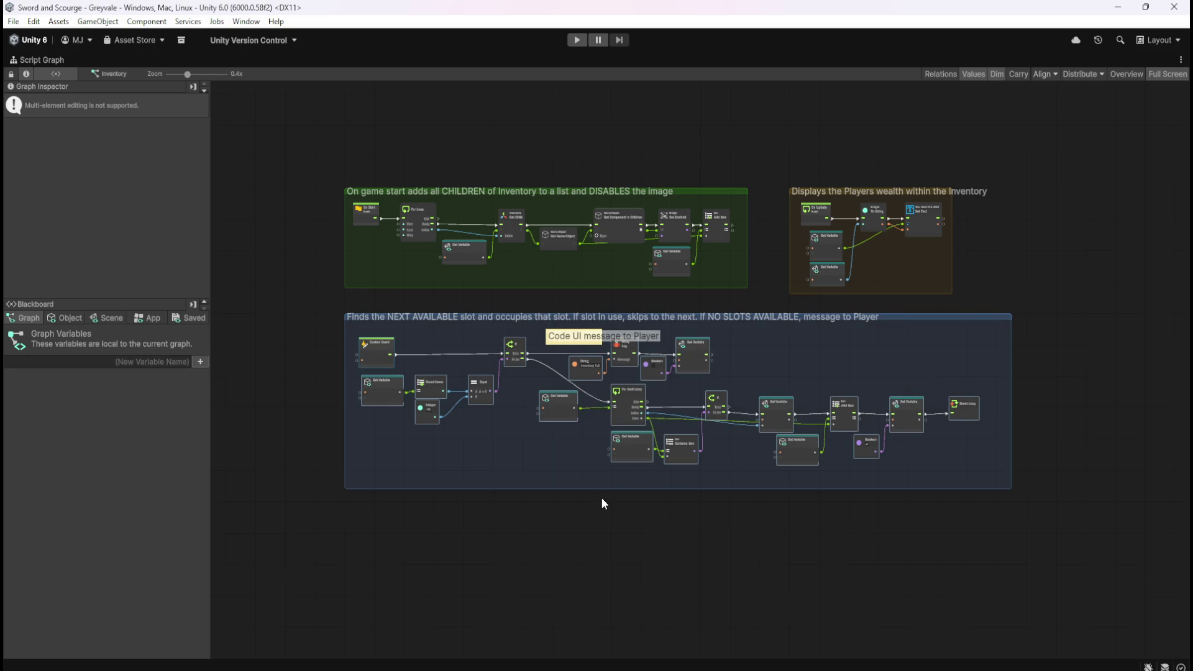
- Deselect the Inventory graph nodes and restore the full editor layout
scroll(468, 393, up, 3)
scroll(353, 439, up, 1)
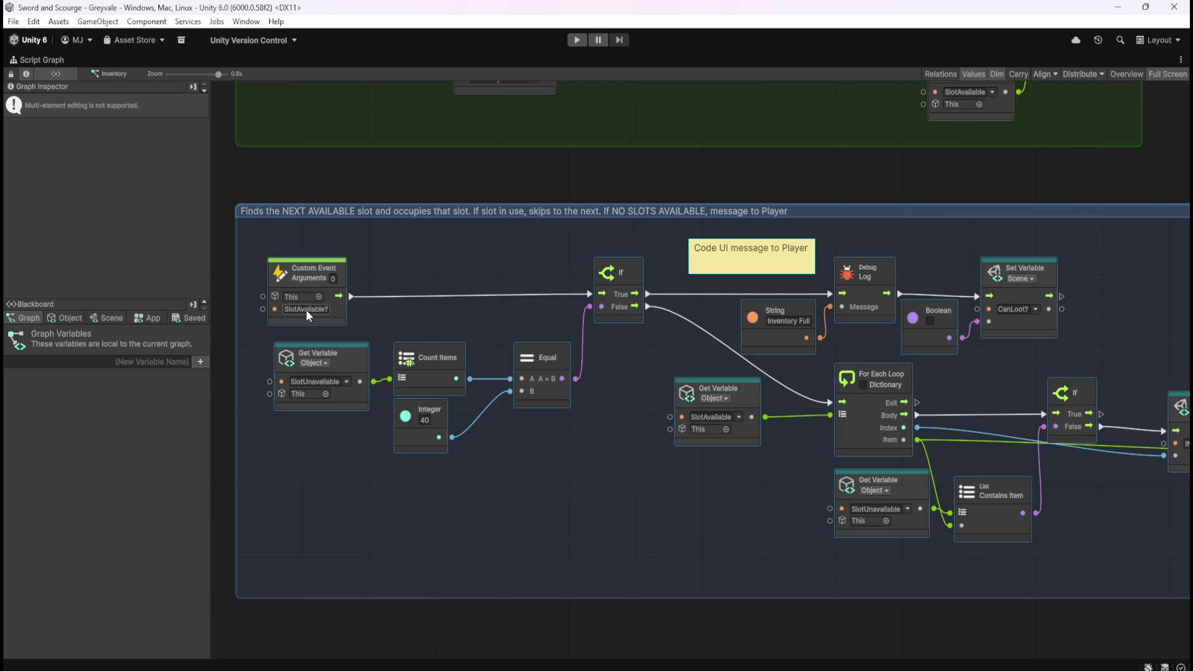
click(547, 613)
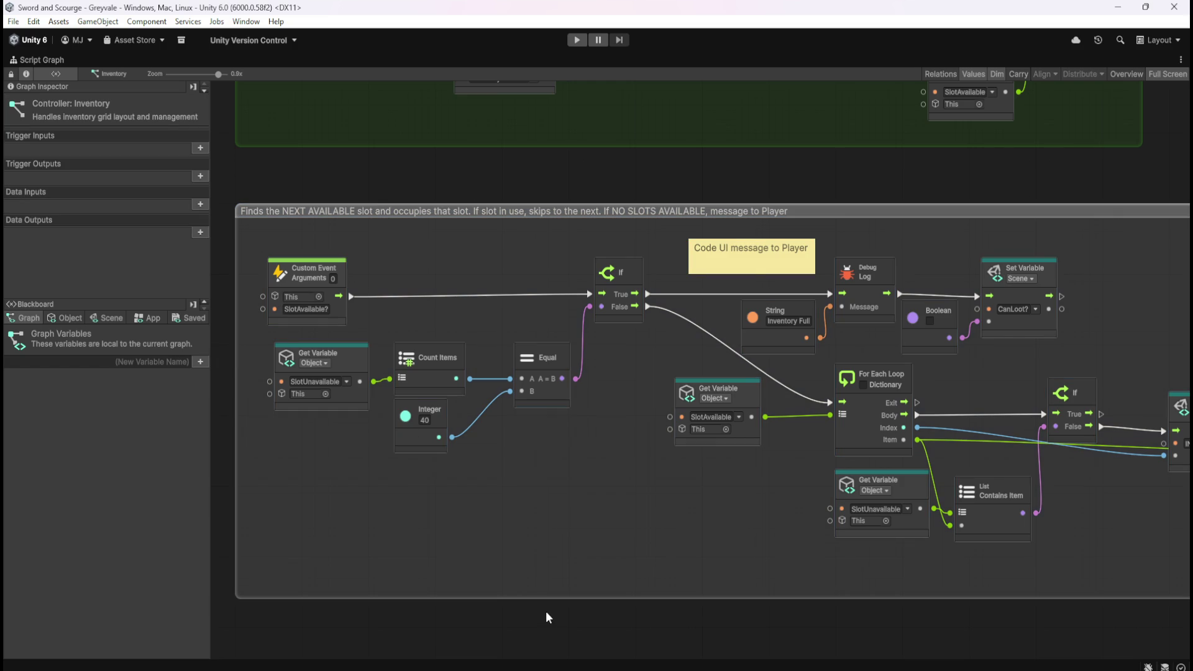
scroll(467, 473, down, 3)
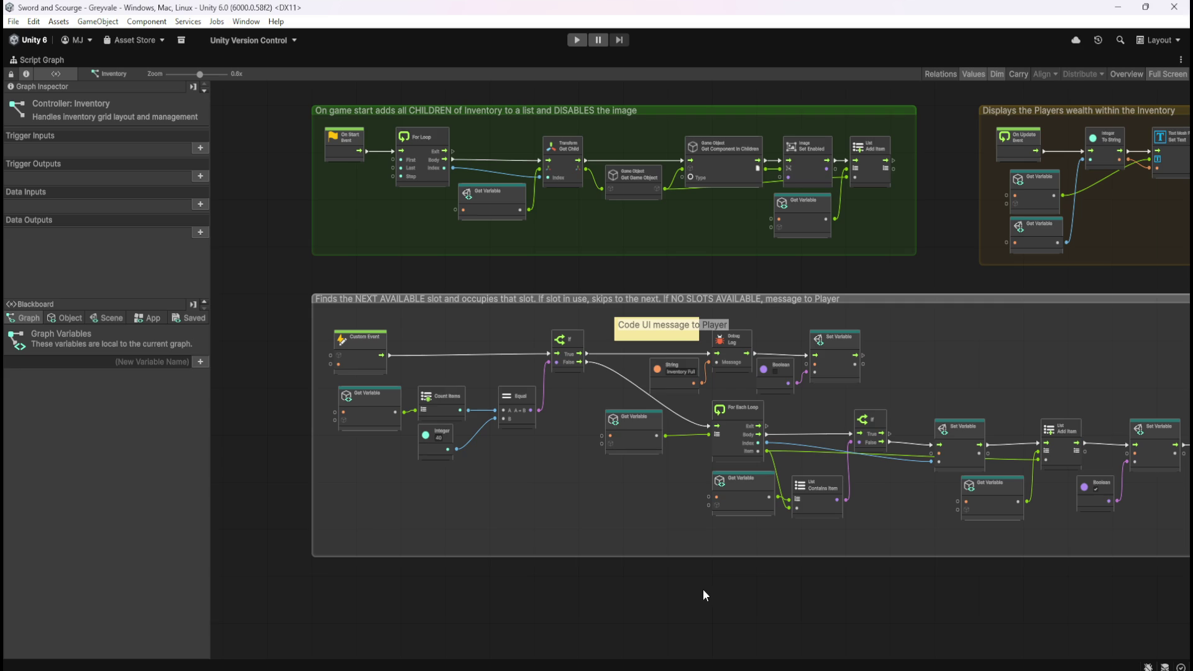
key(shift+space)
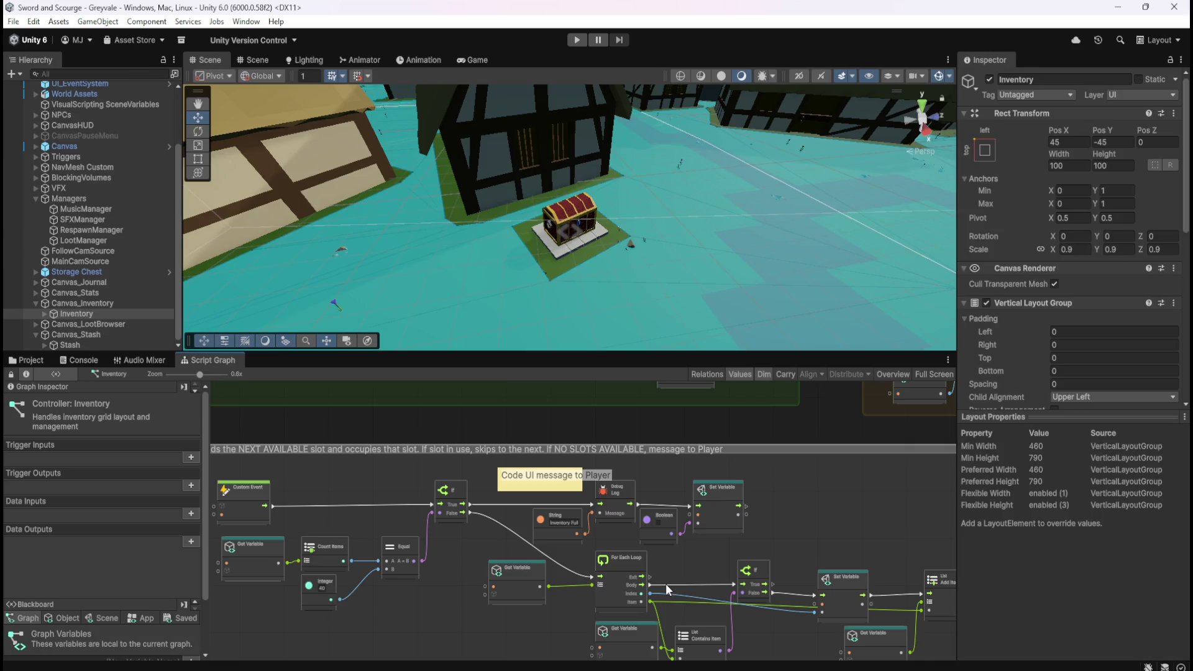
- Show the Stash object's graph maximized, framing its start-up group
click(81, 343)
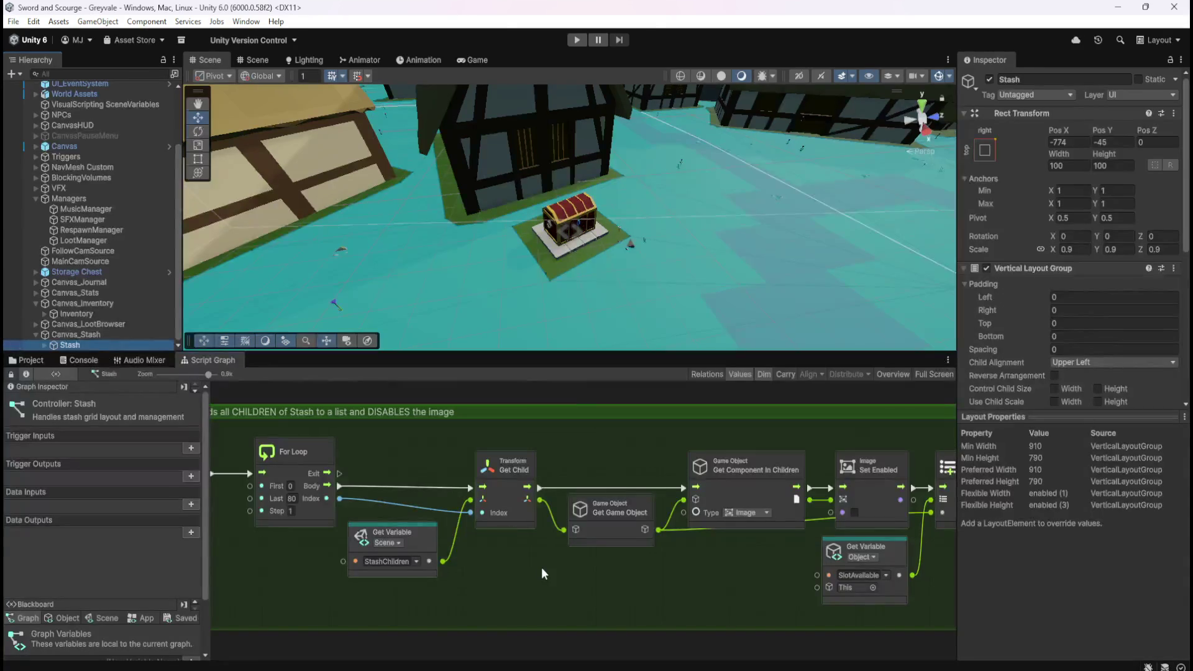
key(shift+space)
scroll(542, 361, down, 5)
drag(643, 530, 632, 352)
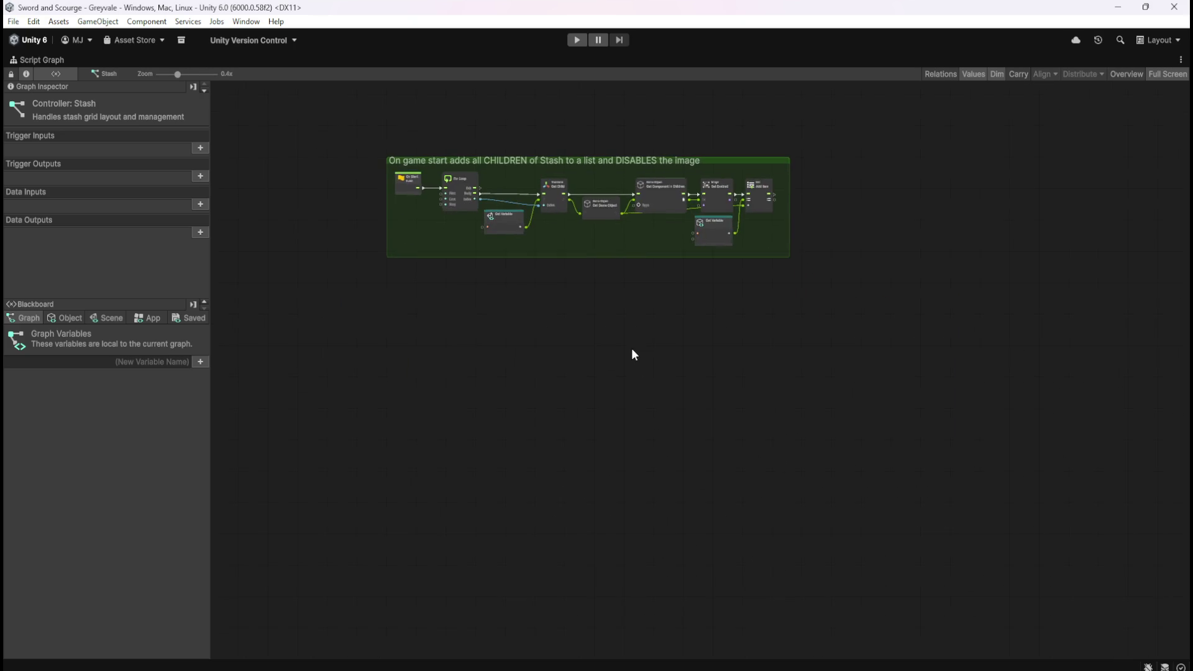
scroll(514, 317, up, 1)
- Paste the slot-finding group below the Stash start-up group, then restore the layout
key(ctrl+v)
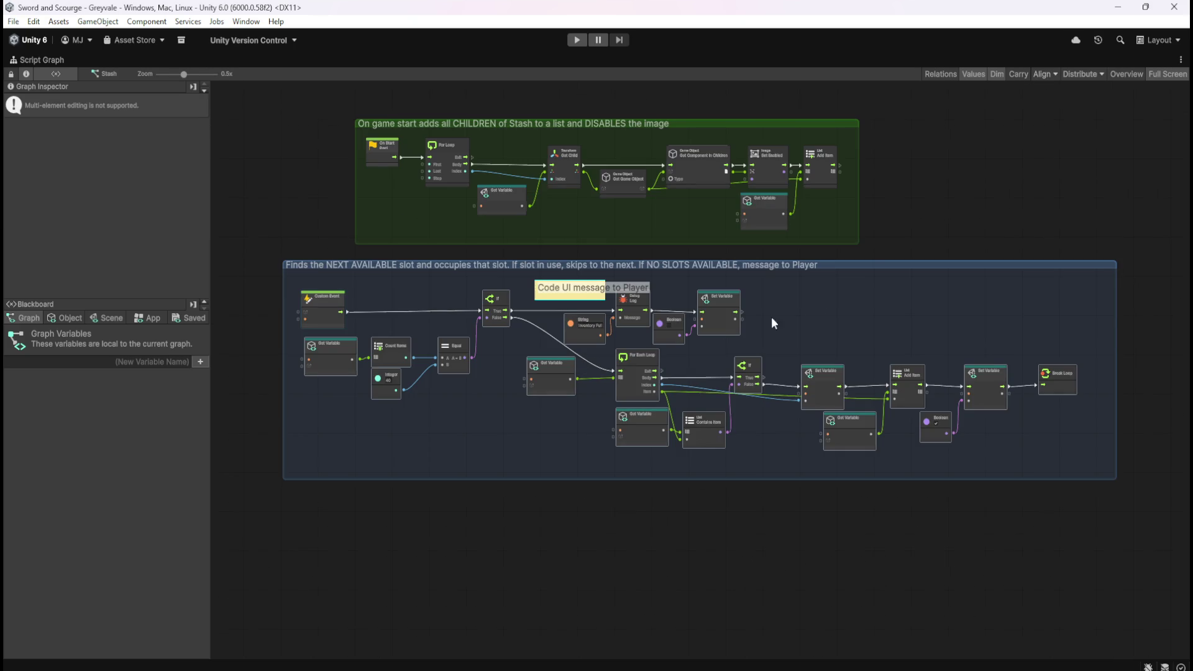
mouse_move(868, 264)
mouse_down()
mouse_move(911, 313)
mouse_move(943, 300)
mouse_move(945, 281)
mouse_up()
click(654, 494)
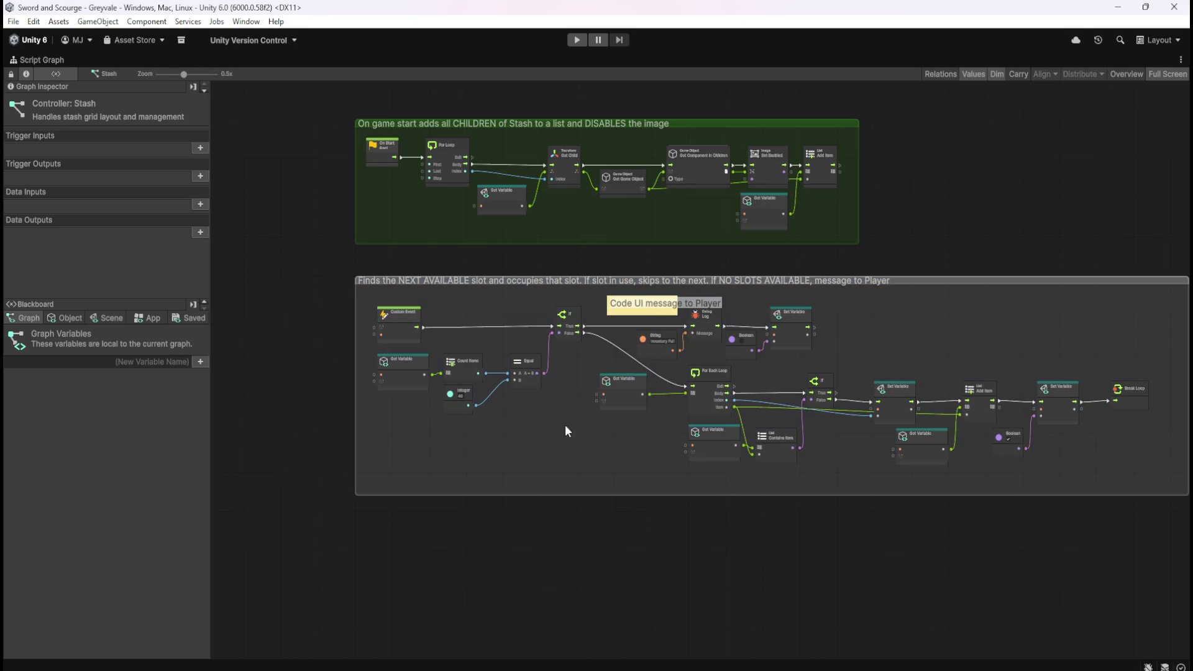
scroll(379, 306, up, 4)
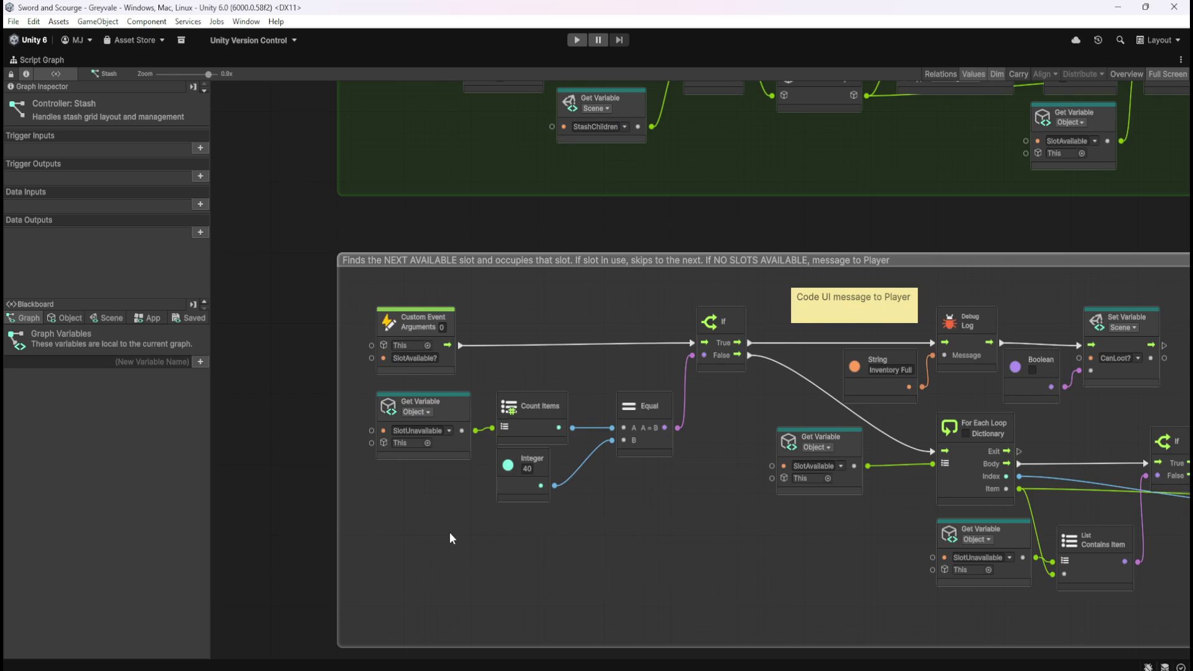
key(shift+space)
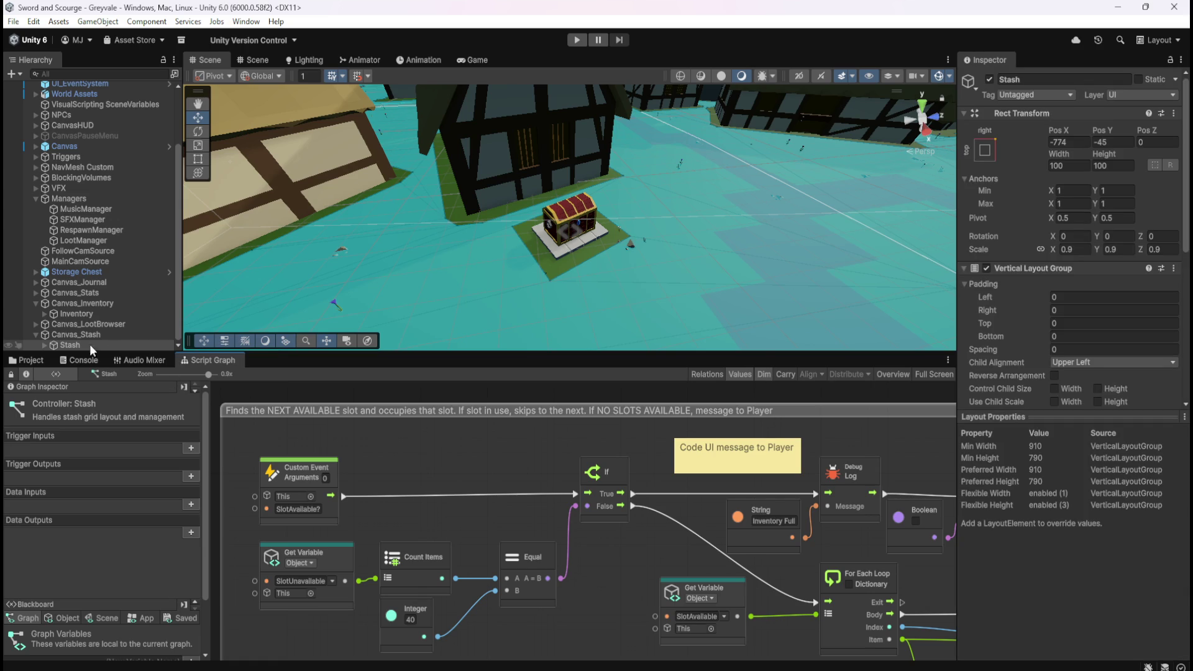
- Expand Canvas_LootBrowser and show the LootBrowser graph maximized
click(36, 323)
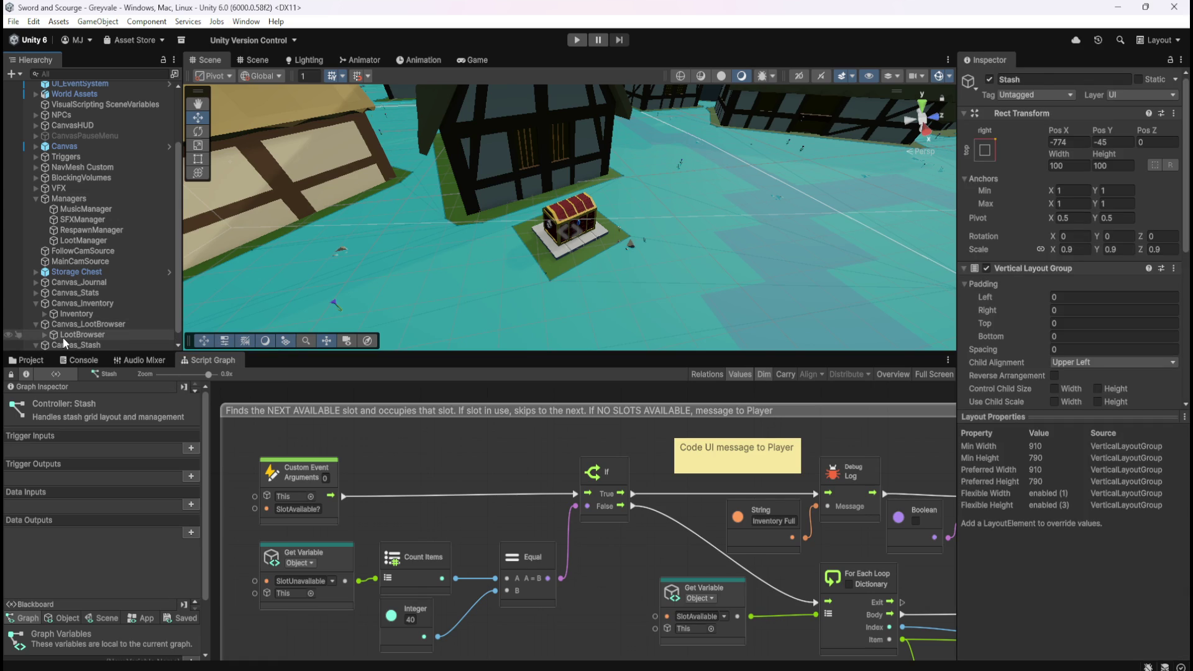
click(62, 336)
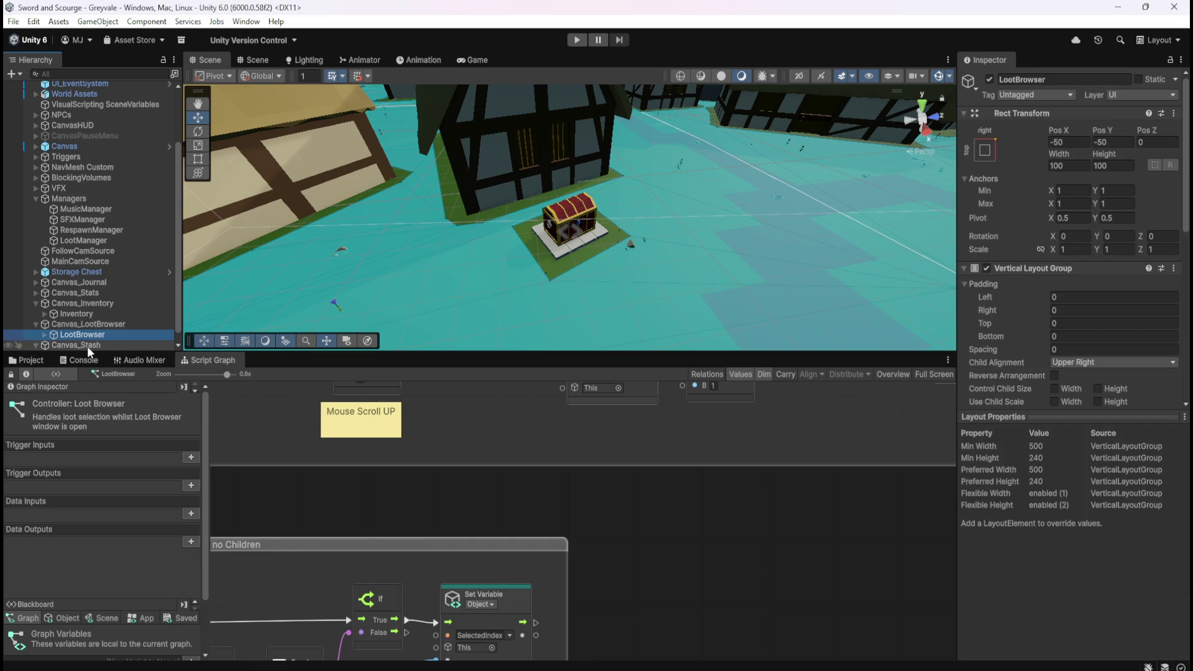
scroll(107, 327, down, 1)
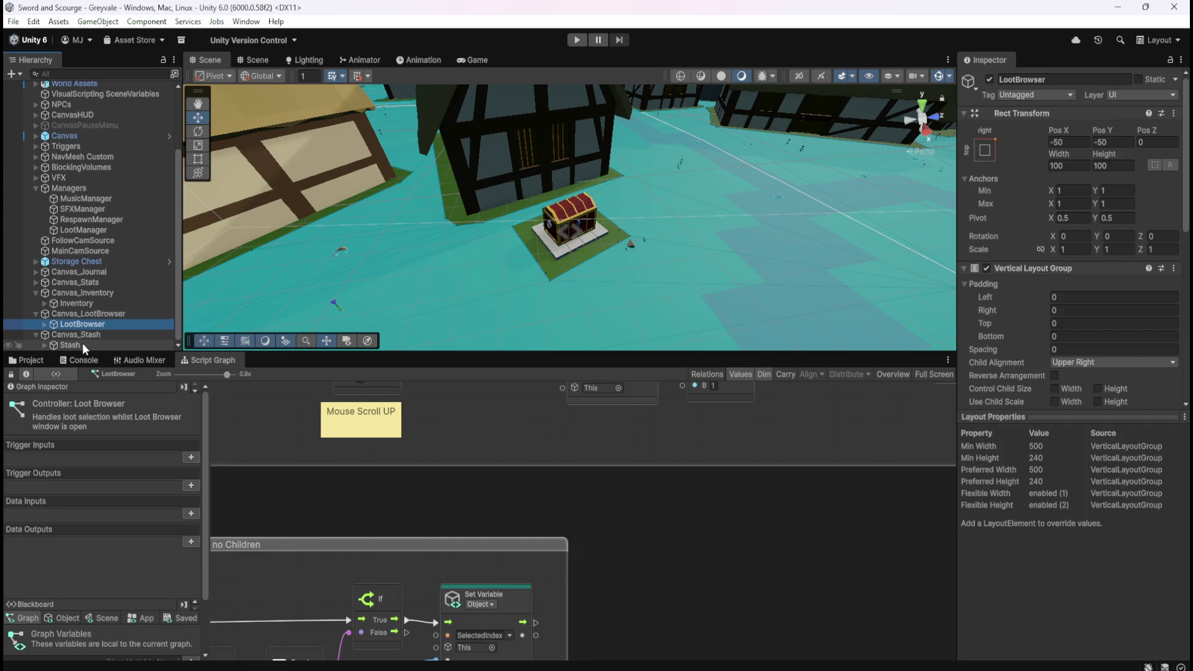
click(82, 343)
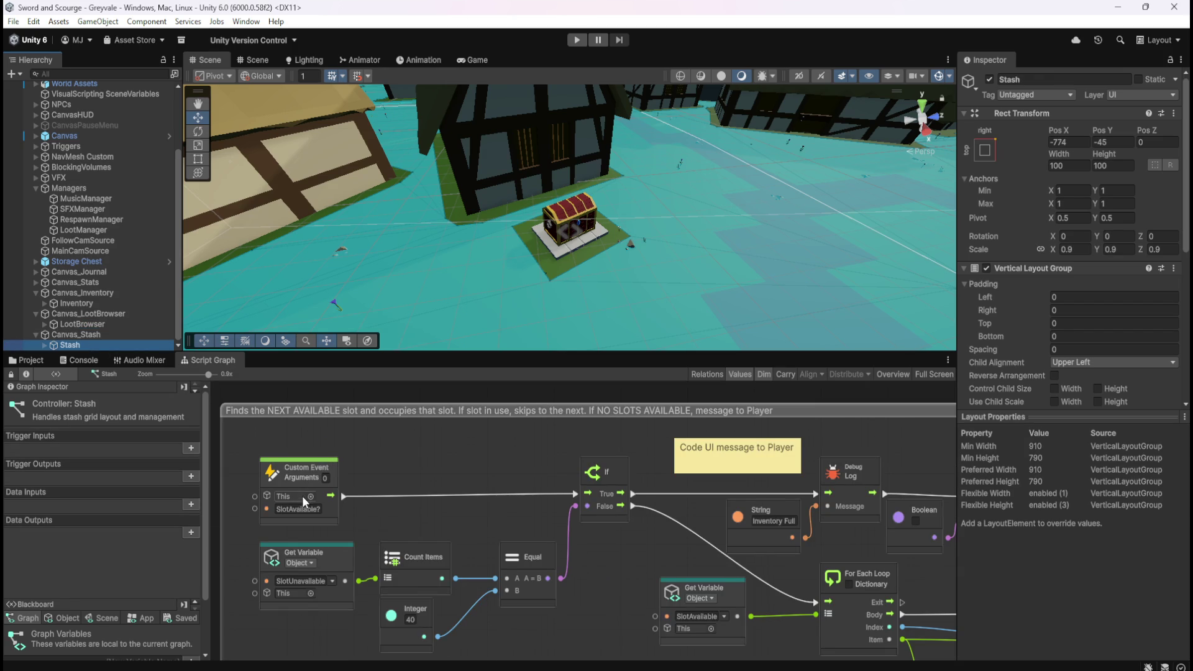
click(102, 323)
key(shift+space)
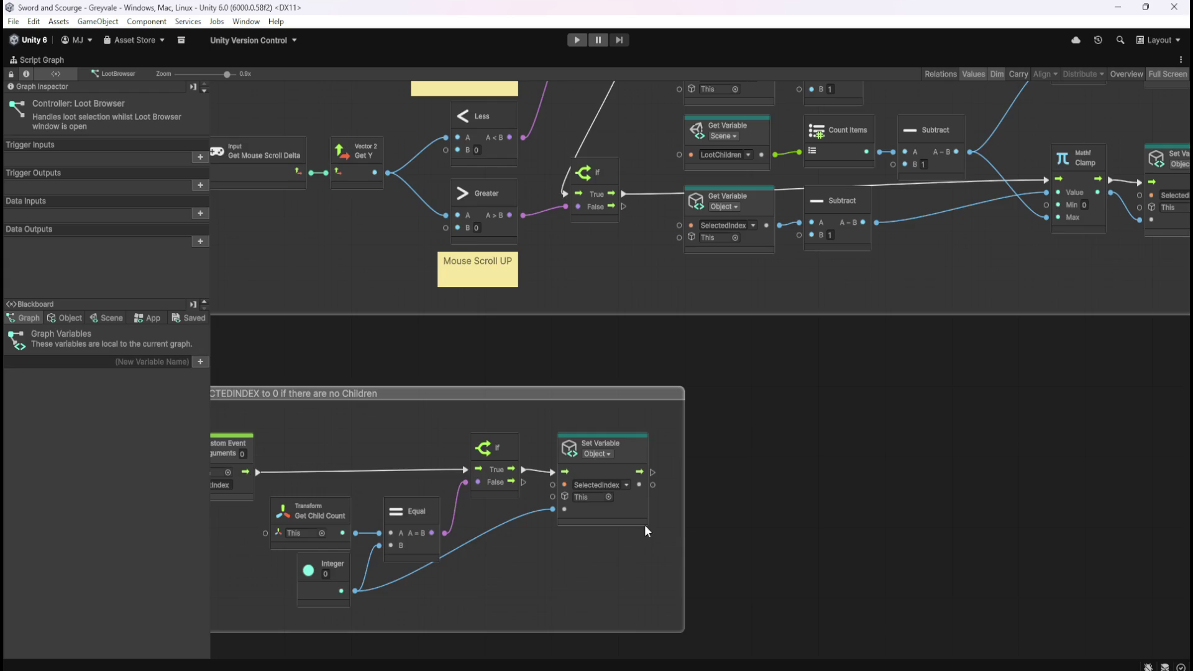
scroll(775, 505, down, 5)
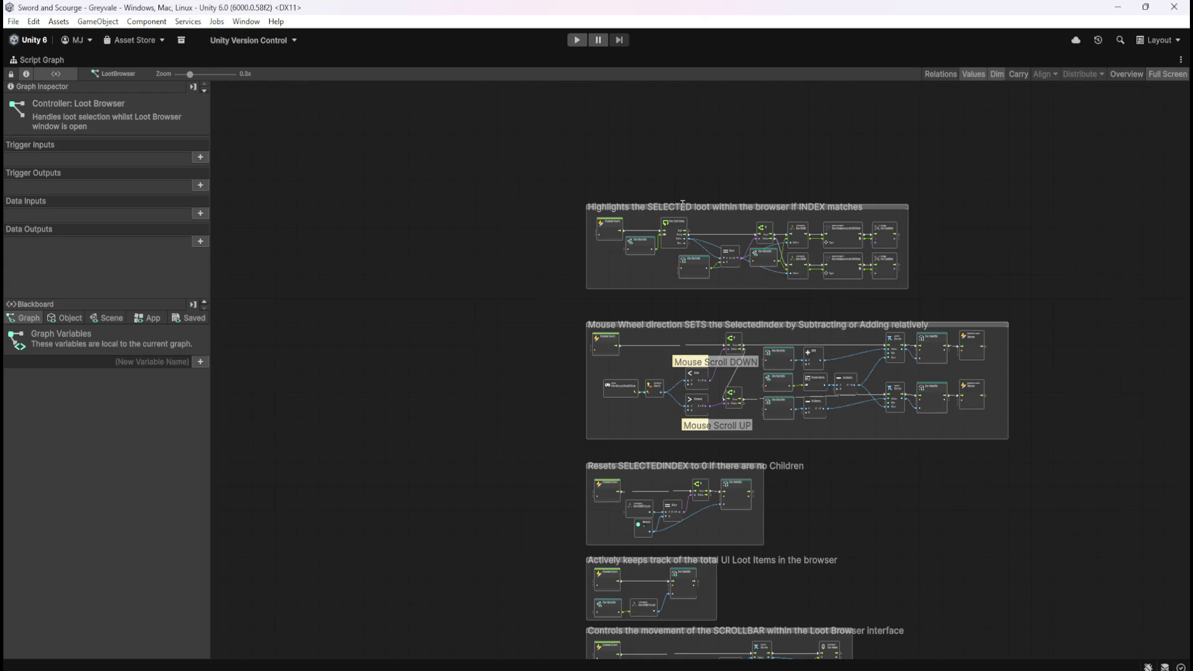
- Pan through the mouse wheel, loot-highlighting, index-reset and item-counting groups, then restore the layout
mouse_move(889, 570)
mouse_down()
mouse_move(885, 396)
mouse_move(877, 555)
mouse_up()
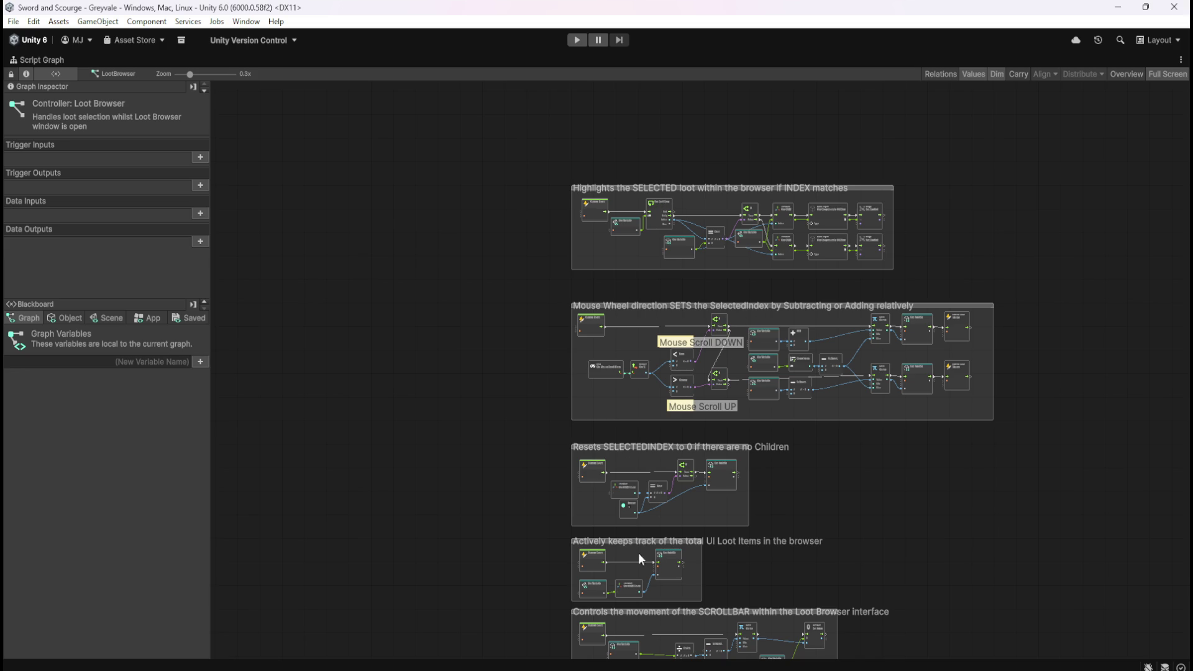
scroll(728, 214, up, 5)
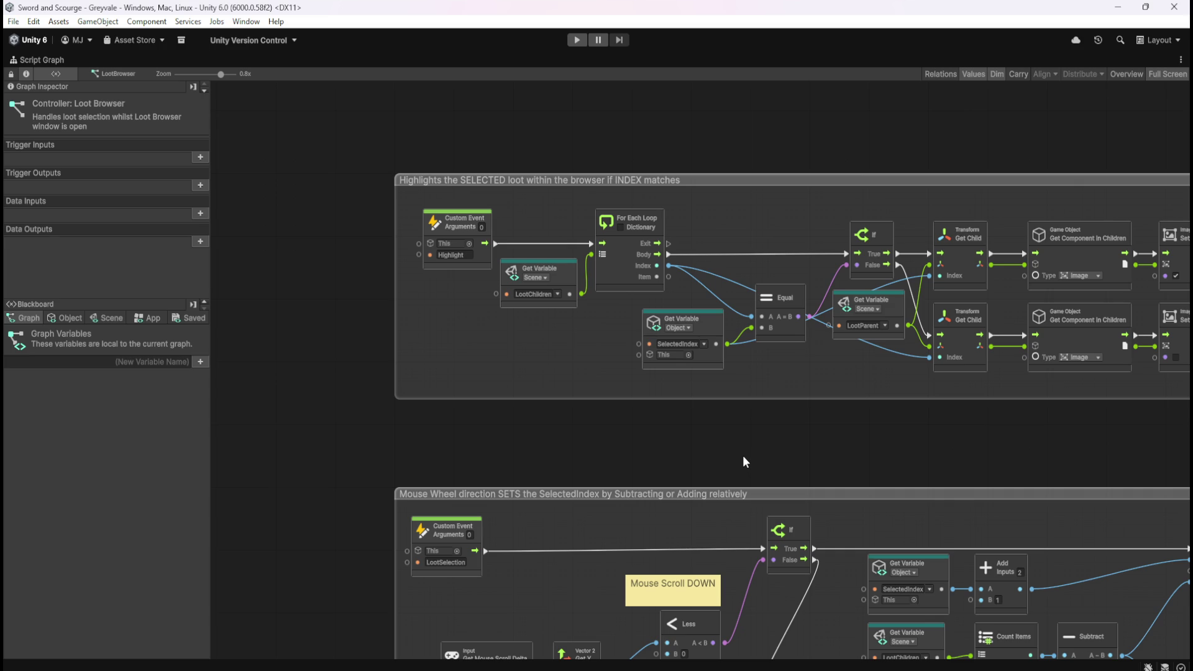
mouse_move(739, 453)
mouse_down()
mouse_move(588, 237)
mouse_move(281, 192)
mouse_move(586, 233)
mouse_move(644, 77)
mouse_up()
mouse_move(741, 234)
mouse_down()
mouse_move(762, 494)
mouse_move(750, 563)
mouse_move(765, 225)
mouse_up()
drag(845, 587, 846, 248)
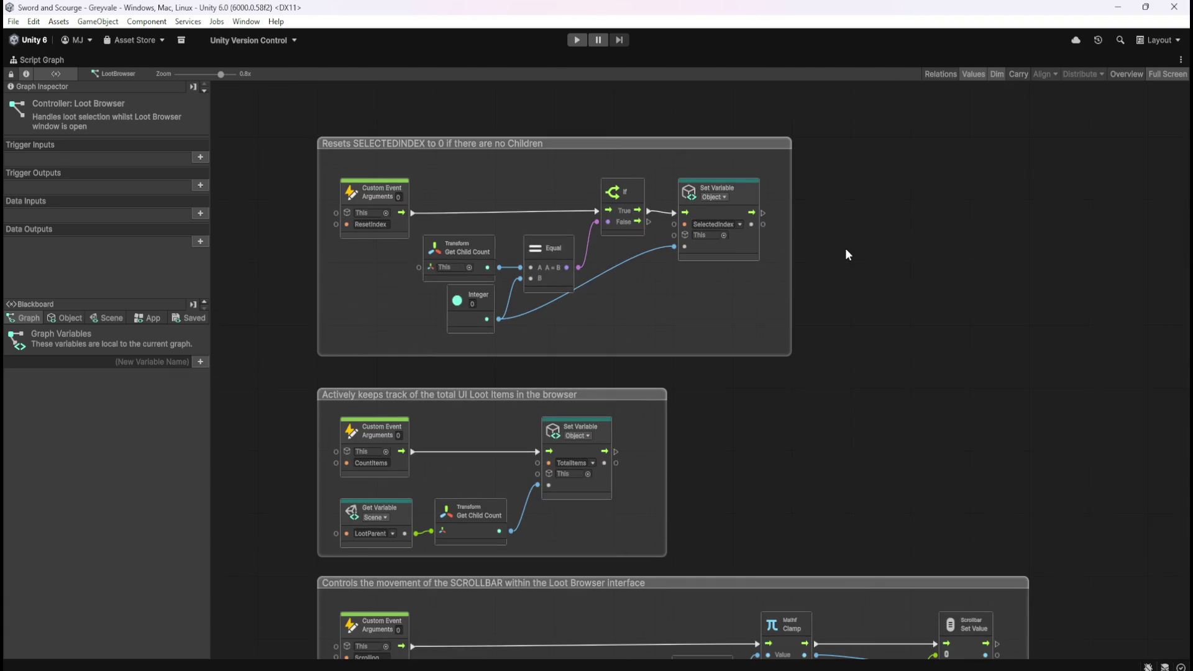
drag(855, 472, 894, 162)
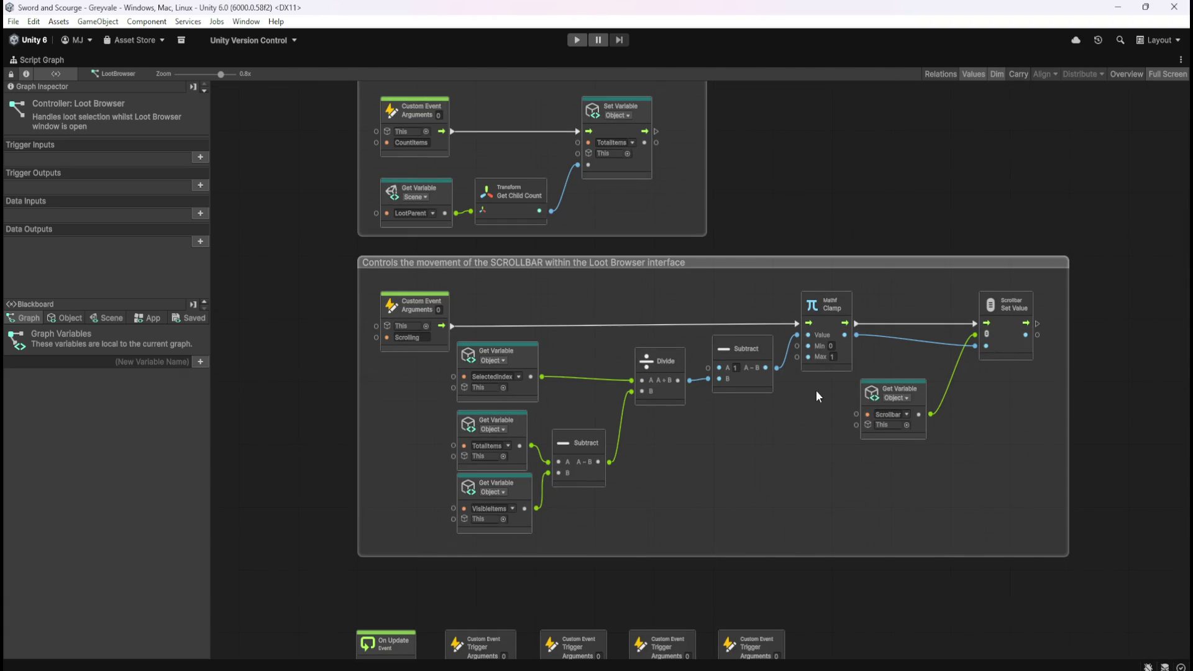
mouse_move(782, 483)
mouse_down()
mouse_move(793, 216)
mouse_move(773, 447)
mouse_up()
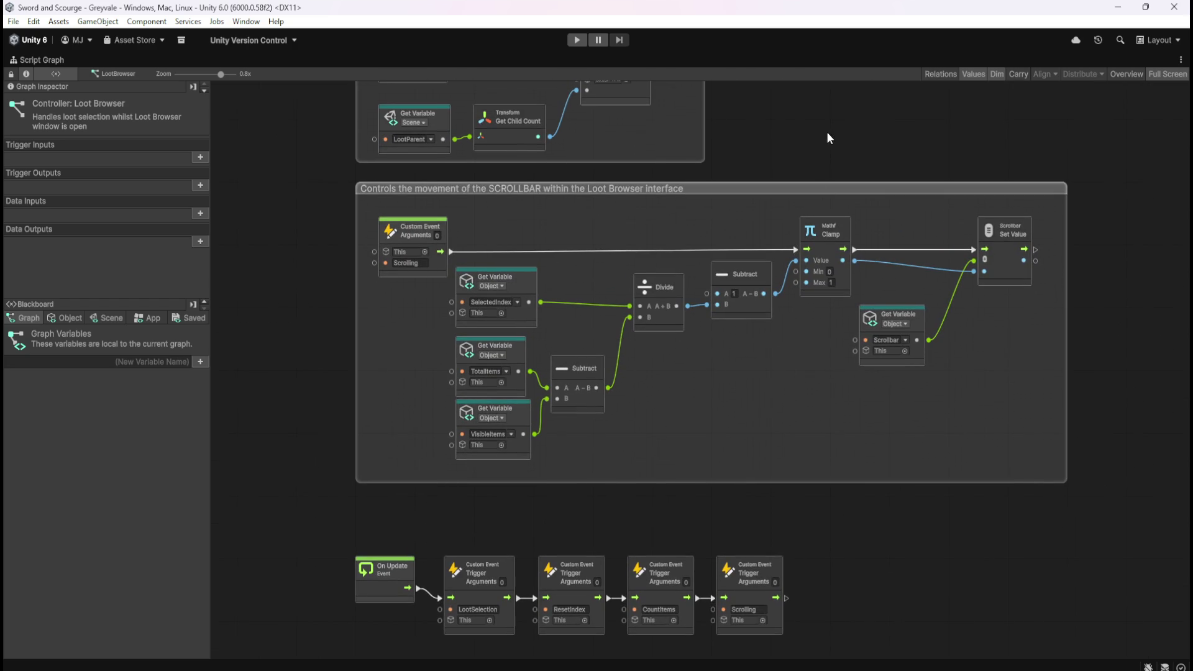
drag(830, 129, 825, 215)
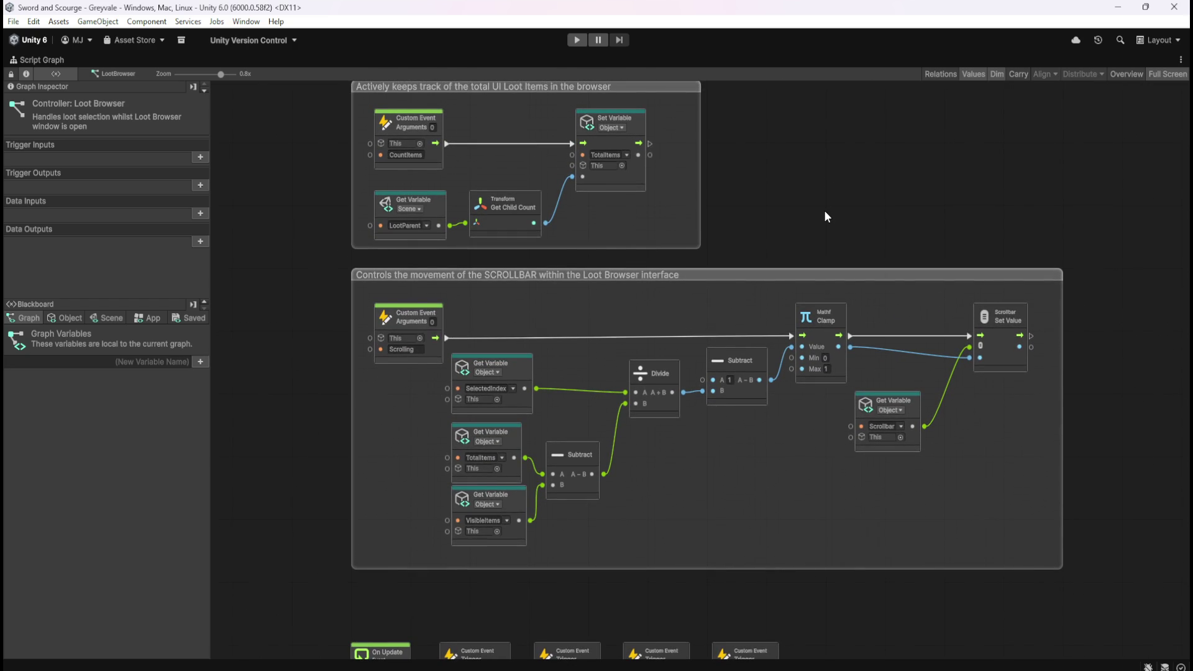
key(shift+space)
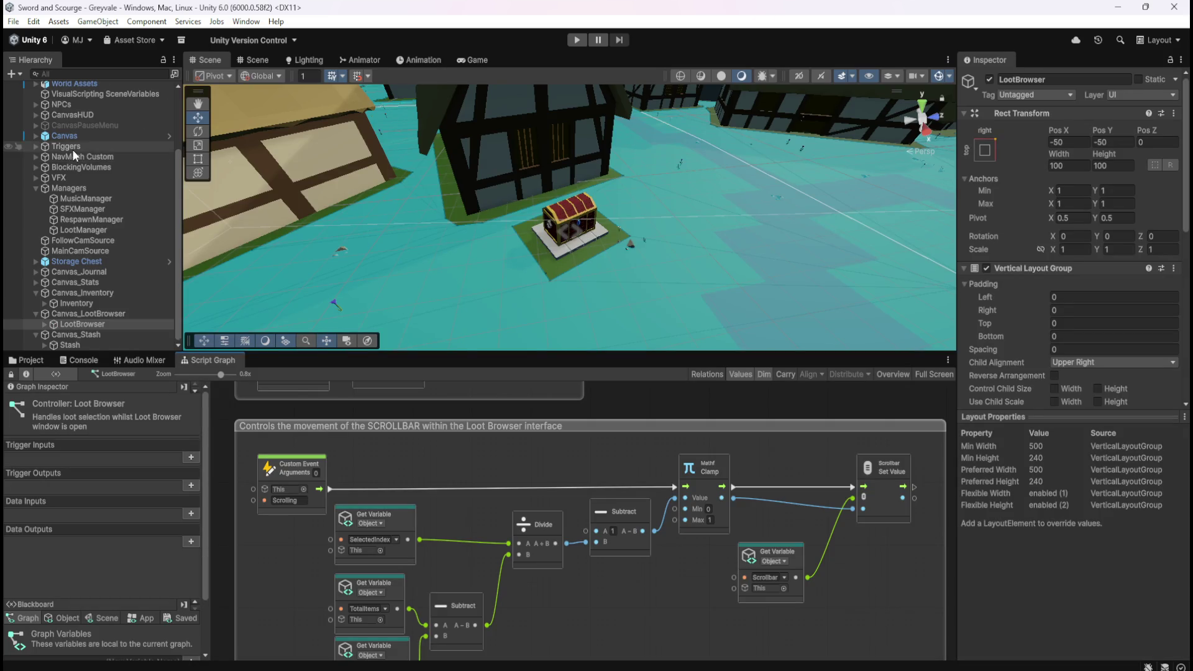
- Show the PlayerArmature graph maximized and pan to its sound effect groups
click(77, 149)
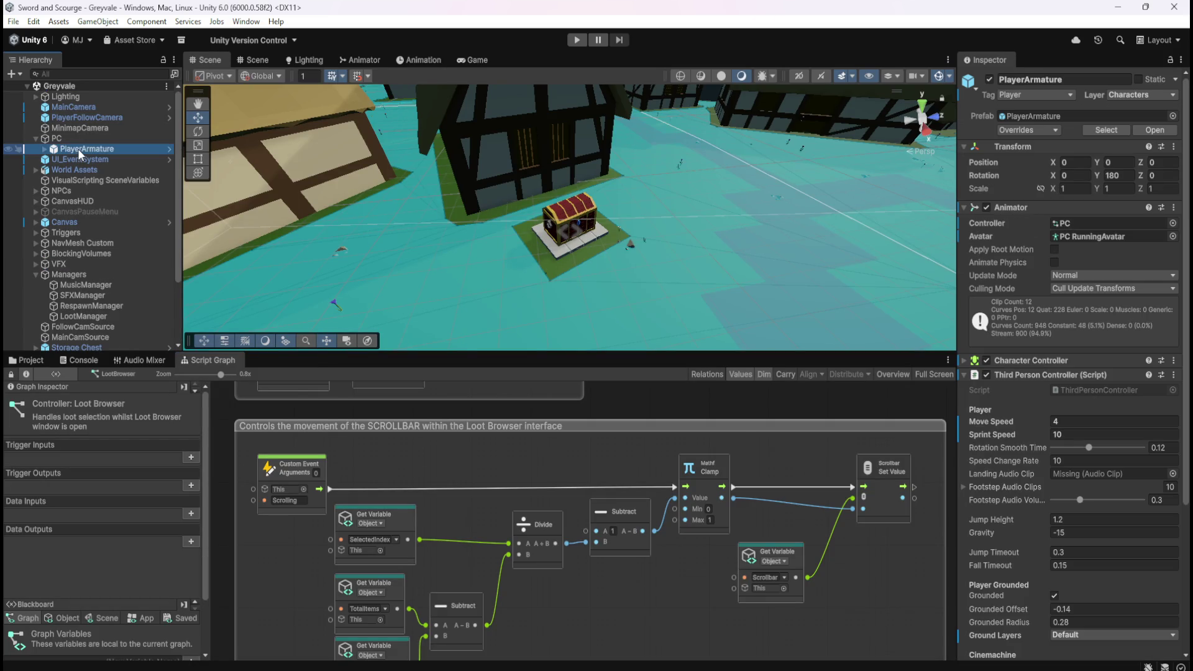
key(shift+space)
scroll(654, 386, down, 5)
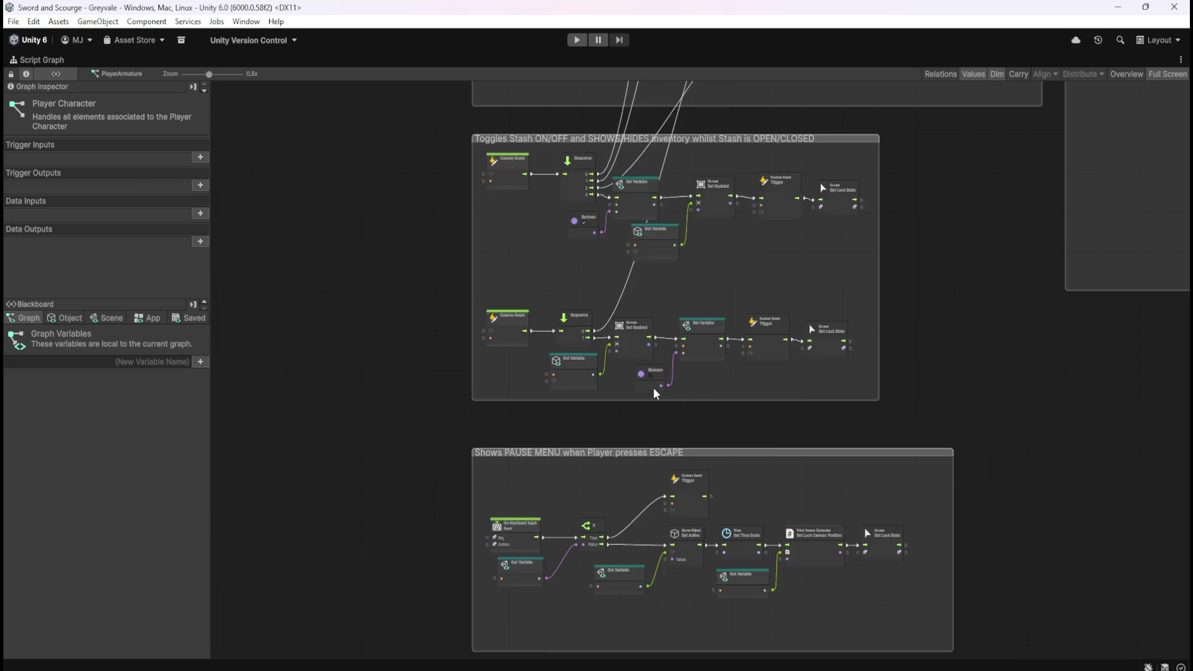
scroll(638, 530, down, 3)
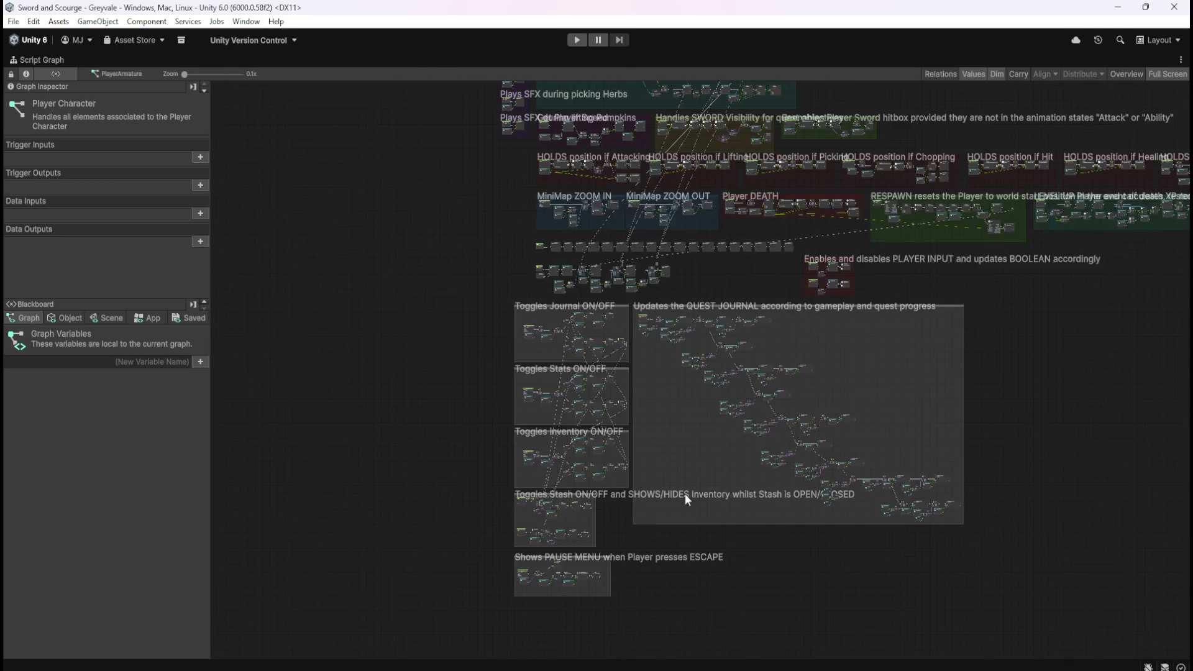
drag(1025, 312, 869, 385)
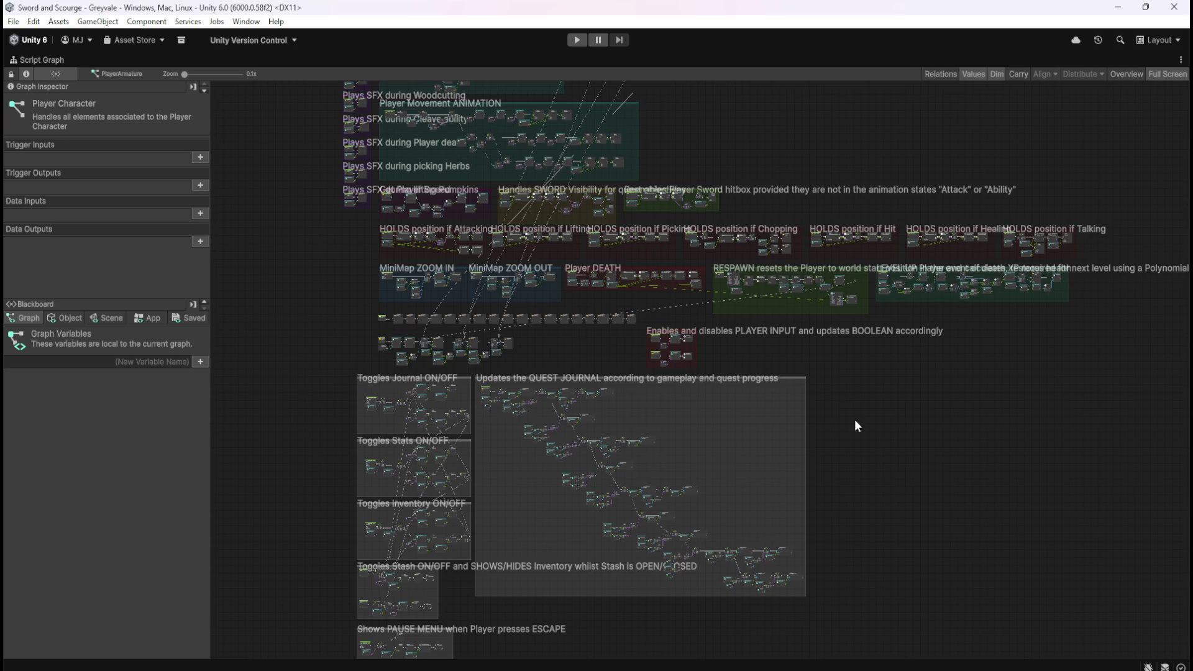
mouse_move(877, 514)
mouse_down()
mouse_move(999, 359)
mouse_move(997, 438)
mouse_up()
drag(418, 192, 396, 413)
scroll(907, 274, up, 5)
- Pan the player graph to the HOLDS position and LEVEL UP groups
drag(955, 312, 966, 109)
scroll(714, 419, up, 3)
mouse_move(512, 386)
mouse_down()
mouse_move(730, 512)
mouse_move(837, 522)
mouse_move(467, 496)
mouse_move(464, 483)
mouse_up()
mouse_move(1024, 412)
mouse_down()
mouse_move(514, 474)
mouse_move(826, 485)
mouse_move(841, 410)
mouse_move(586, 501)
mouse_up()
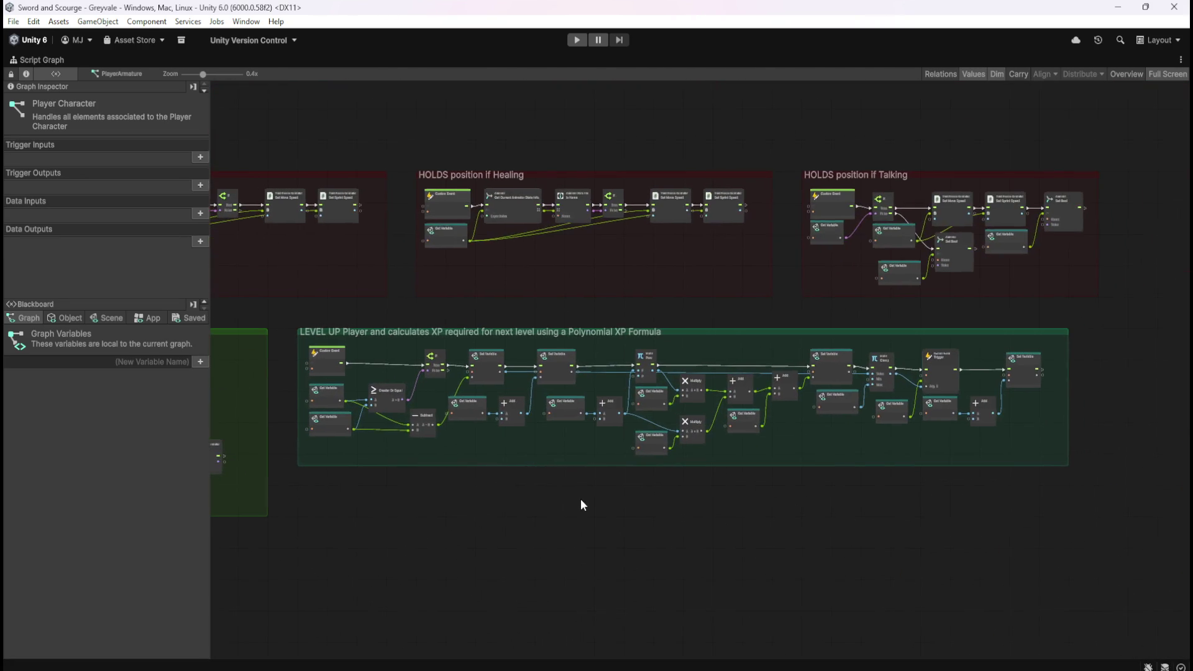
scroll(830, 475, down, 3)
scroll(489, 314, up, 3)
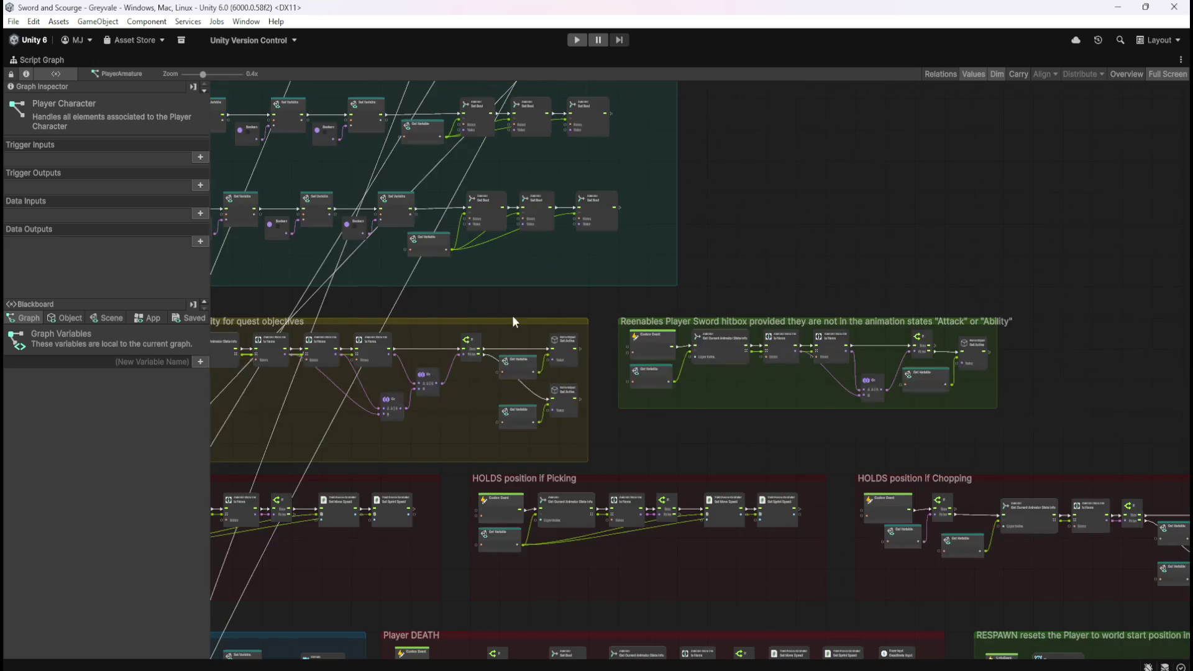
scroll(773, 437, down, 3)
scroll(808, 457, up, 2)
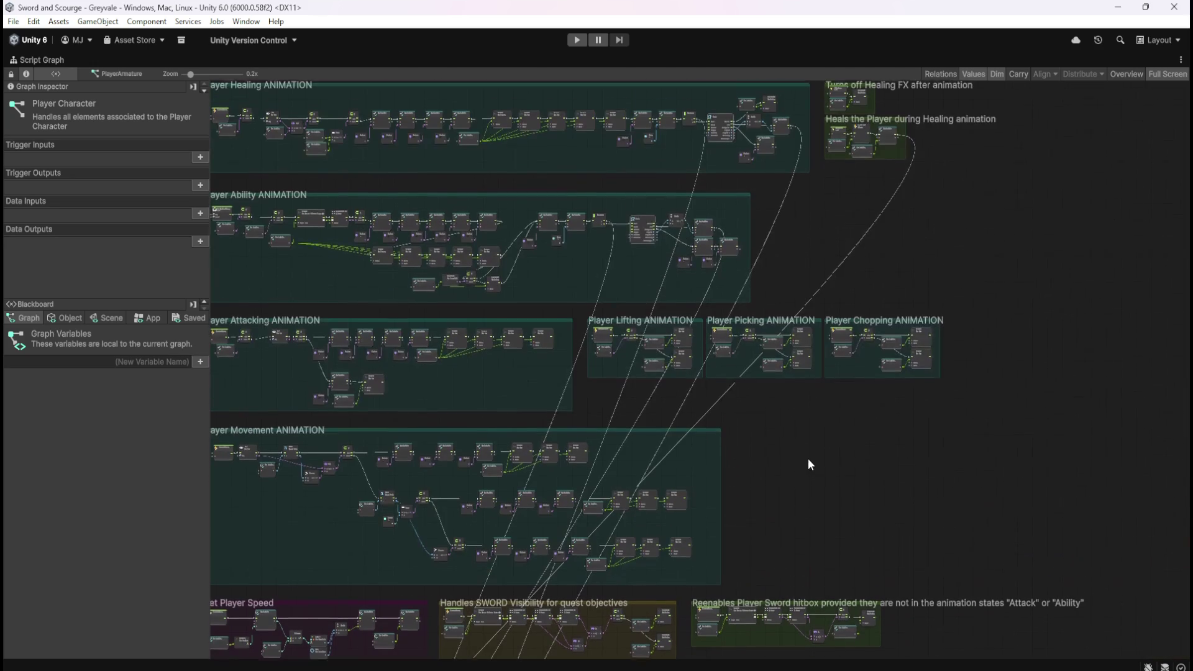
- Survey the QUEST JOURNAL, Toggles, MiniMap, DEATH and RESPAWN groups, restore layout, select LootManager
mouse_move(808, 459)
mouse_down()
mouse_move(778, 512)
mouse_move(860, 191)
mouse_up()
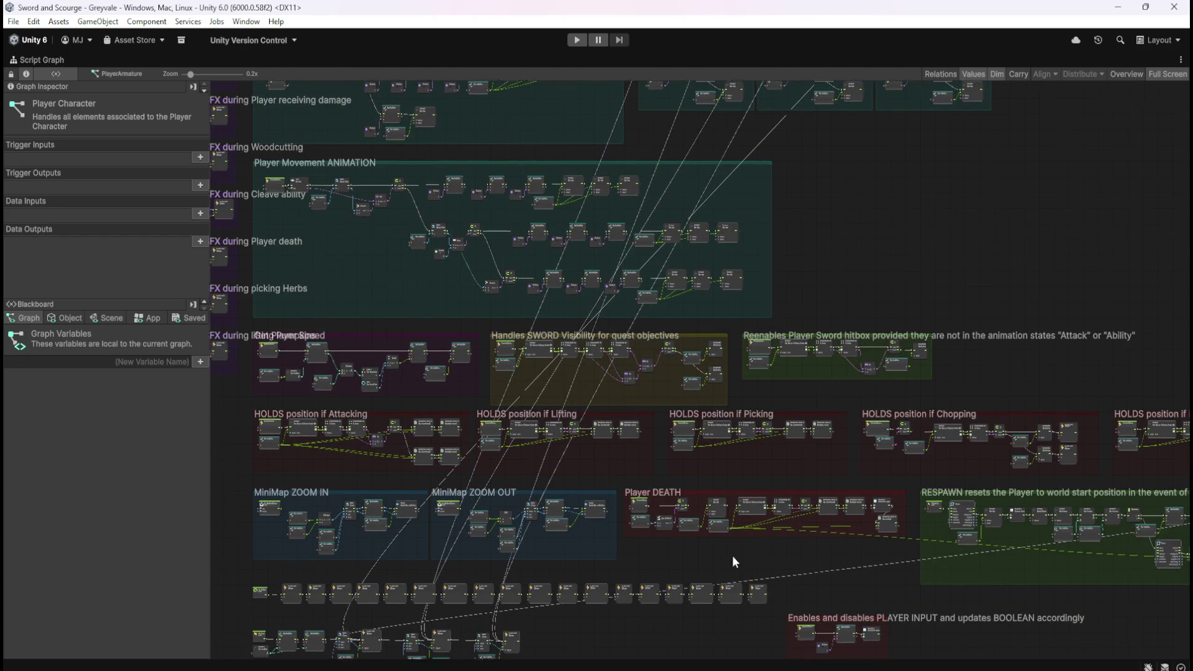
drag(736, 568, 811, 243)
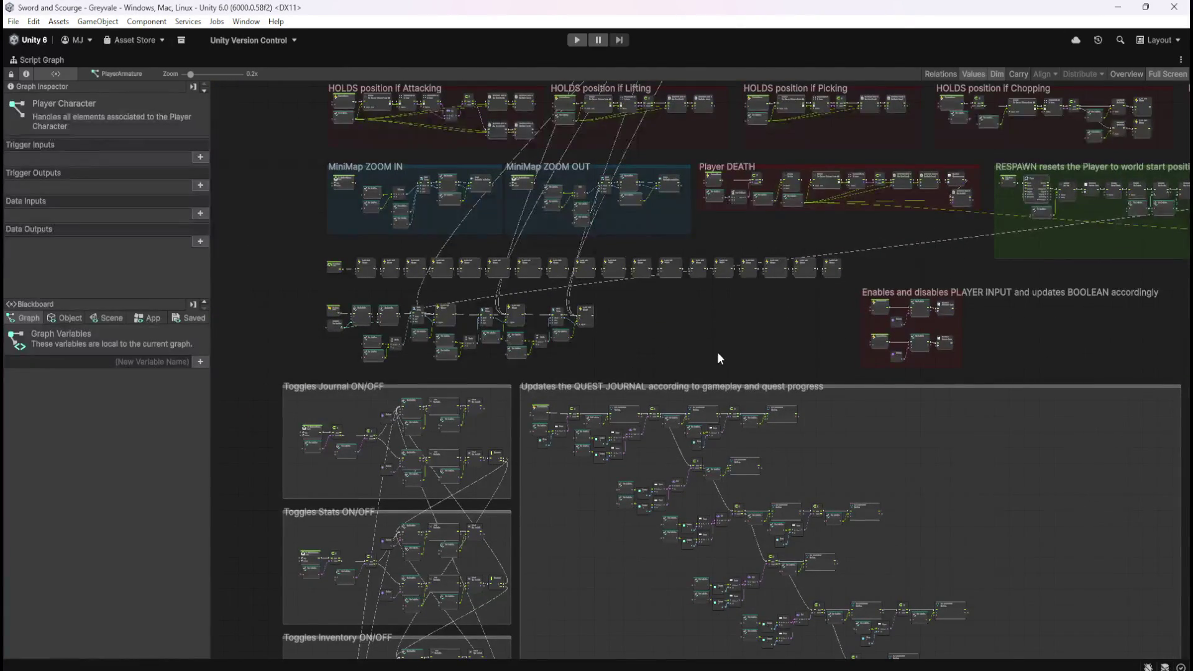
mouse_move(716, 352)
mouse_down()
mouse_move(768, 201)
mouse_move(802, 159)
mouse_up()
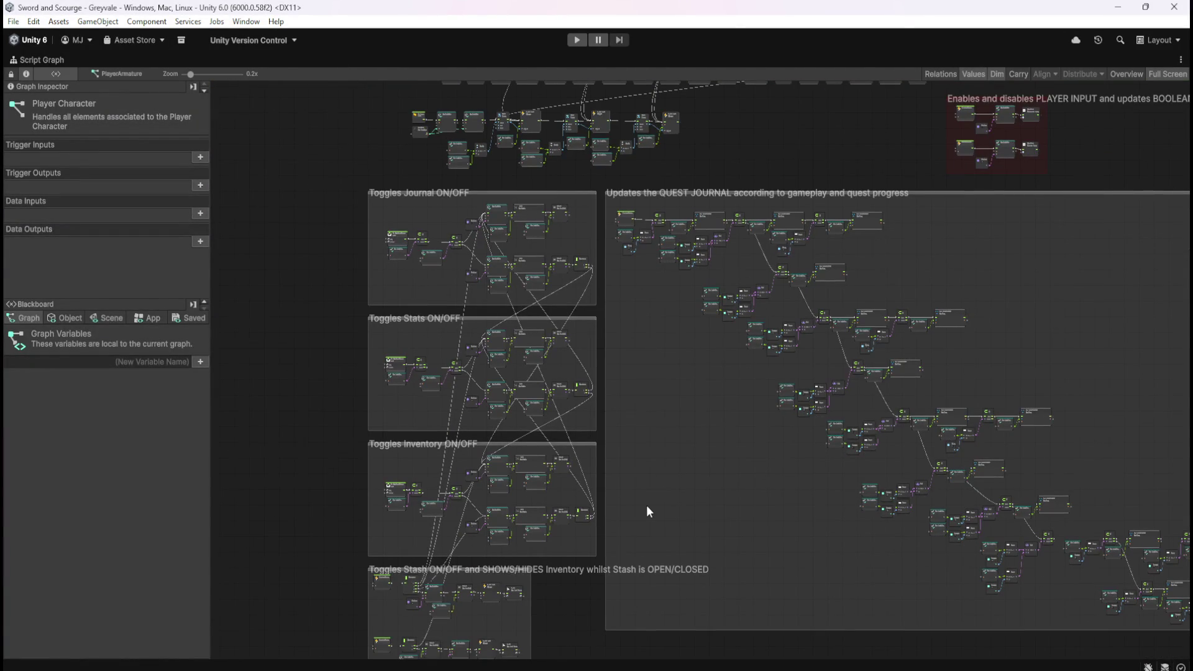
drag(673, 333, 626, 511)
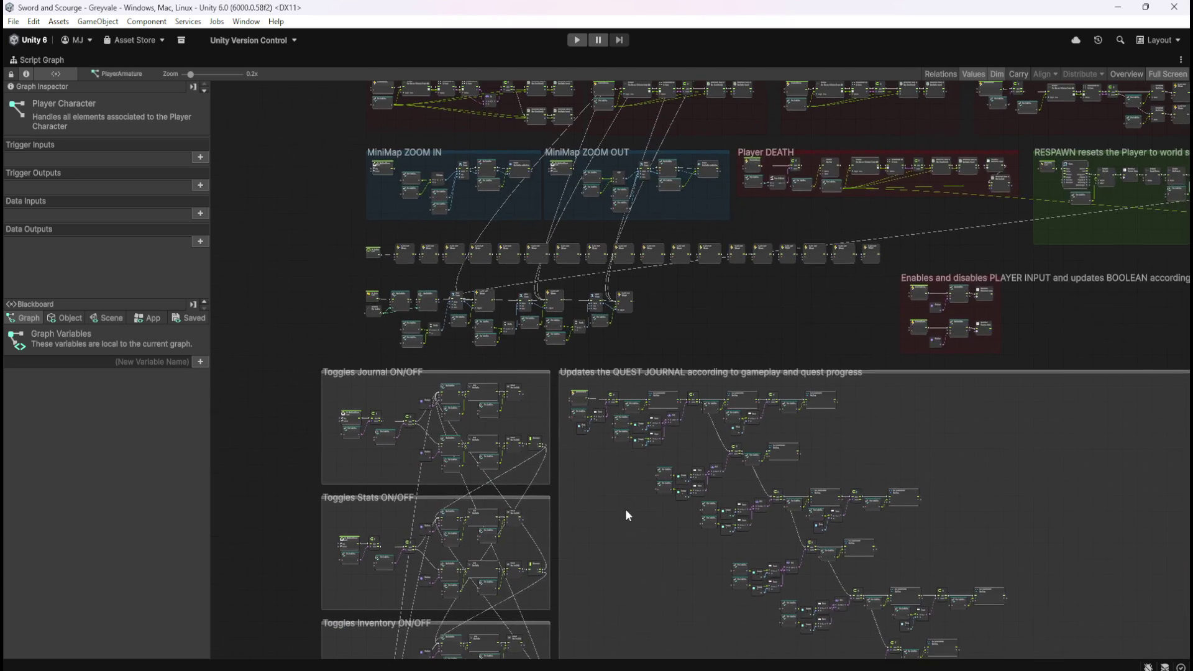
drag(689, 318, 661, 493)
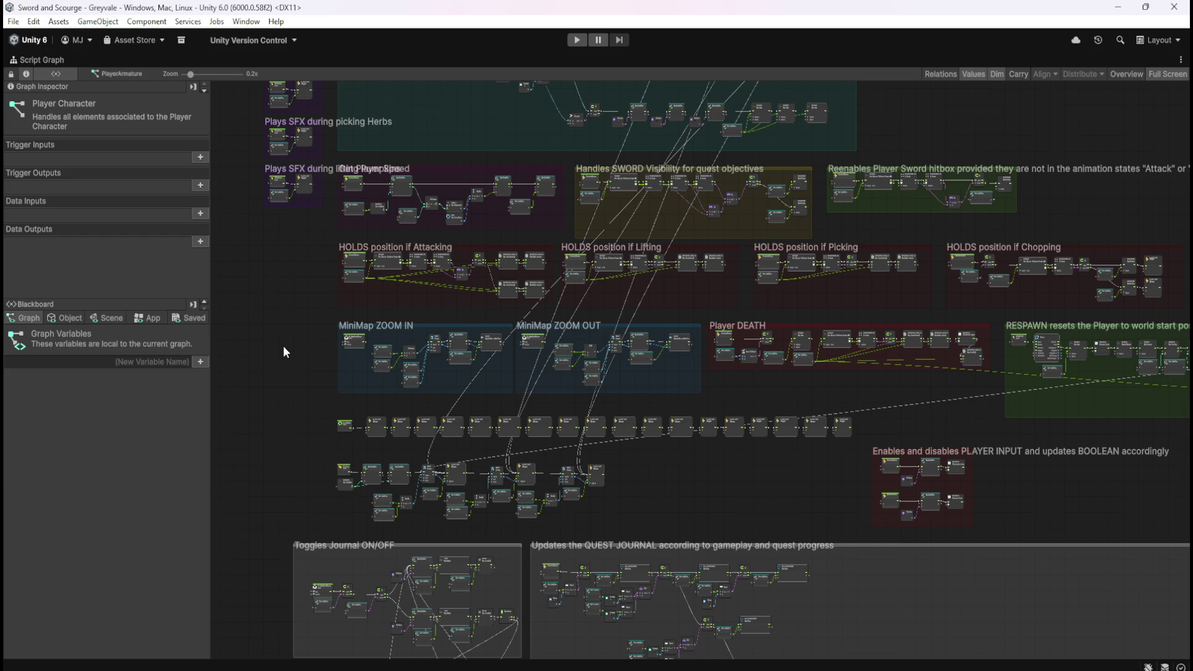
key(shift+space)
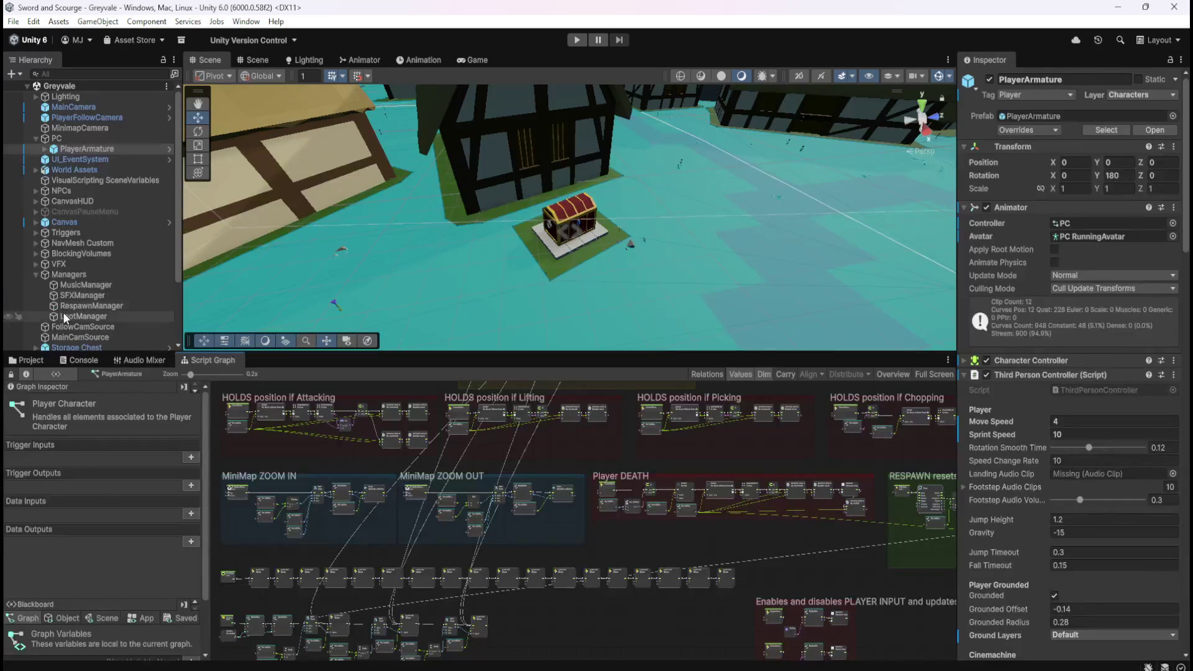
click(66, 312)
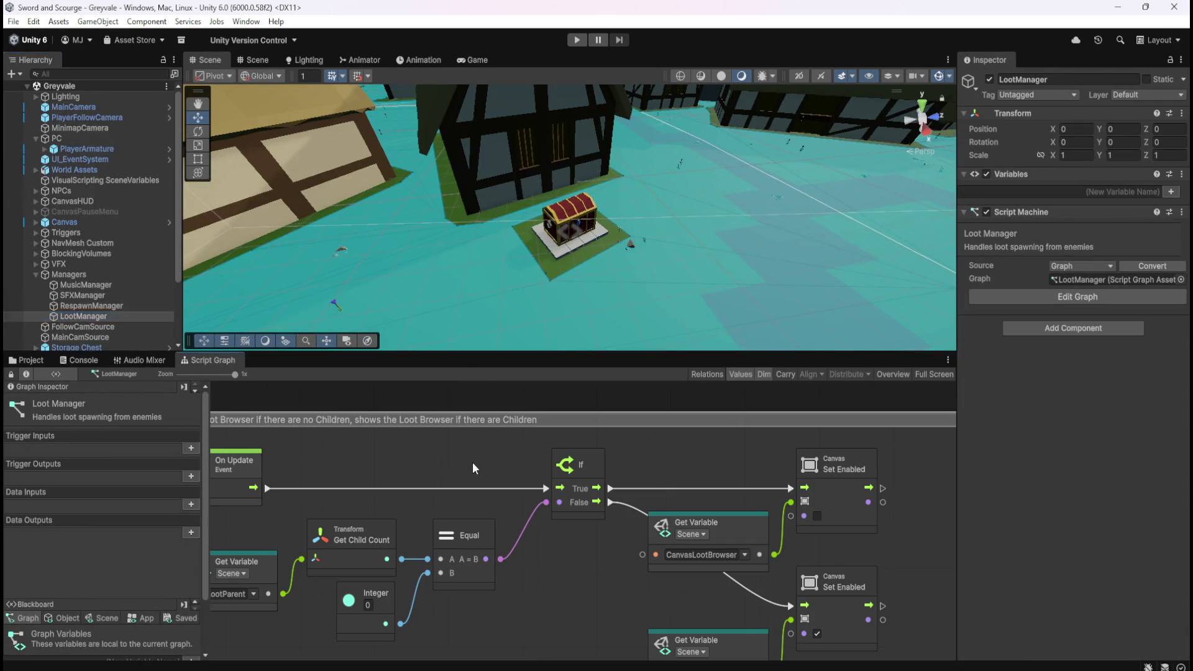
- Maximize and zoom out the LootManager graph to the GREYVALE Skeleton loot table, then restore
key(shift+space)
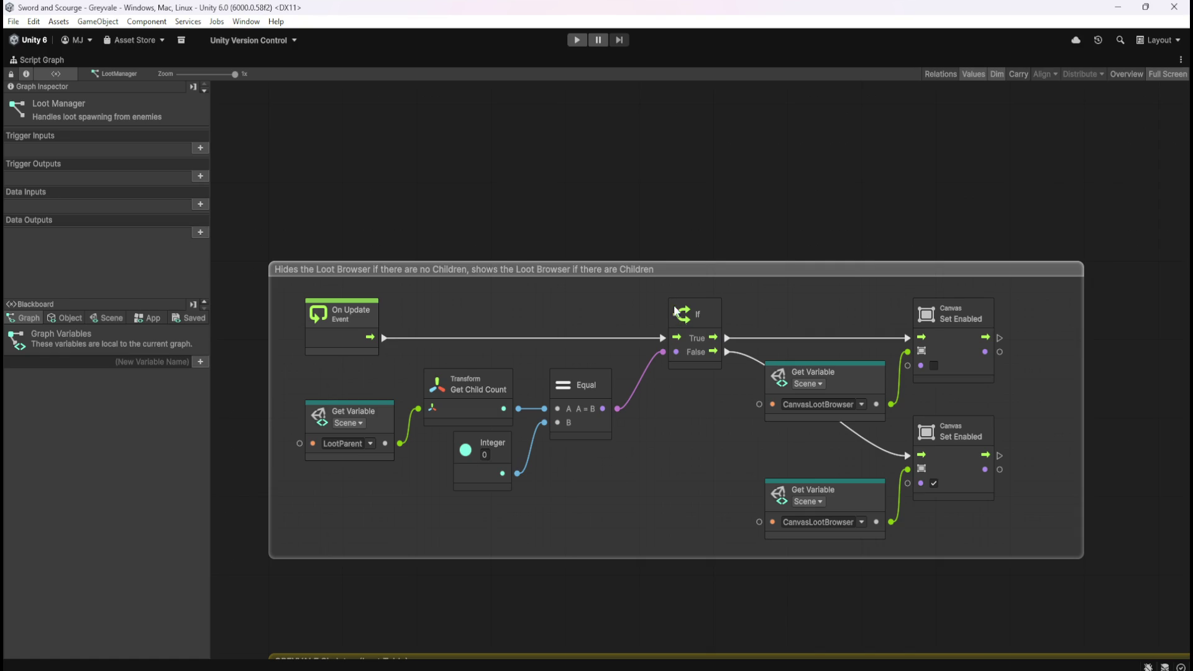
scroll(629, 232, down, 5)
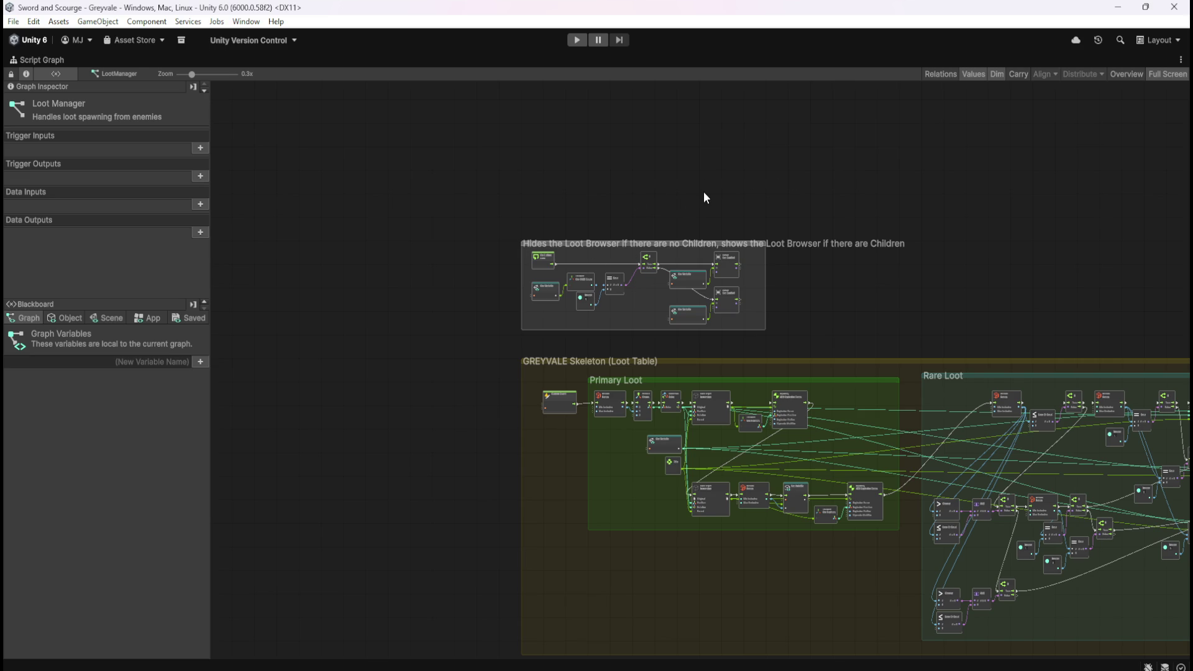
key(shift+space)
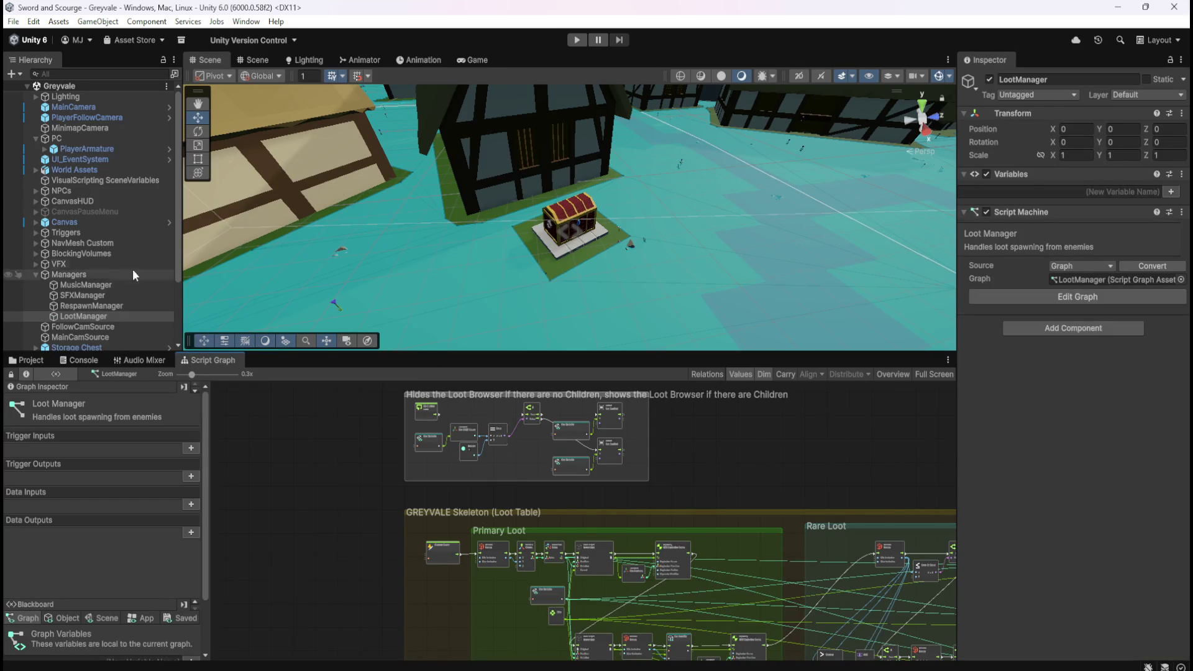
- Select PlayerArmature, then browse the Project to Prefabs > Loot and select Bone Stack
click(125, 149)
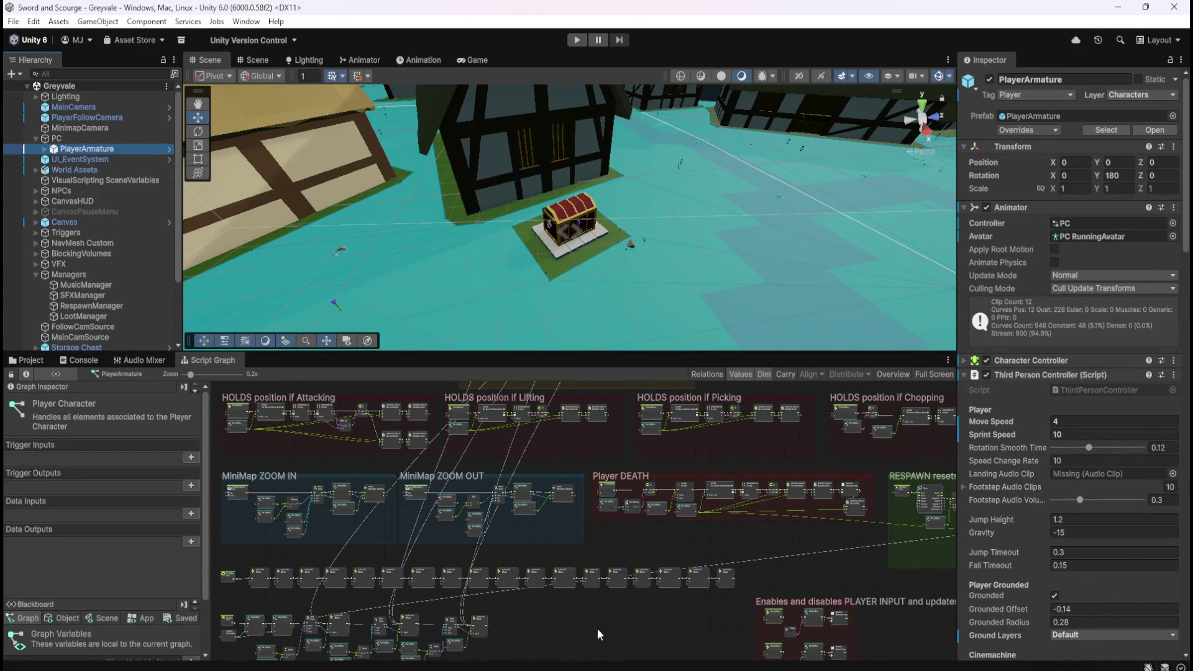
click(33, 361)
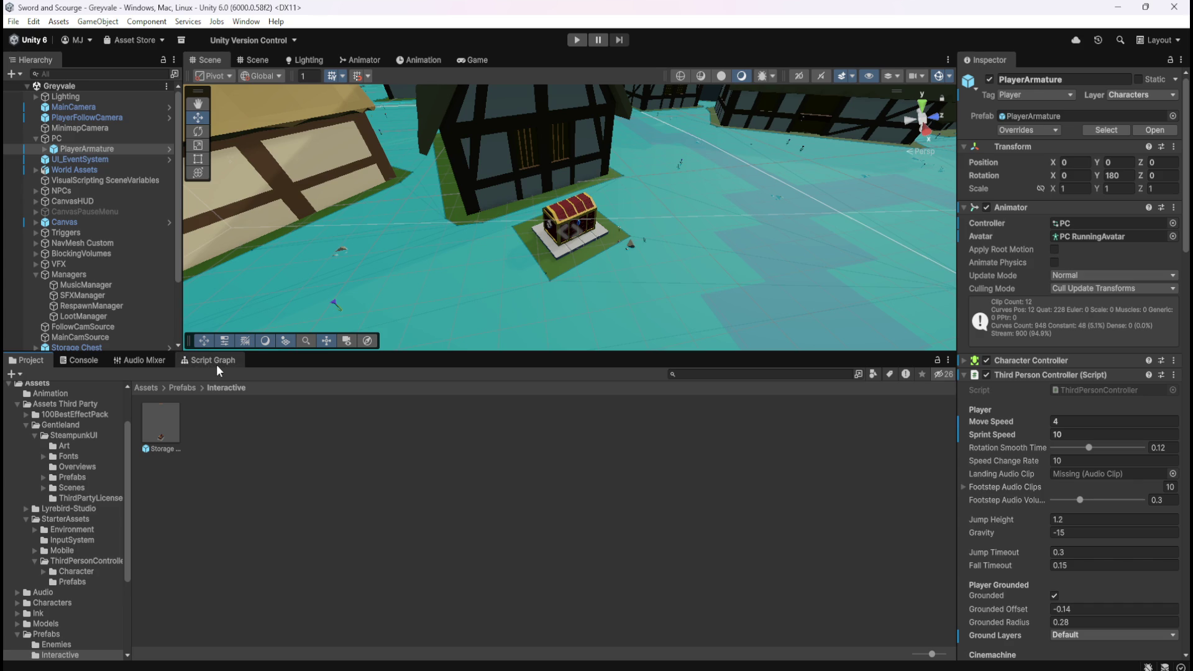
click(182, 388)
double_click(255, 423)
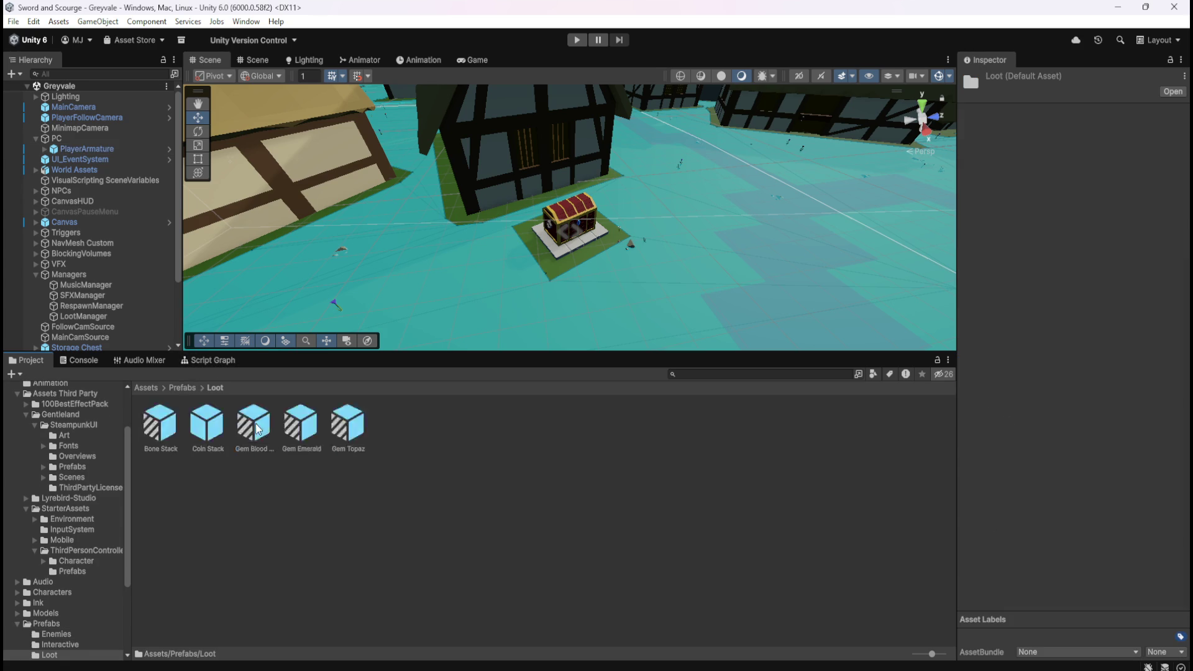
click(166, 420)
- Show the Bone Stack script graph maximized with its CHECK Inventory and ADD to Inventory groups
click(208, 361)
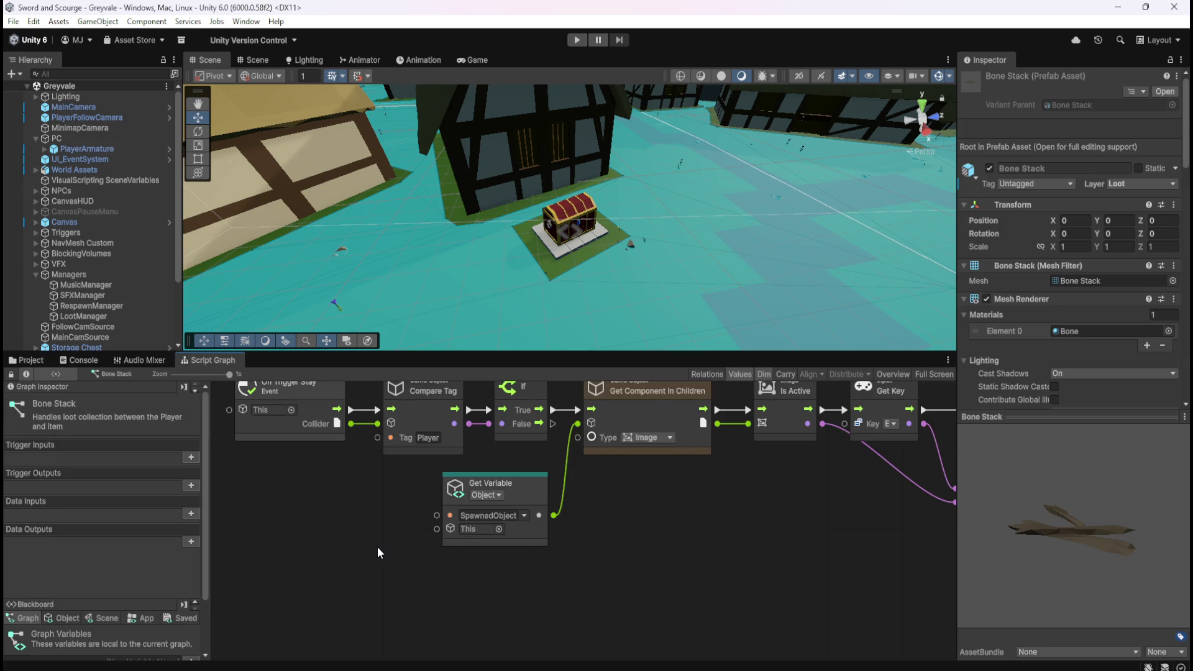
key(shift+space)
scroll(385, 340, down, 5)
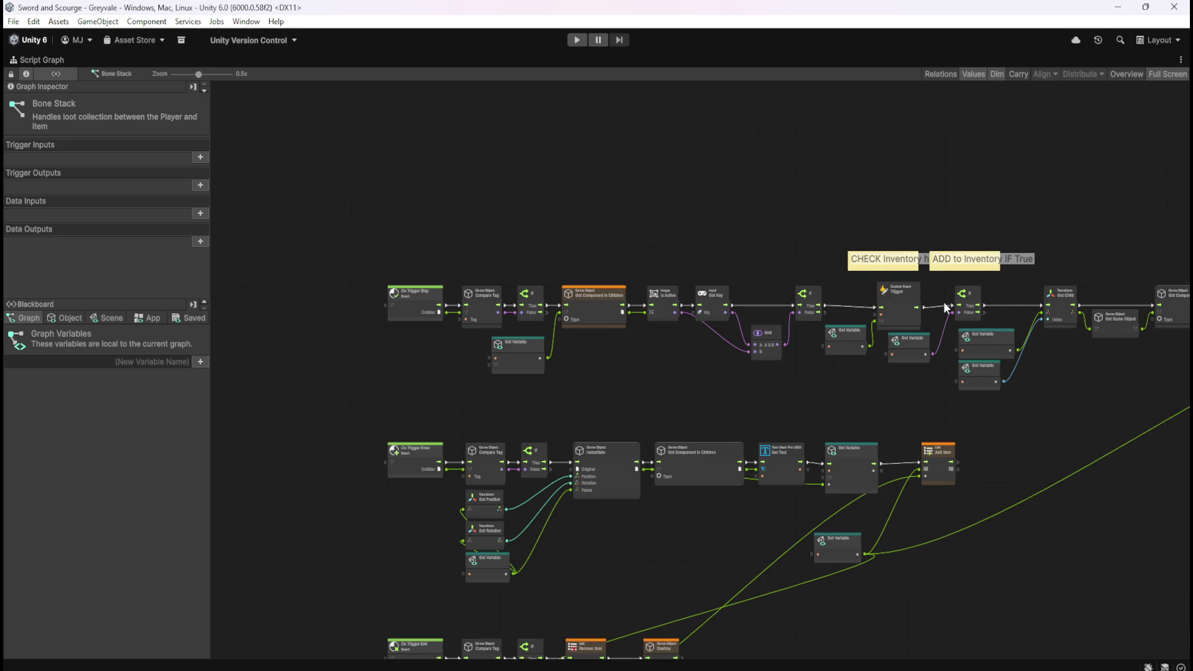
scroll(943, 301, up, 5)
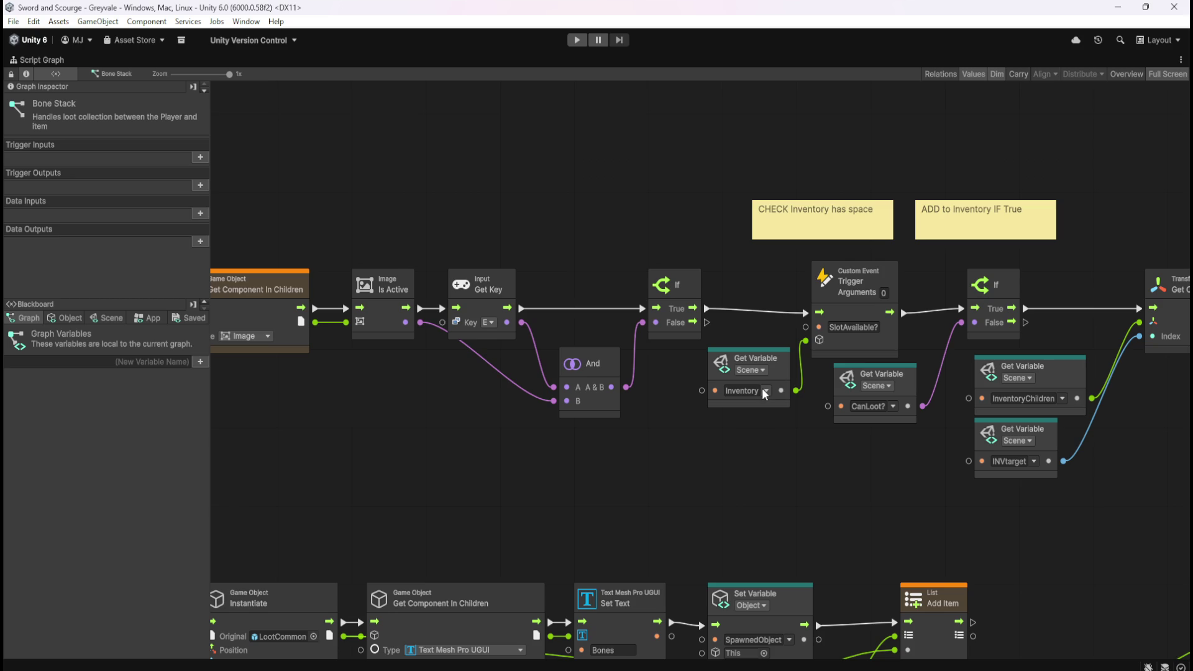
click(102, 319)
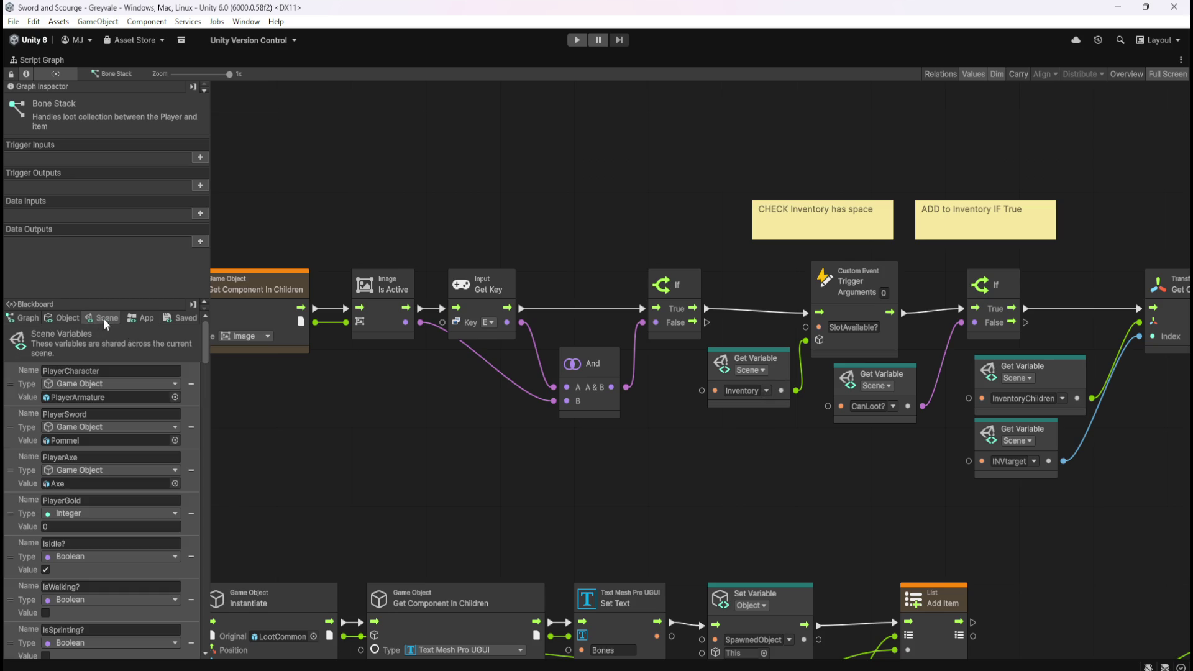
- Scroll the Scene variables to StashChildren and pan to the trigger chains and inventory check nodes
scroll(207, 367, down, 2)
scroll(208, 366, down, 10)
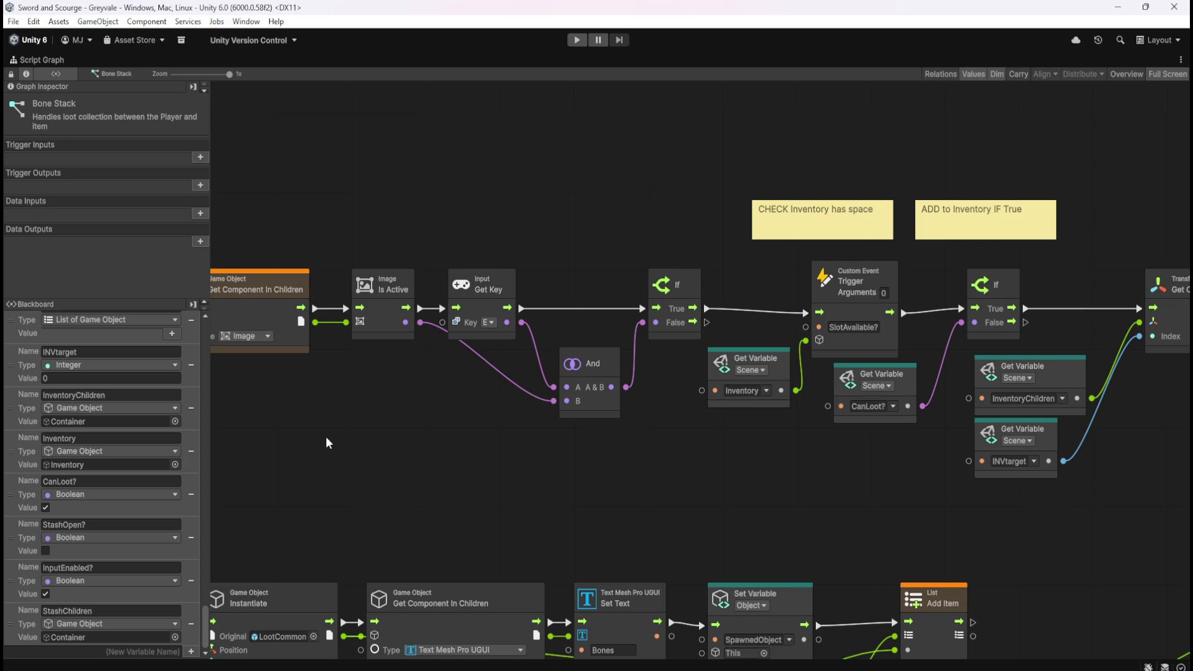
drag(423, 464, 889, 478)
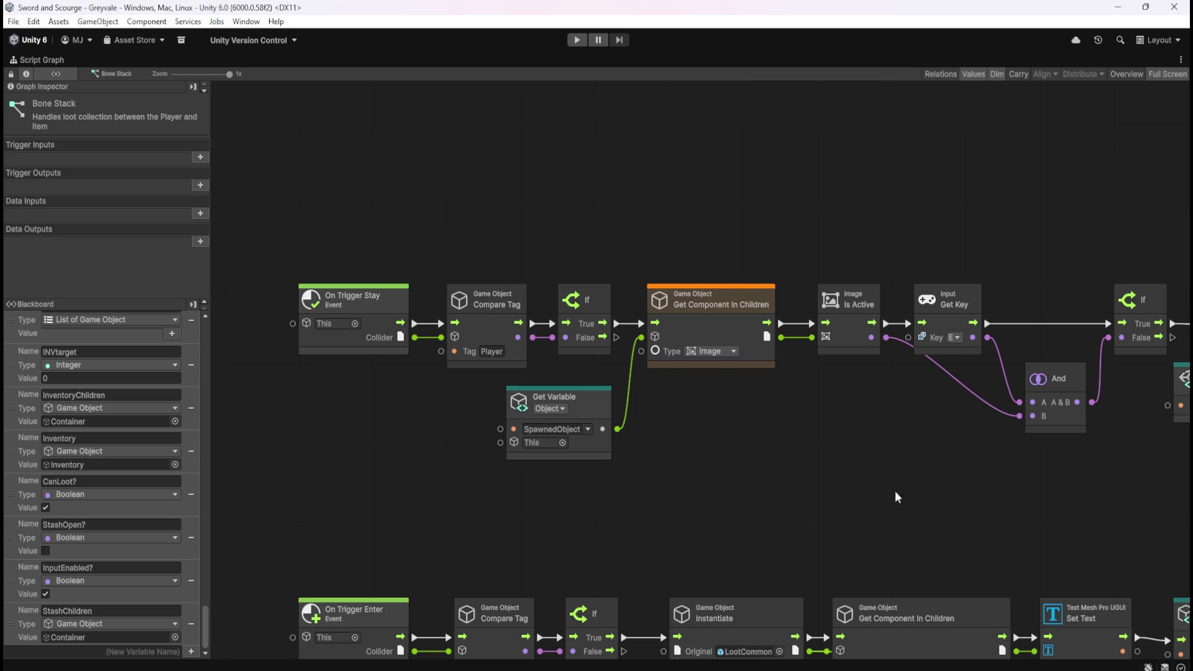
mouse_move(906, 512)
mouse_down()
mouse_move(644, 485)
mouse_move(926, 488)
mouse_move(849, 483)
mouse_up()
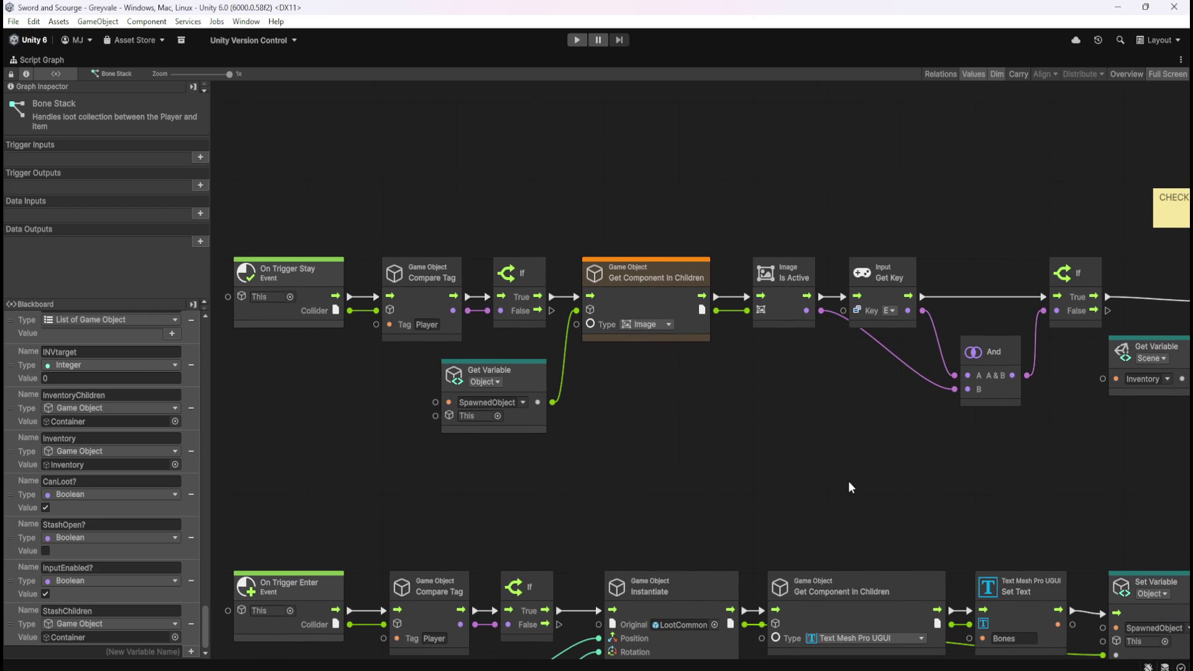
mouse_move(849, 486)
mouse_down()
mouse_move(823, 483)
mouse_move(857, 472)
mouse_move(844, 464)
mouse_move(651, 438)
mouse_up()
drag(955, 456, 652, 449)
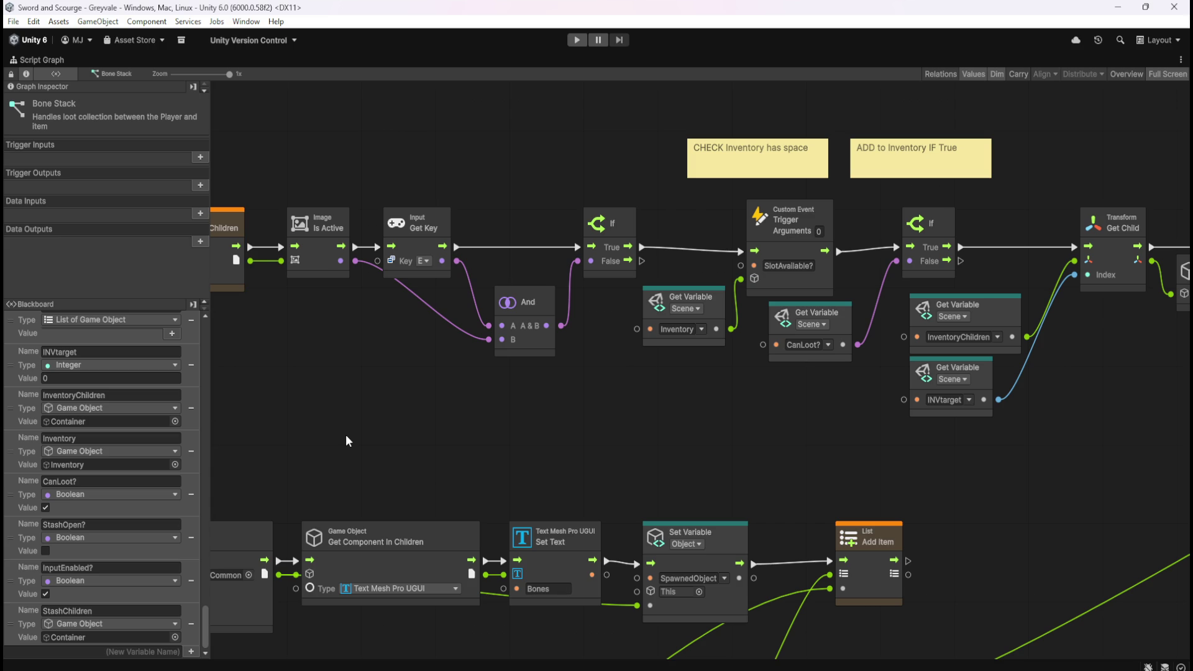
drag(316, 427, 837, 453)
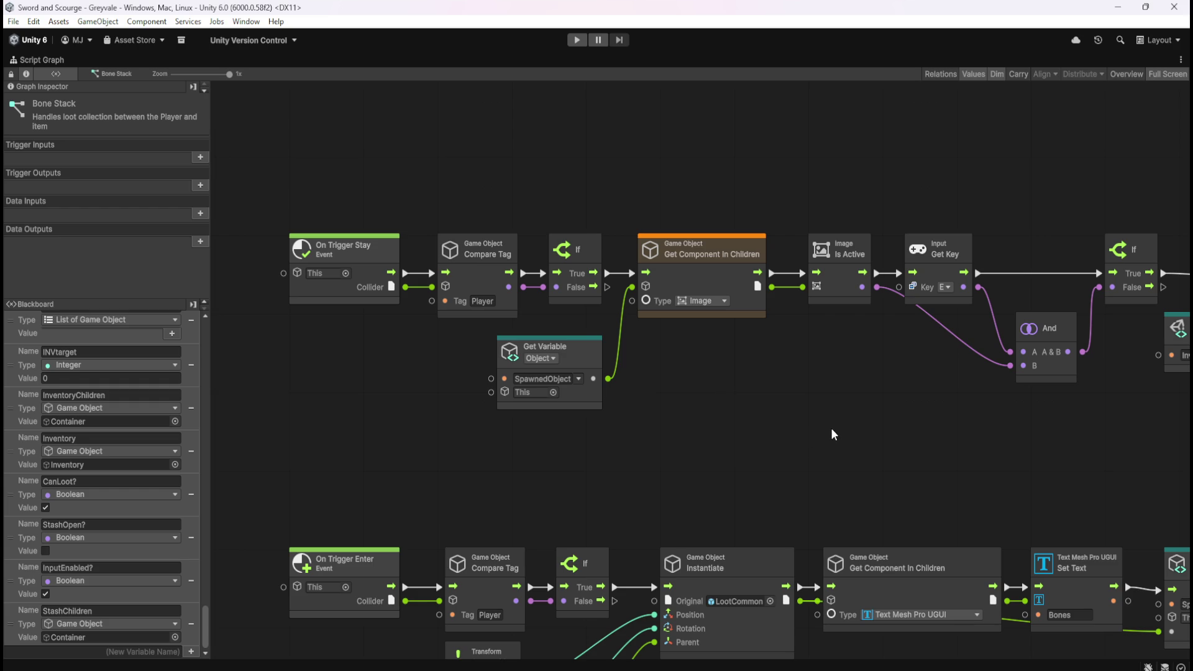
mouse_move(938, 437)
mouse_down()
mouse_move(923, 391)
mouse_move(780, 302)
mouse_move(618, 336)
mouse_up()
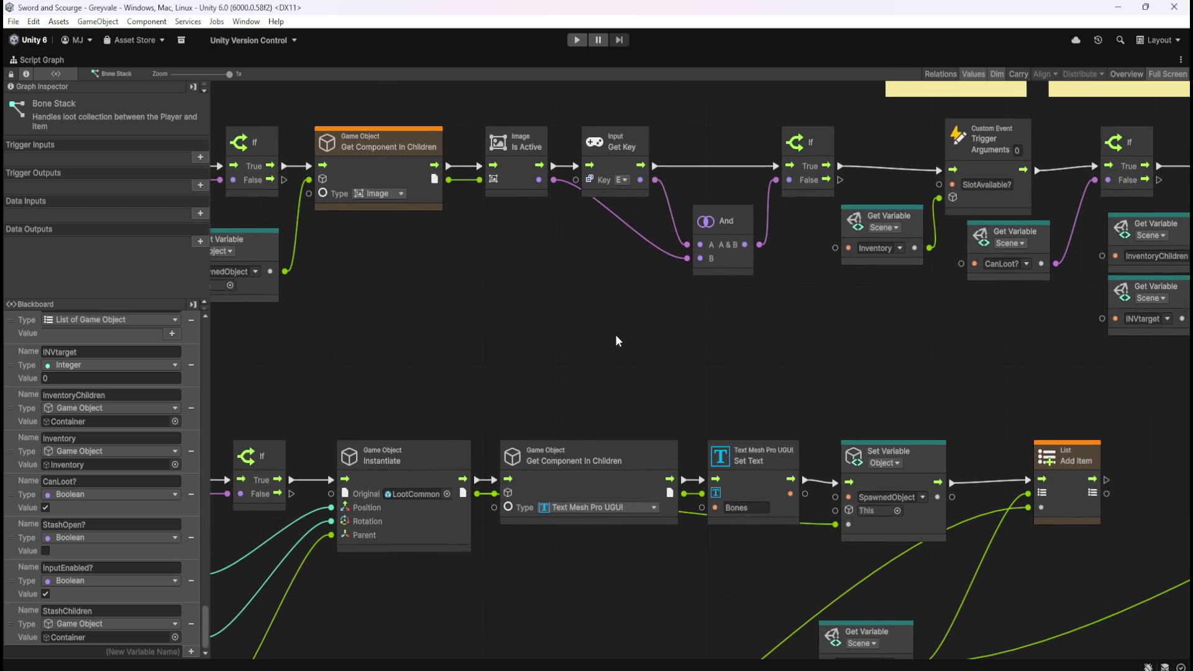
scroll(612, 346, down, 3)
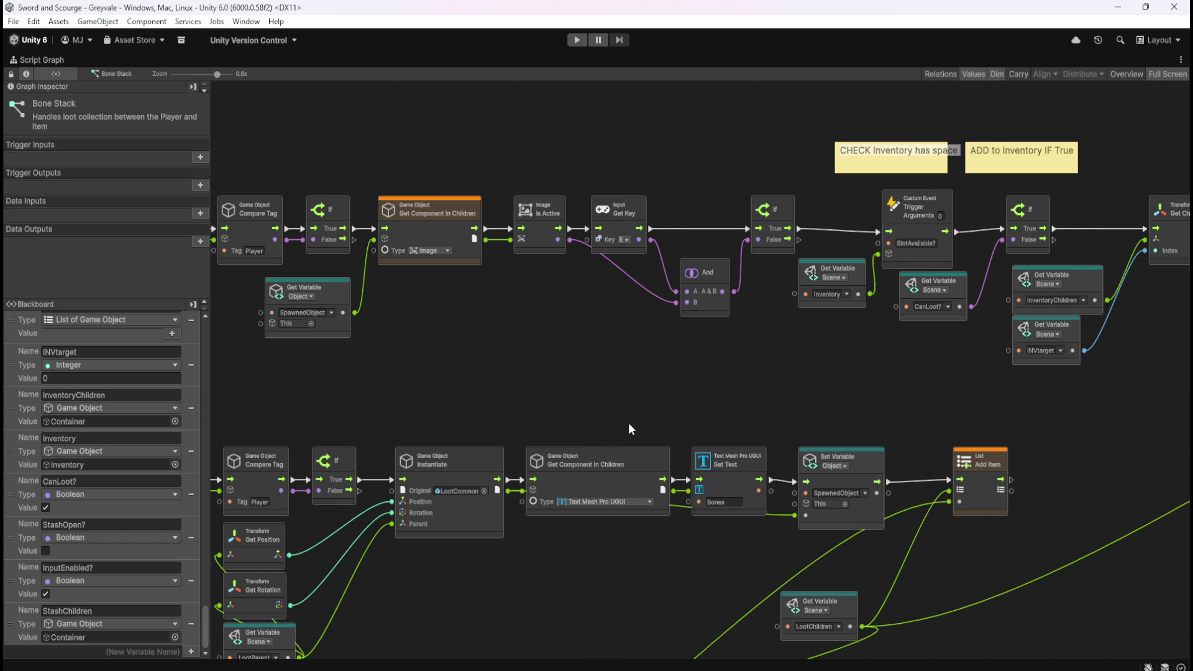
drag(639, 371, 715, 368)
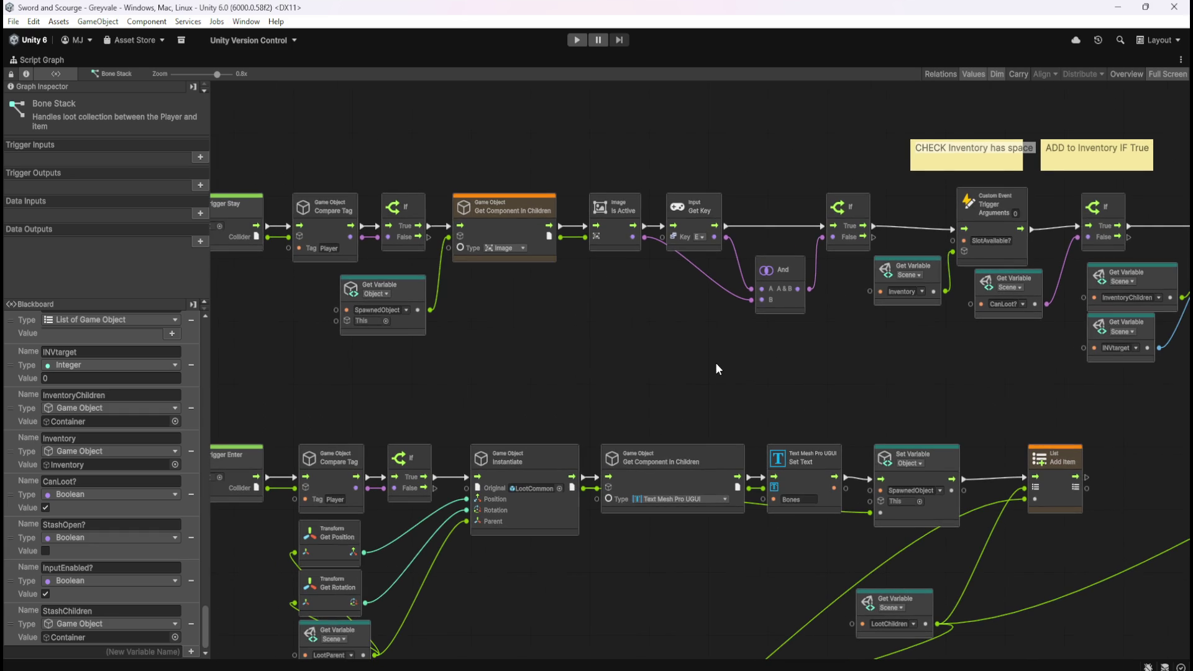
drag(639, 369, 691, 360)
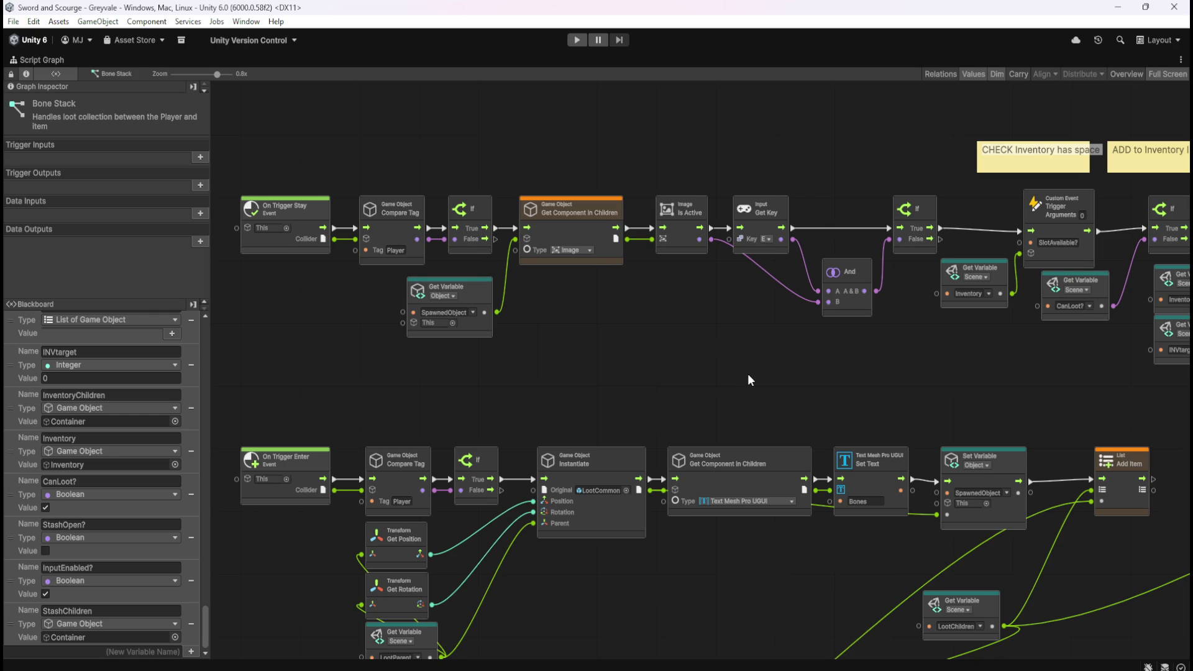
mouse_move(762, 353)
mouse_down()
mouse_move(838, 394)
mouse_move(642, 427)
mouse_up()
scroll(642, 427, right, 15)
scroll(643, 448, right, 3)
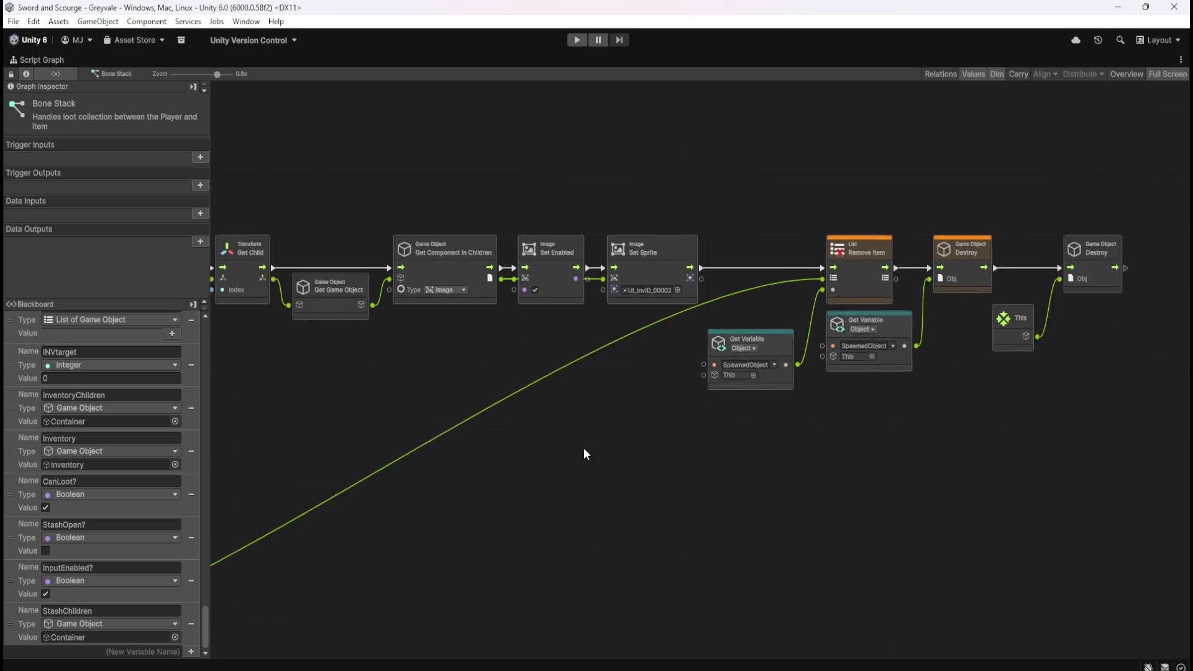
scroll(685, 430, left, 15)
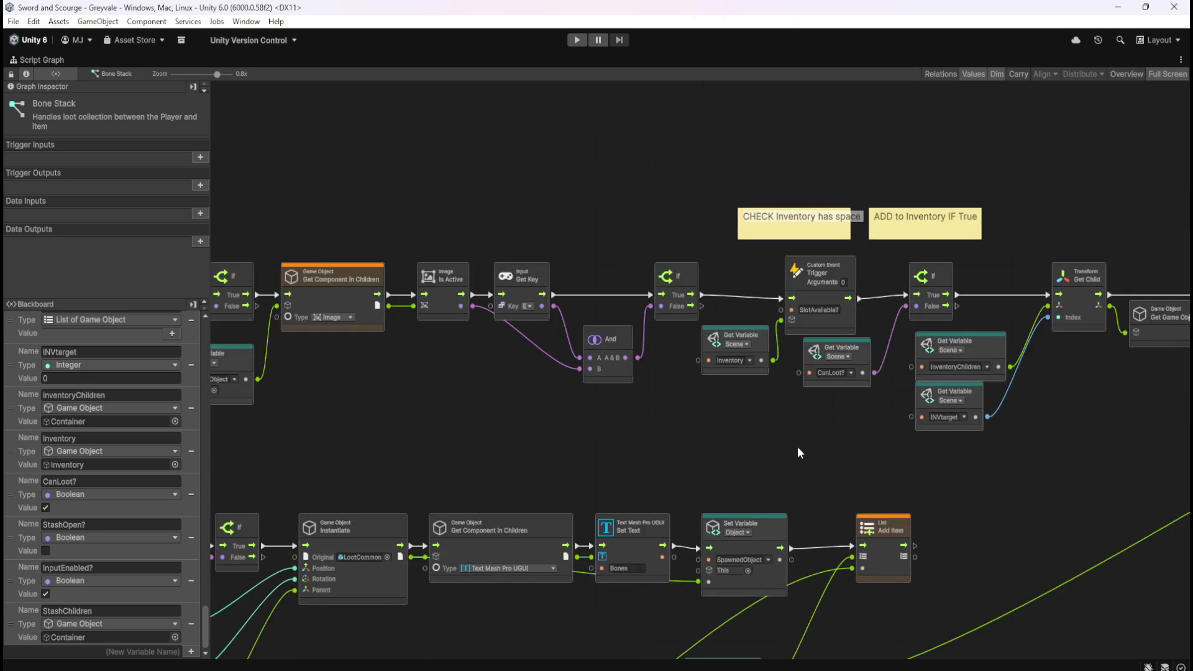
scroll(818, 446, left, 5)
scroll(744, 426, down, 2)
scroll(785, 410, right, 2)
scroll(839, 400, right, 16)
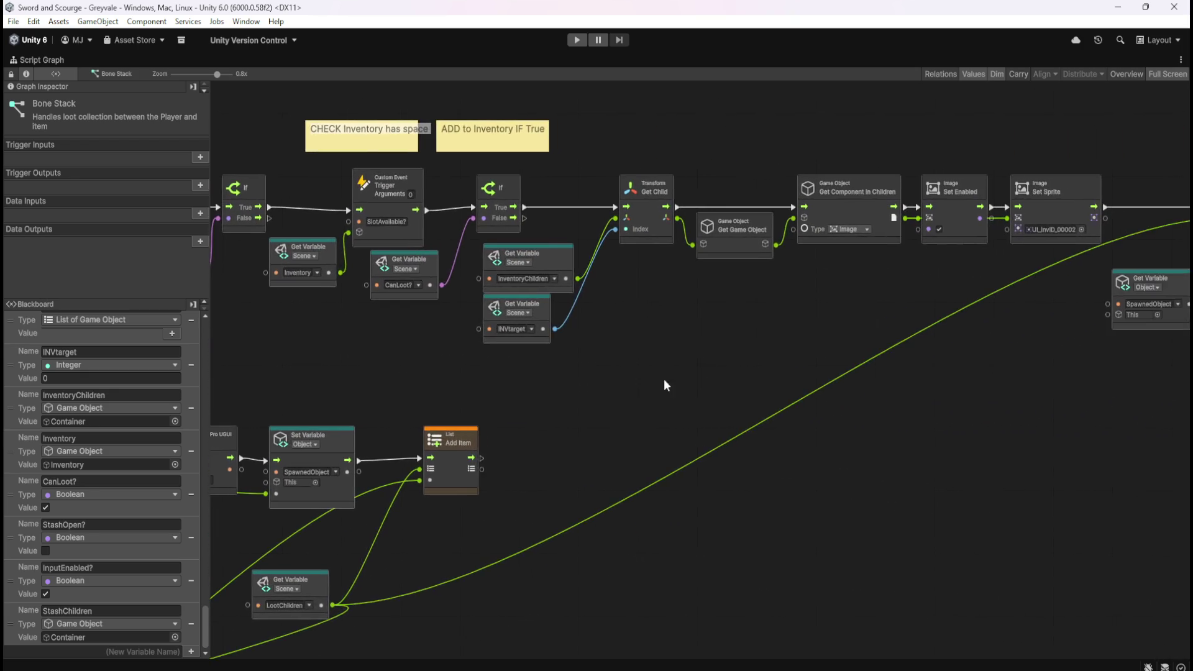
scroll(646, 386, up, 1)
scroll(627, 381, right, 9)
scroll(659, 404, left, 6)
scroll(794, 414, left, 18)
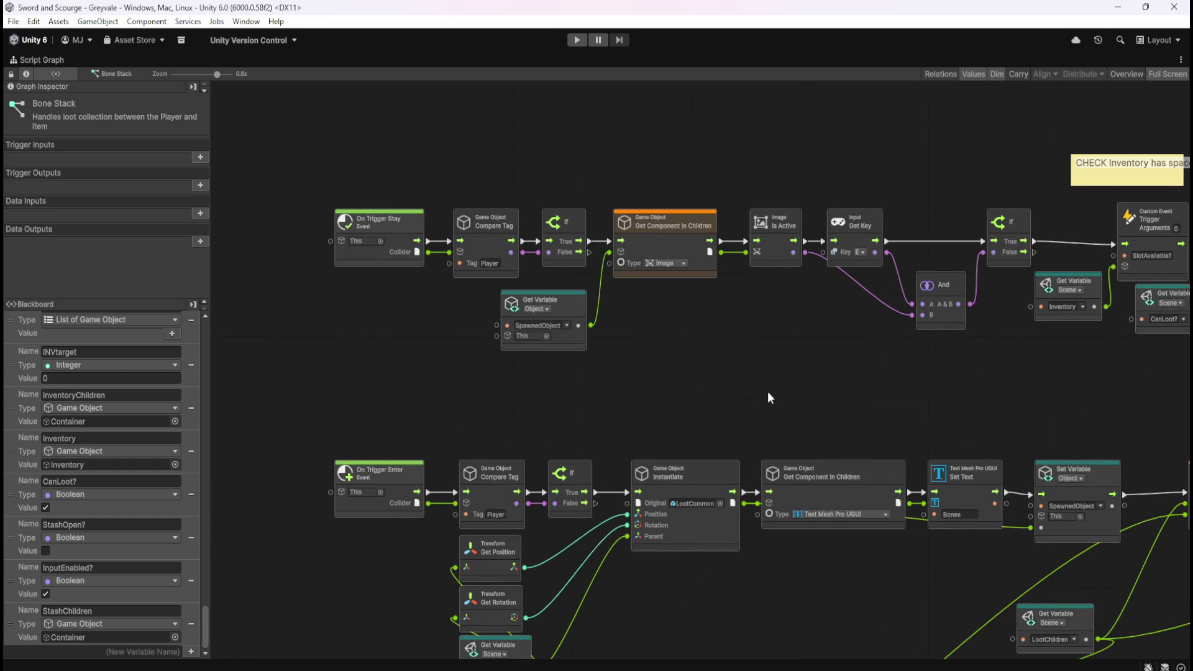
scroll(733, 430, right, 3)
ctrl+scroll(827, 446, up, 1)
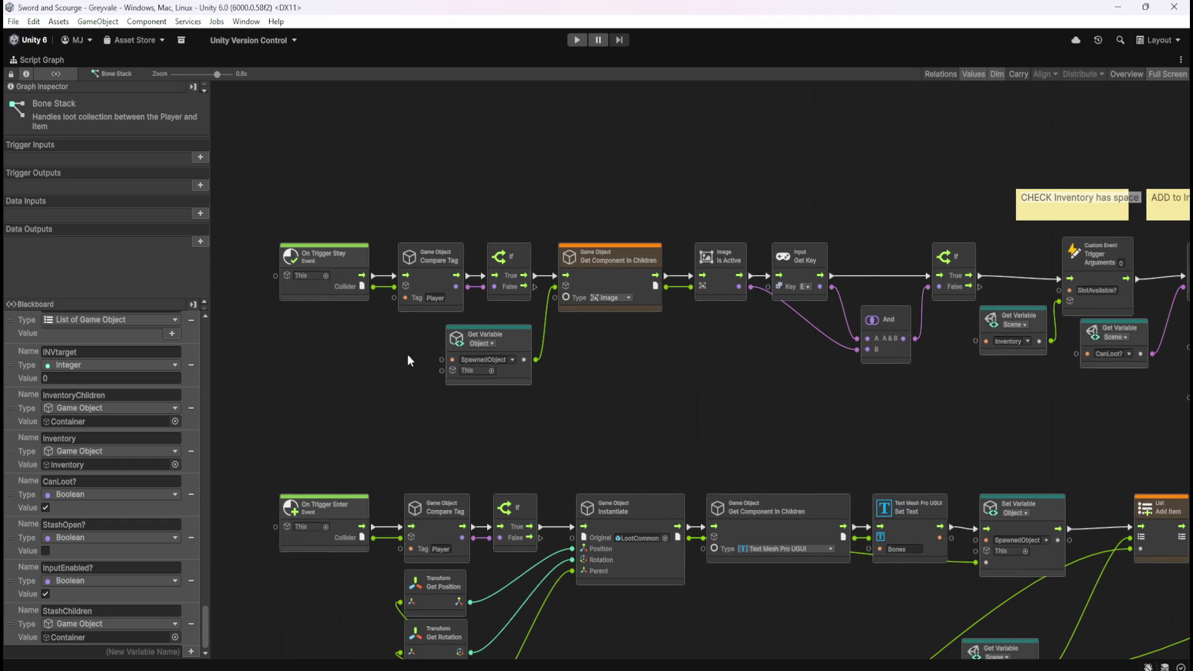
ctrl+scroll(710, 434, up, 2)
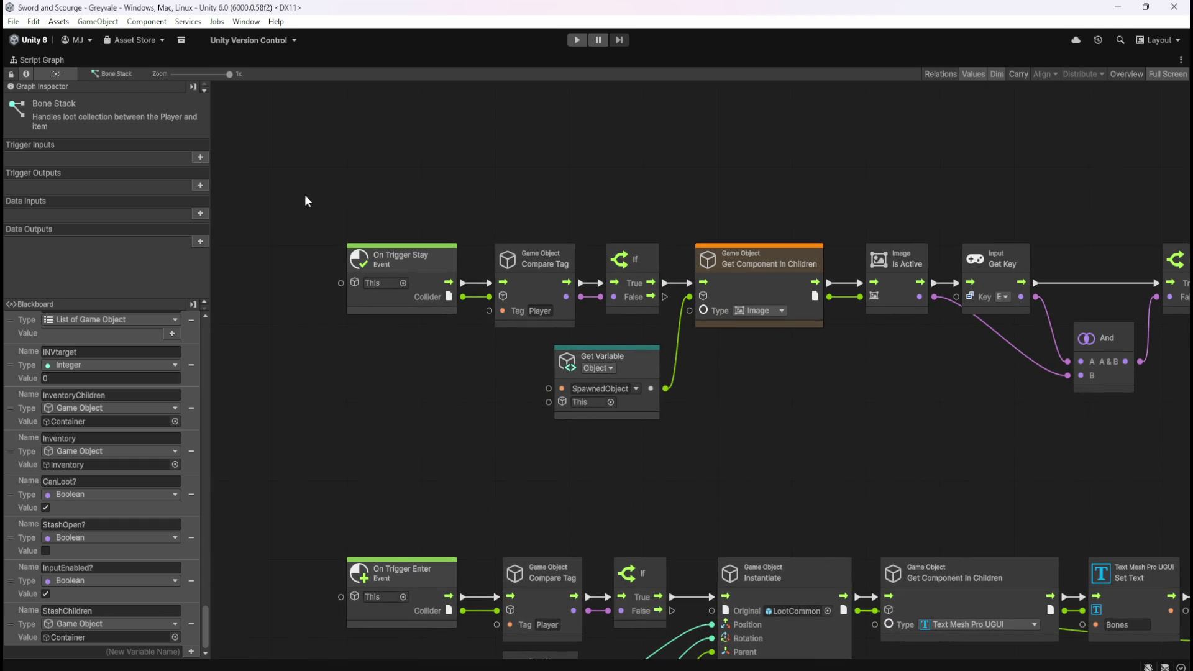
mouse_move(315, 213)
mouse_down()
mouse_move(330, 300)
mouse_move(400, 408)
mouse_move(721, 487)
mouse_up()
scroll(661, 428, right, 5)
scroll(729, 420, left, 2)
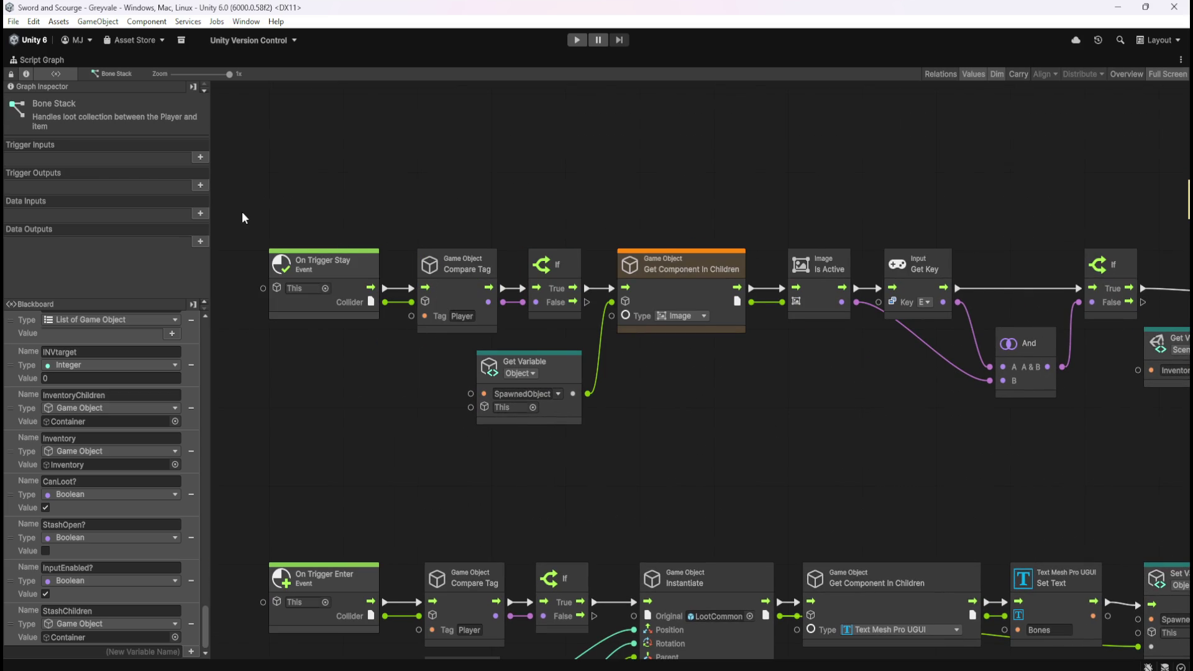
mouse_move(237, 212)
mouse_down()
mouse_move(333, 343)
mouse_move(394, 374)
mouse_up()
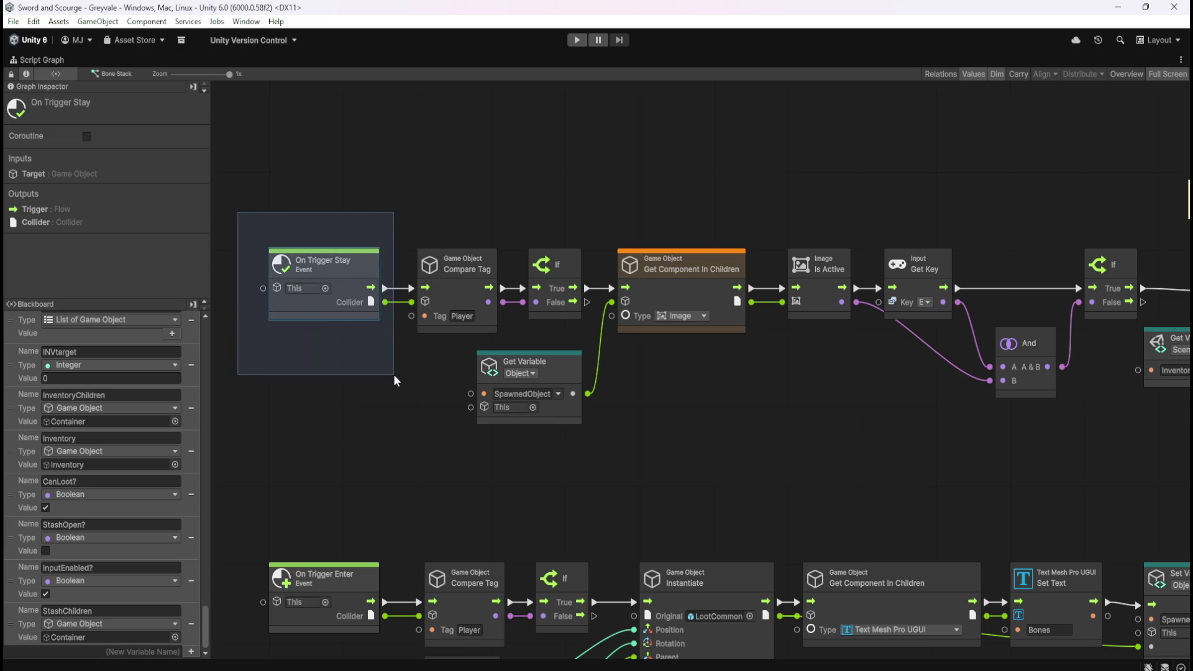
click(392, 375)
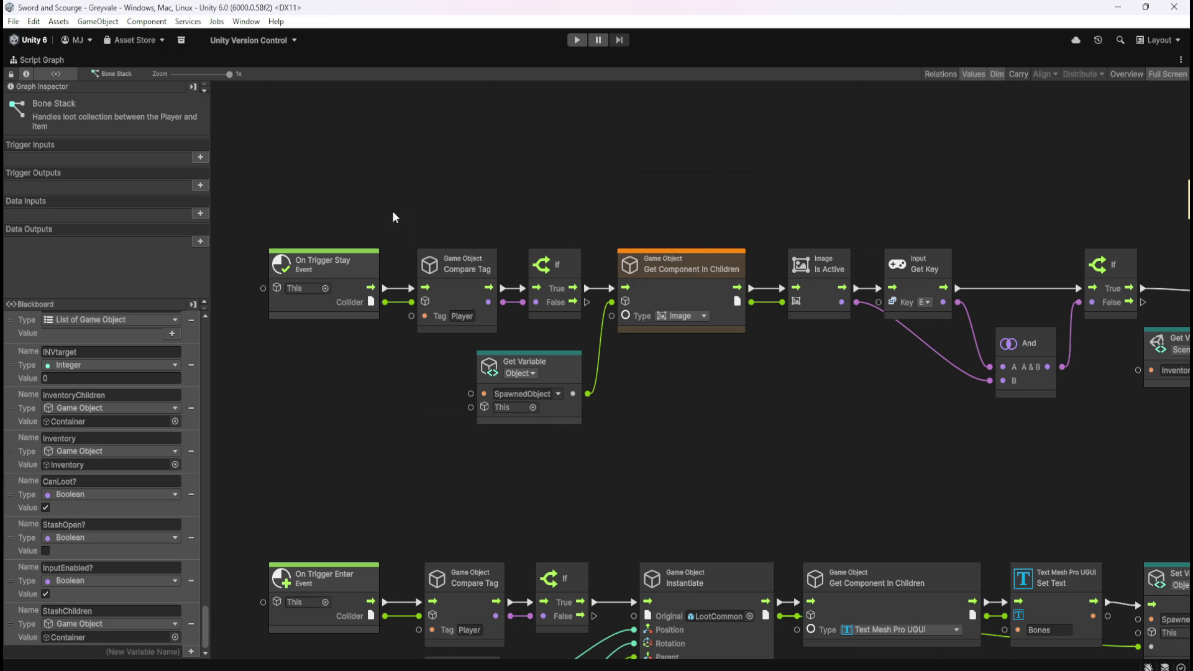
mouse_move(259, 209)
mouse_down()
mouse_move(930, 460)
mouse_move(974, 461)
mouse_up()
drag(1057, 464, 467, 468)
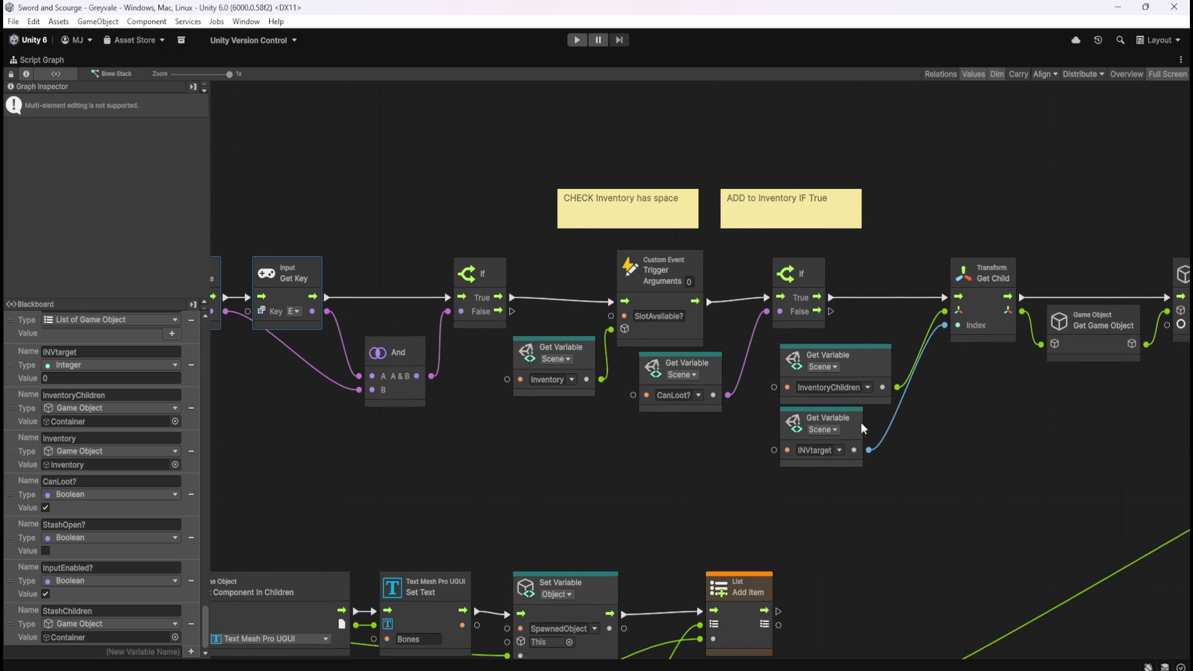
scroll(806, 437, right, 3)
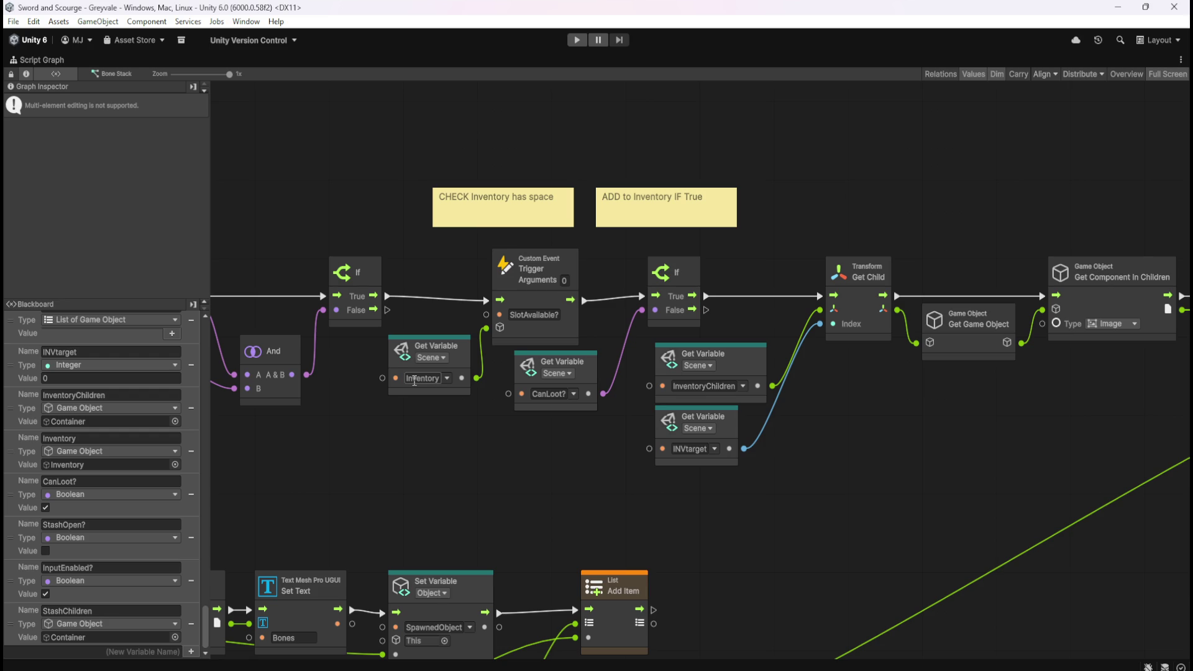
drag(868, 468, 681, 466)
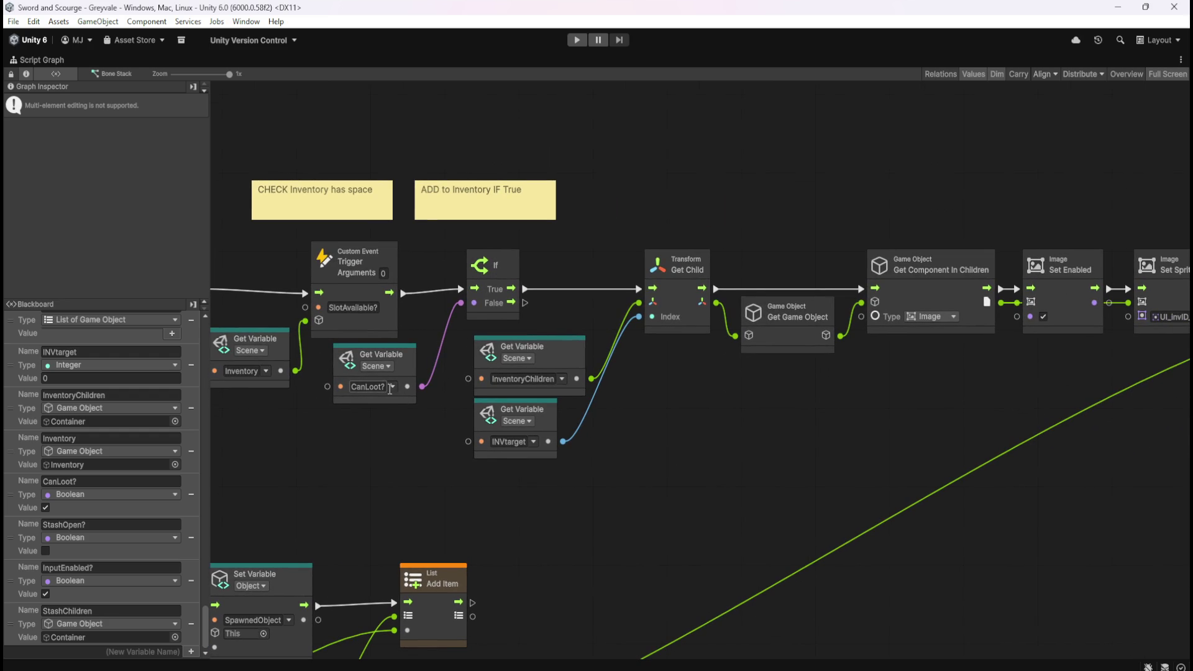
drag(790, 440, 649, 453)
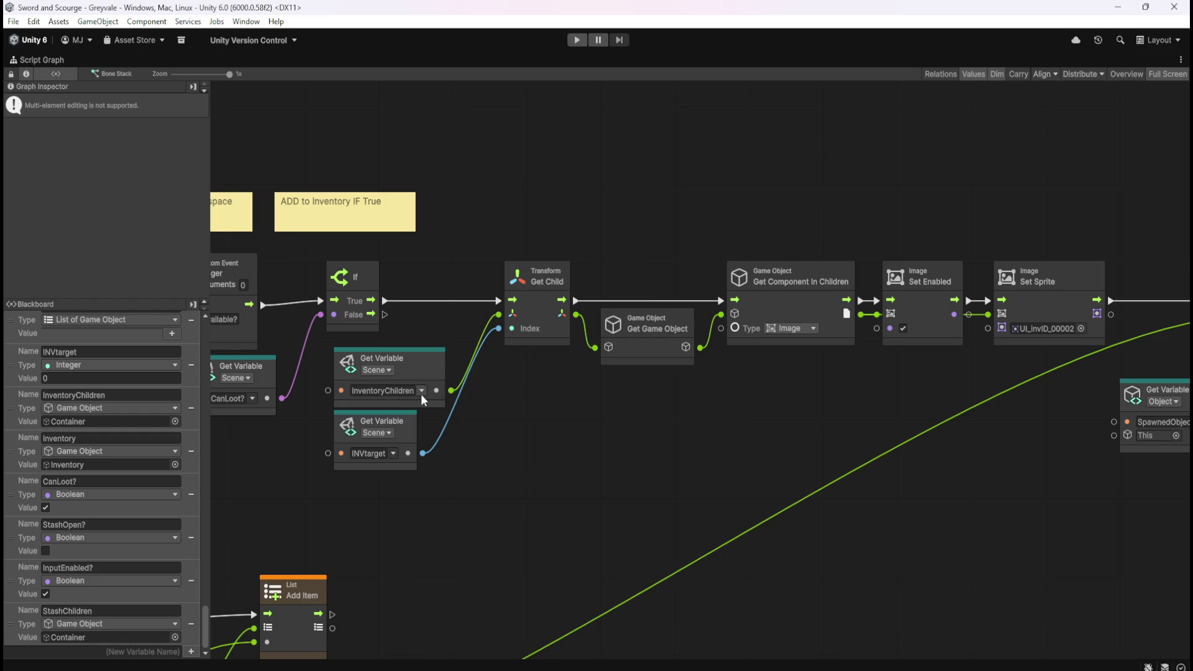
click(794, 394)
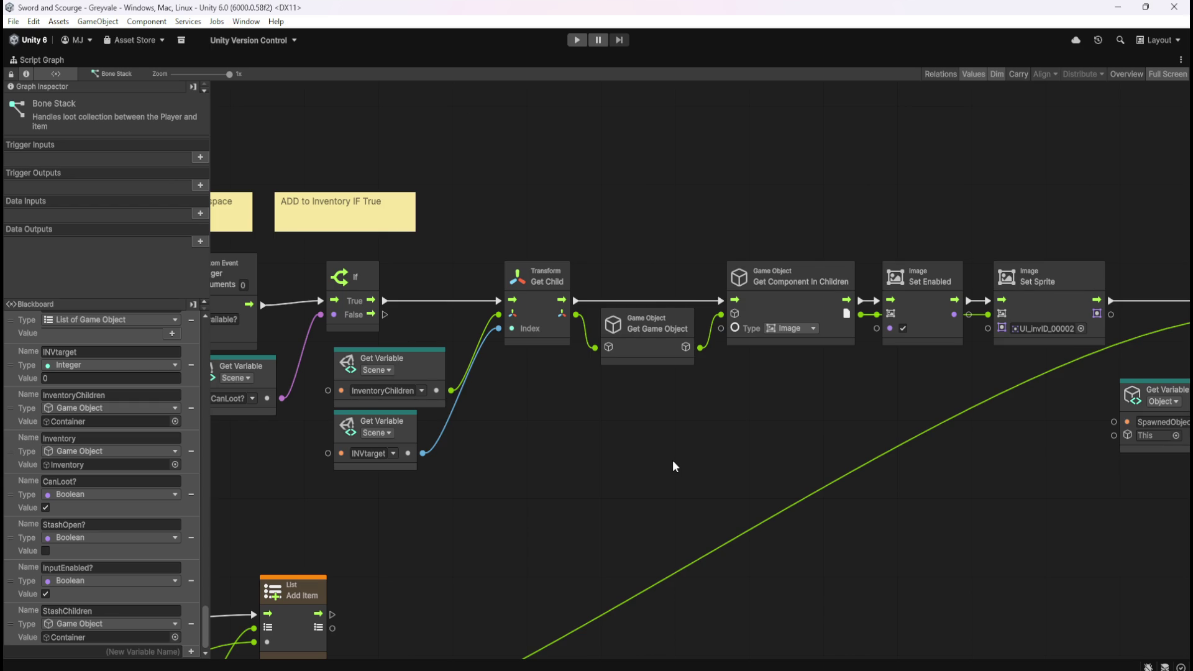
- Pan the Bone Stack graph from the On Trigger events to the Set Sprite and Remove Item nodes
mouse_move(559, 447)
mouse_down()
mouse_move(885, 401)
mouse_move(883, 429)
mouse_up()
drag(523, 472, 902, 468)
mouse_move(403, 459)
mouse_down()
mouse_move(716, 447)
mouse_move(450, 450)
mouse_up()
mouse_move(895, 478)
mouse_down()
mouse_move(651, 428)
mouse_move(439, 429)
mouse_up()
drag(773, 435, 547, 434)
drag(684, 434, 529, 434)
mouse_move(906, 470)
mouse_down()
mouse_move(432, 468)
mouse_move(717, 481)
mouse_move(764, 558)
mouse_move(685, 458)
mouse_move(1004, 441)
mouse_up()
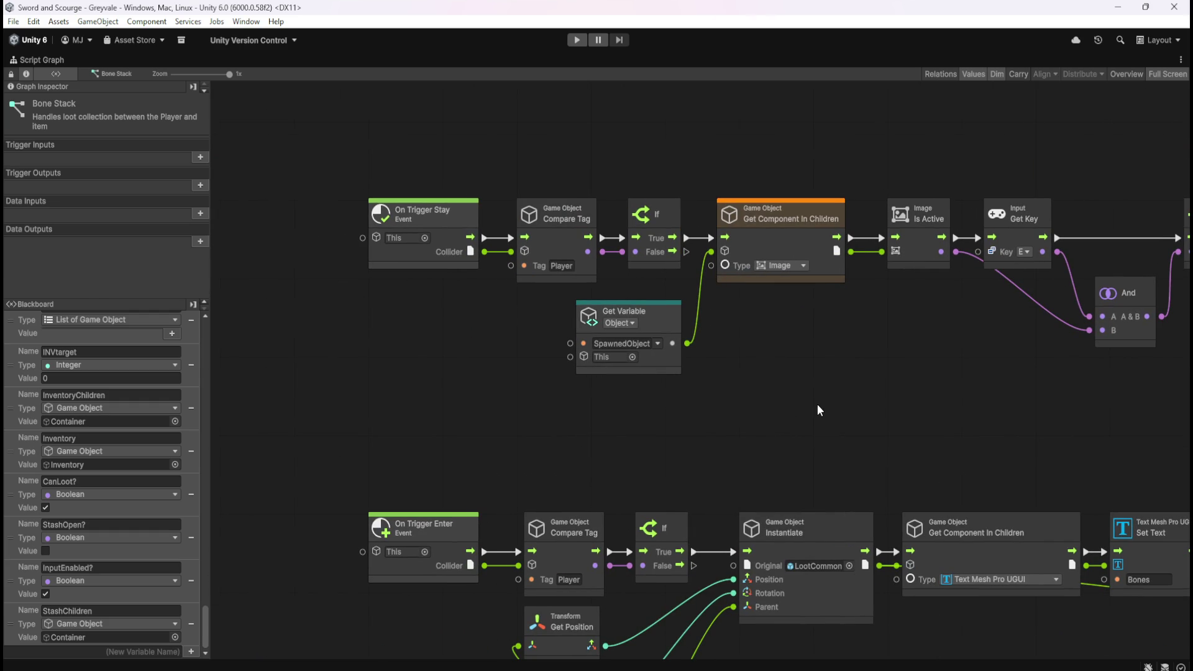
- Pan past Custom Event and Get Child back to On Trigger Stay, then restore the layout
mouse_move(816, 399)
mouse_down()
mouse_move(783, 412)
mouse_move(737, 388)
mouse_up()
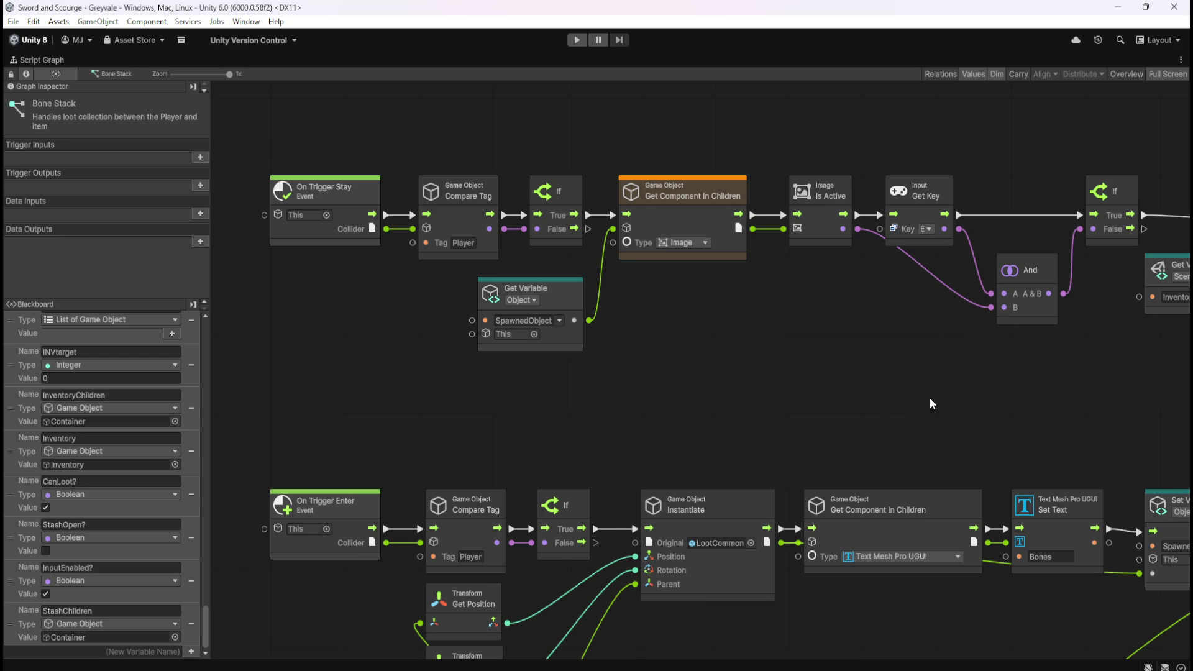
drag(929, 398, 636, 377)
drag(941, 424, 639, 427)
drag(863, 419, 605, 435)
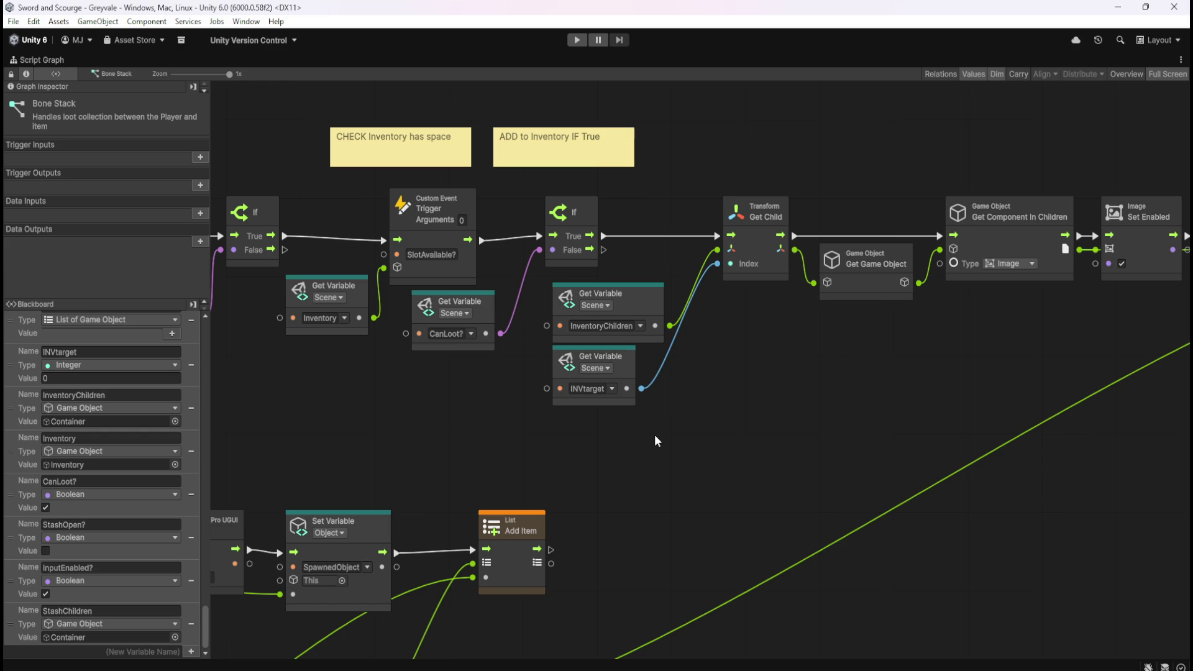
drag(401, 435, 719, 454)
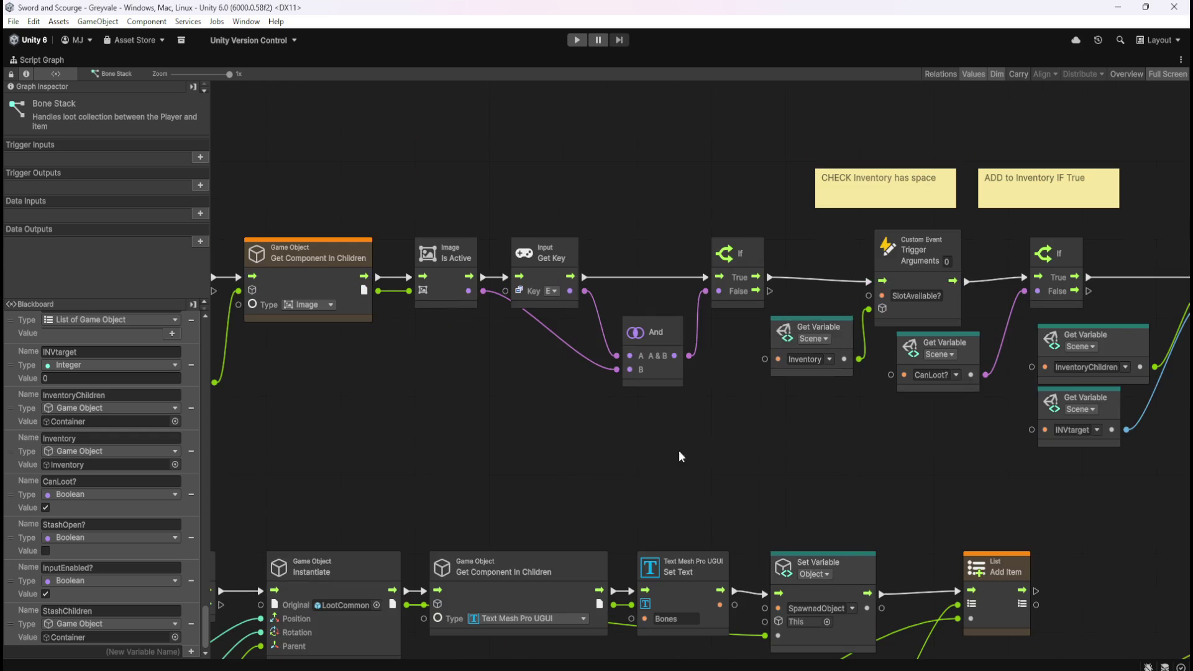
drag(346, 472, 720, 488)
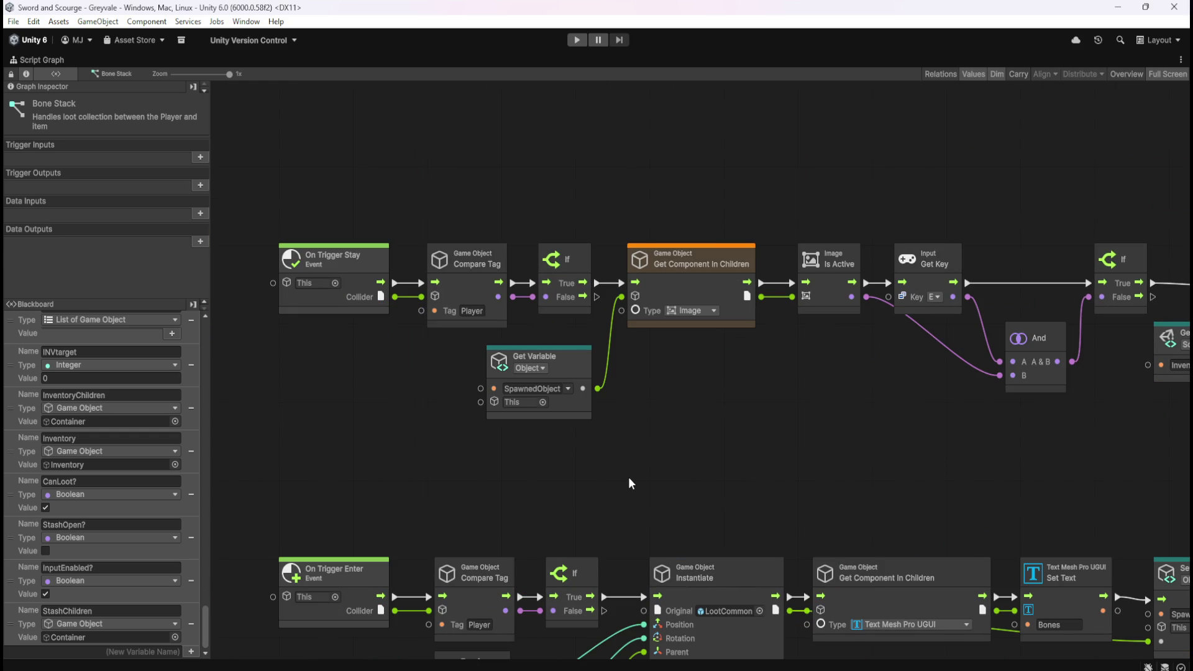
key(shift+space)
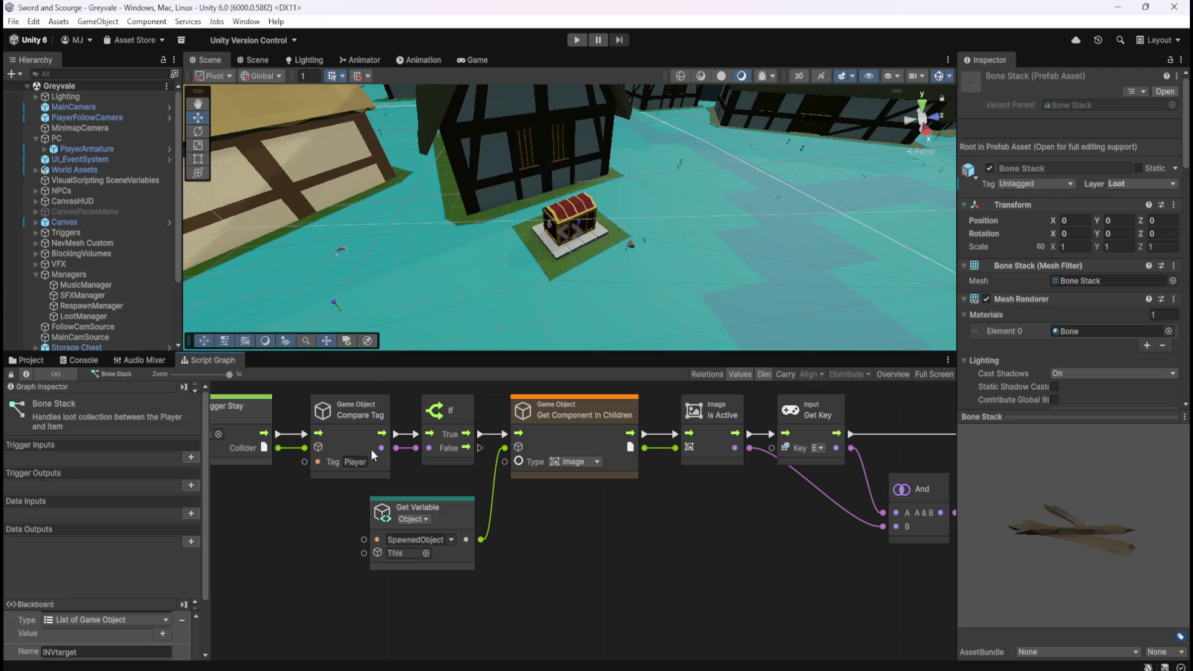
- Select Stash, then Inventory under Canvas_Inventory, and show its graph zoomed out and maximized
scroll(87, 303, down, 3)
scroll(87, 304, down, 2)
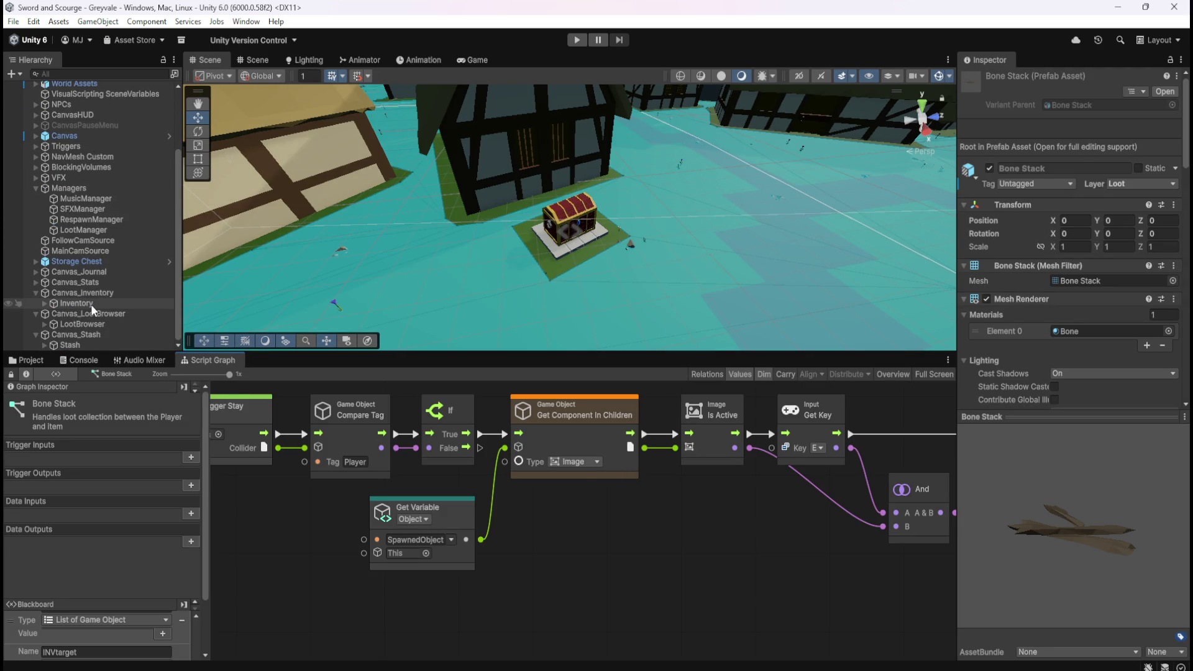
click(87, 341)
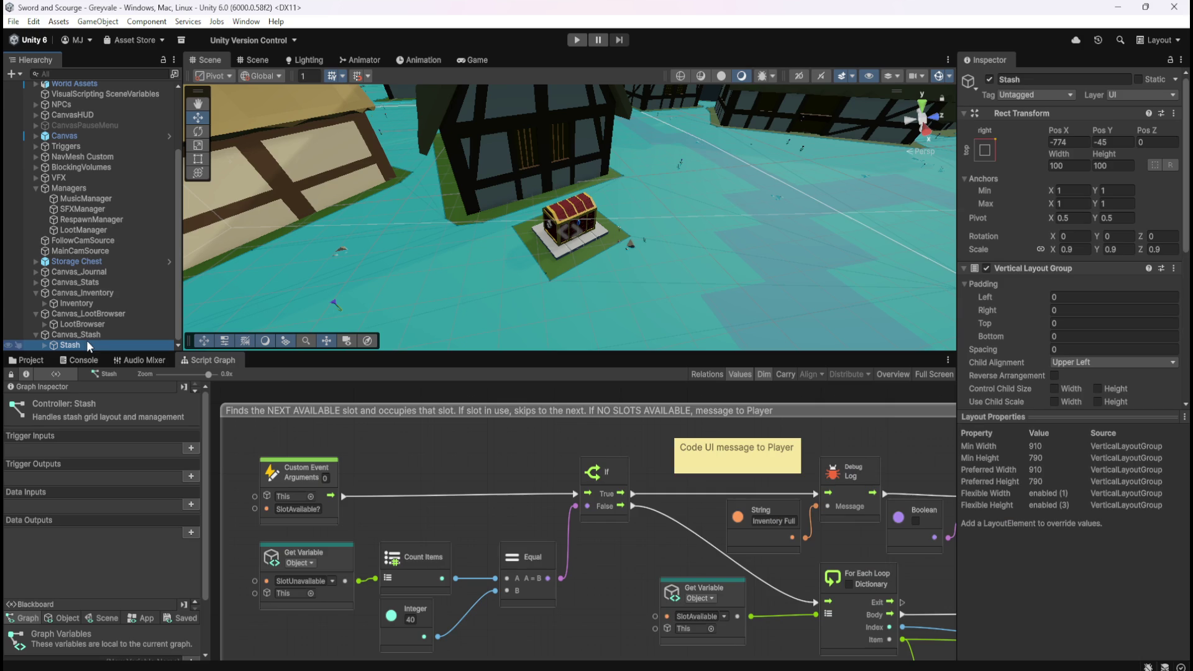
key(shift+space)
key(shift+space)
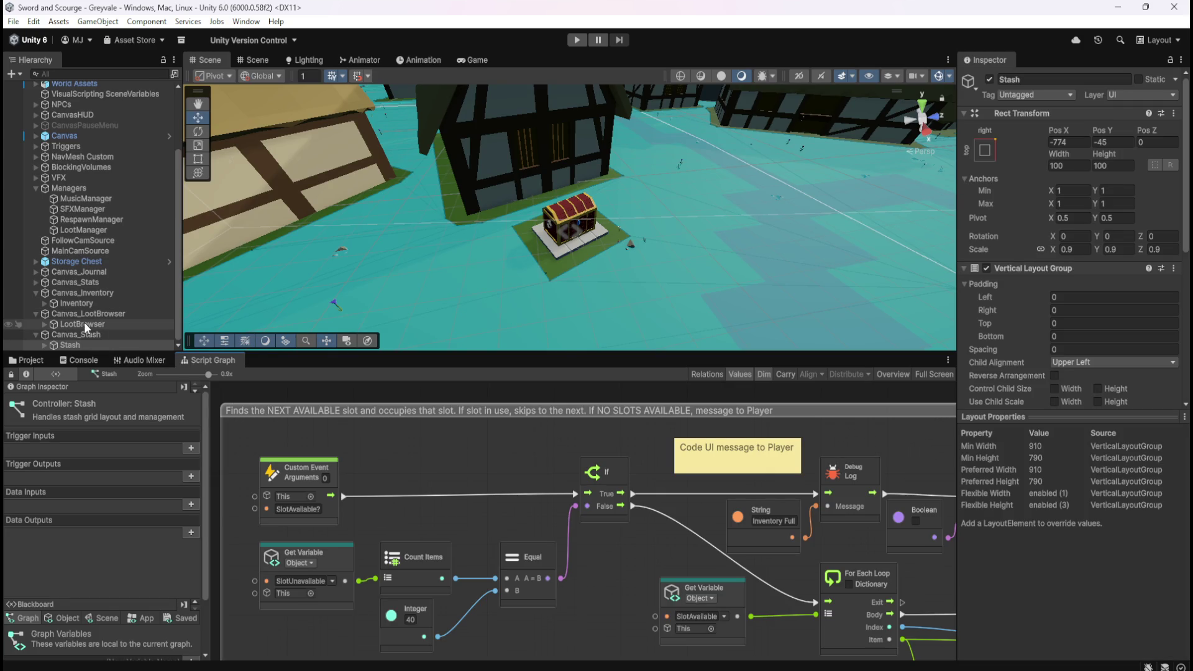
click(96, 301)
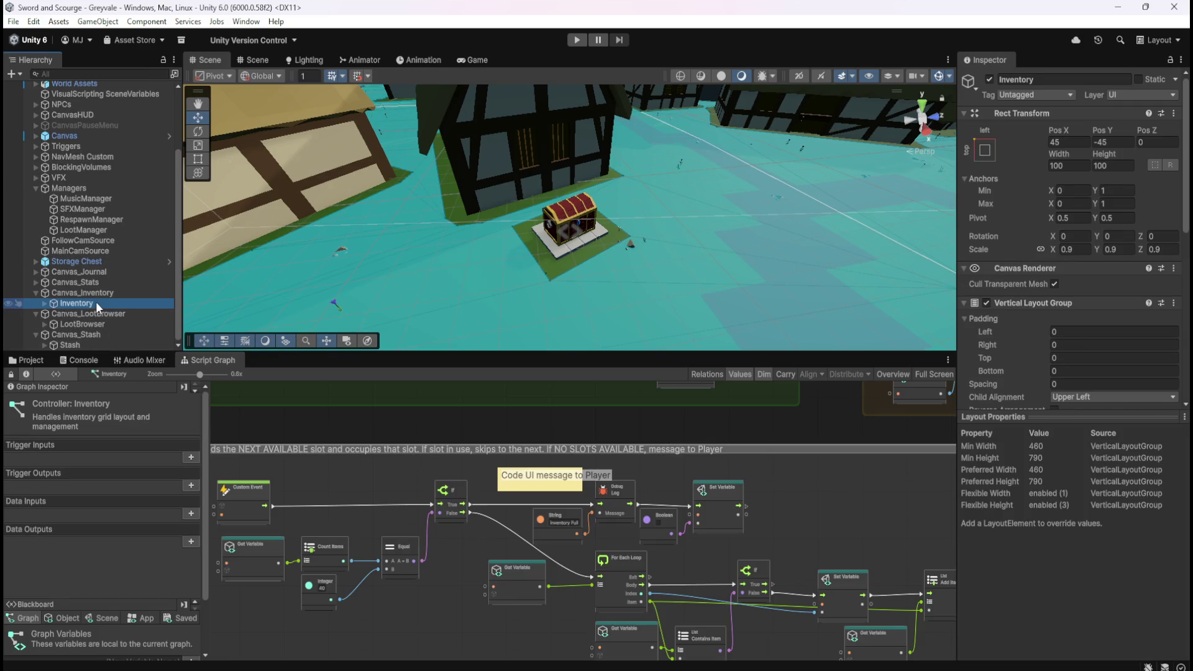
scroll(422, 460, down, 5)
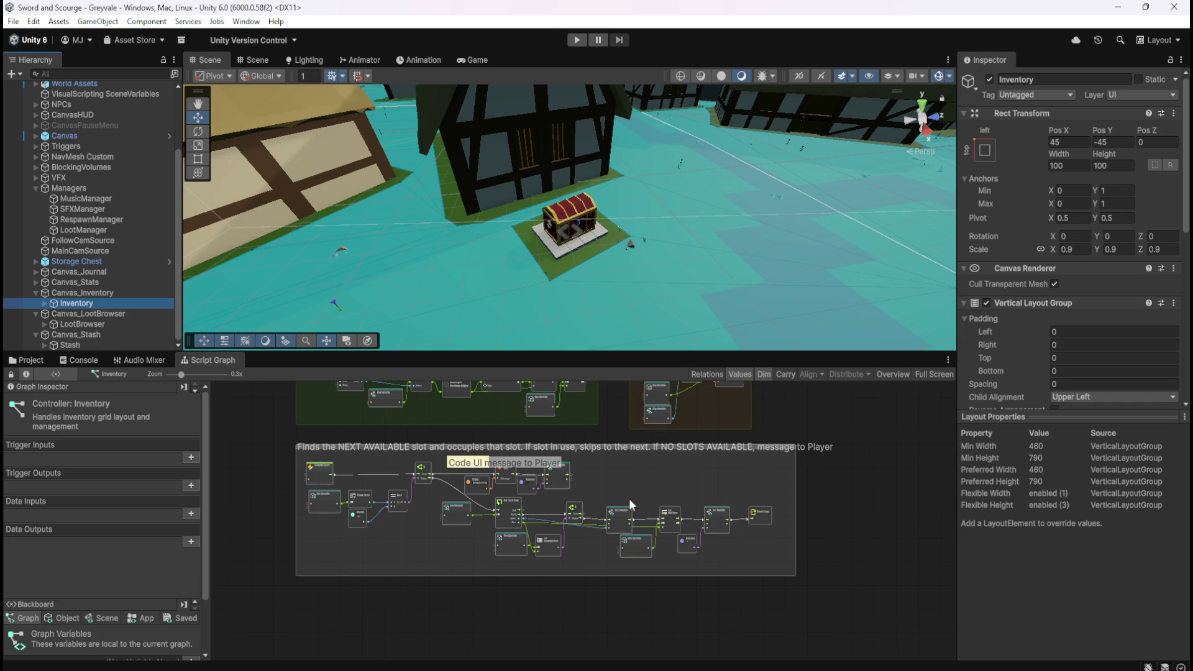
key(shift+space)
scroll(557, 310, up, 2)
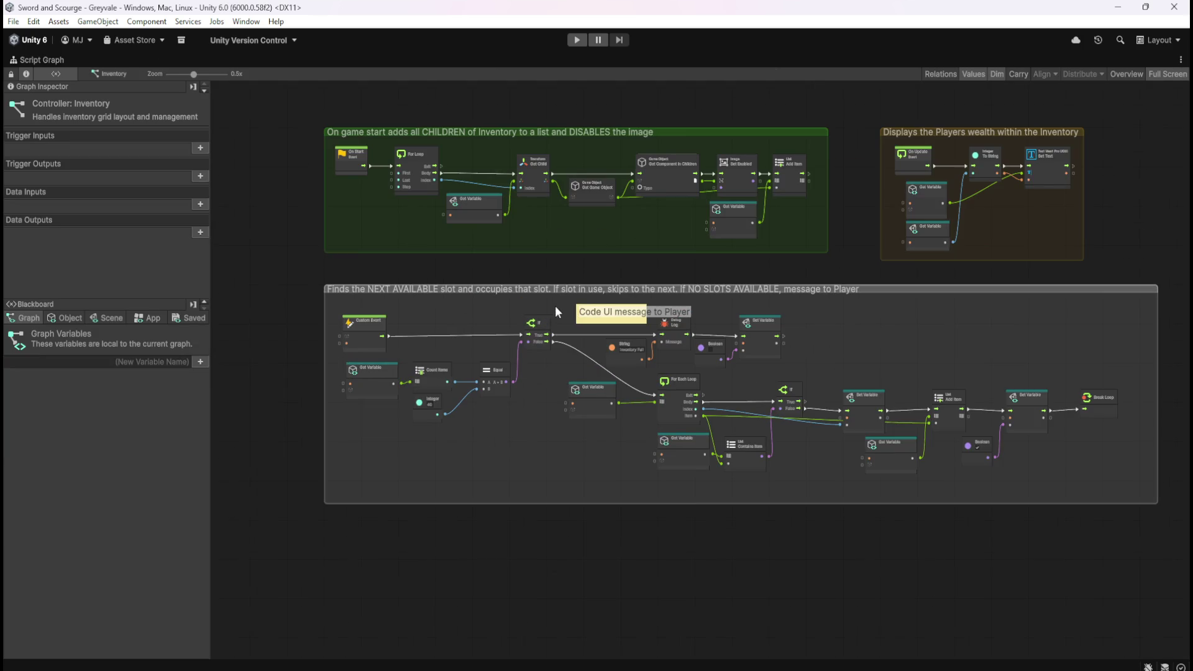
- Follow the Inventory slot-finding loop through Add Item to Break Loop, then restore the layout
scroll(537, 104, up, 2)
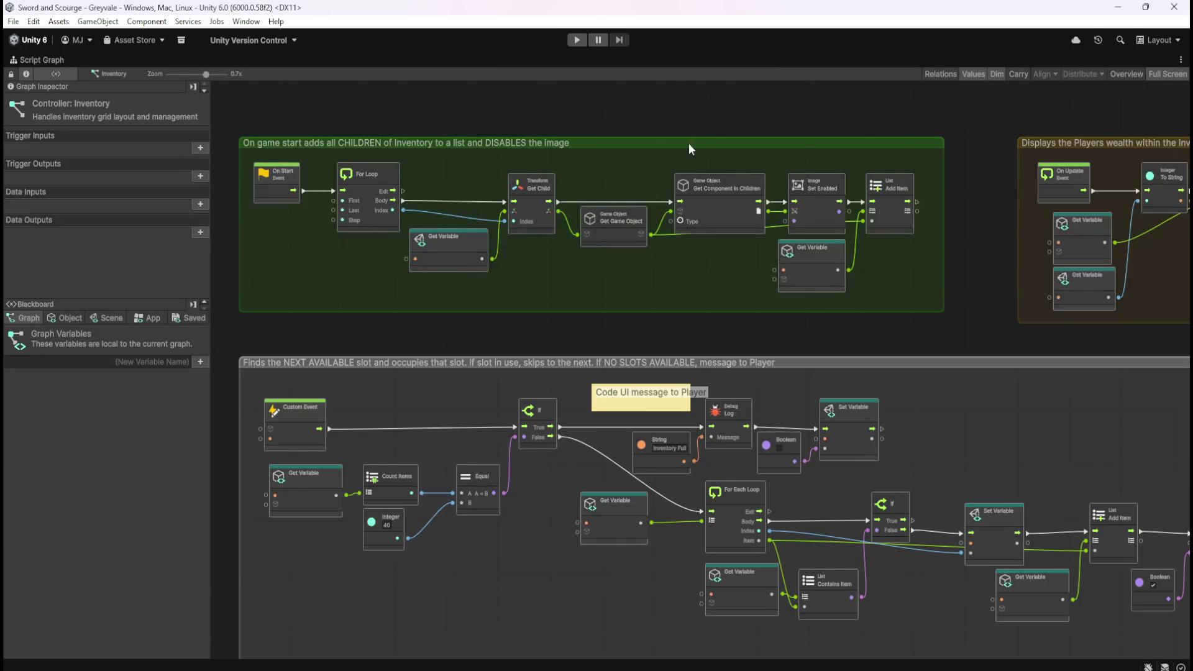
drag(397, 411, 412, 334)
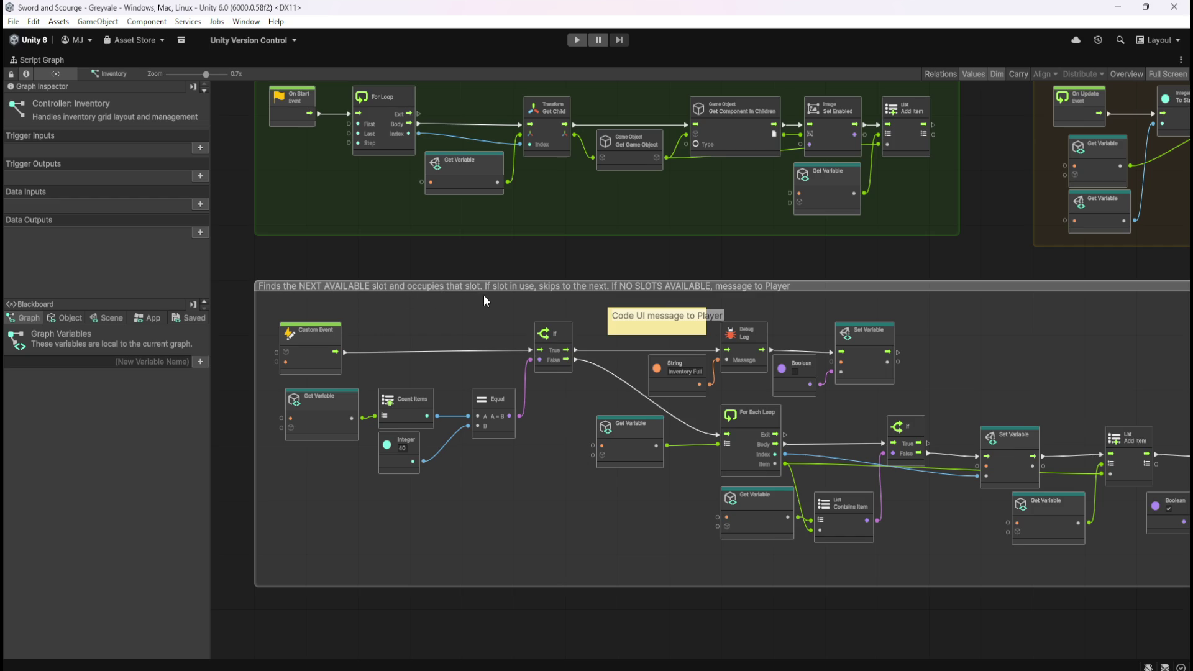
scroll(497, 299, up, 1)
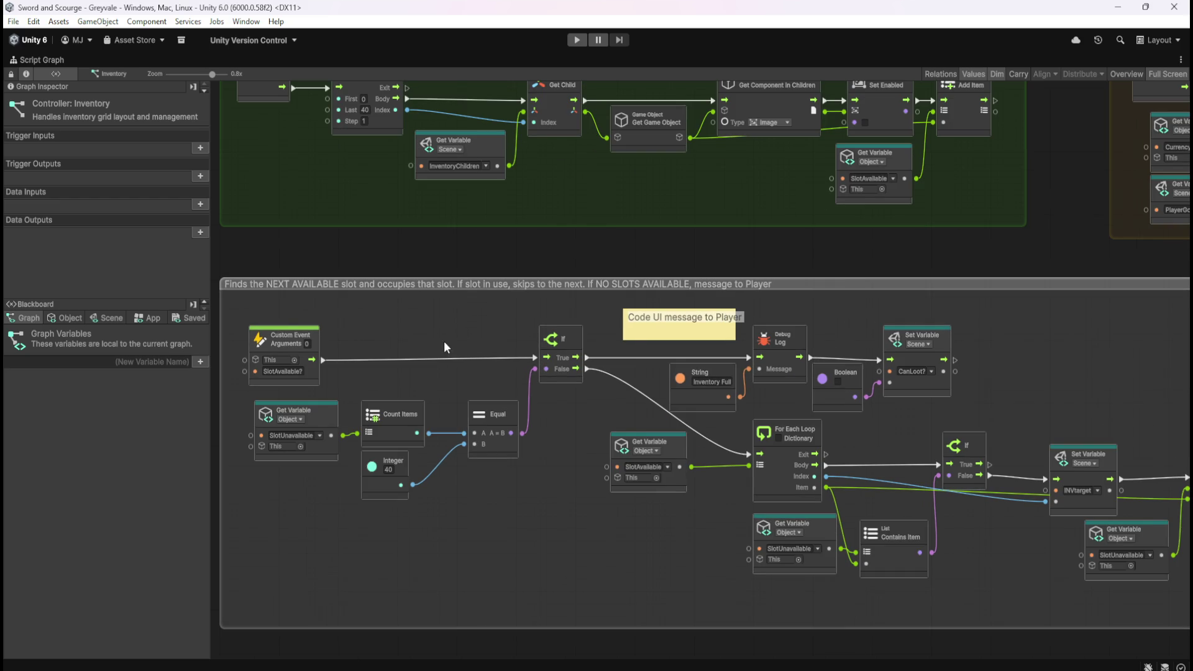
mouse_move(434, 334)
mouse_down()
mouse_move(449, 352)
mouse_move(466, 315)
mouse_up()
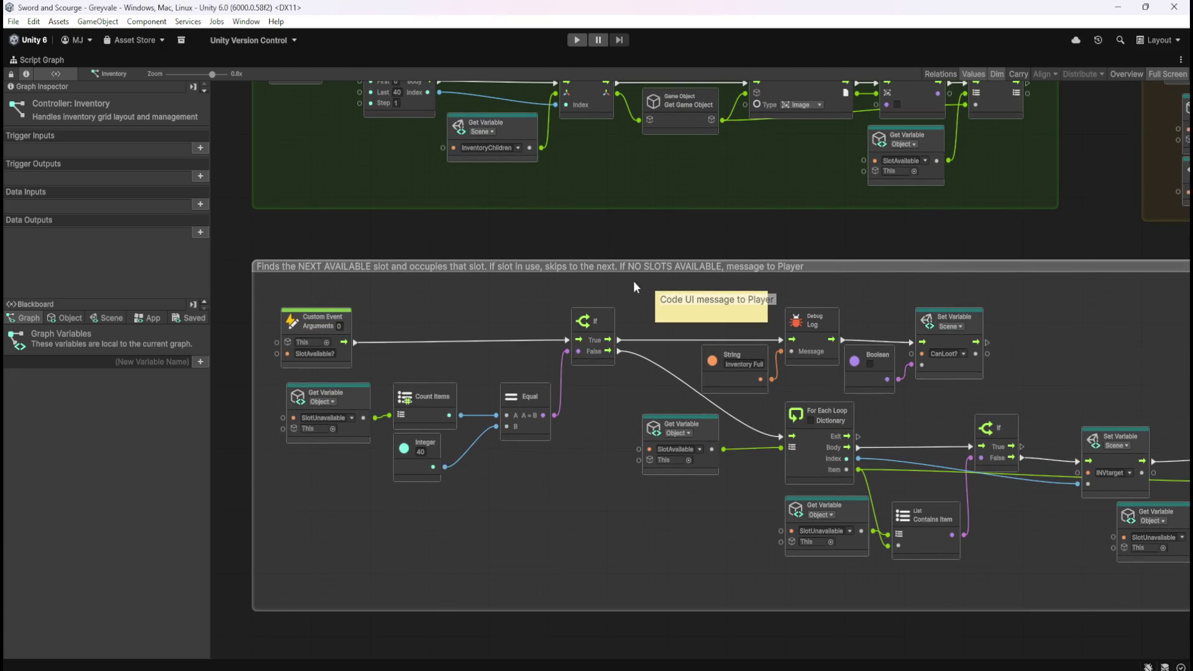
drag(990, 515, 594, 479)
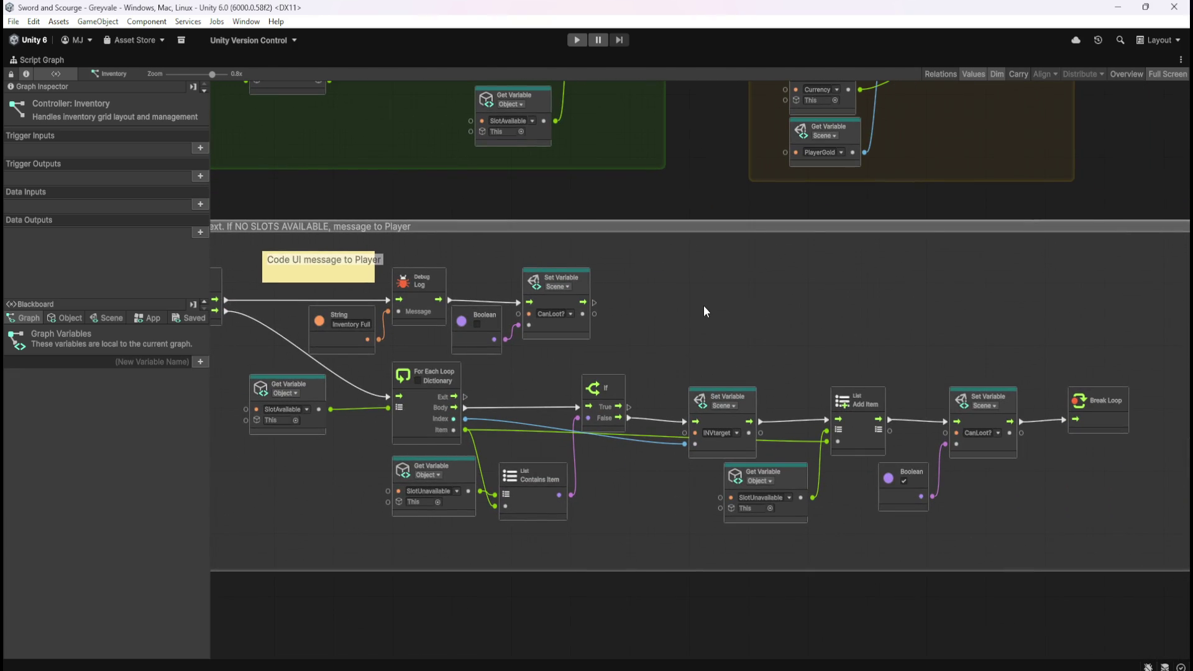
key(shift+space)
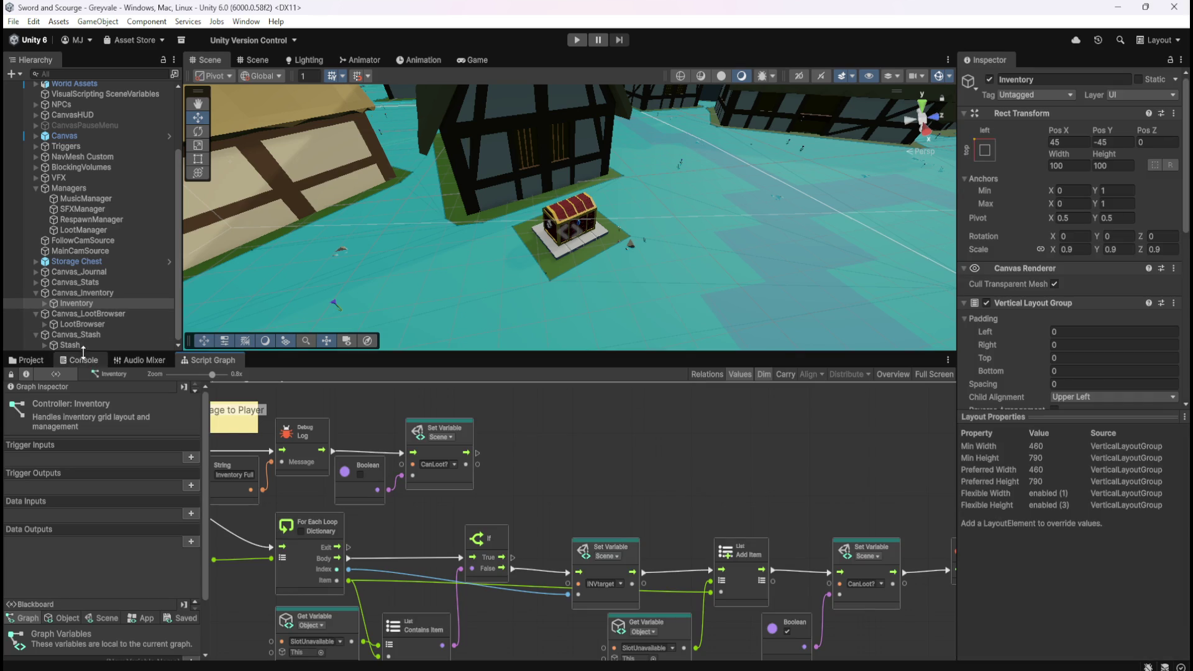
- Open the Stash script graph full-screen and change its message to 'Stash Full'
click(84, 346)
key(shift+space)
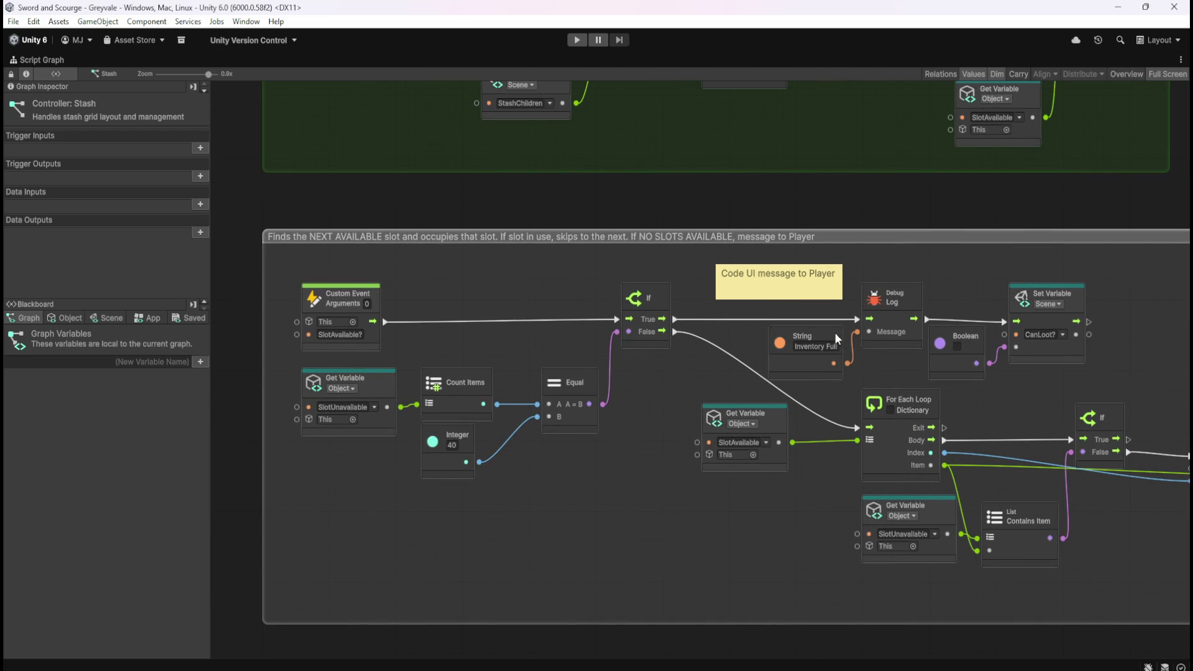
key(Right)
key(ctrl+shift+Right)
text(Stash)
click(527, 505)
- Set the slot count to 80, keeping the slot lookup on SlotUnavailable
text(80)
key(Return)
click(374, 407)
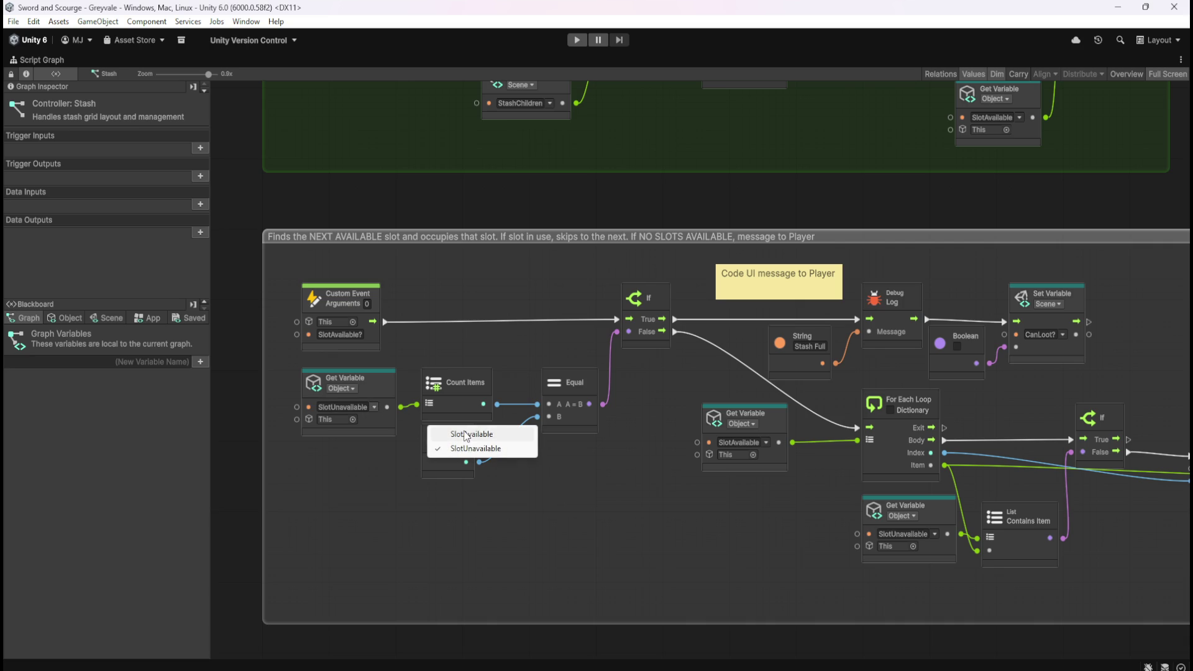
click(461, 435)
click(366, 407)
click(431, 445)
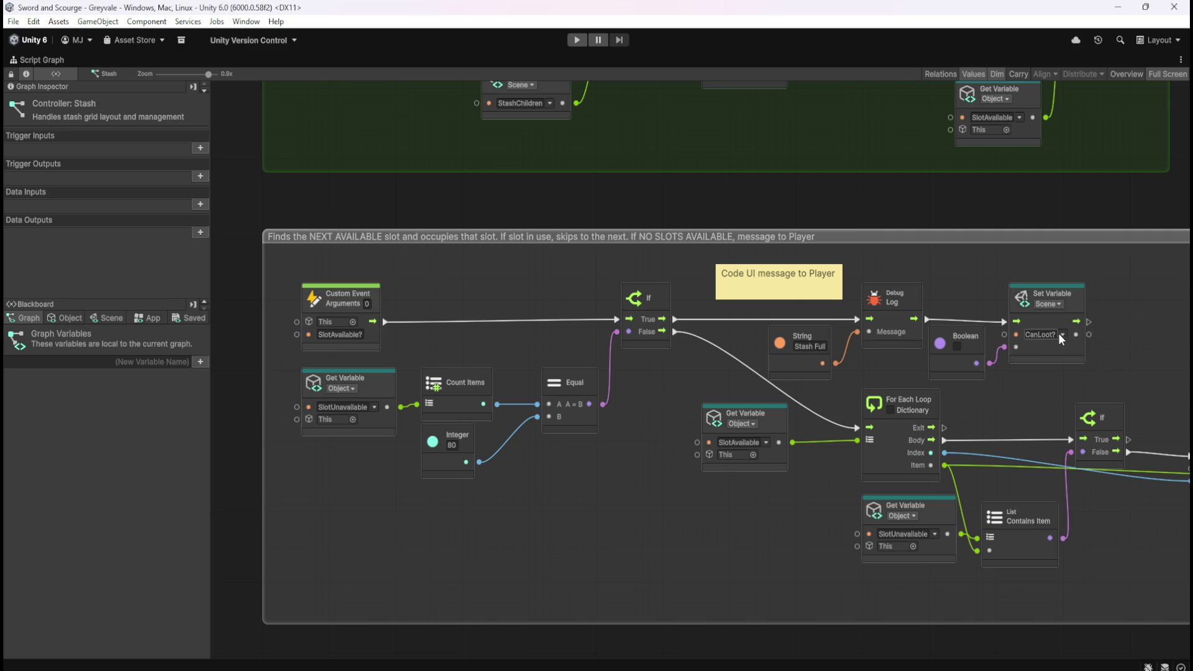
- List the Blackboard's scene variables and begin naming a new one
click(106, 319)
mouse_move(204, 345)
mouse_down()
mouse_move(199, 576)
mouse_move(180, 653)
mouse_up()
click(179, 653)
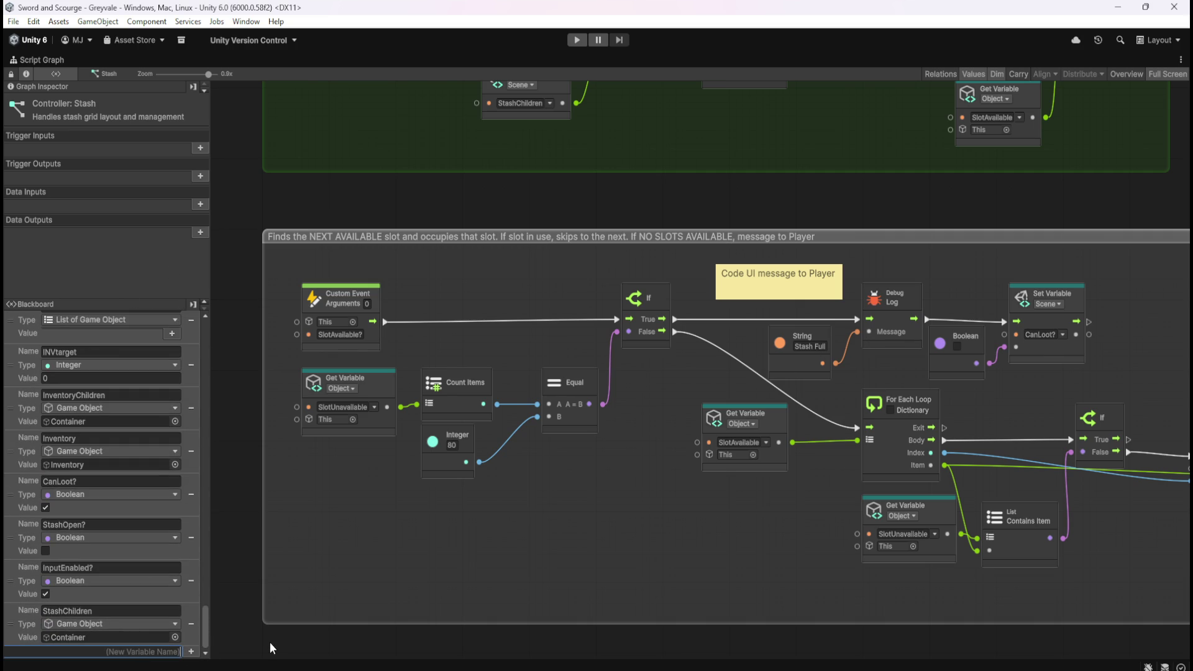
- Create a Boolean scene variable named CanDeposit?
text(CanDesp)
text(ot)
key(BackSpace)
key(BackSpace)
key(BackSpace)
text(posit?)
key(Return)
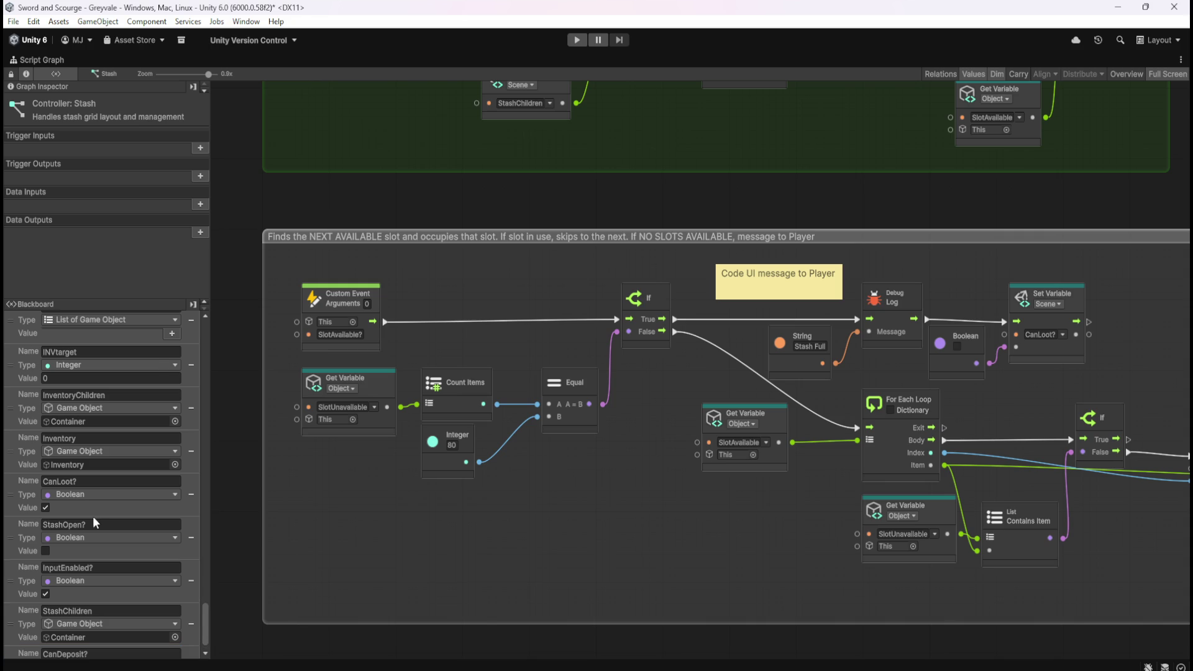
scroll(115, 576, down, 1)
click(135, 637)
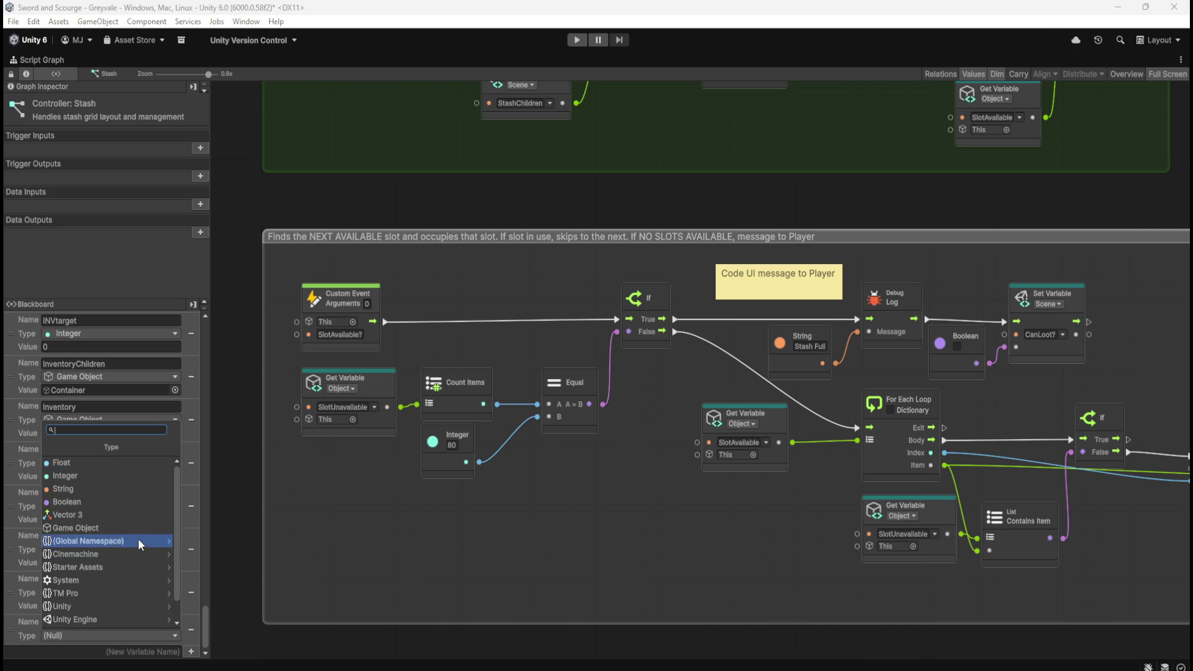
click(134, 495)
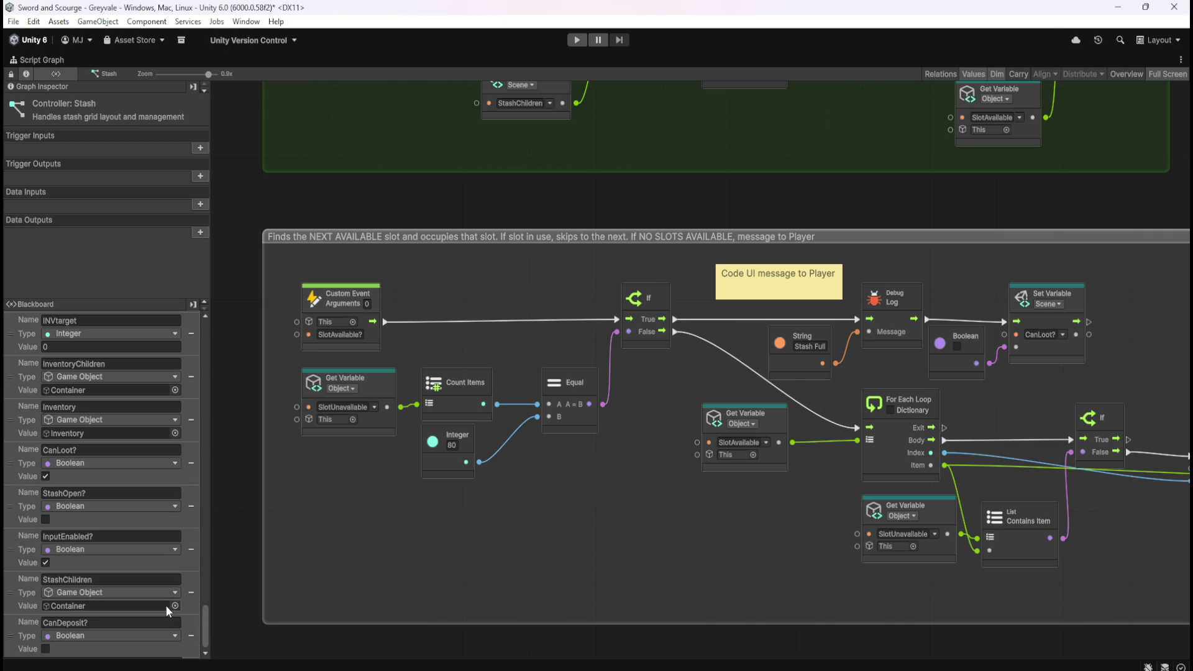
- Switch the Set Variable node from CanLoot? to CanDeposit?
click(1062, 334)
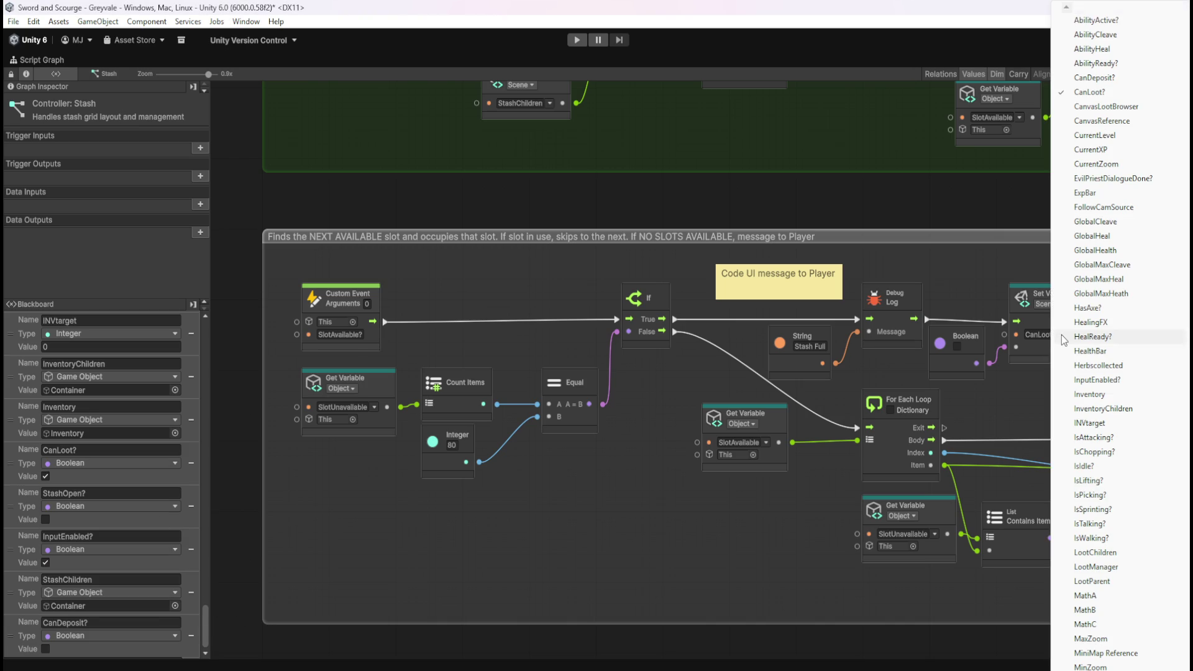
click(1095, 77)
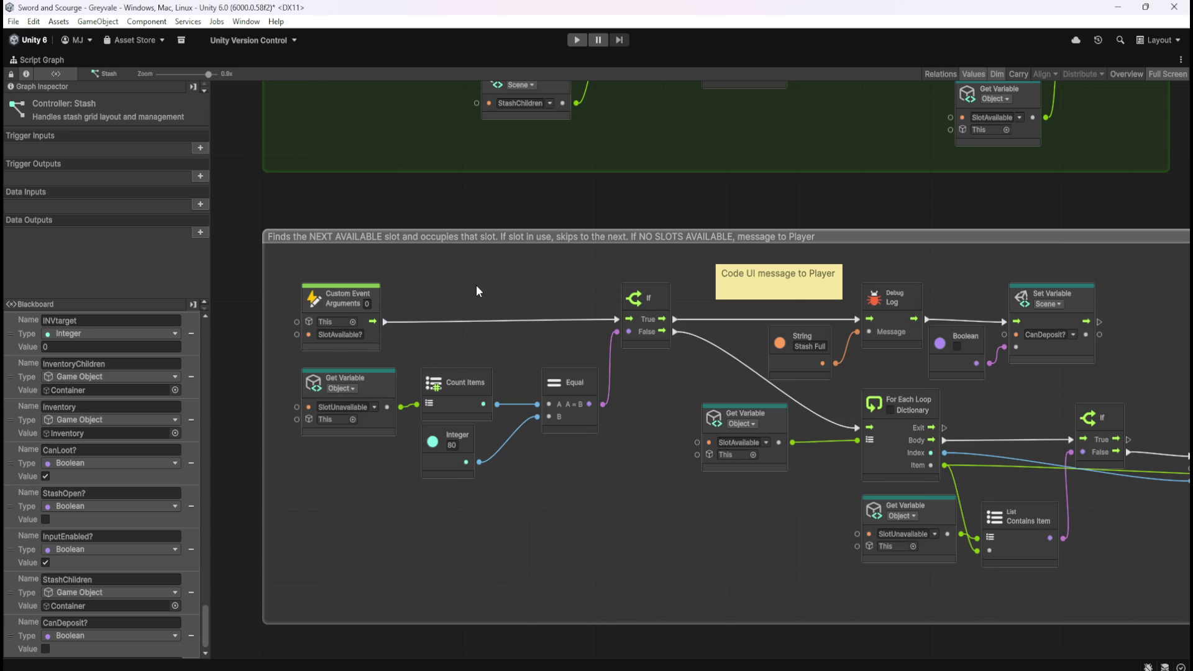
drag(541, 276, 521, 351)
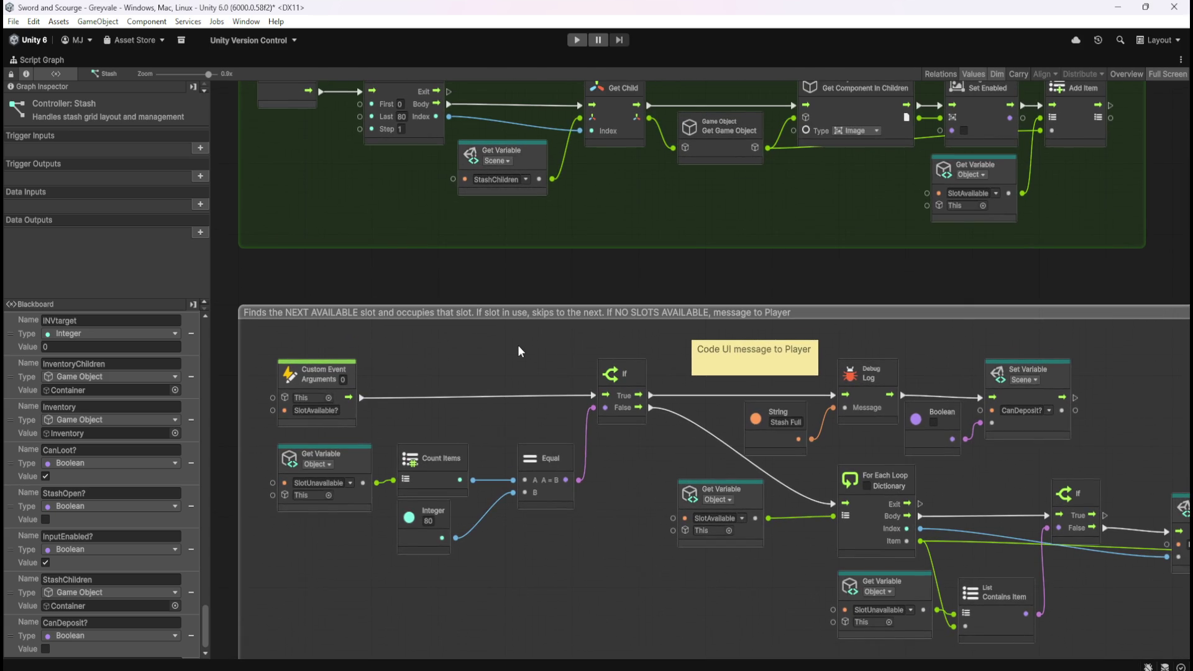
mouse_move(592, 260)
mouse_down()
mouse_move(616, 441)
mouse_move(656, 195)
mouse_up()
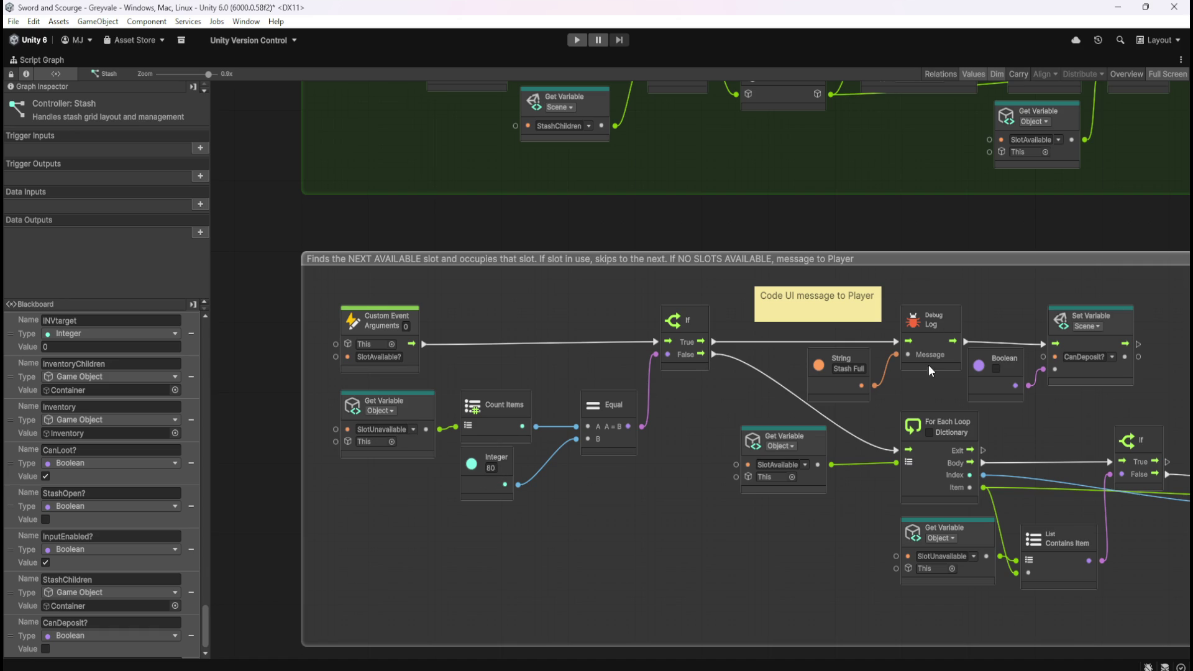
drag(989, 292, 861, 314)
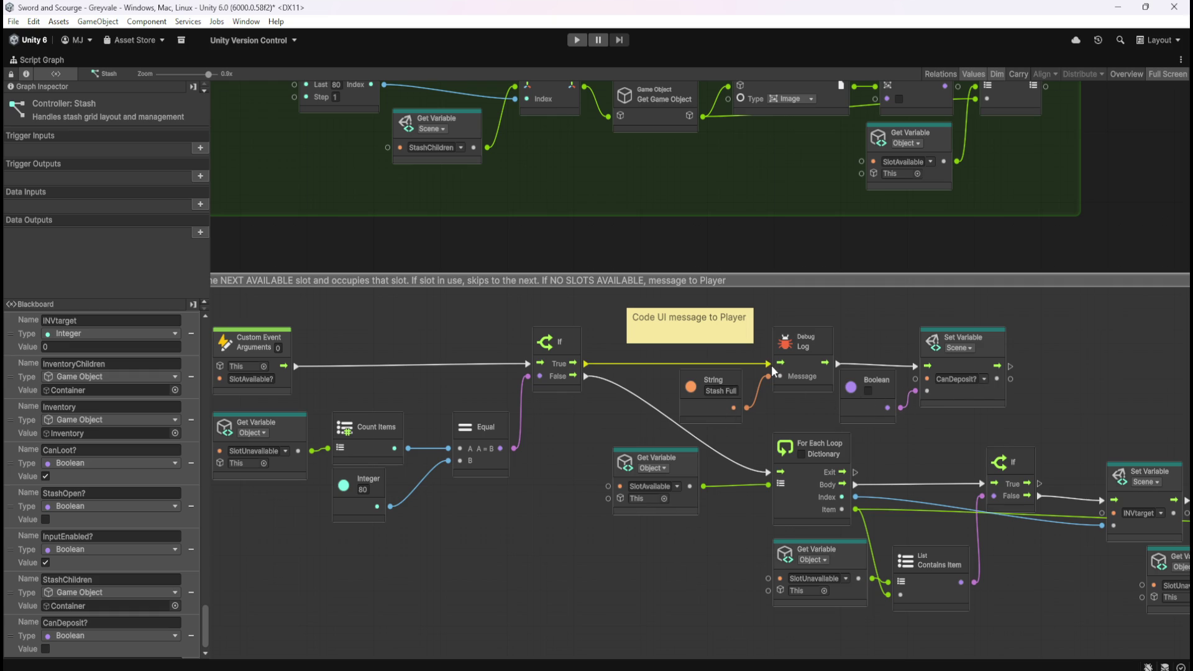
click(691, 326)
mouse_move(915, 455)
mouse_down()
mouse_move(883, 386)
mouse_move(792, 337)
mouse_move(741, 369)
mouse_move(957, 460)
mouse_up()
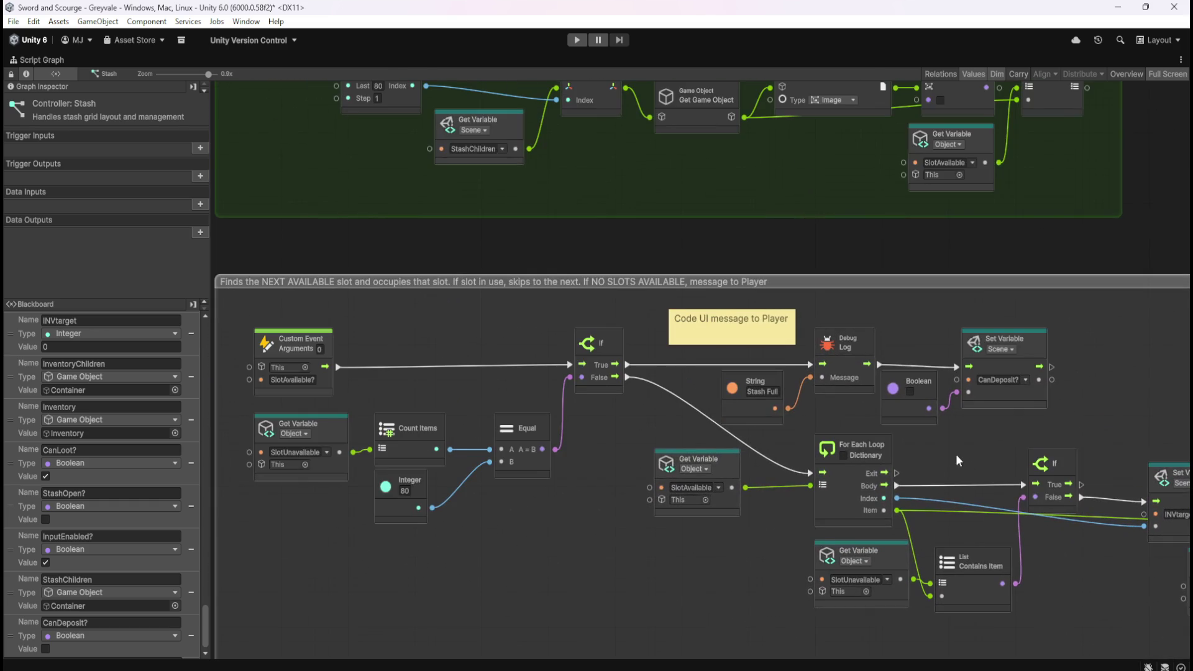
mouse_move(716, 575)
mouse_down()
mouse_move(669, 527)
mouse_move(602, 516)
mouse_move(388, 531)
mouse_move(709, 538)
mouse_move(715, 479)
mouse_move(751, 508)
mouse_move(770, 485)
mouse_move(760, 484)
mouse_move(789, 482)
mouse_move(645, 496)
mouse_move(785, 522)
mouse_move(788, 508)
mouse_move(755, 484)
mouse_up()
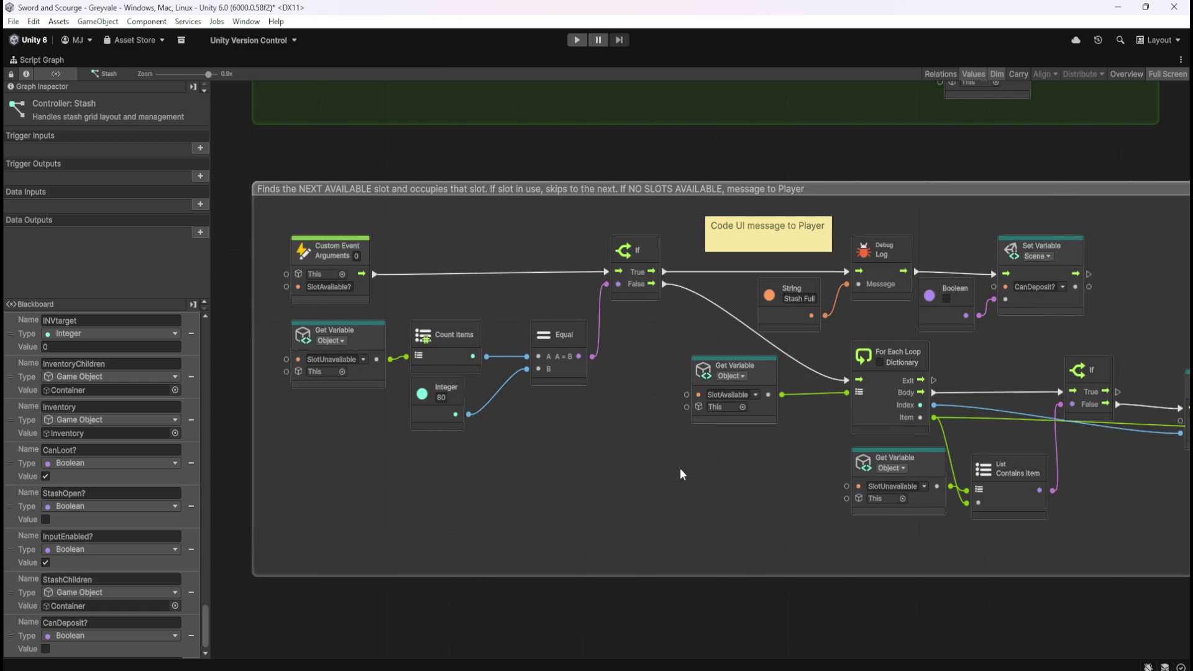
mouse_move(725, 482)
mouse_down()
mouse_move(749, 481)
mouse_move(682, 479)
mouse_move(752, 488)
mouse_move(713, 517)
mouse_up()
click(720, 431)
click(731, 431)
click(731, 430)
click(795, 455)
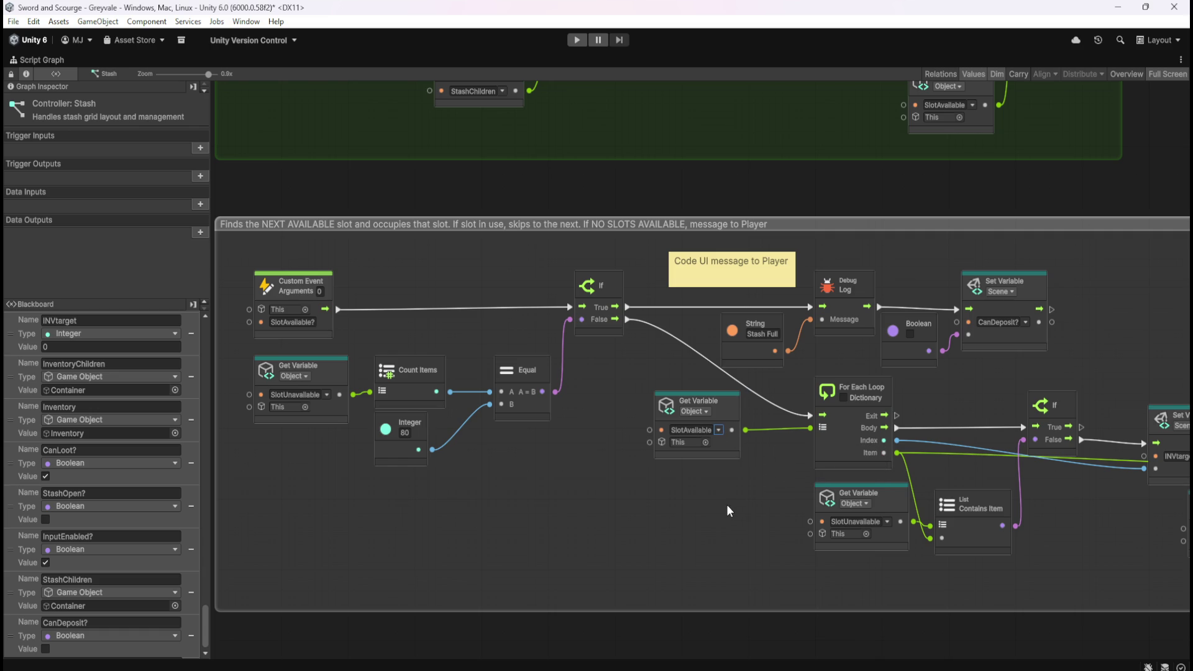
click(889, 522)
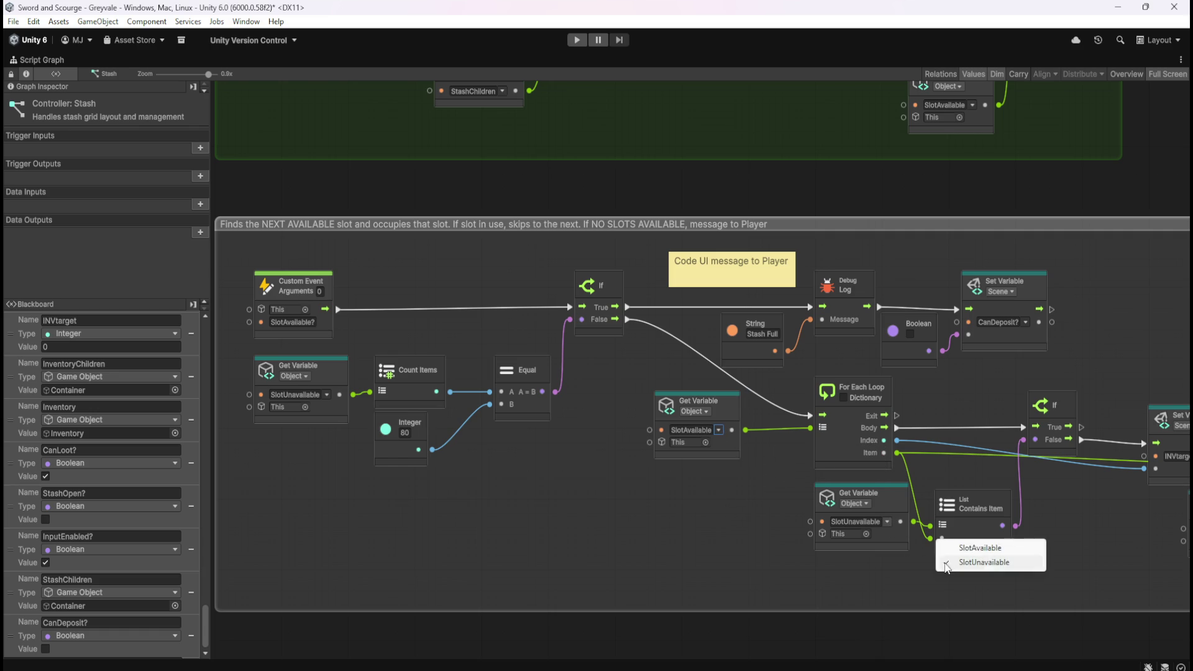
click(963, 547)
click(878, 524)
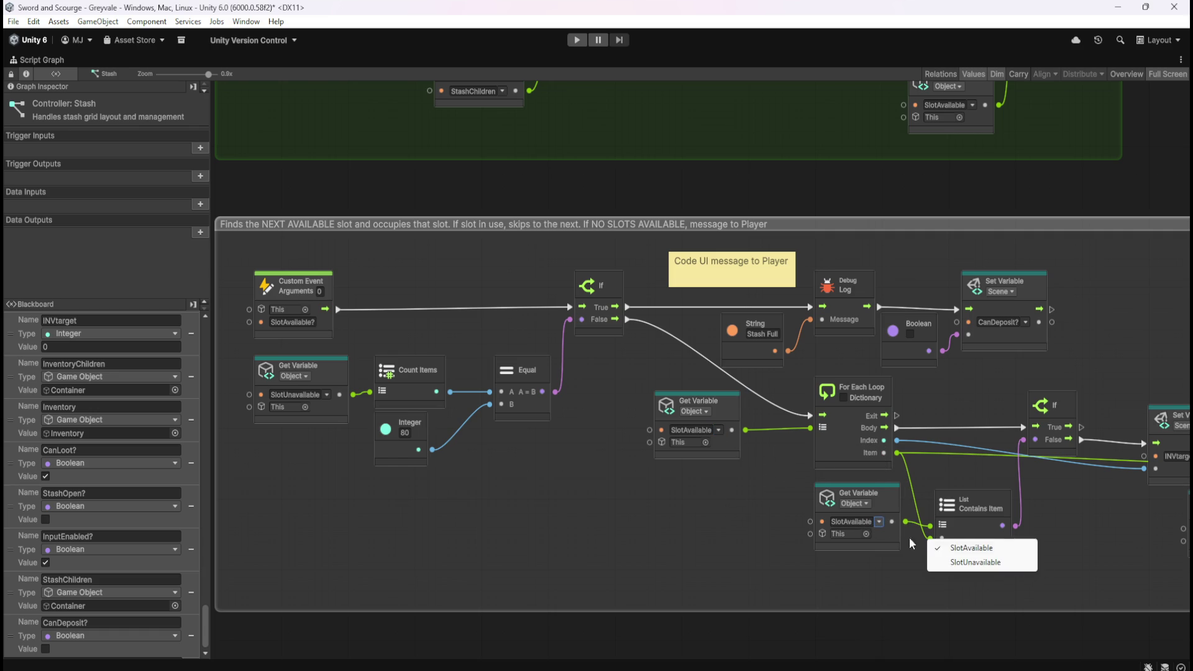
click(949, 563)
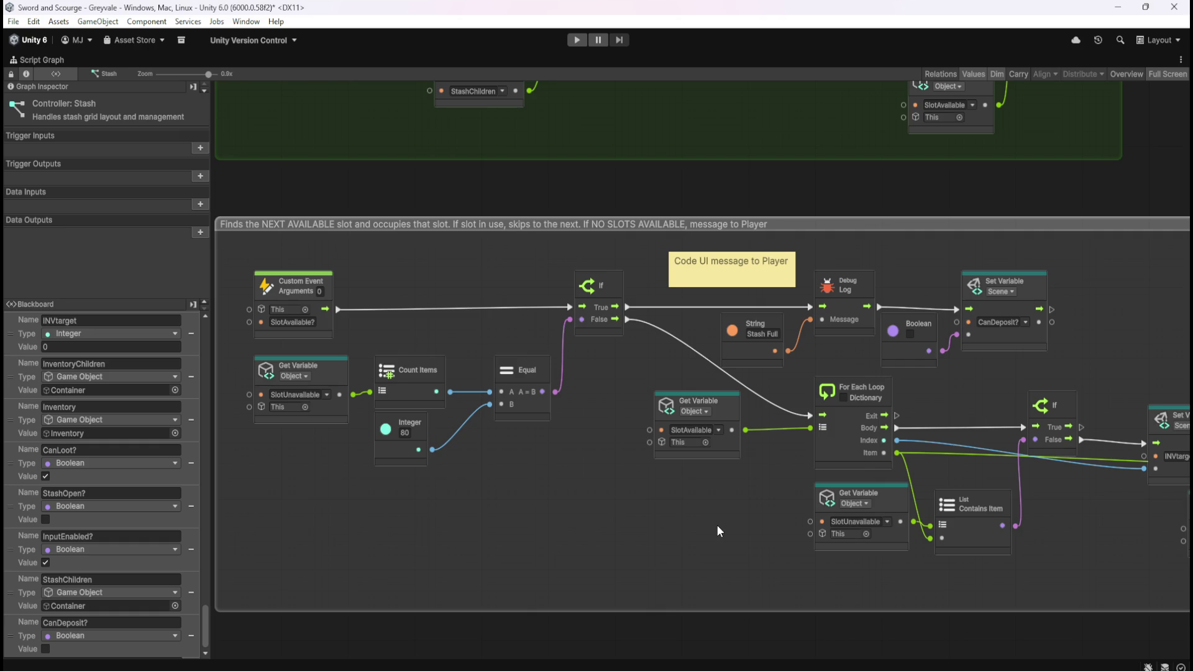
drag(717, 525, 561, 535)
drag(983, 562, 781, 565)
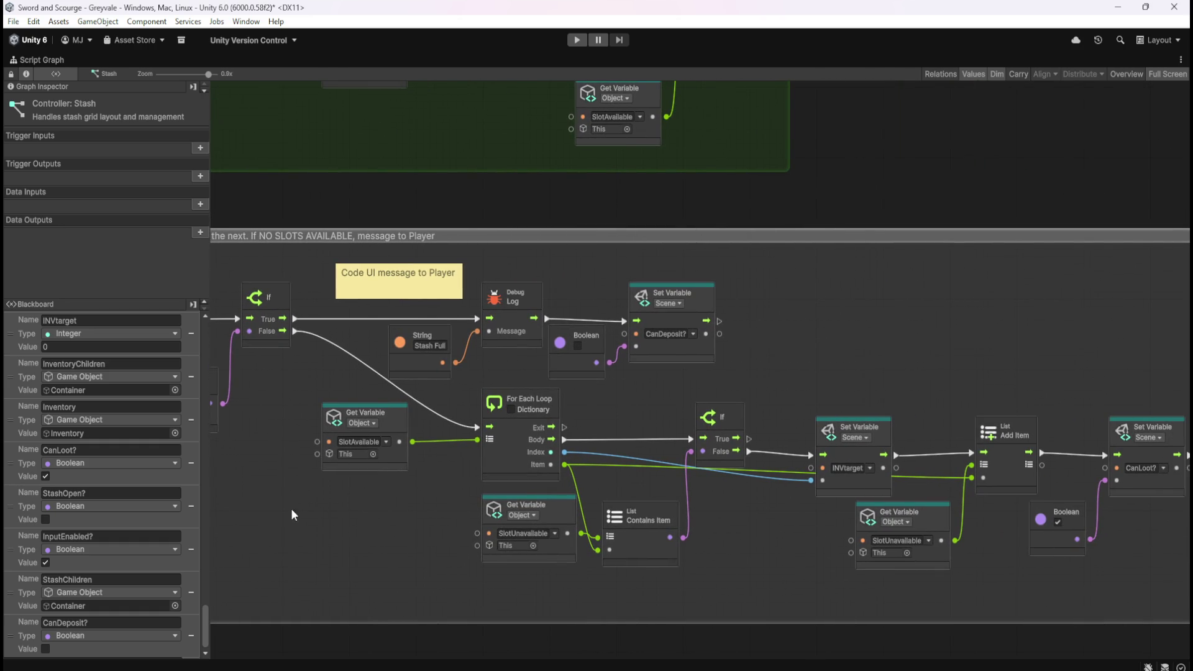
scroll(146, 625, down, 1)
click(123, 650)
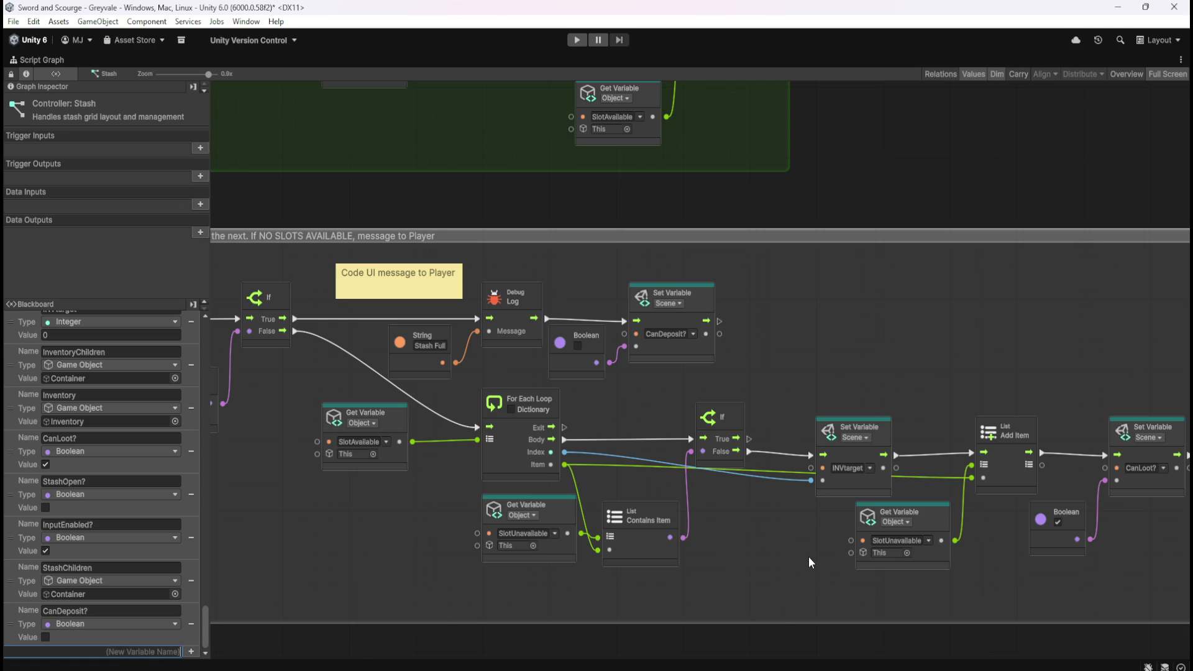
scroll(42, 494, up, 4)
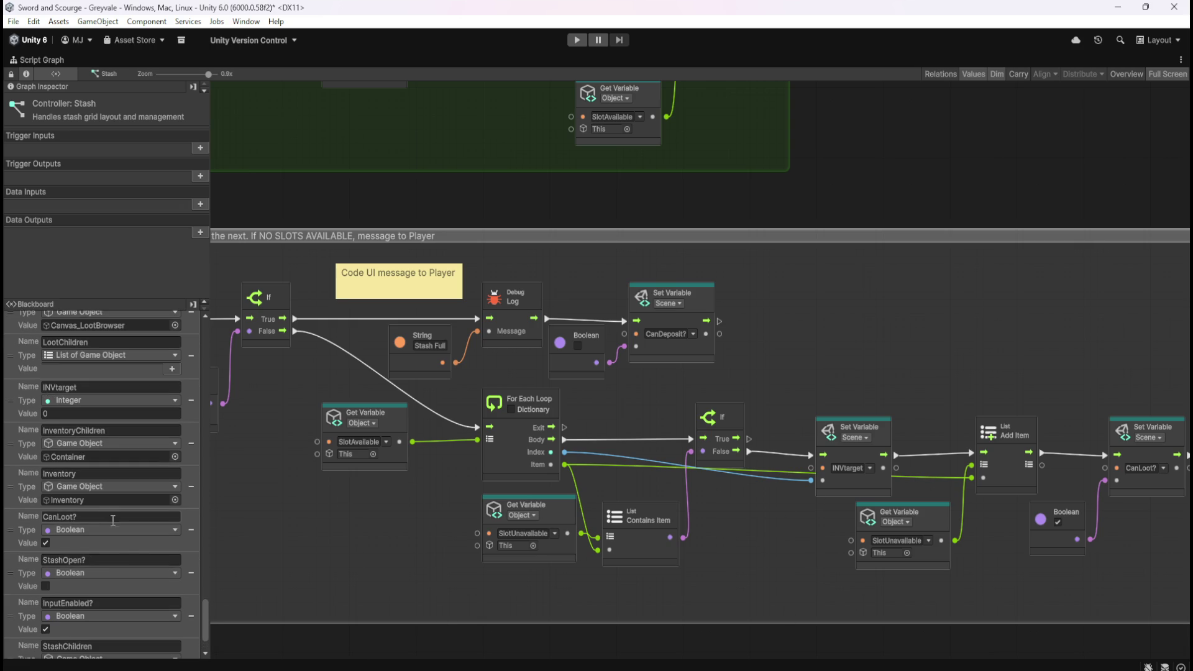
scroll(127, 545, up, 1)
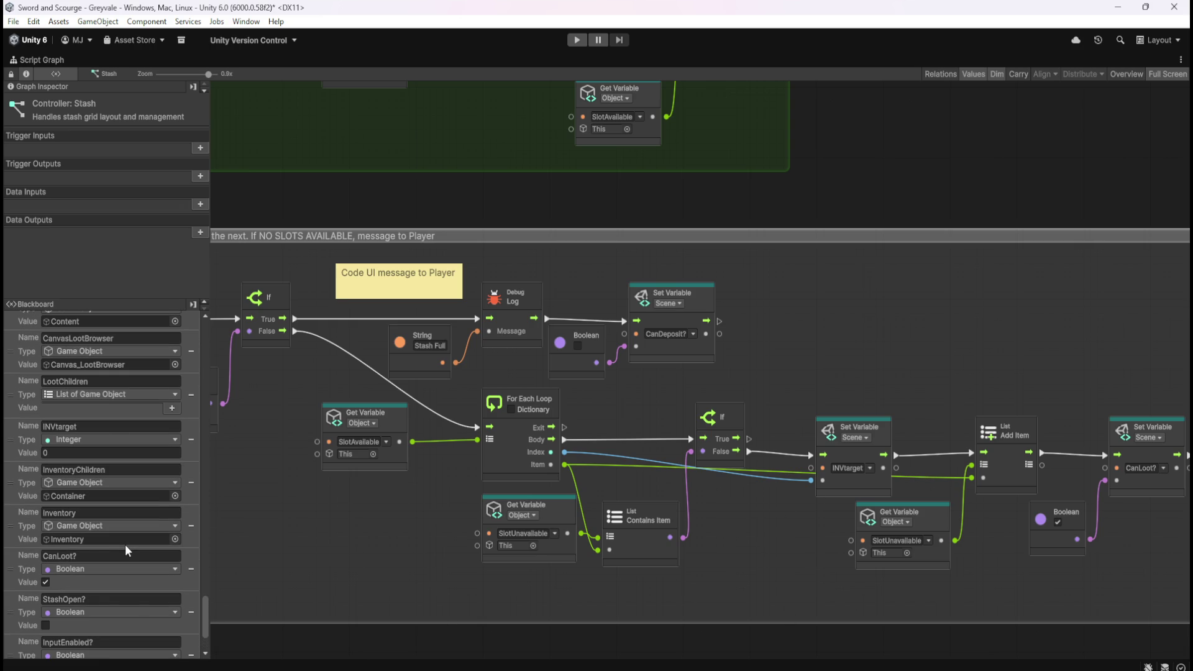
scroll(128, 543, down, 3)
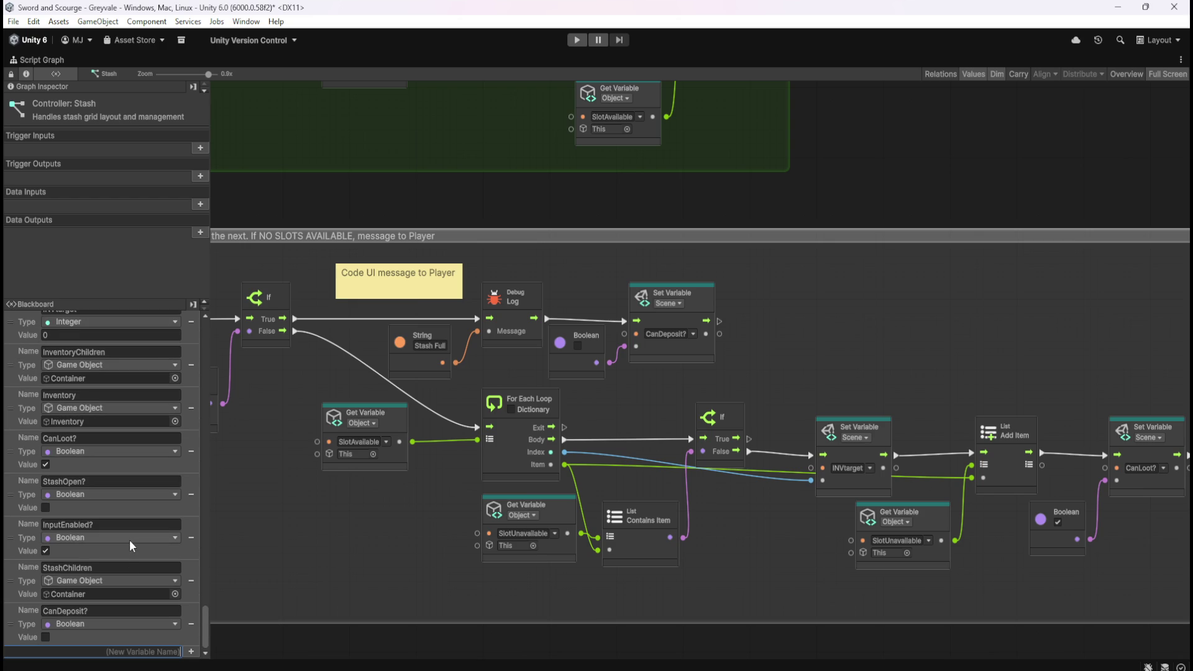
- Create an Integer scene variable named STASHtarget
text(STA)
text(SHtarget)
key(Return)
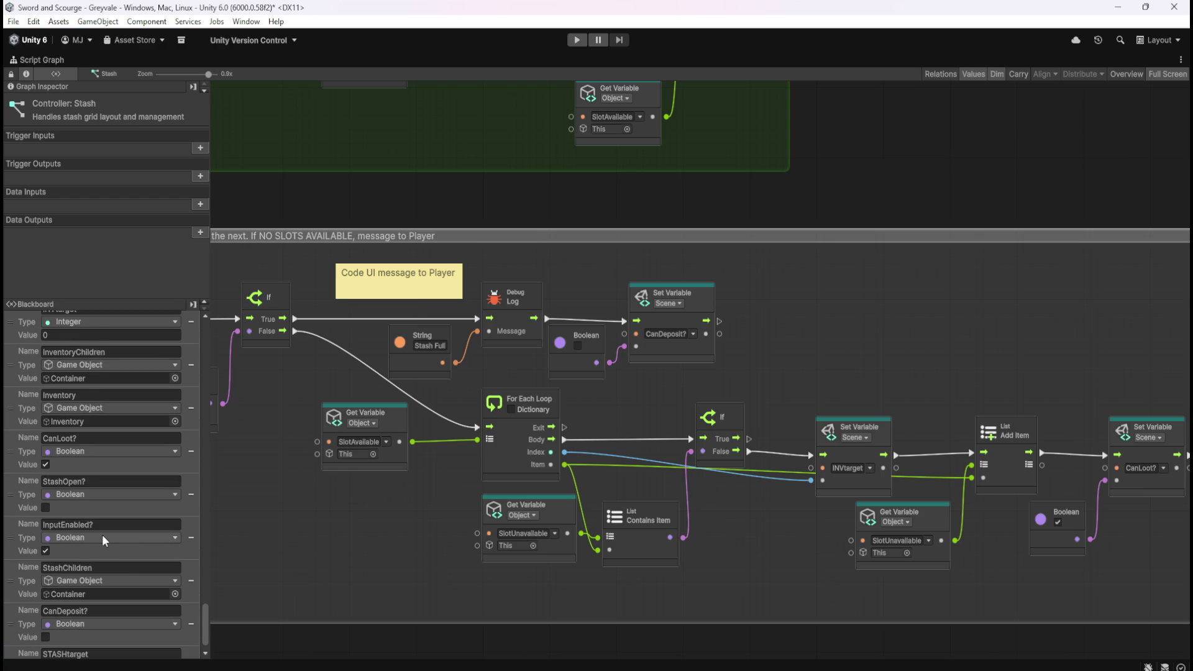
scroll(127, 539, up, 2)
scroll(131, 591, up, 2)
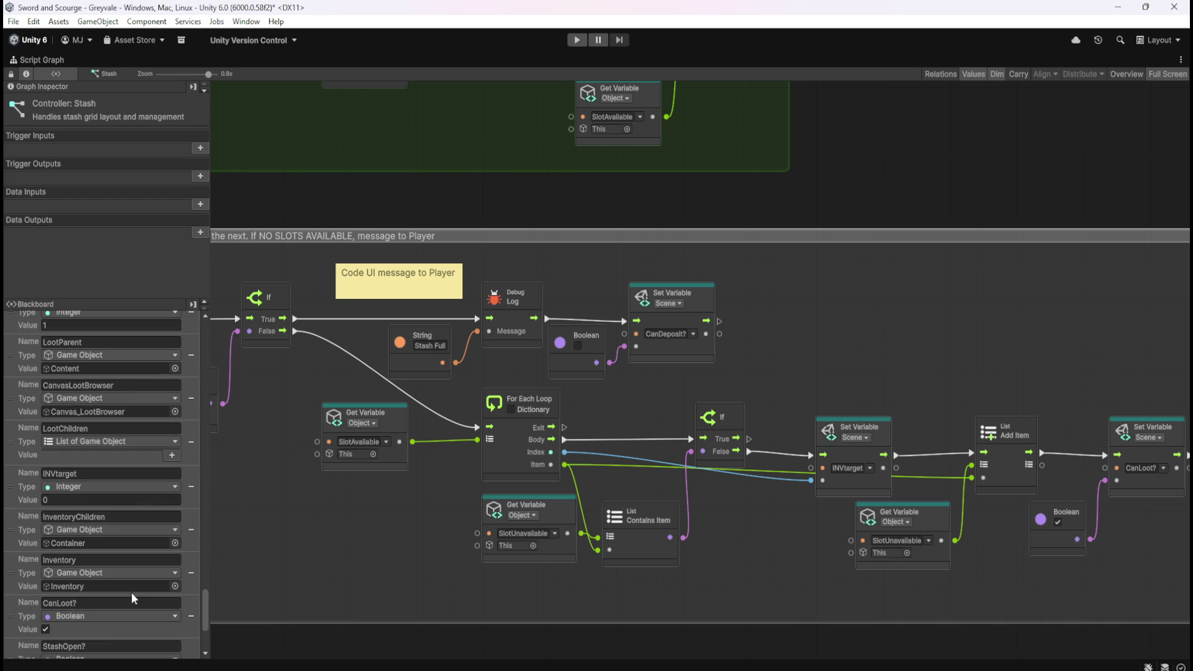
scroll(118, 496, down, 5)
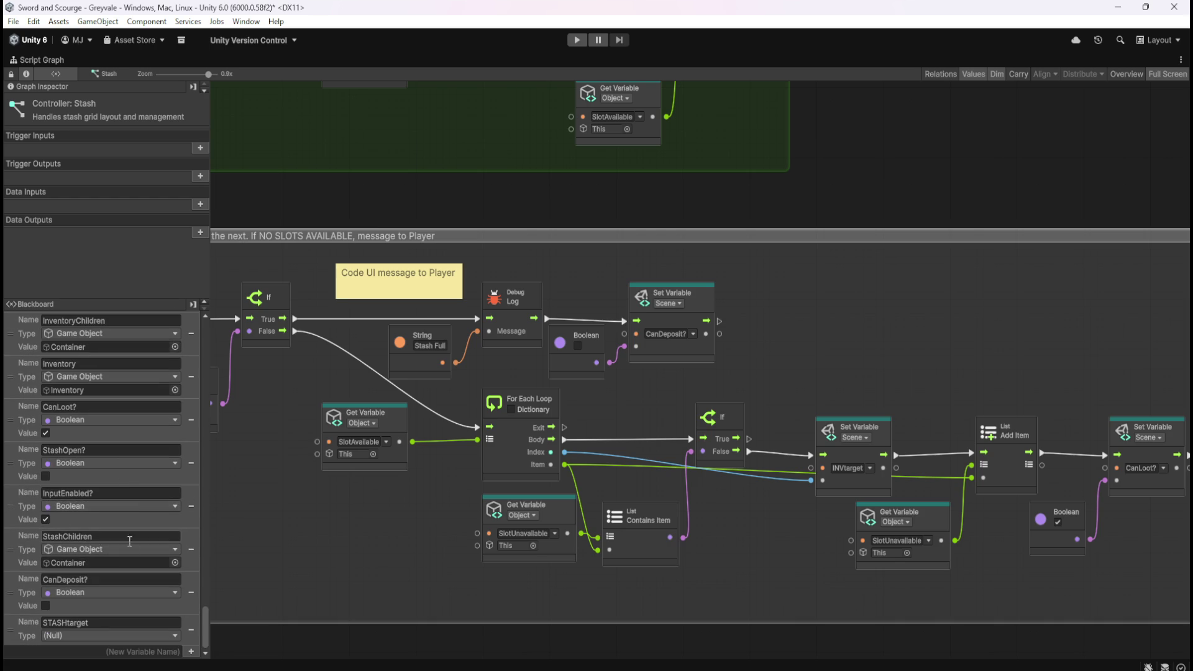
click(104, 632)
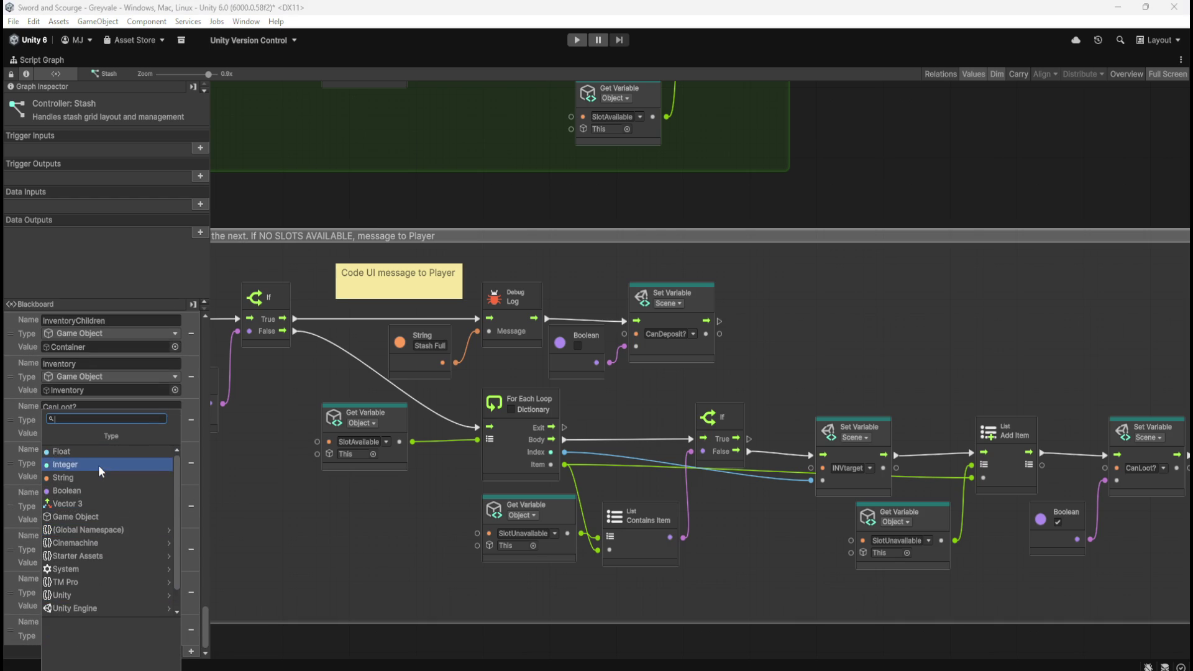
click(98, 464)
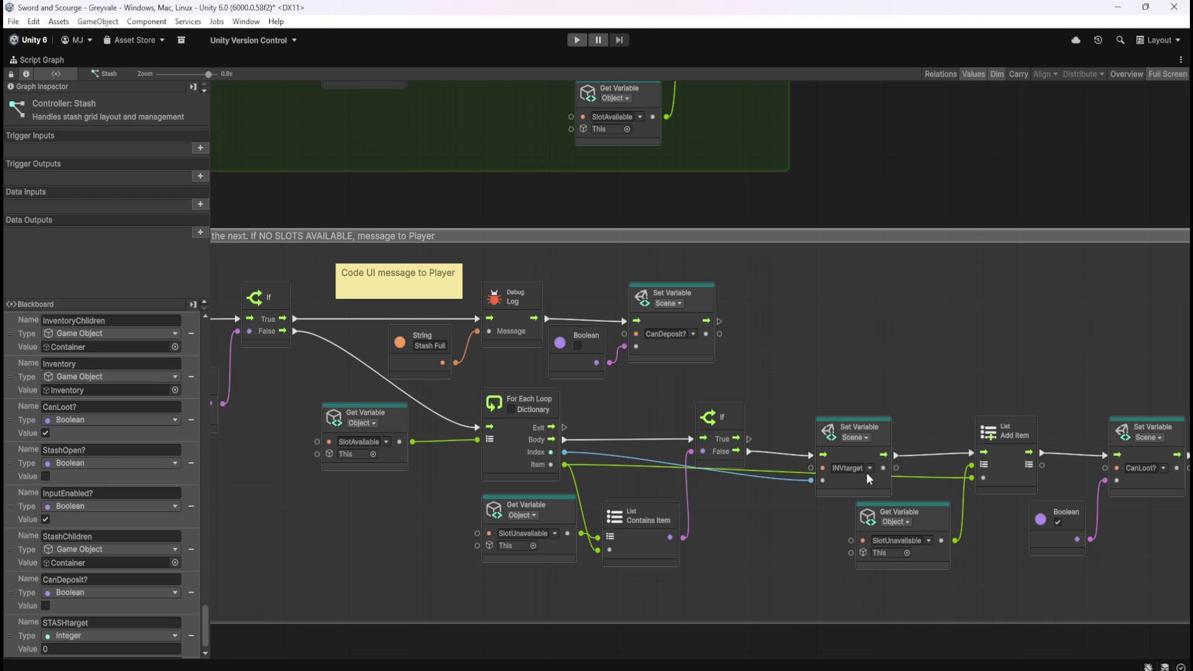
- Switch the loop's Set Variable node from INVtarget to STASHtarget
click(870, 469)
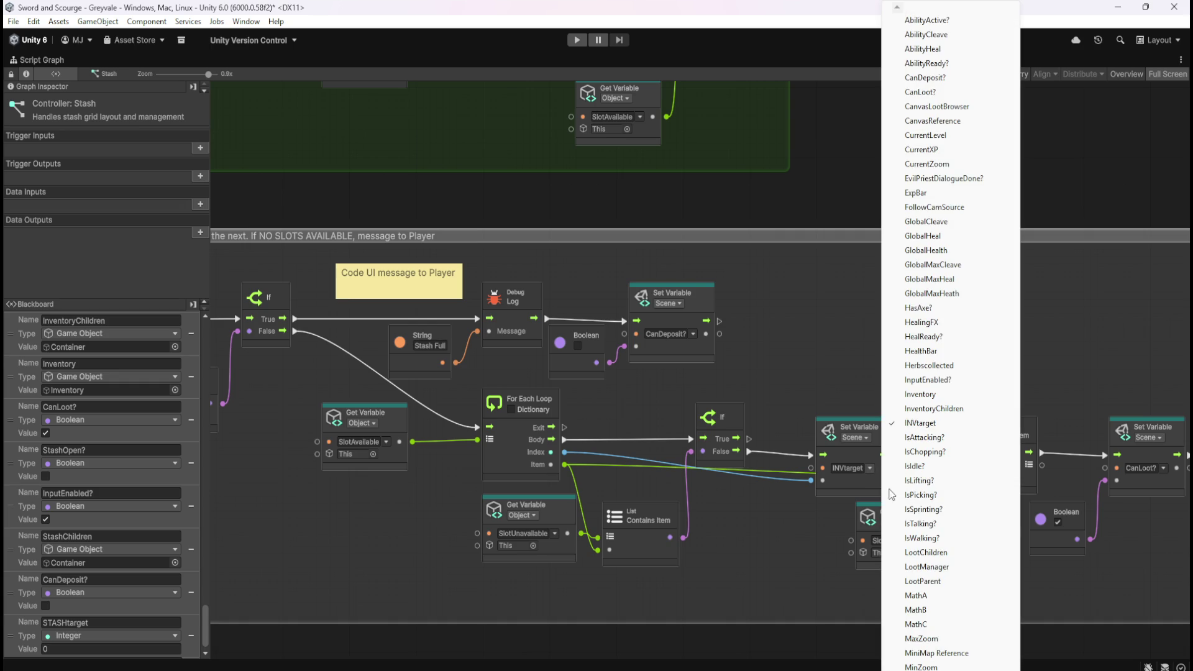
scroll(951, 342, down, 10)
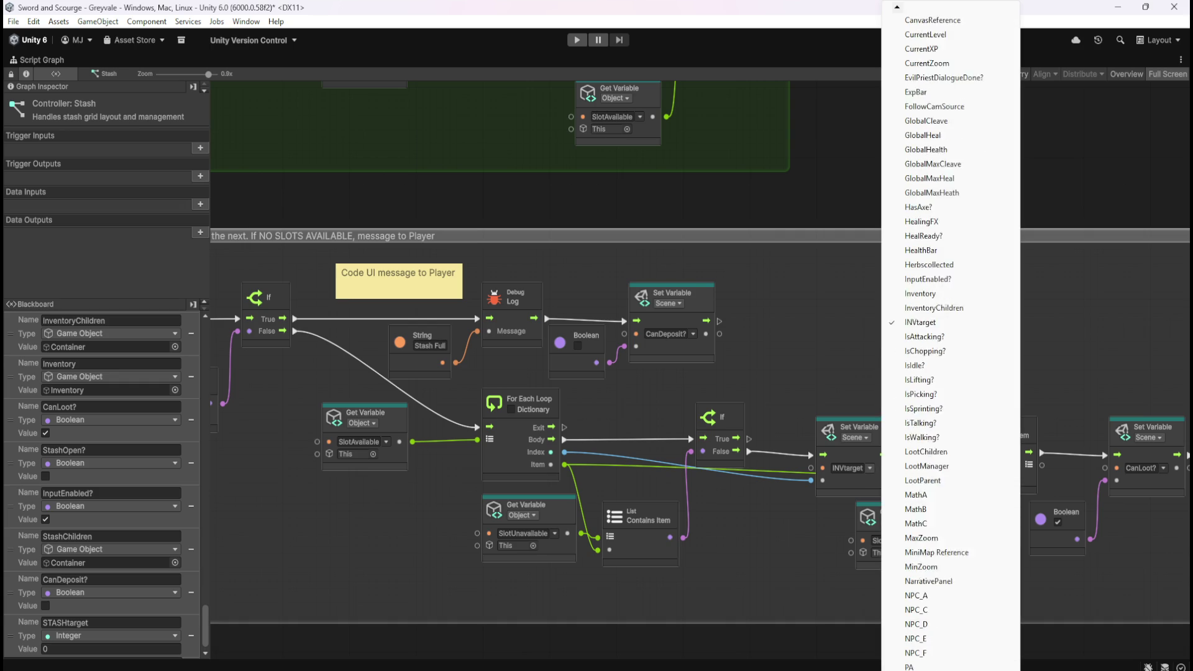
scroll(951, 342, down, 13)
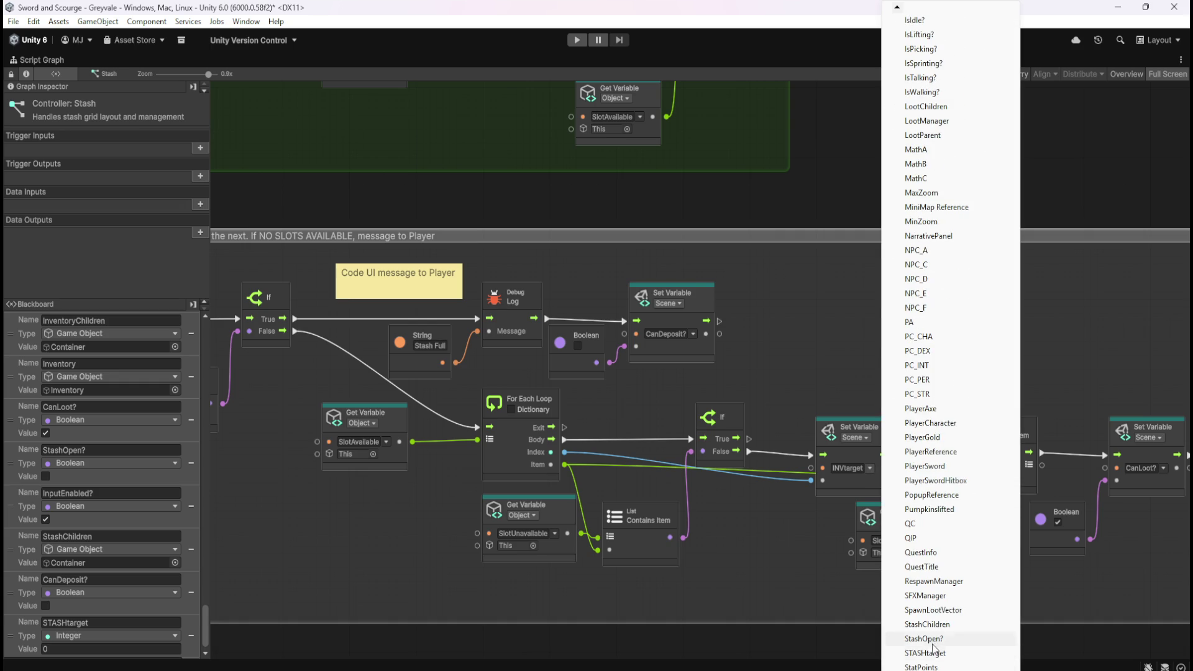
click(925, 653)
scroll(788, 567, left, 10)
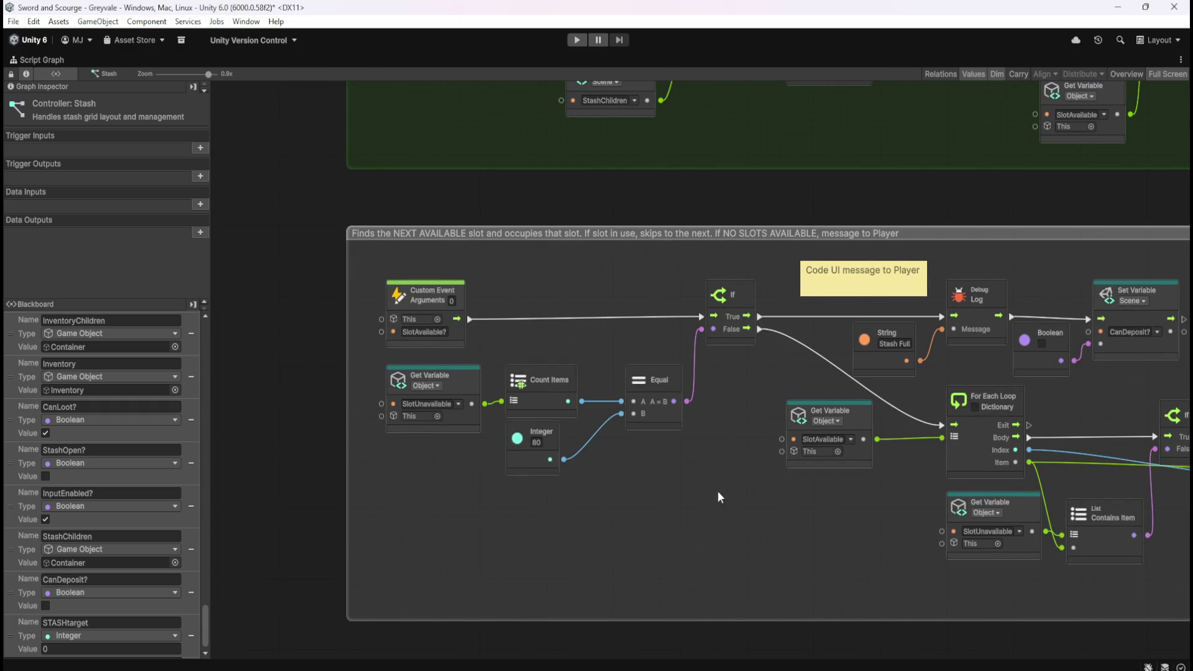
- Pan to the loop's last Set Variable node and change it from CanLoot? to CanDeposit?
drag(724, 513, 495, 498)
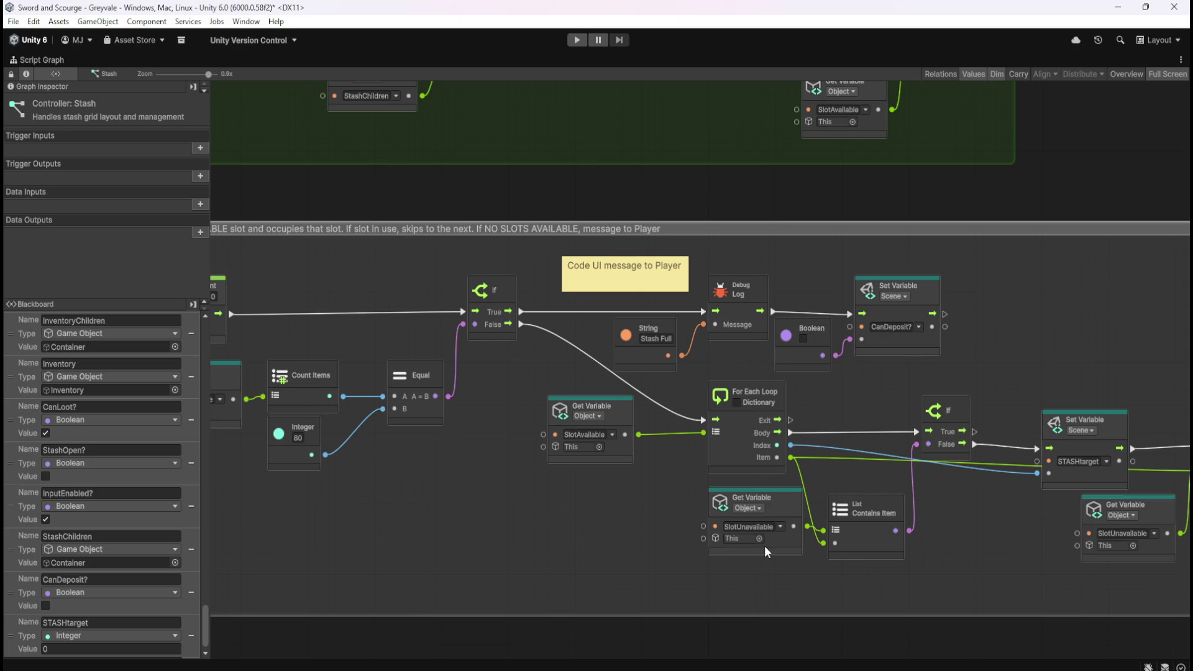
drag(986, 561, 637, 536)
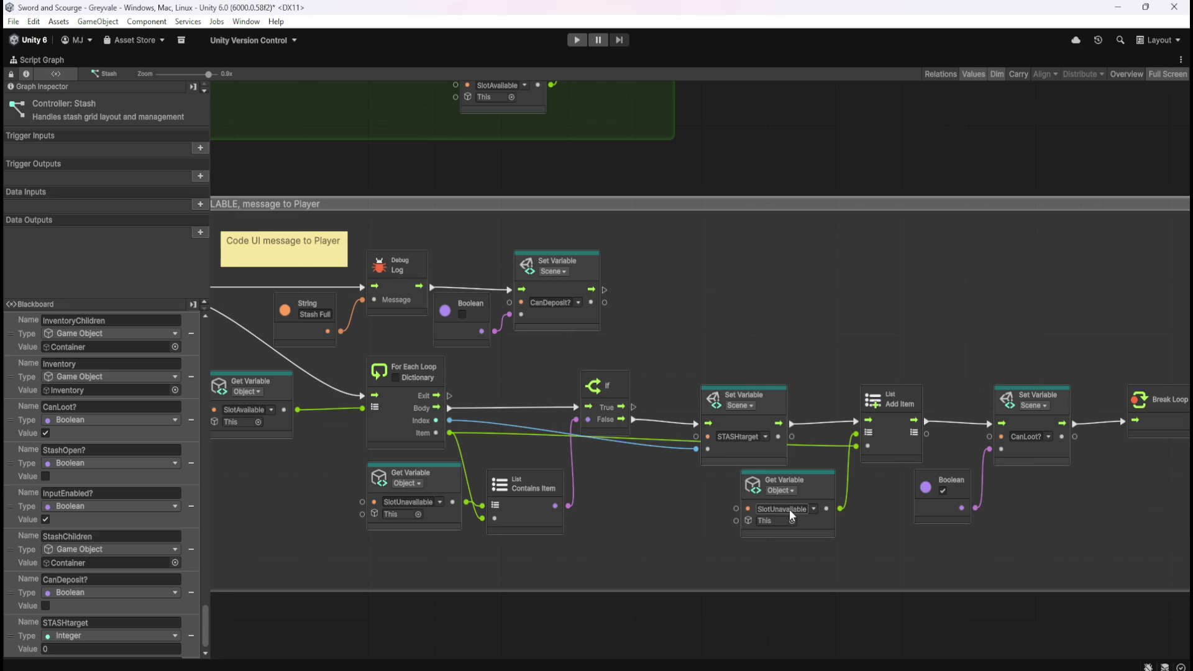
drag(1050, 520, 882, 514)
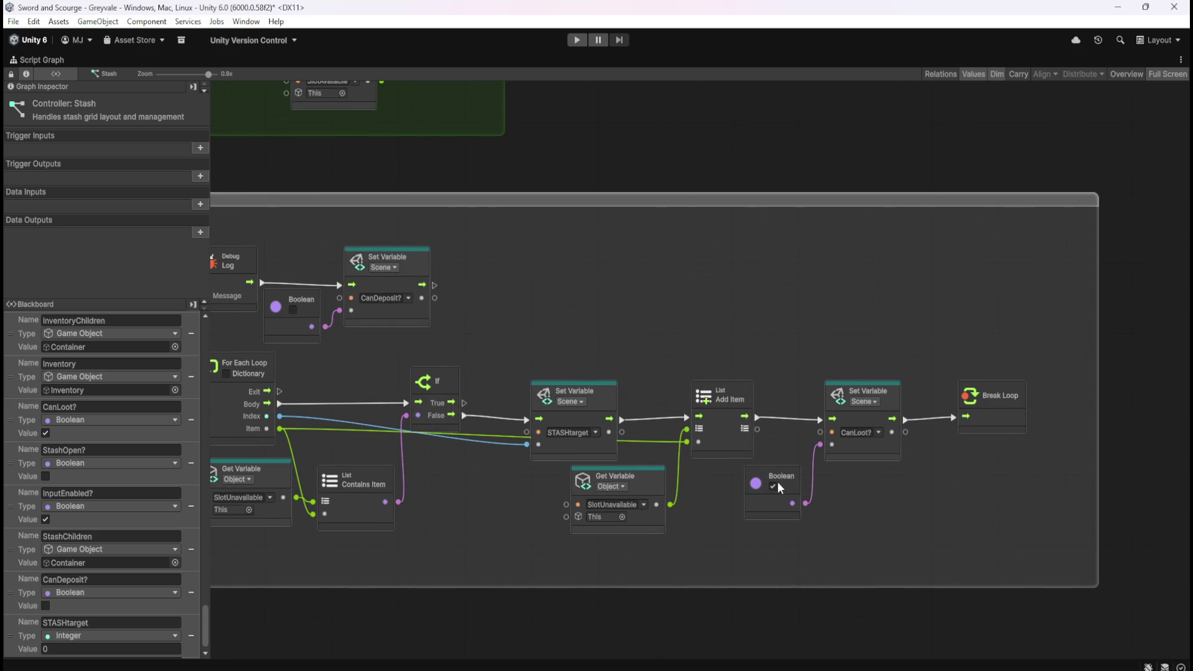
click(879, 433)
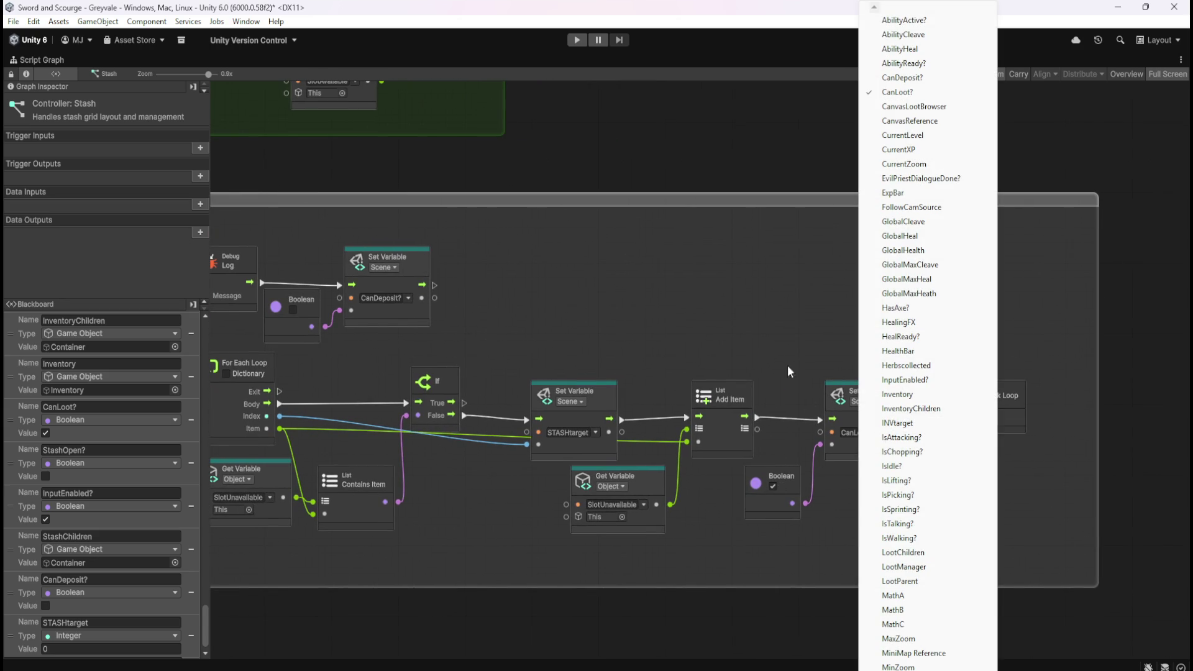
click(867, 407)
click(878, 430)
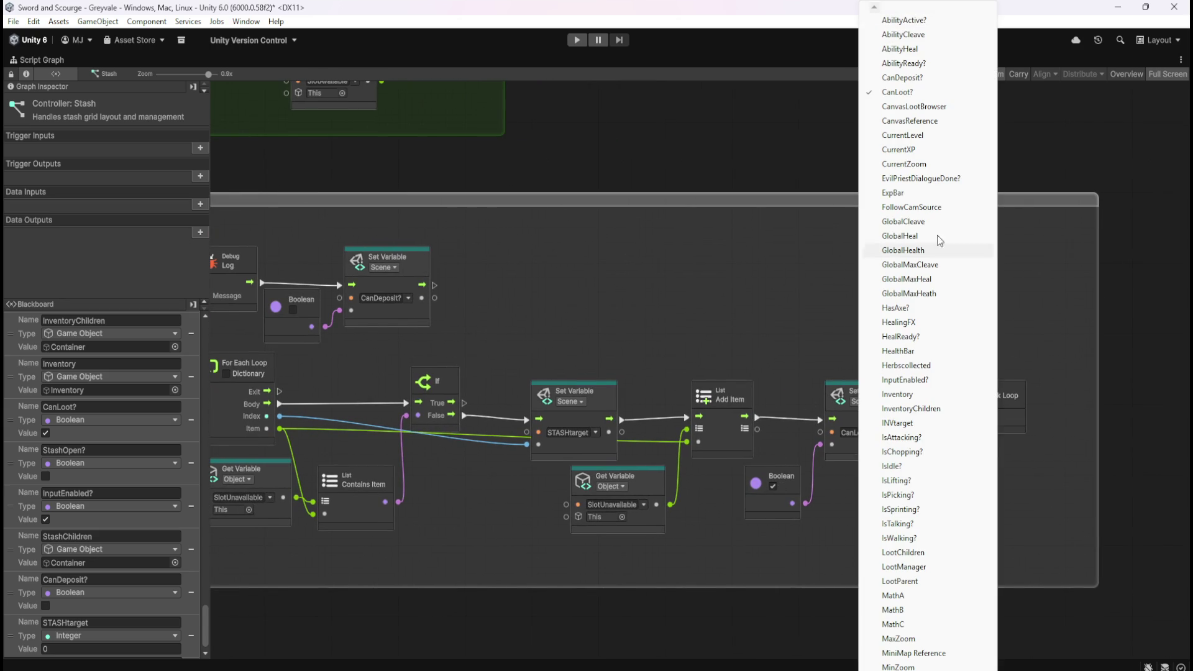
click(911, 79)
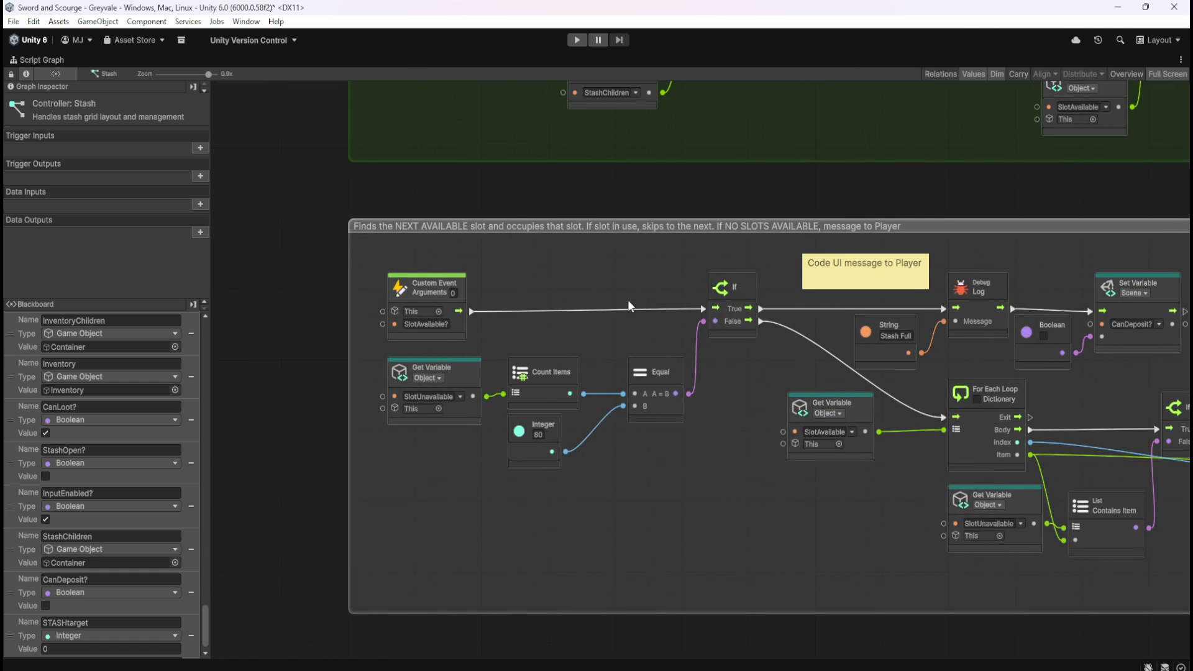
scroll(624, 315, down, 3)
scroll(540, 243, up, 2)
drag(417, 304, 560, 313)
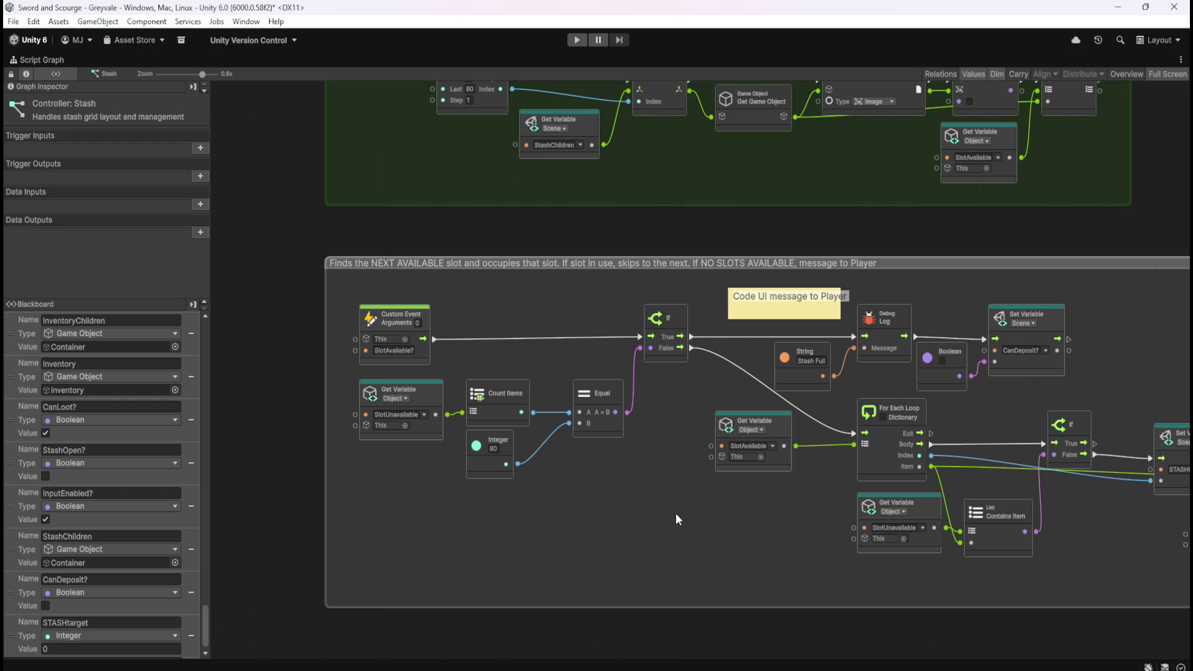
drag(777, 537, 351, 491)
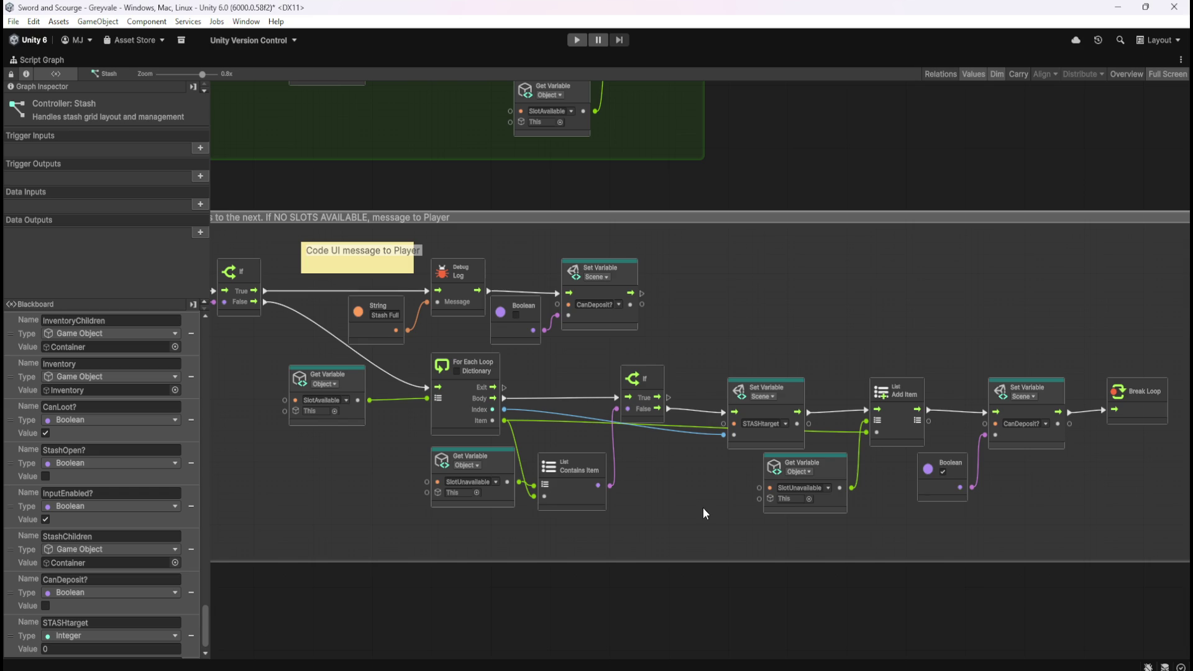
mouse_move(702, 294)
mouse_down()
mouse_move(871, 412)
mouse_move(990, 431)
mouse_move(983, 368)
mouse_move(1011, 416)
mouse_up()
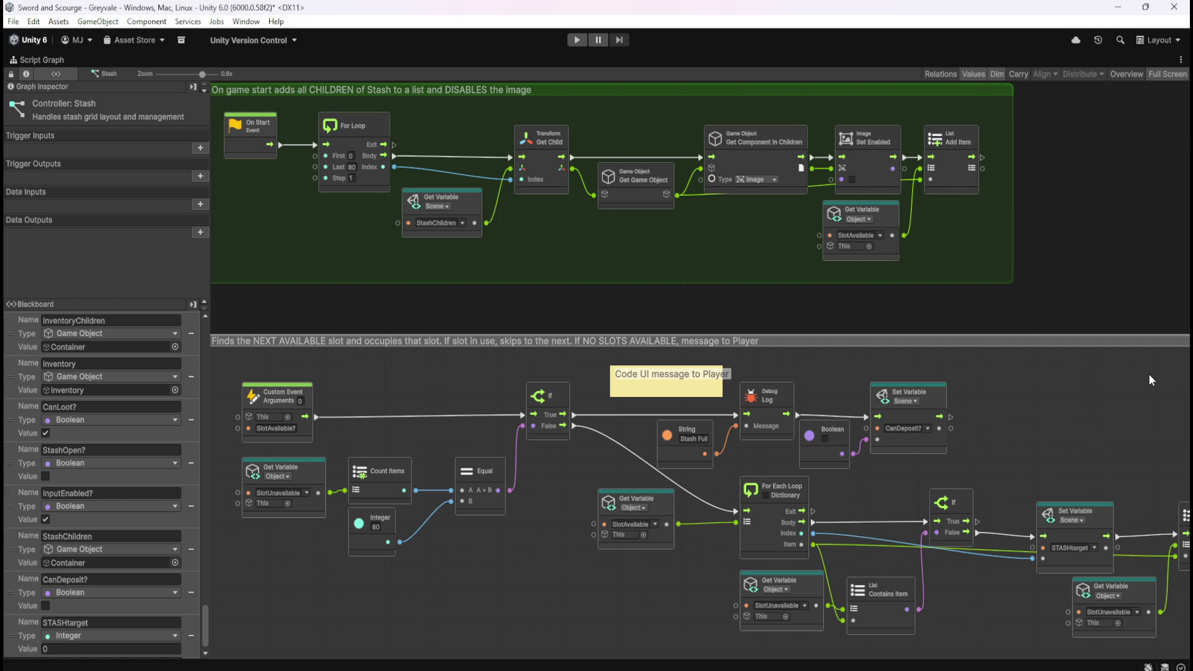
mouse_move(1104, 405)
mouse_down()
mouse_move(926, 379)
mouse_move(882, 346)
mouse_up()
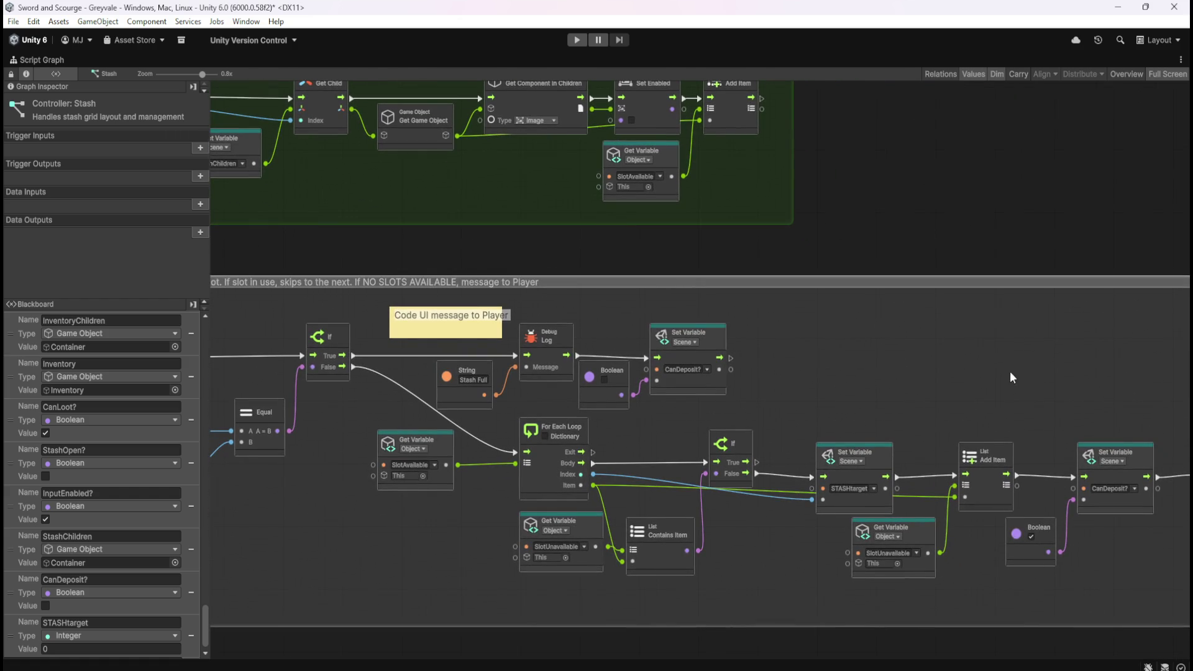
scroll(718, 320, down, 5)
scroll(718, 319, up, 5)
drag(683, 292, 844, 321)
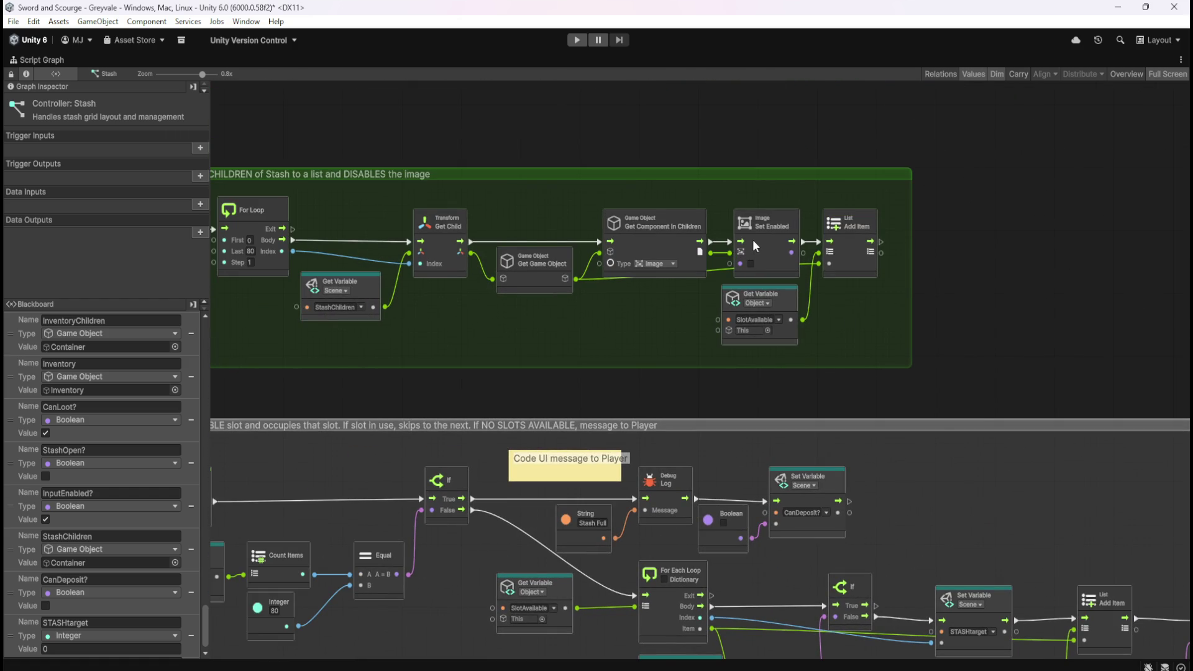
scroll(762, 230, up, 2)
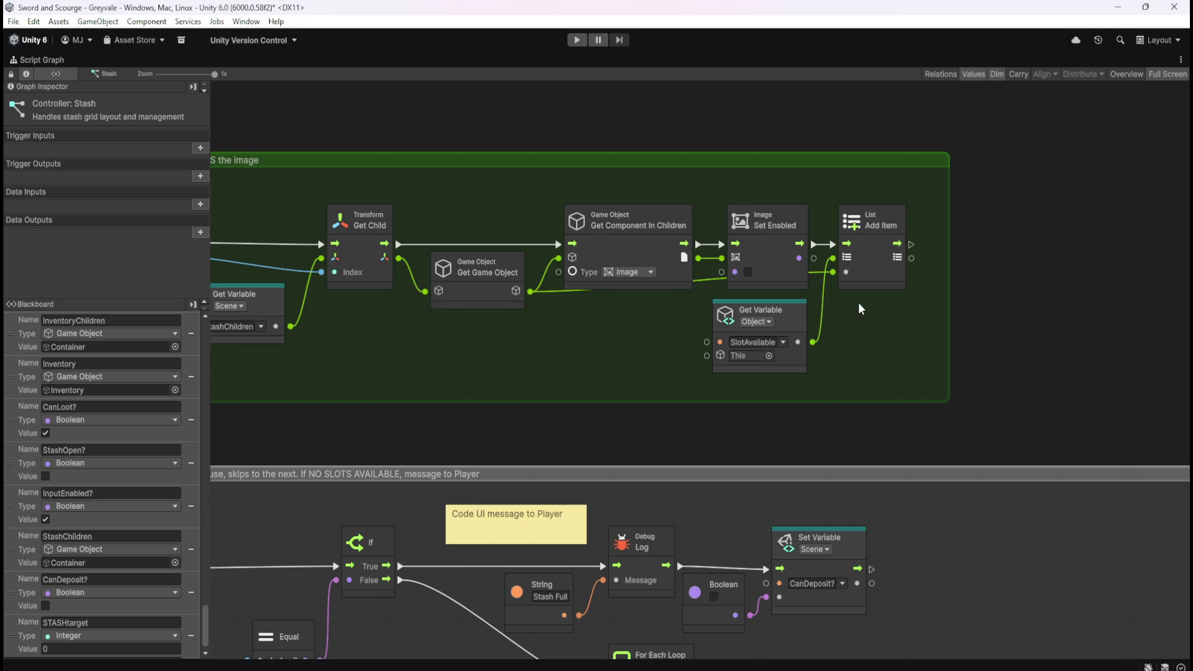
drag(875, 390, 973, 242)
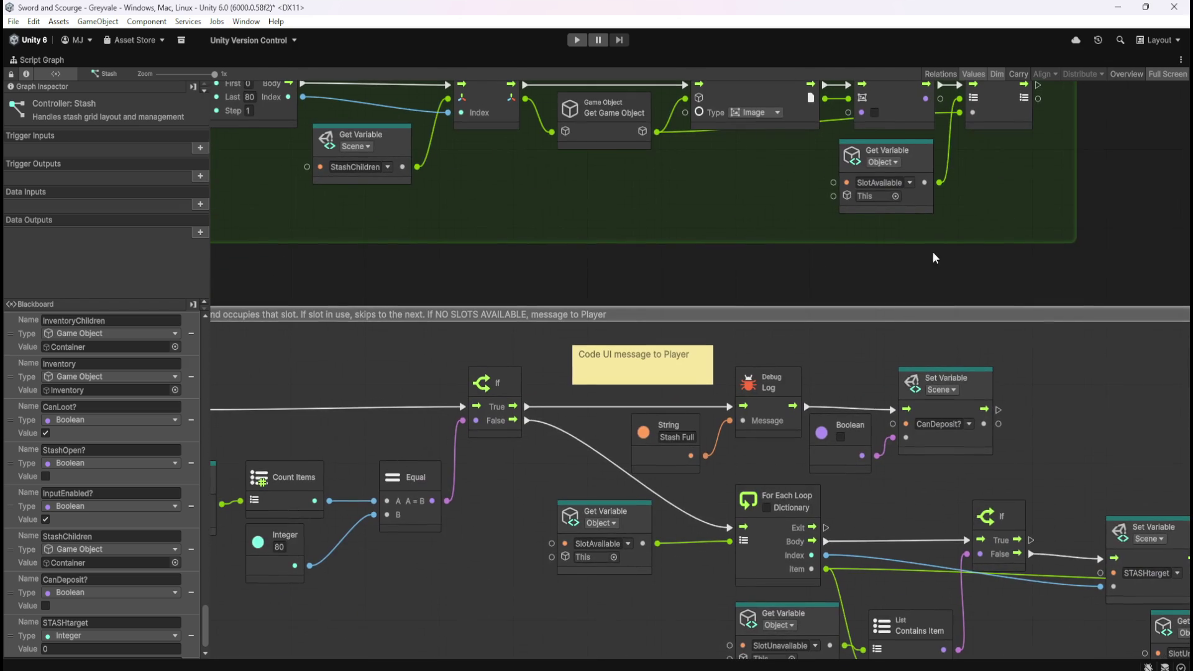
mouse_move(694, 287)
mouse_down()
mouse_move(823, 306)
mouse_move(896, 297)
mouse_up()
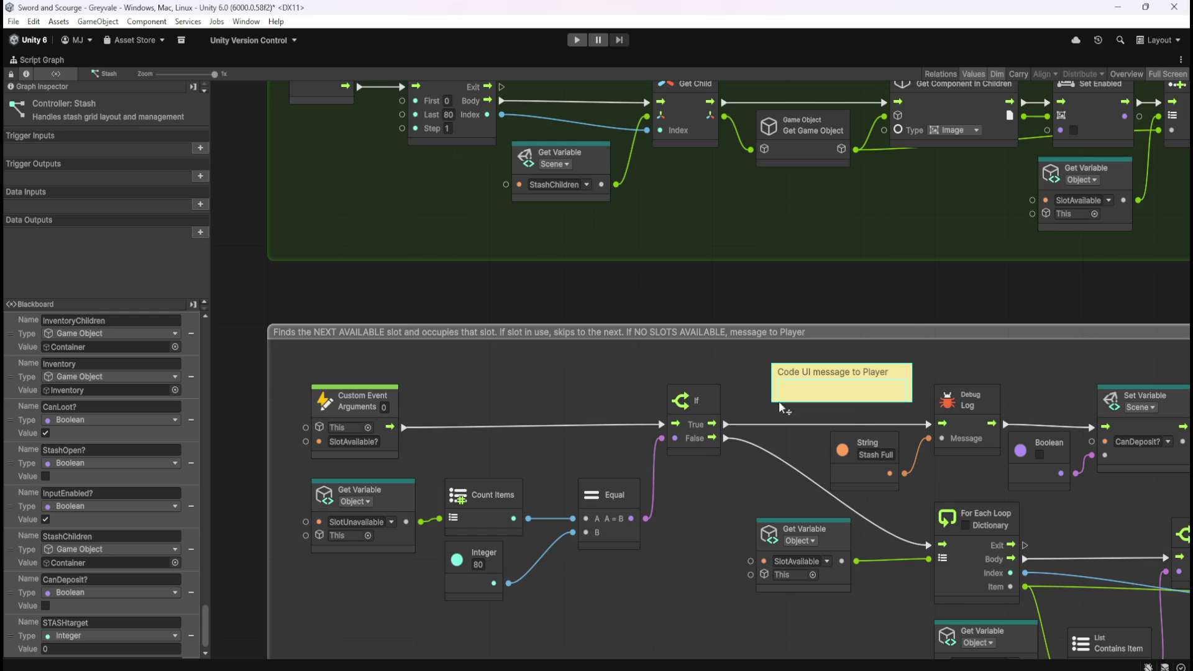
mouse_move(707, 570)
mouse_down()
mouse_move(649, 513)
mouse_move(625, 434)
mouse_up()
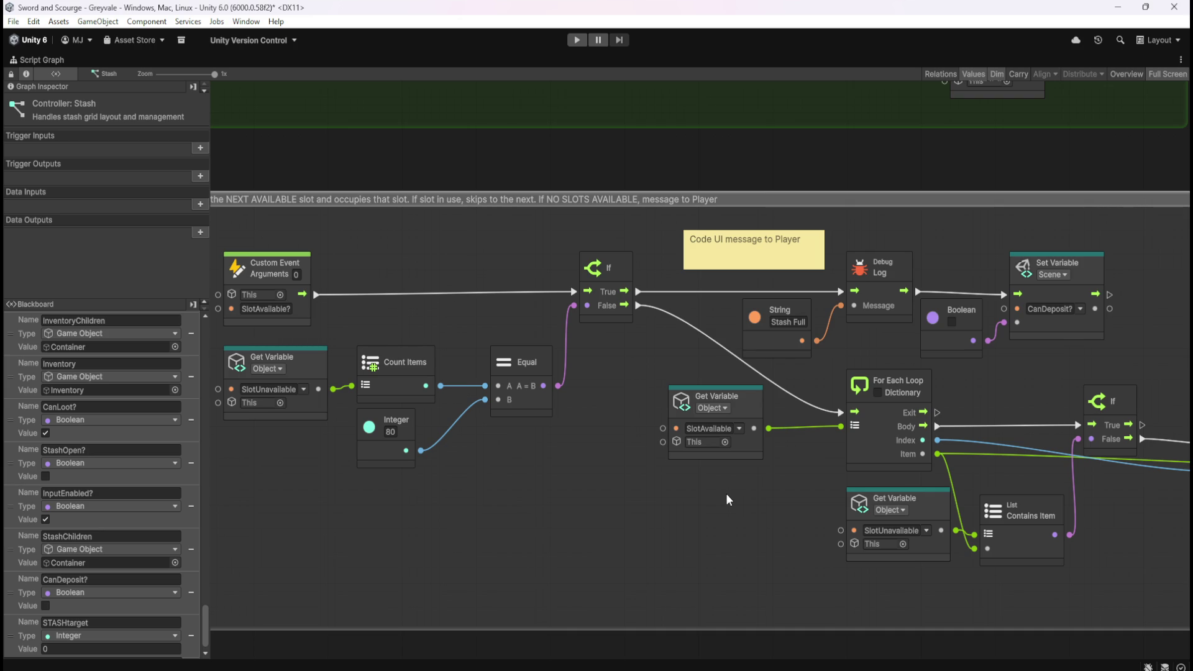
mouse_move(843, 170)
mouse_down()
mouse_move(888, 270)
mouse_move(887, 426)
mouse_up()
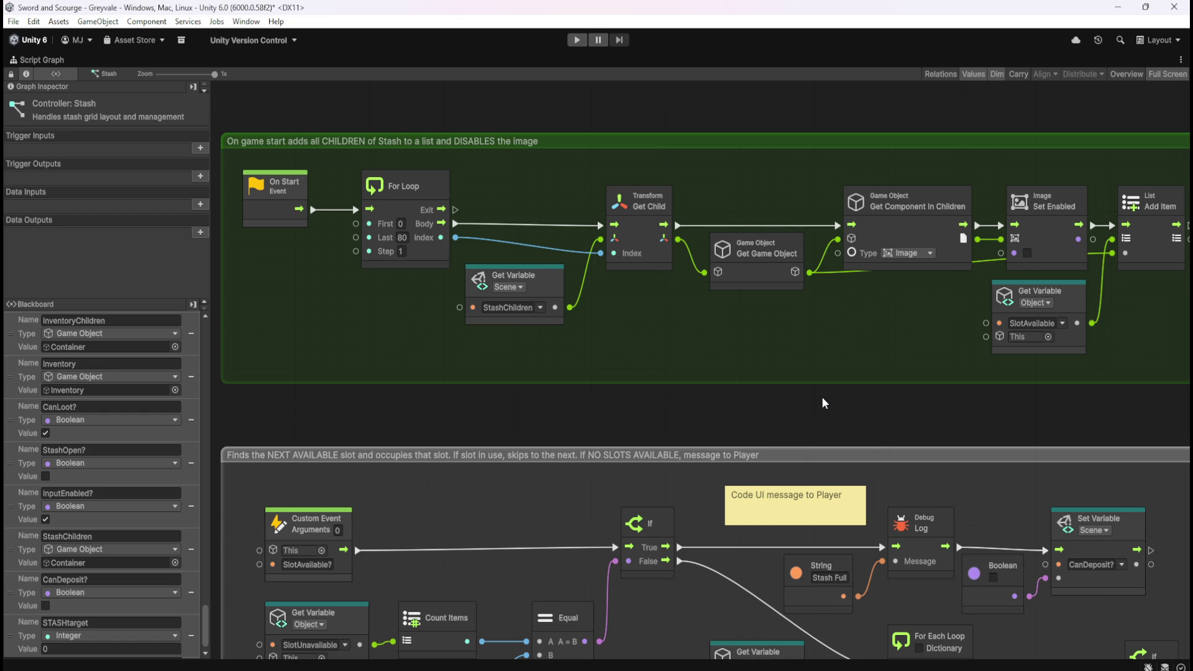
drag(792, 405, 763, 252)
mouse_move(543, 551)
mouse_down()
mouse_move(746, 442)
mouse_move(681, 400)
mouse_move(598, 431)
mouse_move(617, 516)
mouse_move(626, 486)
mouse_up()
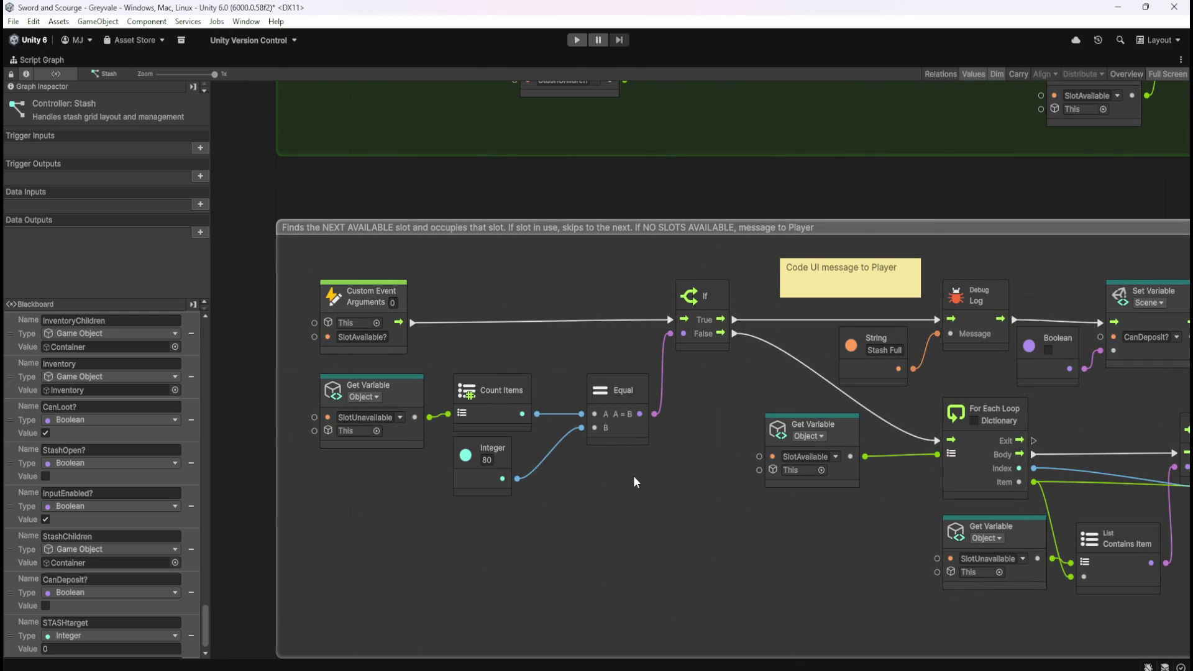
scroll(681, 456, down, 1)
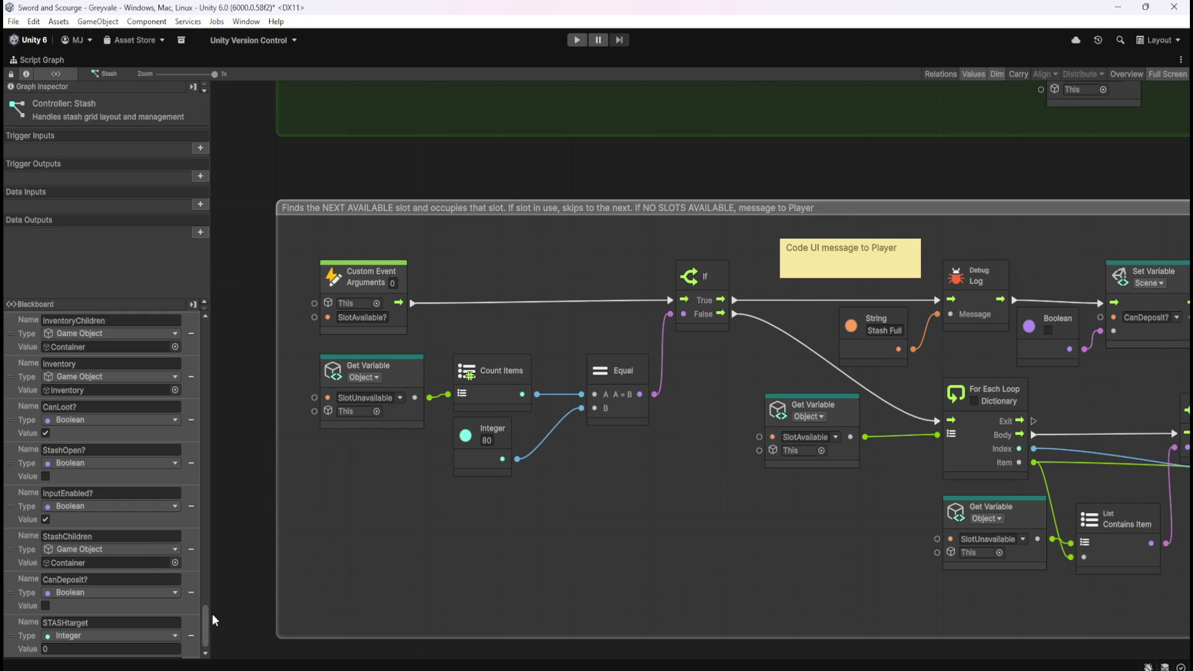
mouse_move(207, 626)
mouse_down()
mouse_move(240, 528)
mouse_move(229, 610)
mouse_up()
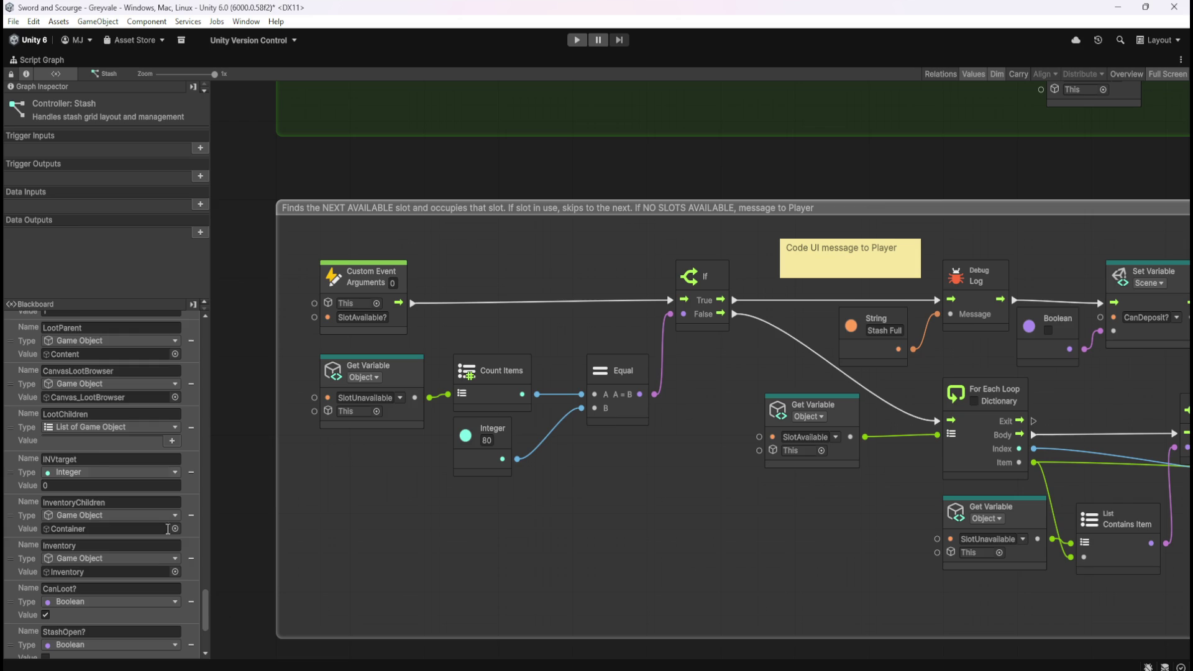
scroll(115, 450, down, 5)
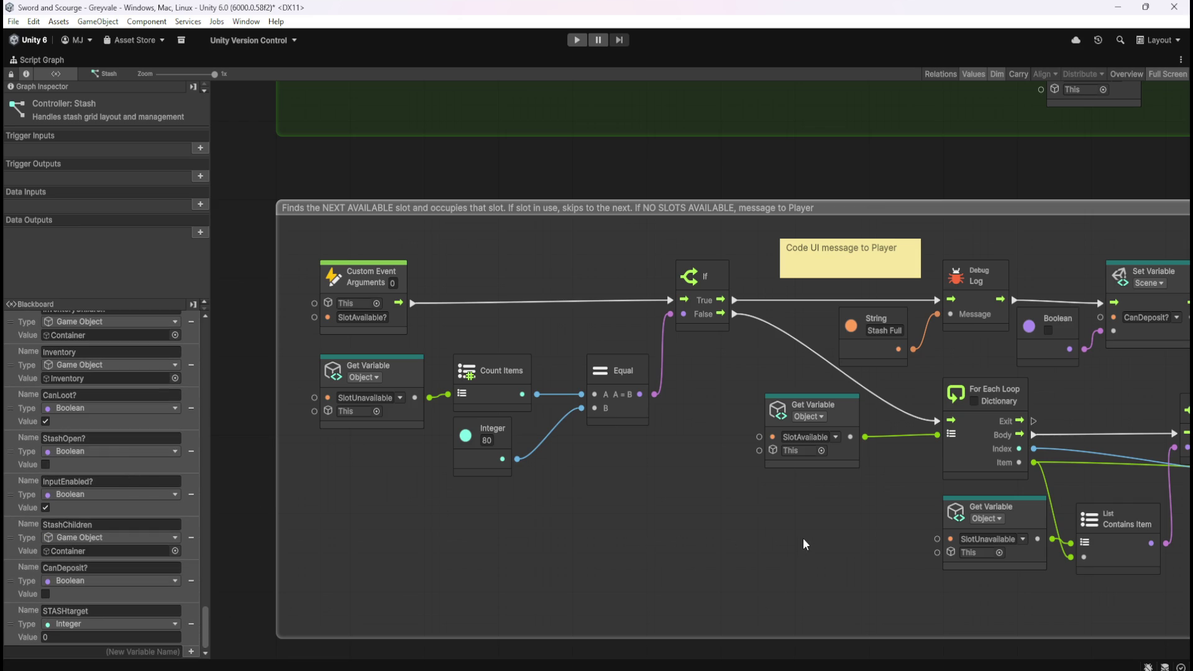
drag(803, 538, 411, 520)
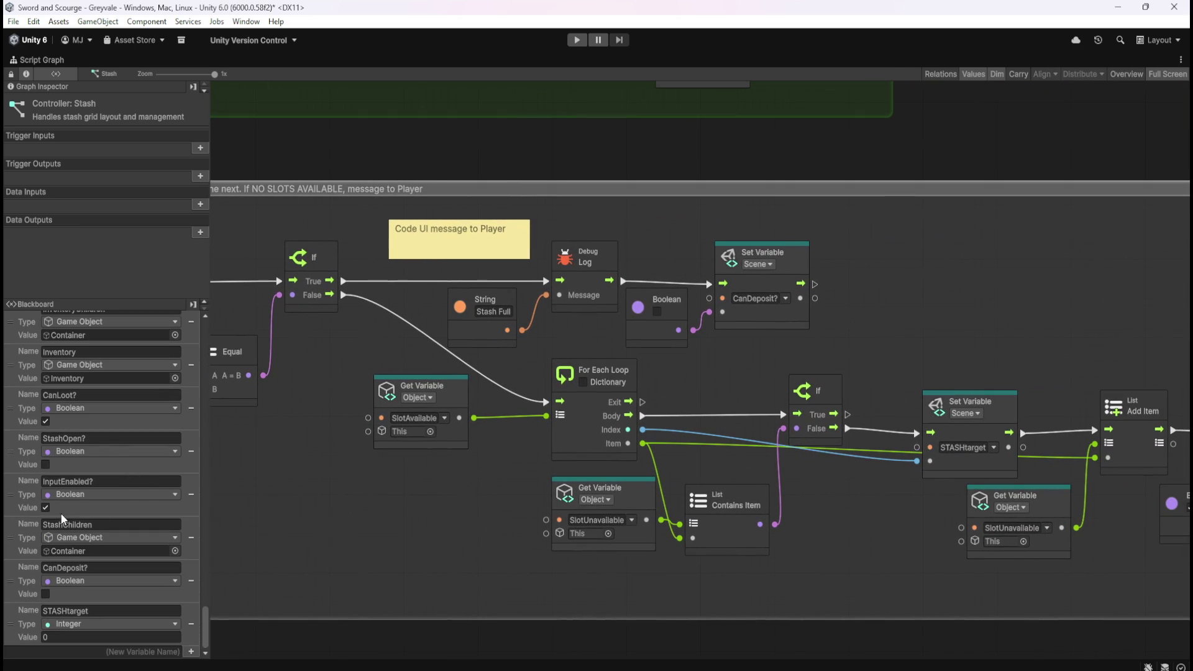
scroll(80, 458, up, 3)
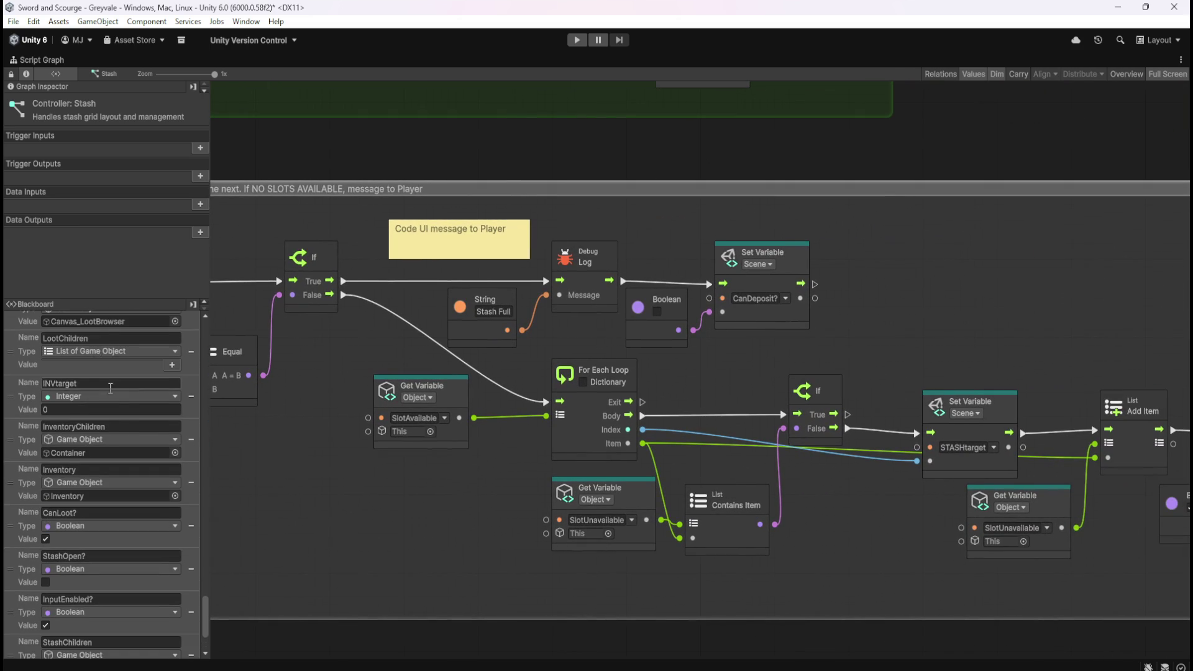
scroll(125, 432, down, 3)
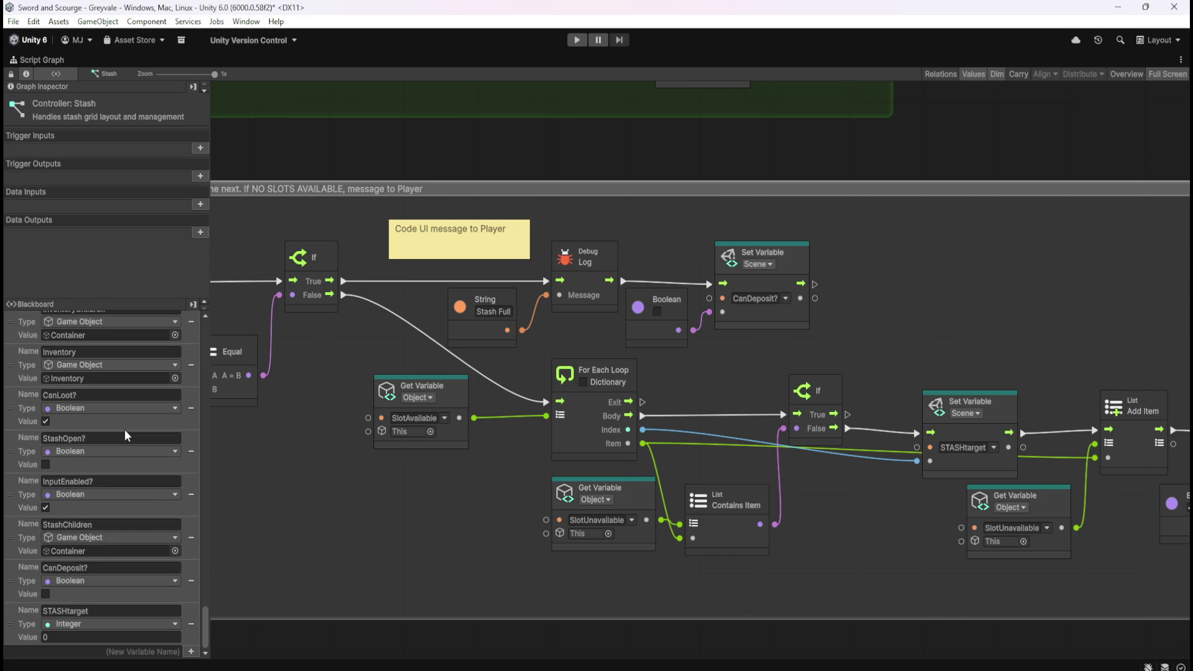
scroll(120, 468, up, 2)
scroll(120, 474, up, 1)
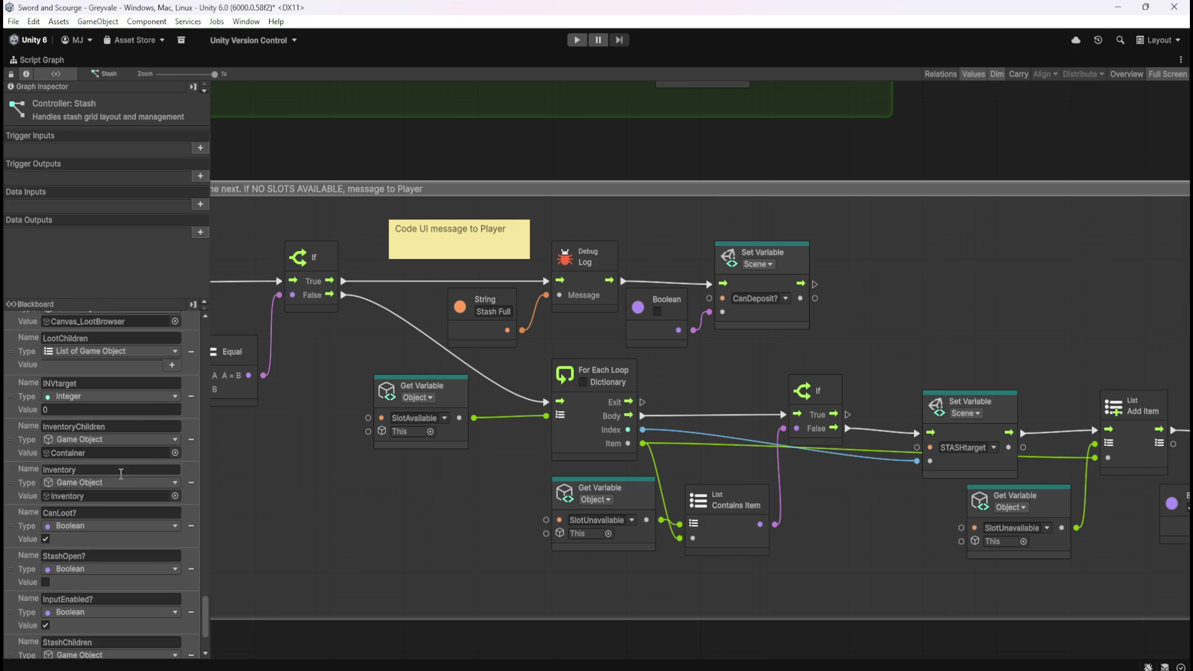
scroll(125, 475, up, 1)
mouse_move(976, 409)
mouse_down()
mouse_move(997, 310)
mouse_move(791, 288)
mouse_move(1031, 273)
mouse_up()
mouse_move(285, 463)
mouse_down()
mouse_move(610, 509)
mouse_move(823, 507)
mouse_move(576, 537)
mouse_move(580, 636)
mouse_move(695, 404)
mouse_up()
mouse_move(827, 325)
mouse_down()
mouse_move(591, 321)
mouse_move(756, 189)
mouse_up()
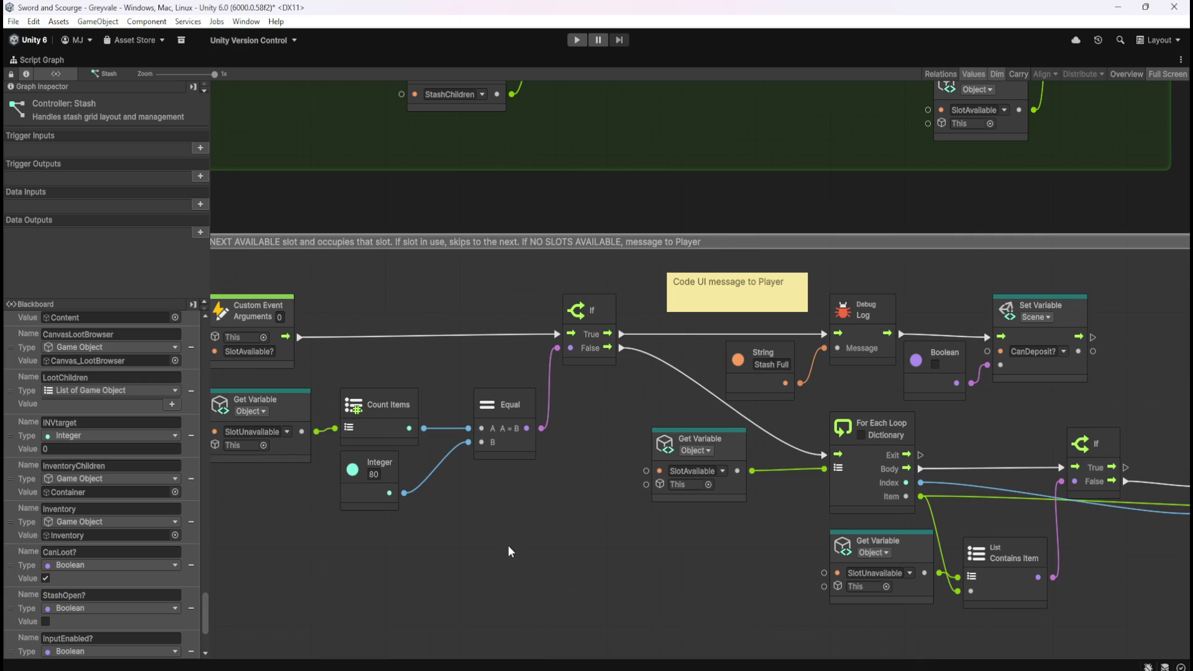
key(shift+space)
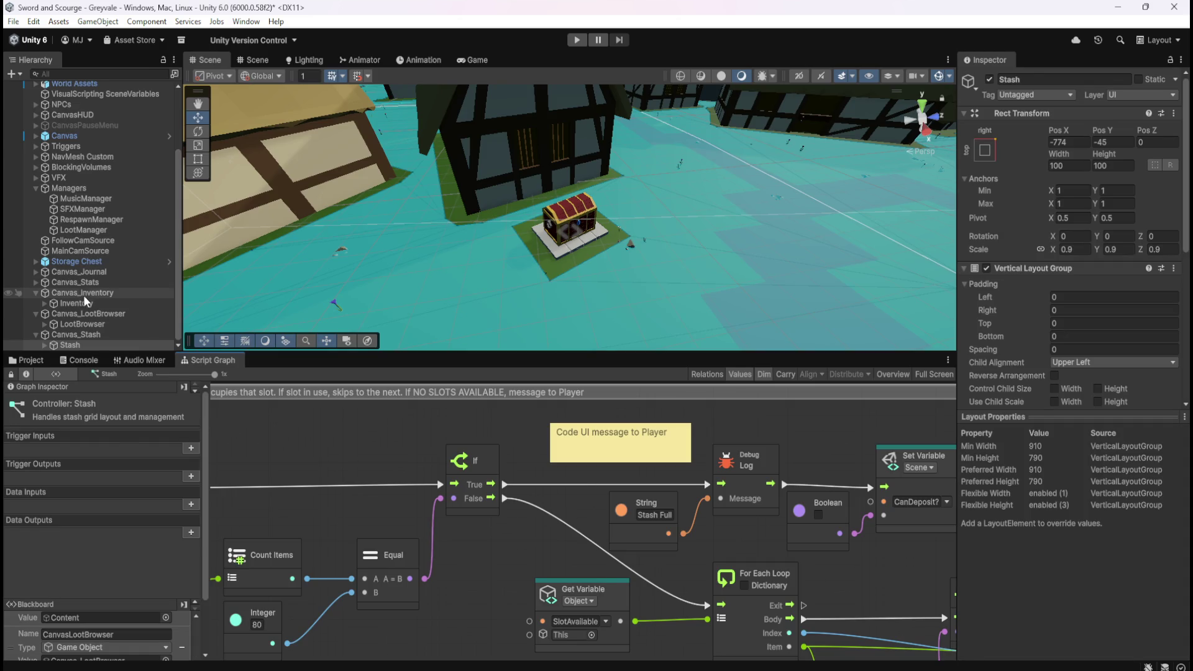
- View the Canvas_Inventory script graph full-screen, zoom over its groups, then restore the layout
click(84, 293)
key(shift+space)
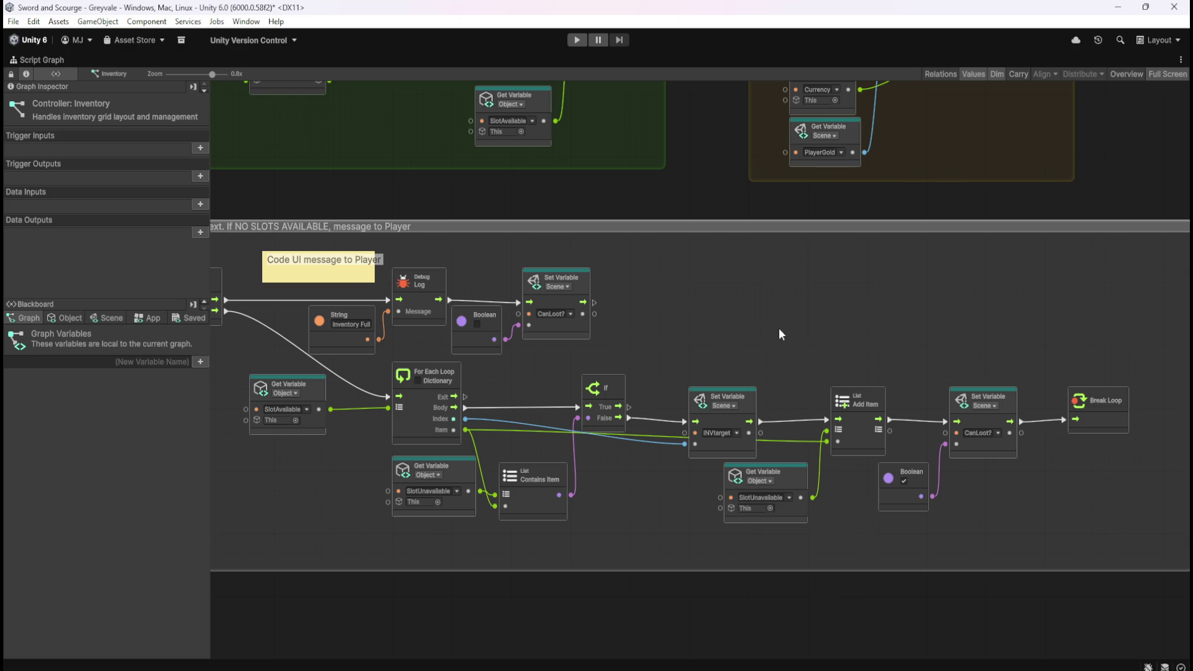
scroll(942, 333, down, 4)
scroll(967, 119, up, 3)
scroll(1064, 378, down, 1)
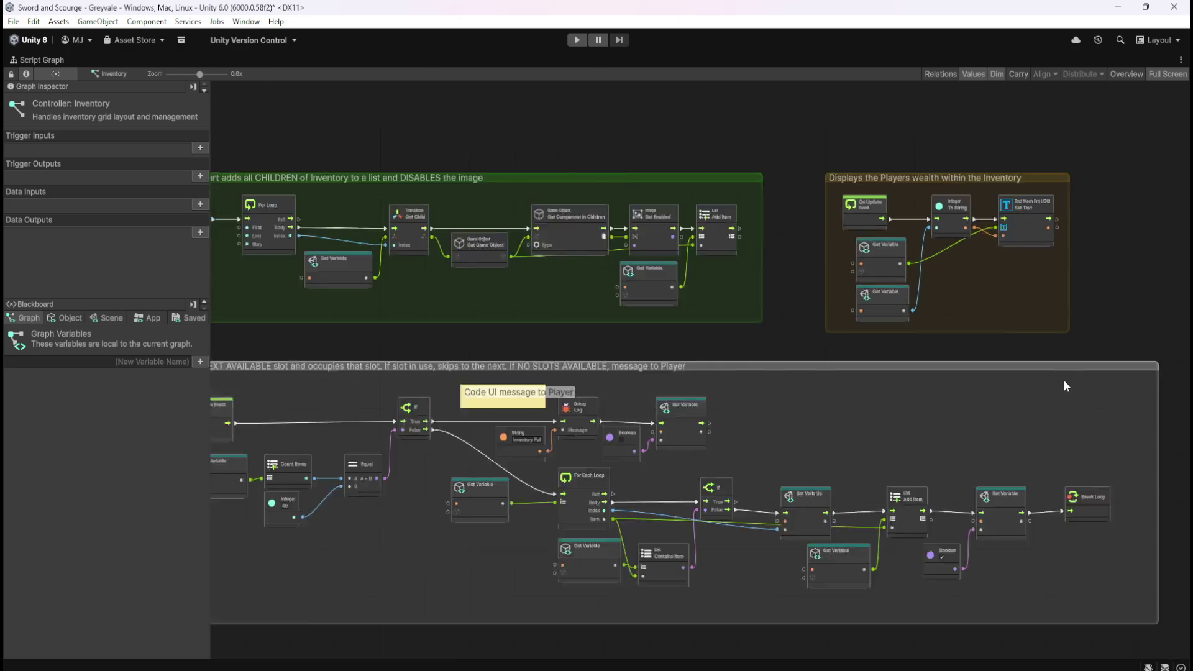
scroll(539, 251, down, 2)
scroll(619, 271, up, 2)
scroll(857, 421, down, 3)
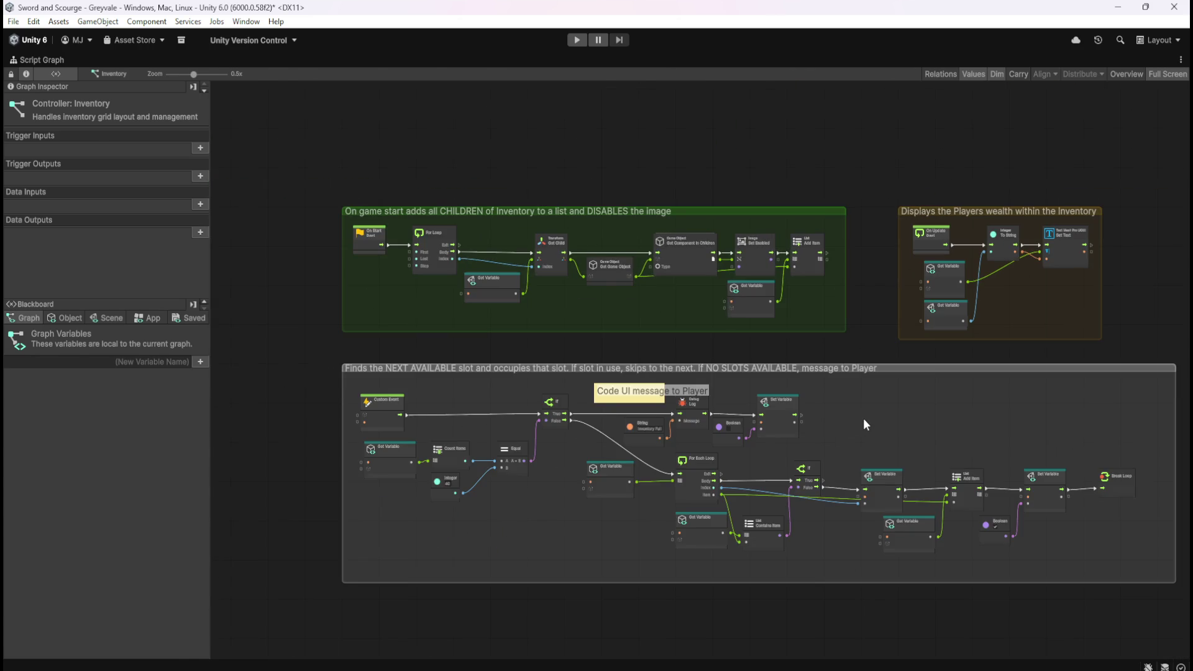
key(shift+space)
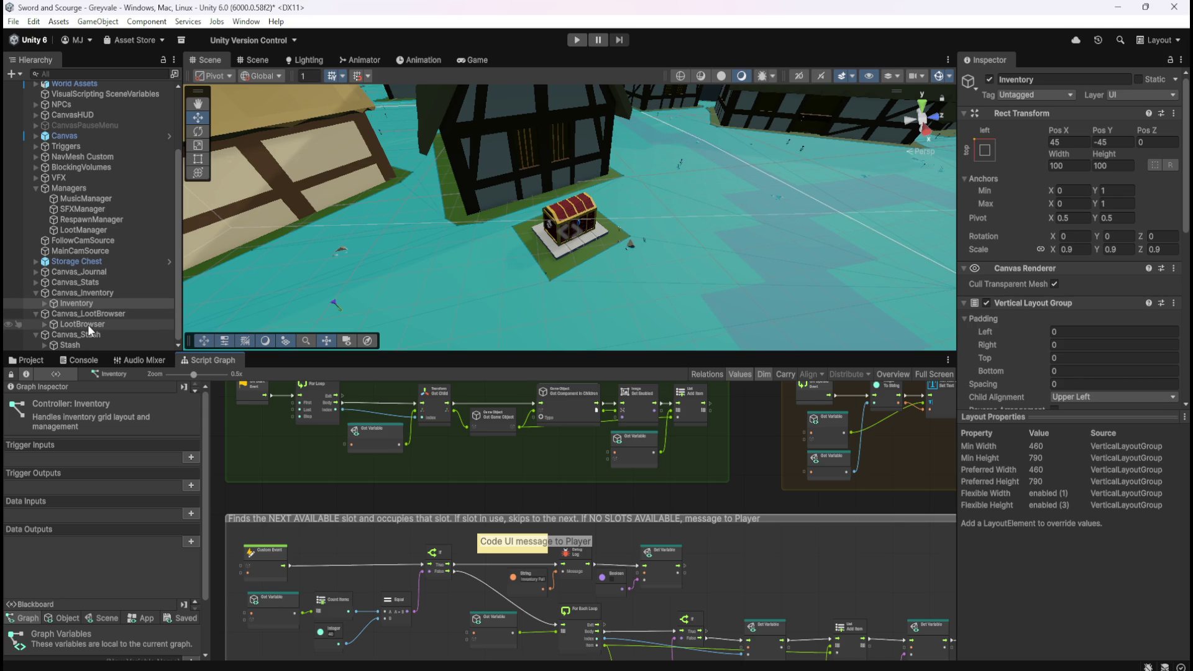
- Open the LootBrowser graph full-screen and look at its Clamp and Set Variable nodes
click(87, 325)
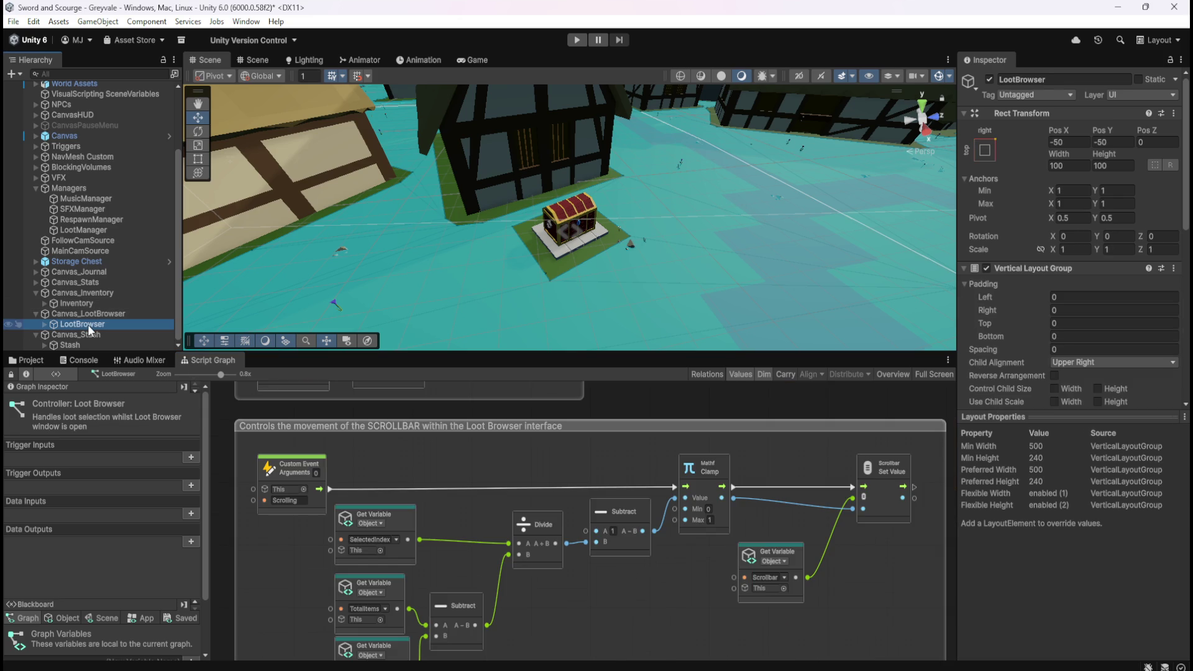
key(shift+space)
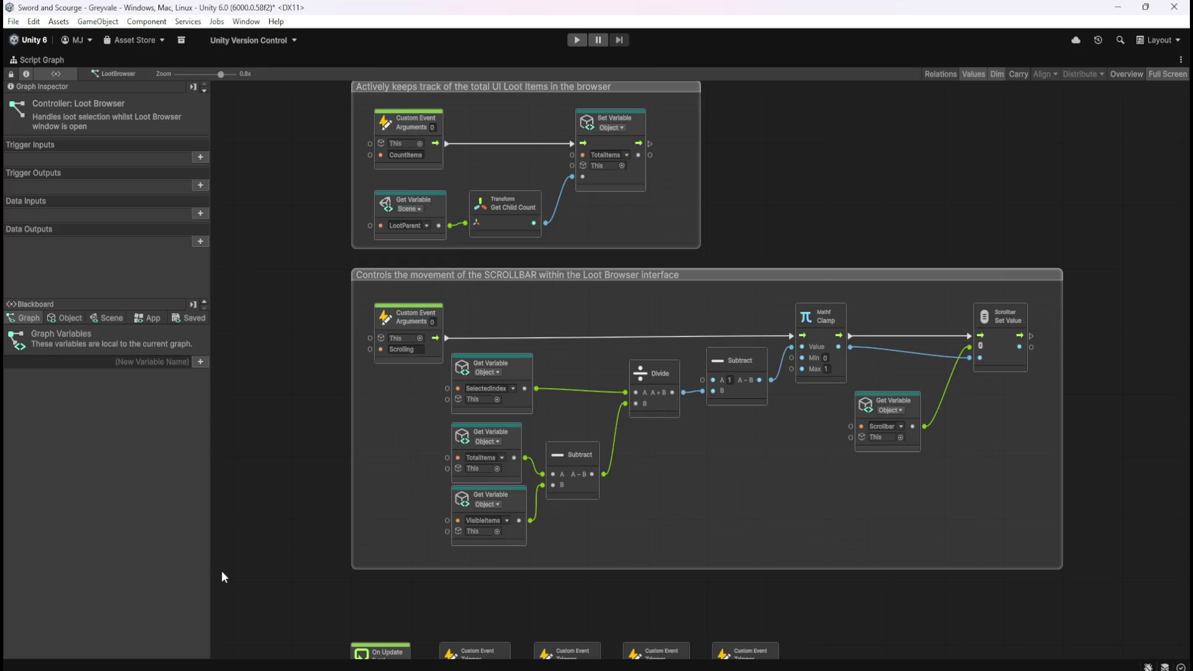
scroll(793, 232, up, 10)
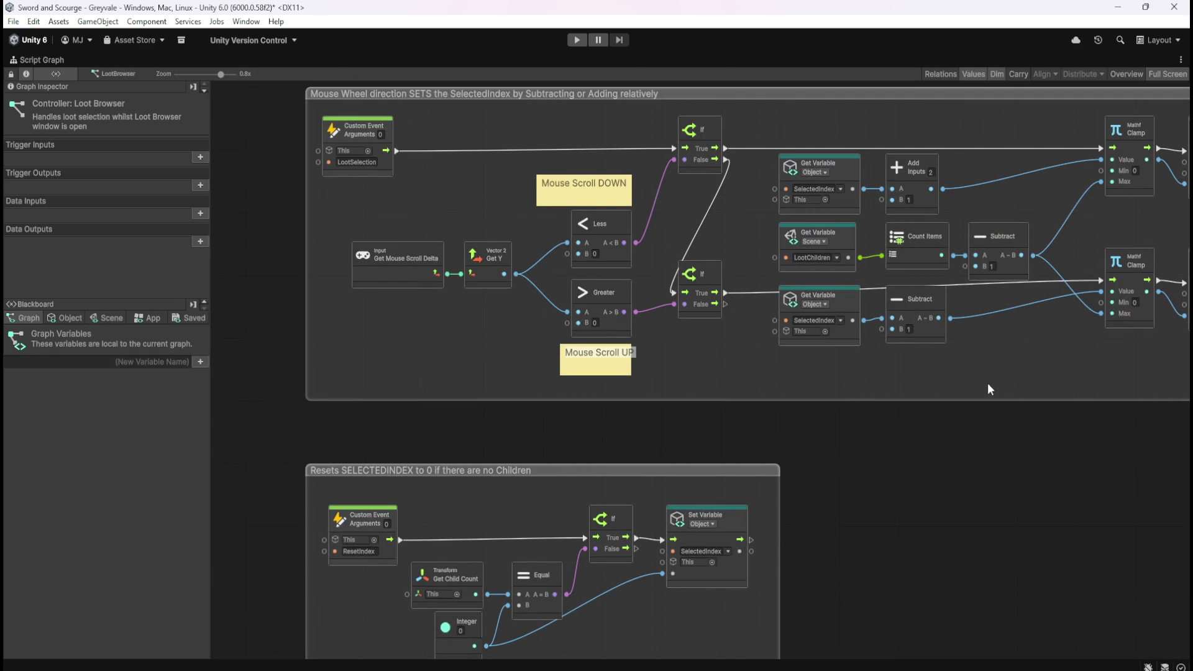
mouse_move(1064, 359)
mouse_down()
mouse_move(681, 358)
mouse_move(792, 400)
mouse_move(932, 412)
mouse_up()
- Browse the scene variables listed in the Blackboard
click(103, 318)
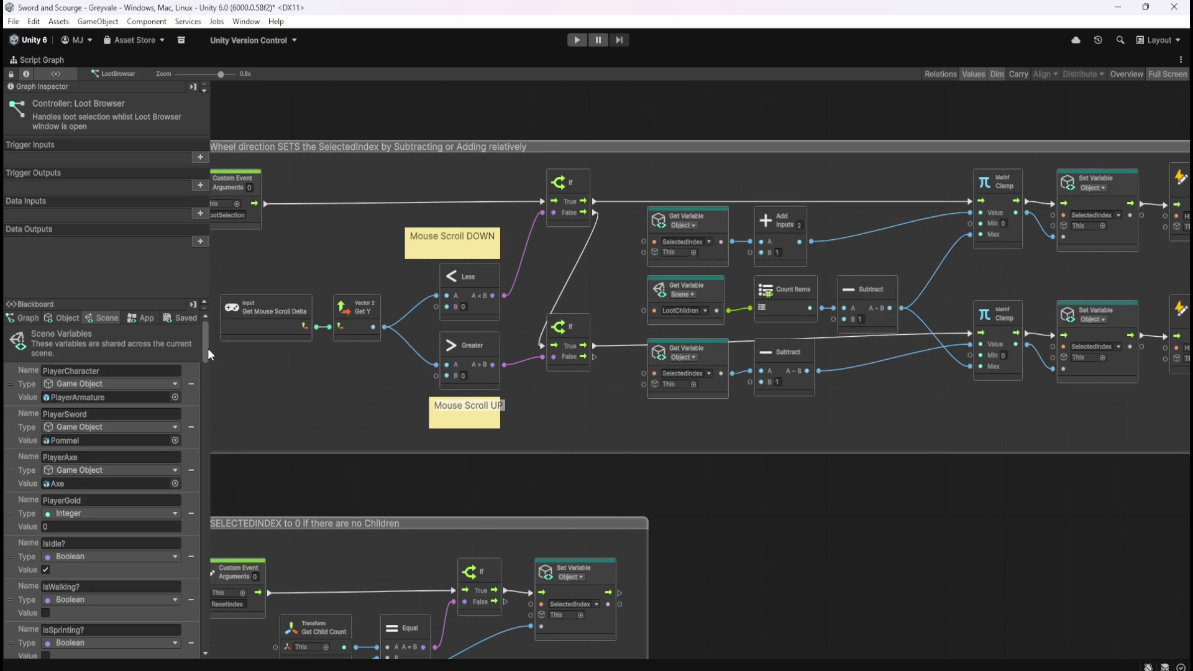
drag(206, 348, 247, 647)
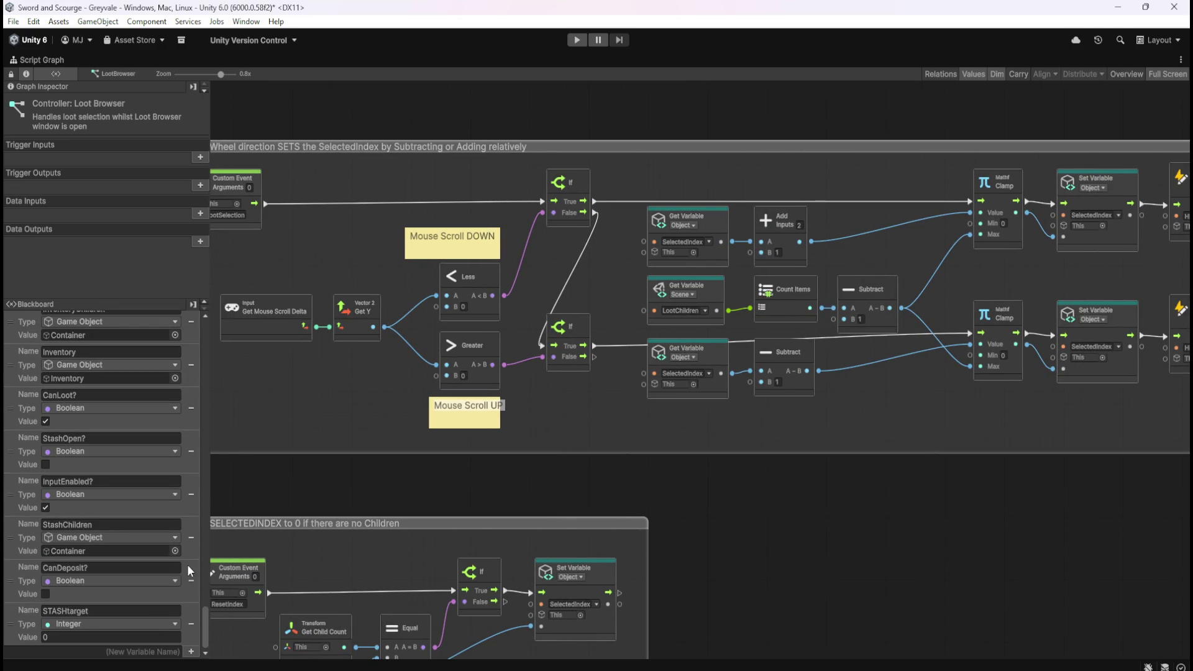
scroll(180, 559, up, 4)
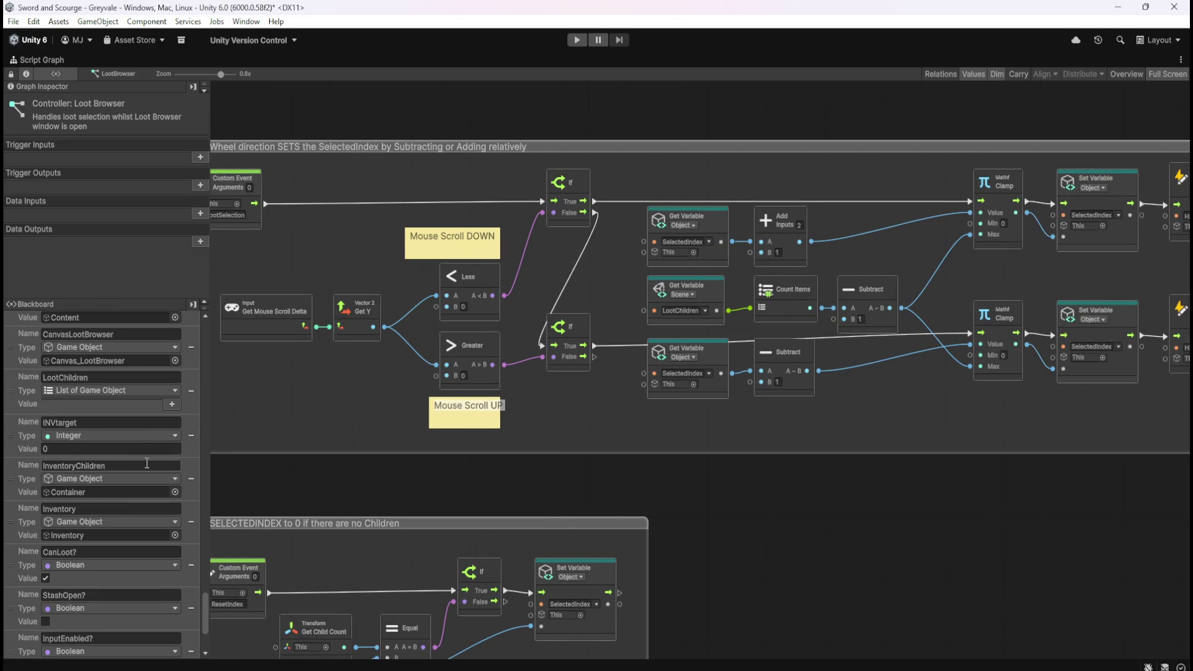
scroll(147, 463, up, 3)
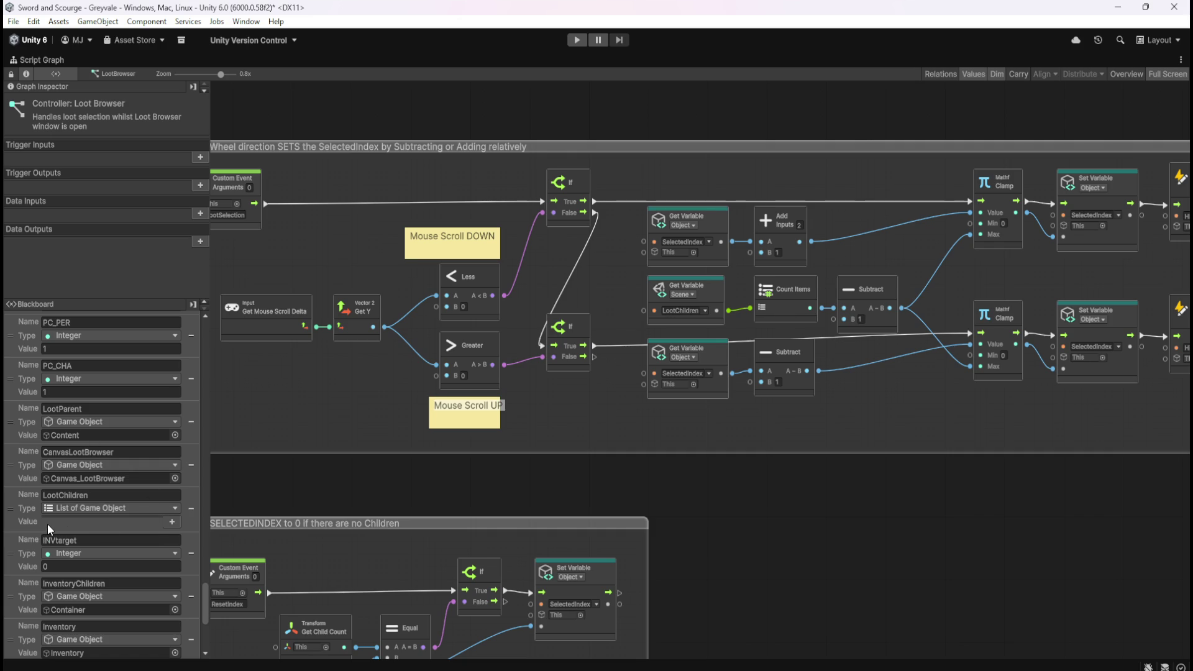
scroll(39, 532, down, 4)
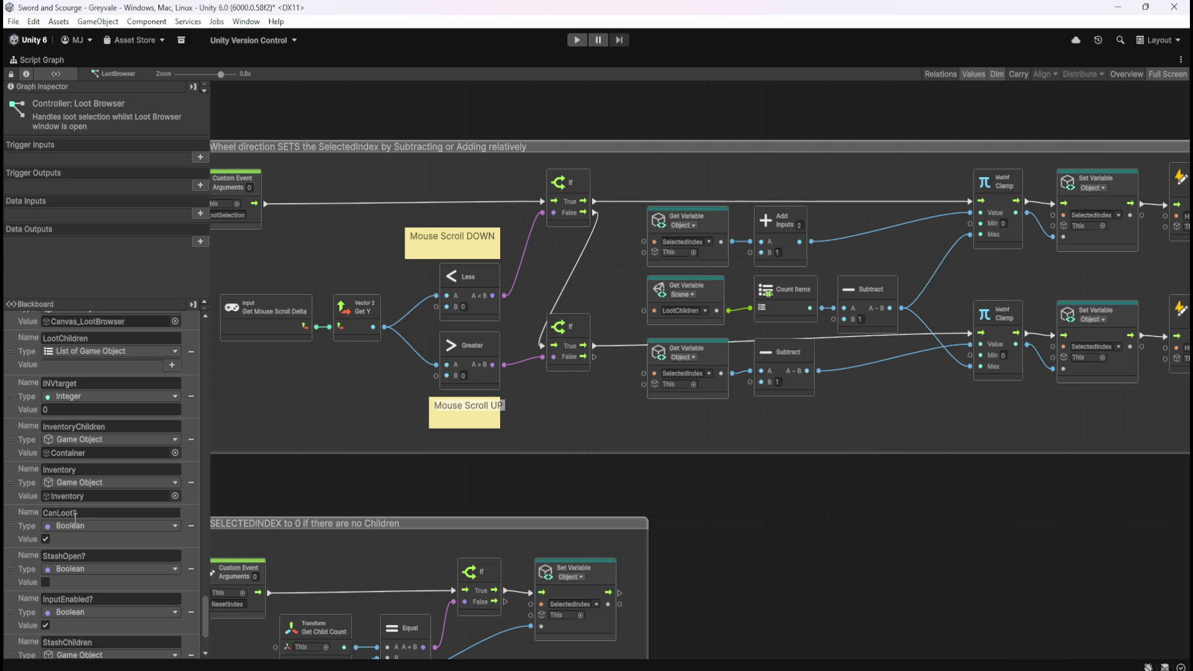
scroll(101, 503, down, 3)
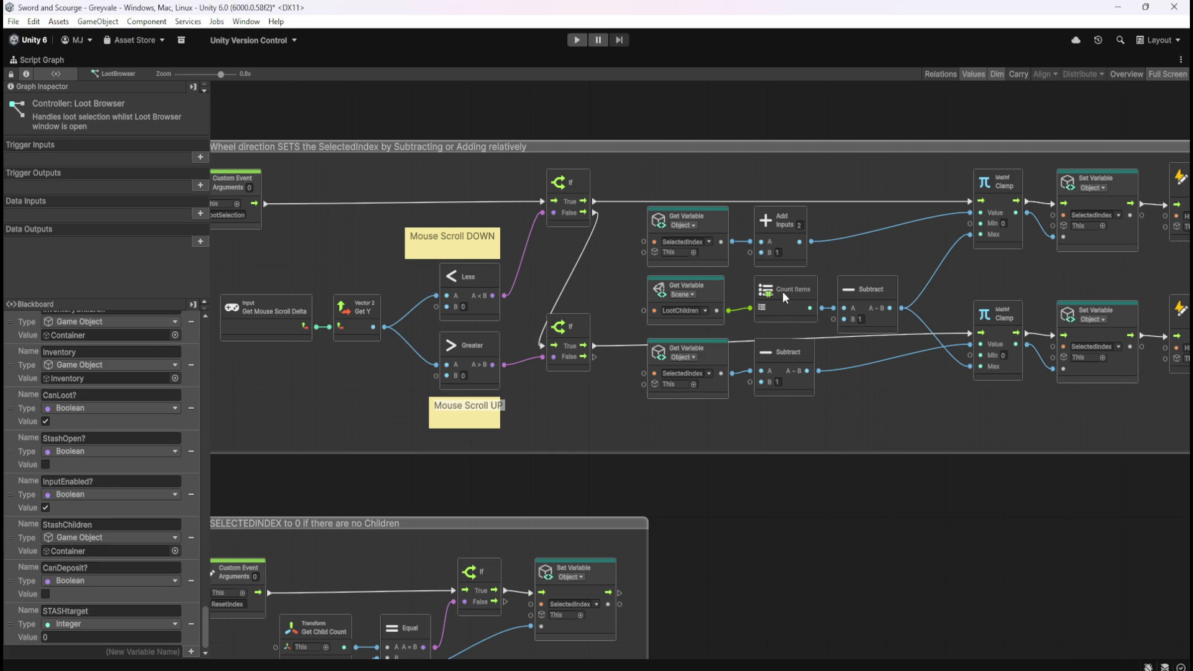
- Review the Mouse Wheel group, restore the layout, and show the Loot prefabs folder
mouse_move(990, 448)
mouse_down()
mouse_move(732, 500)
mouse_move(688, 498)
mouse_move(847, 489)
mouse_up()
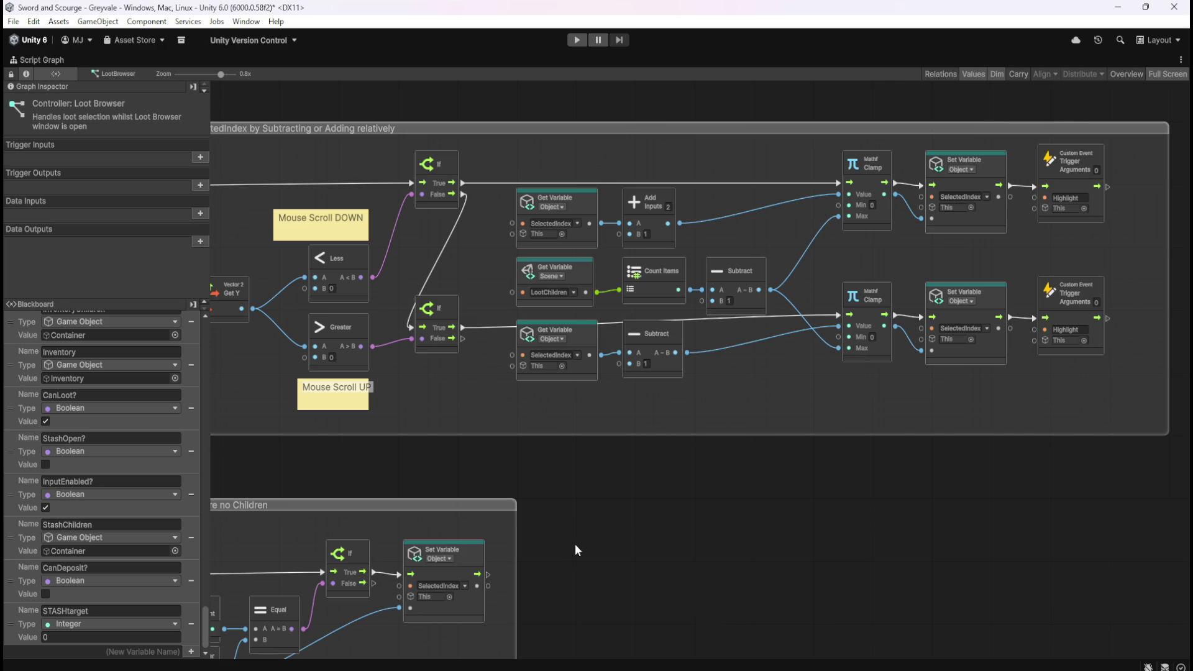
mouse_move(452, 468)
mouse_down()
mouse_move(700, 458)
mouse_move(631, 450)
mouse_move(678, 482)
mouse_up()
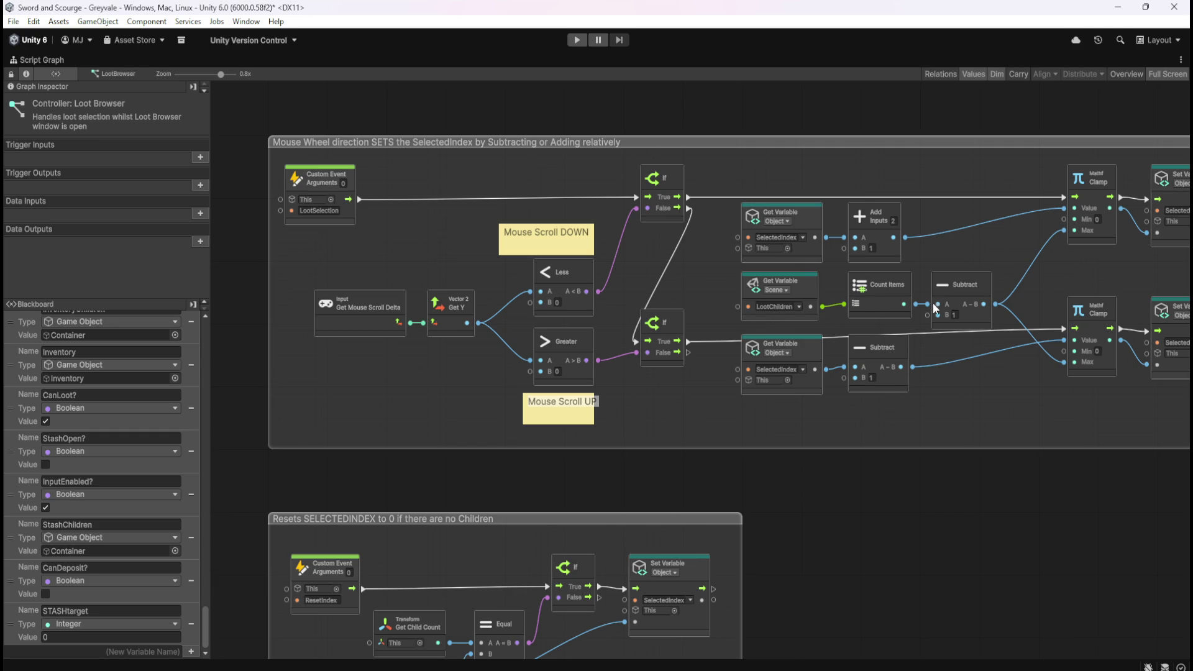
mouse_move(881, 556)
mouse_down()
mouse_move(847, 516)
mouse_move(893, 323)
mouse_move(681, 491)
mouse_up()
mouse_move(825, 403)
mouse_down()
mouse_move(762, 494)
mouse_move(902, 326)
mouse_move(967, 177)
mouse_up()
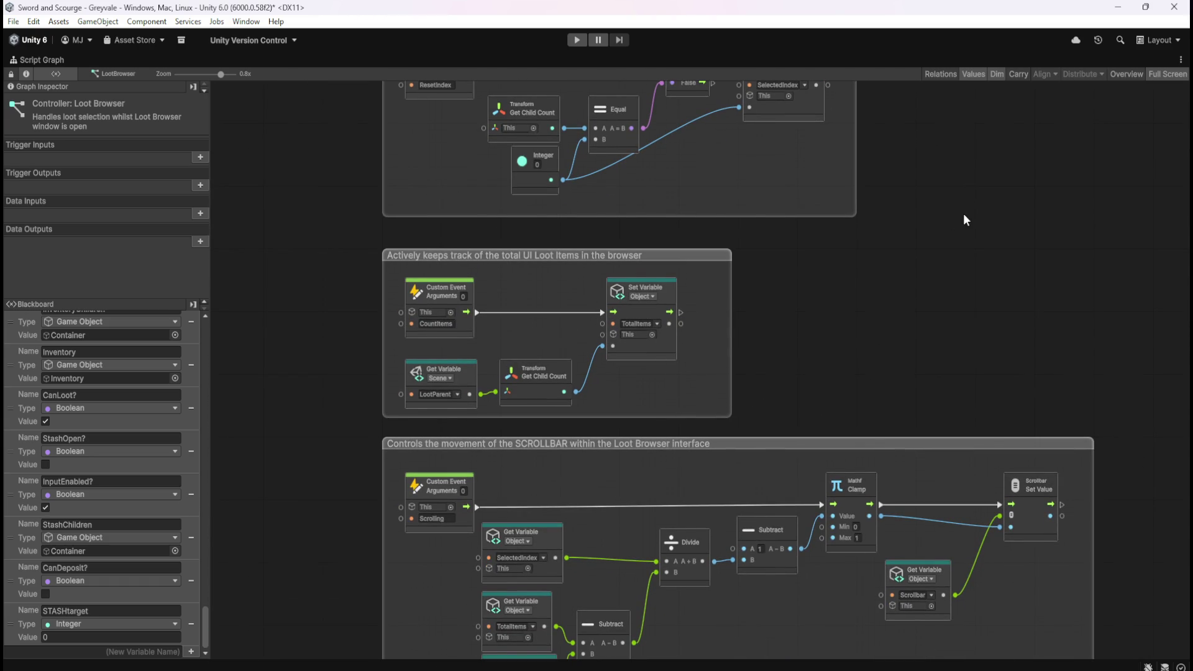
key(shift+space)
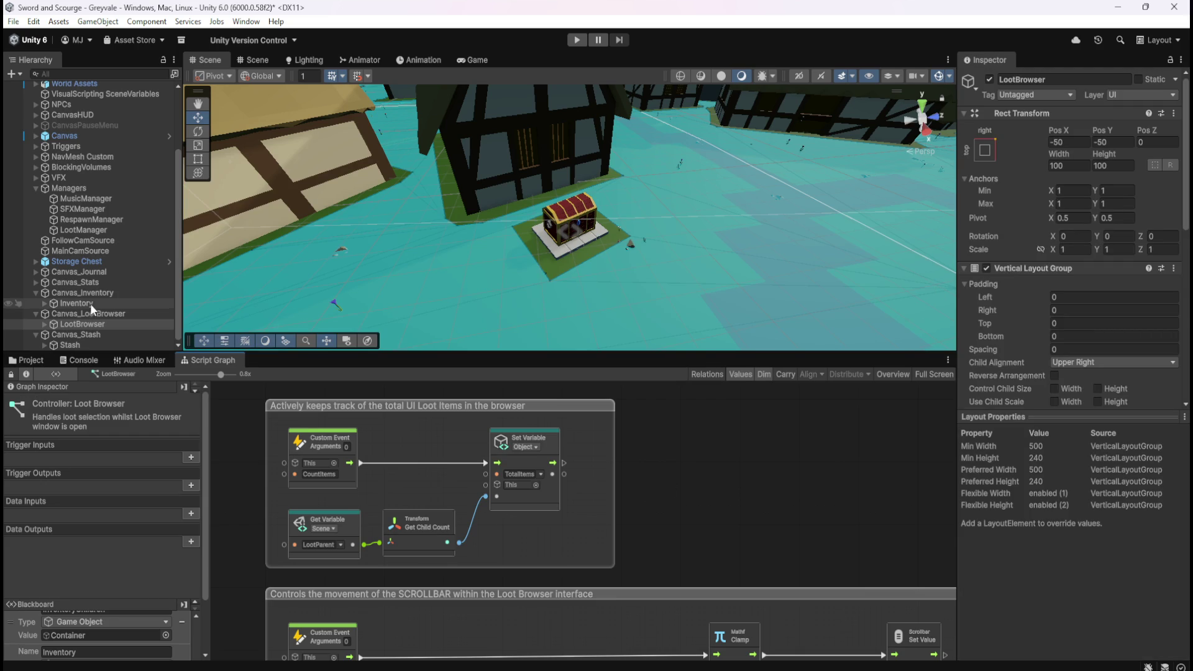
click(31, 360)
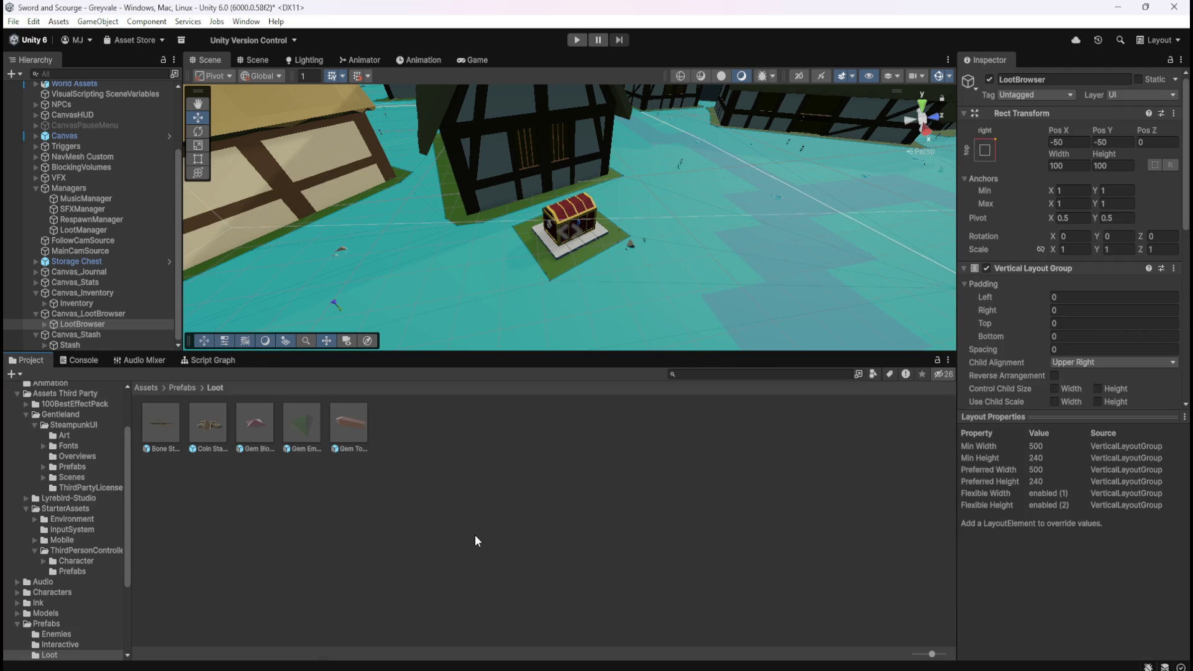
- Open the Bone Stack prefab's graph full-screen and inspect its inventory check and add nodes
click(165, 432)
click(217, 361)
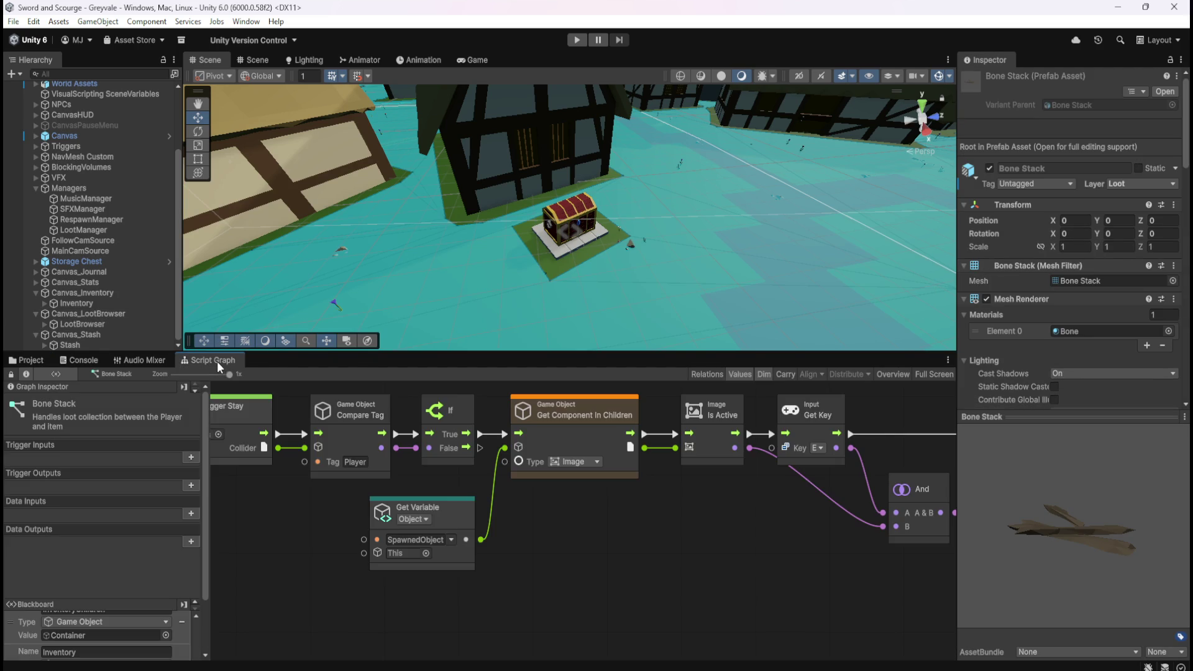
key(shift+space)
scroll(519, 408, up, 3)
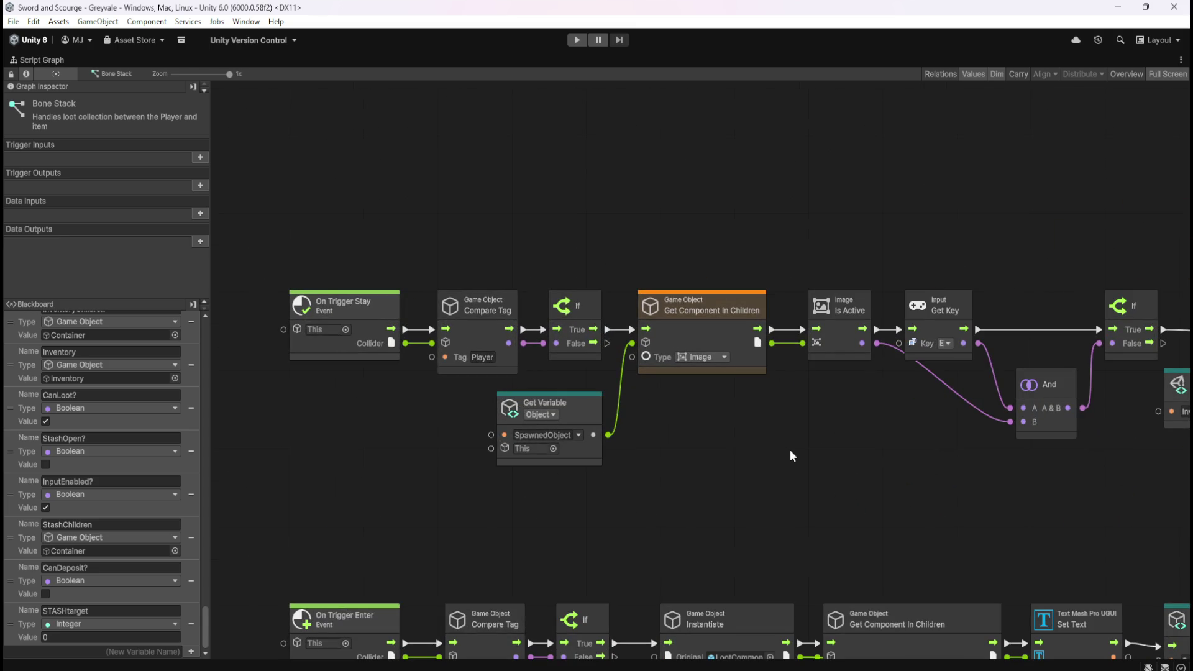
drag(790, 452, 792, 445)
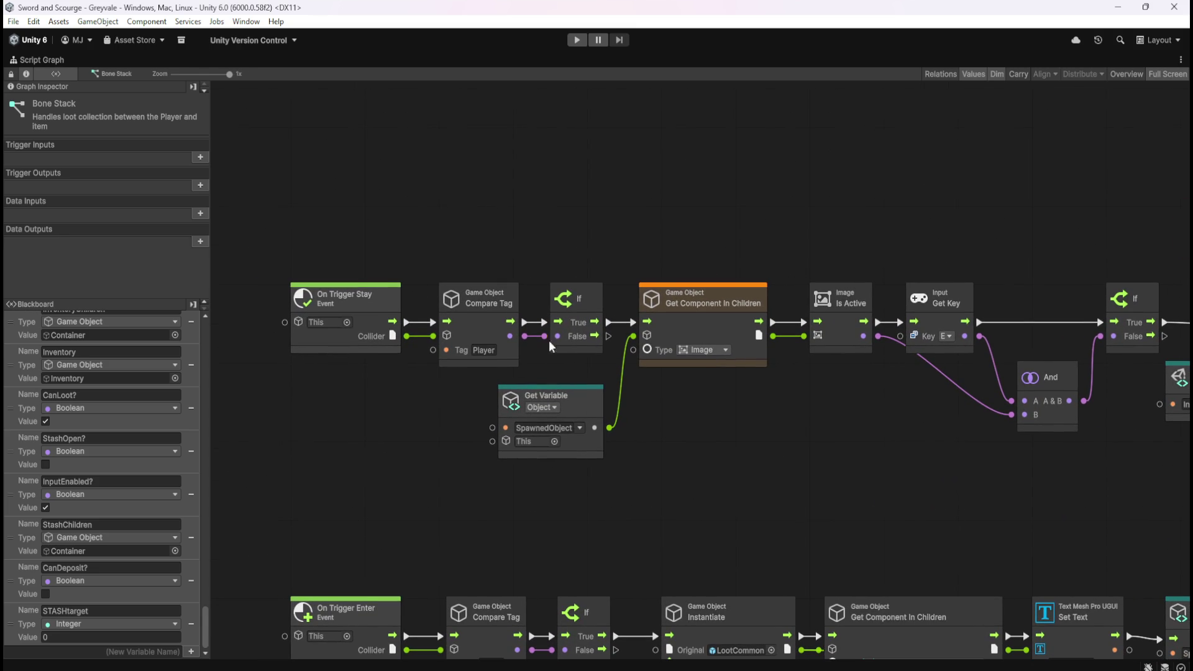
drag(785, 472, 320, 429)
drag(916, 441, 884, 442)
drag(744, 471, 547, 471)
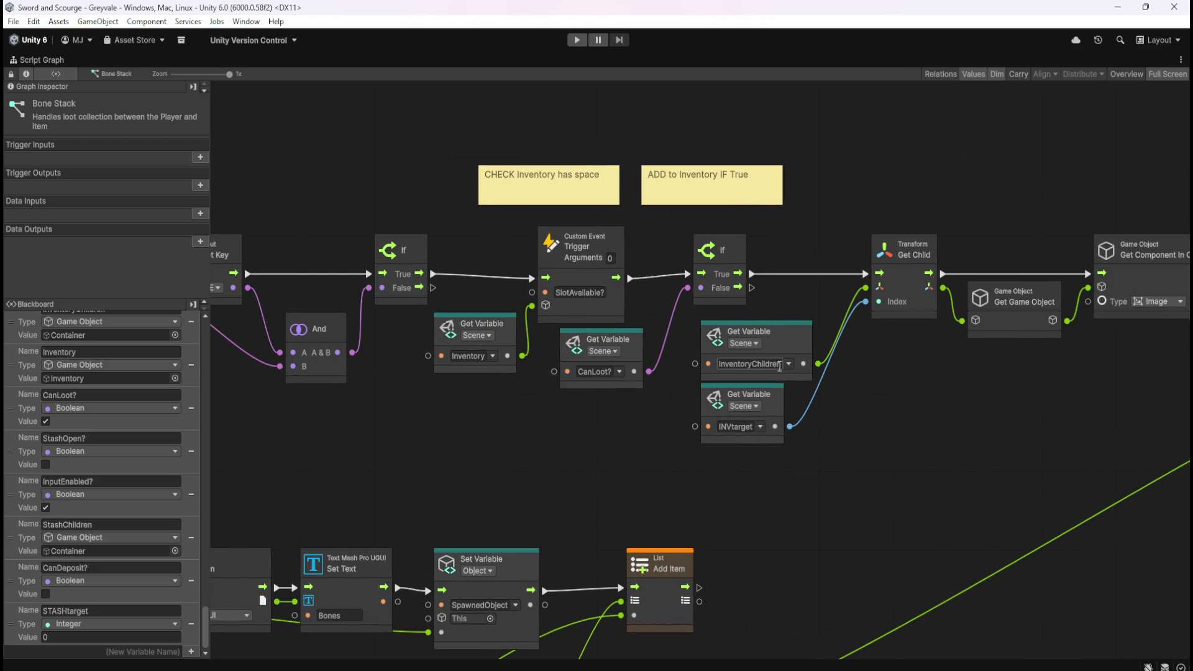
- Inspect the Remove Item, Destroy, Add Item and LootChildren nodes
mouse_move(887, 432)
mouse_down()
mouse_move(557, 448)
mouse_move(329, 427)
mouse_up()
drag(708, 479, 413, 308)
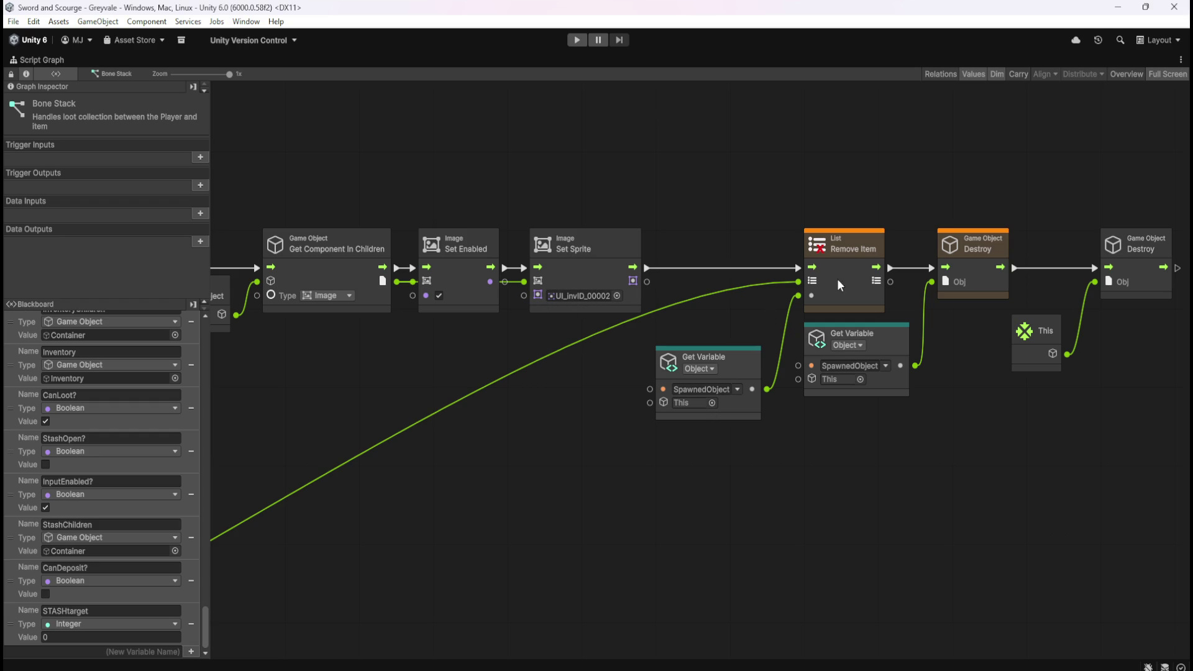
mouse_move(395, 530)
mouse_down()
mouse_move(639, 390)
mouse_move(897, 363)
mouse_up()
scroll(949, 364, down, 3)
scroll(740, 394, down, 2)
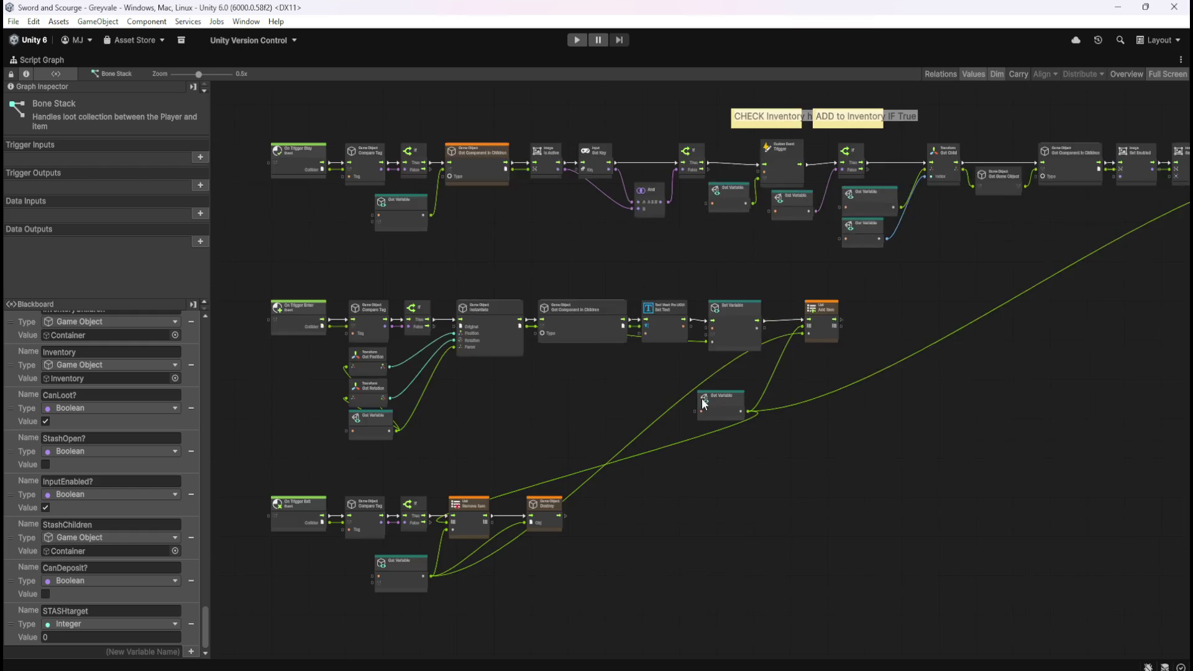
scroll(740, 398, up, 5)
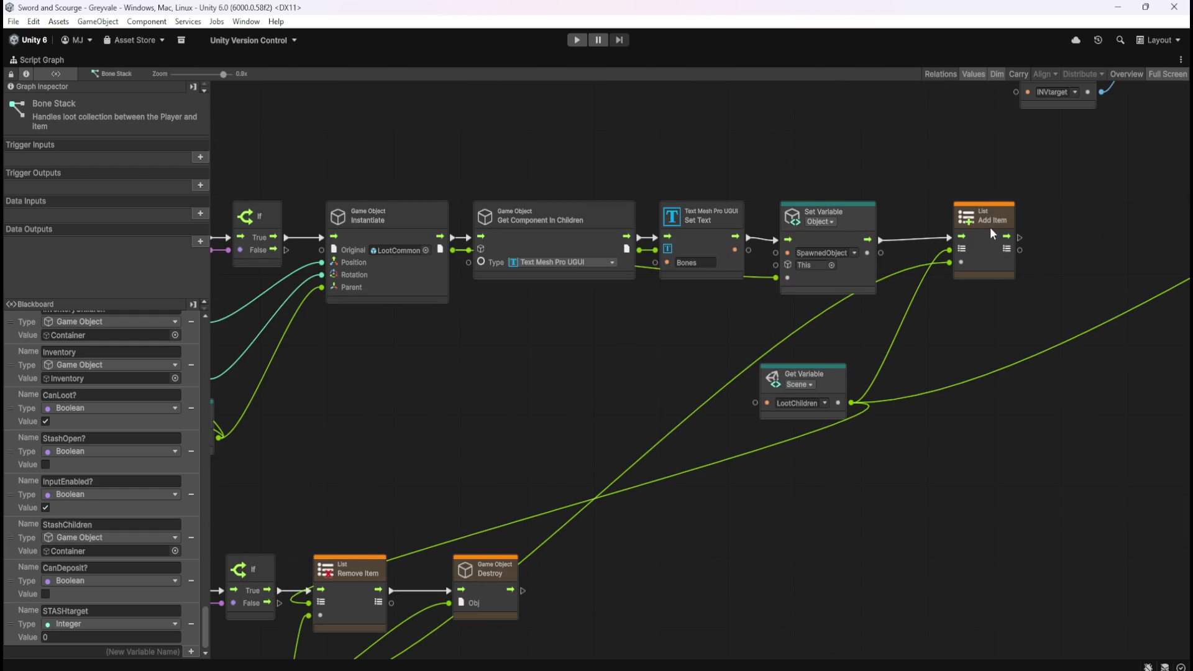
mouse_move(404, 483)
mouse_down()
mouse_move(753, 300)
mouse_move(588, 387)
mouse_move(752, 449)
mouse_move(494, 461)
mouse_move(472, 443)
mouse_up()
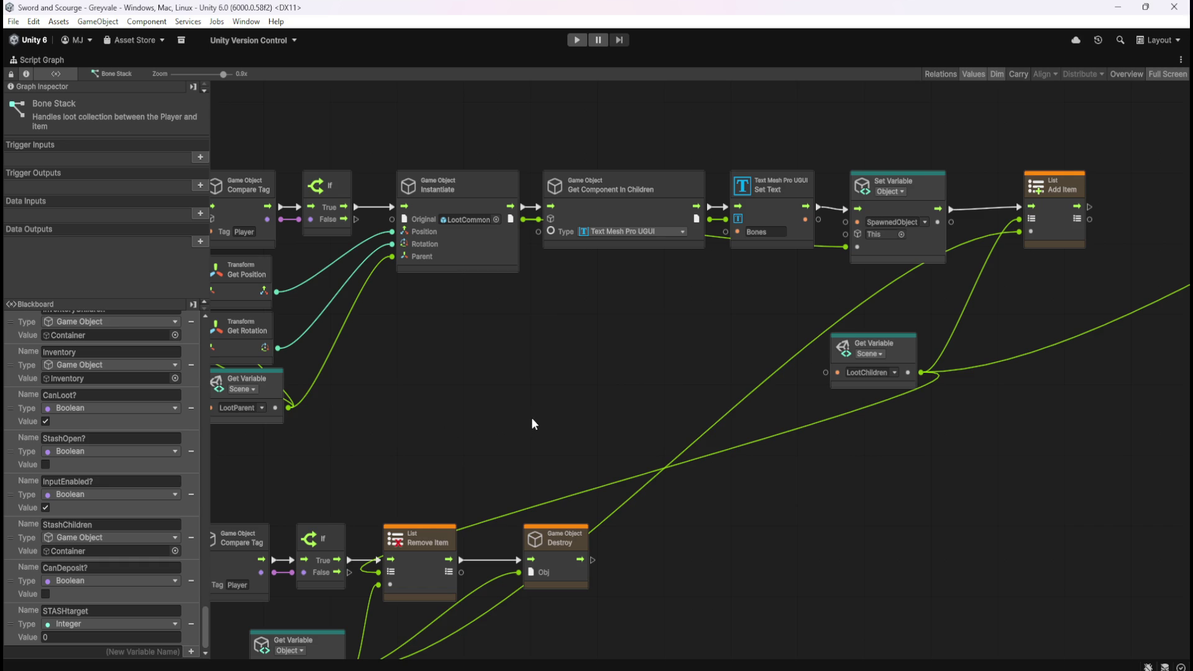
mouse_move(527, 411)
mouse_down()
mouse_move(554, 413)
mouse_move(629, 375)
mouse_up()
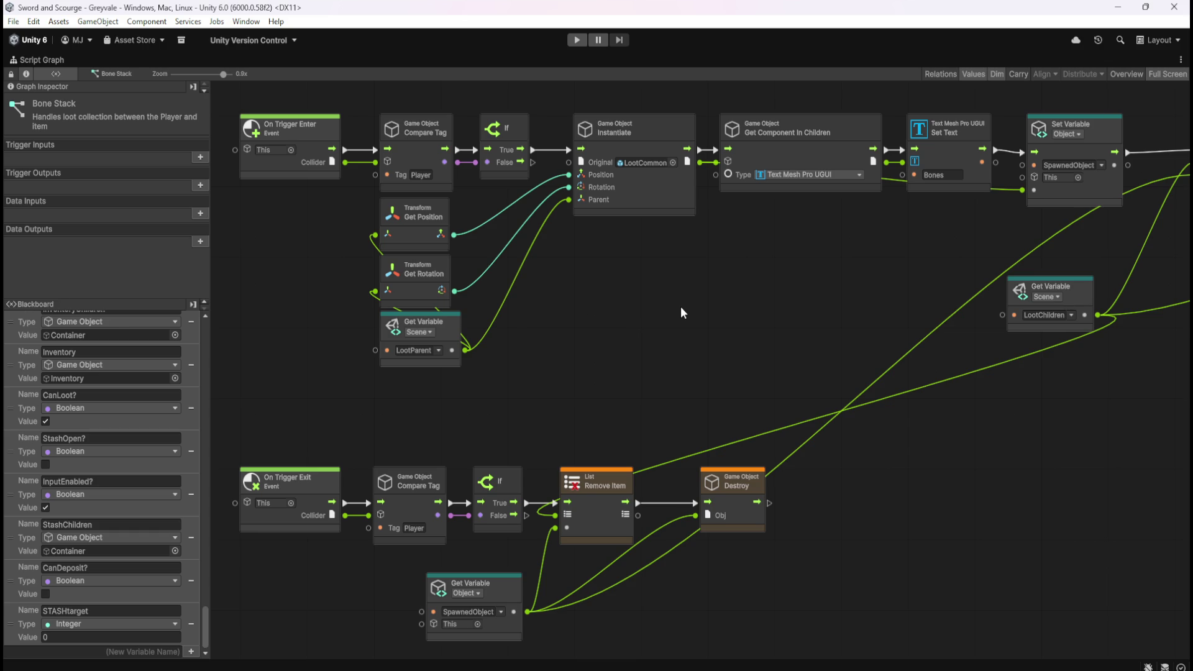
- Review the On Trigger Enter, Stay and Exit chains, then restore the editor layout
mouse_move(872, 312)
mouse_down()
mouse_move(589, 369)
mouse_move(893, 263)
mouse_up()
drag(662, 301, 782, 384)
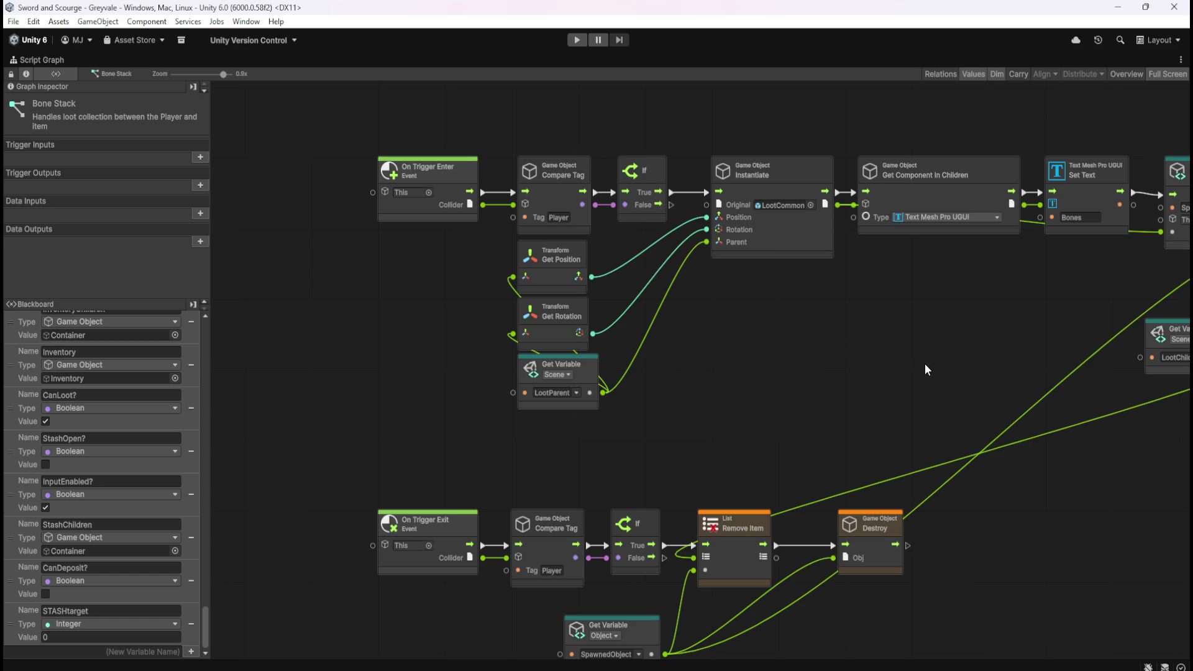
drag(966, 339, 575, 320)
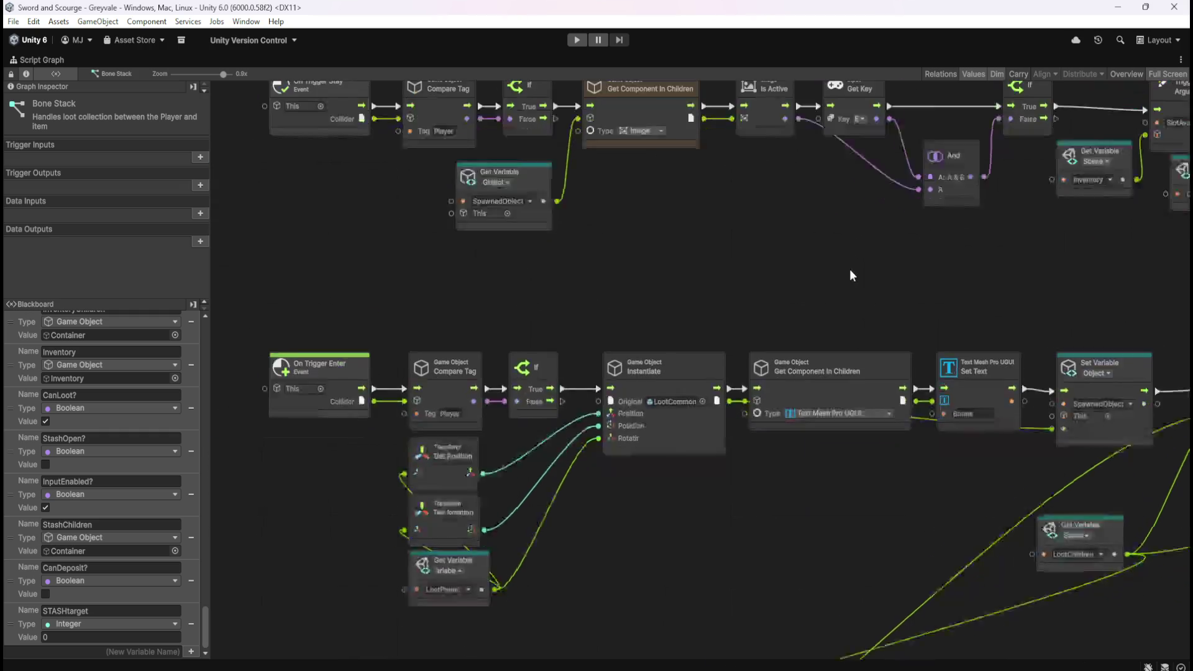
drag(695, 433, 726, 318)
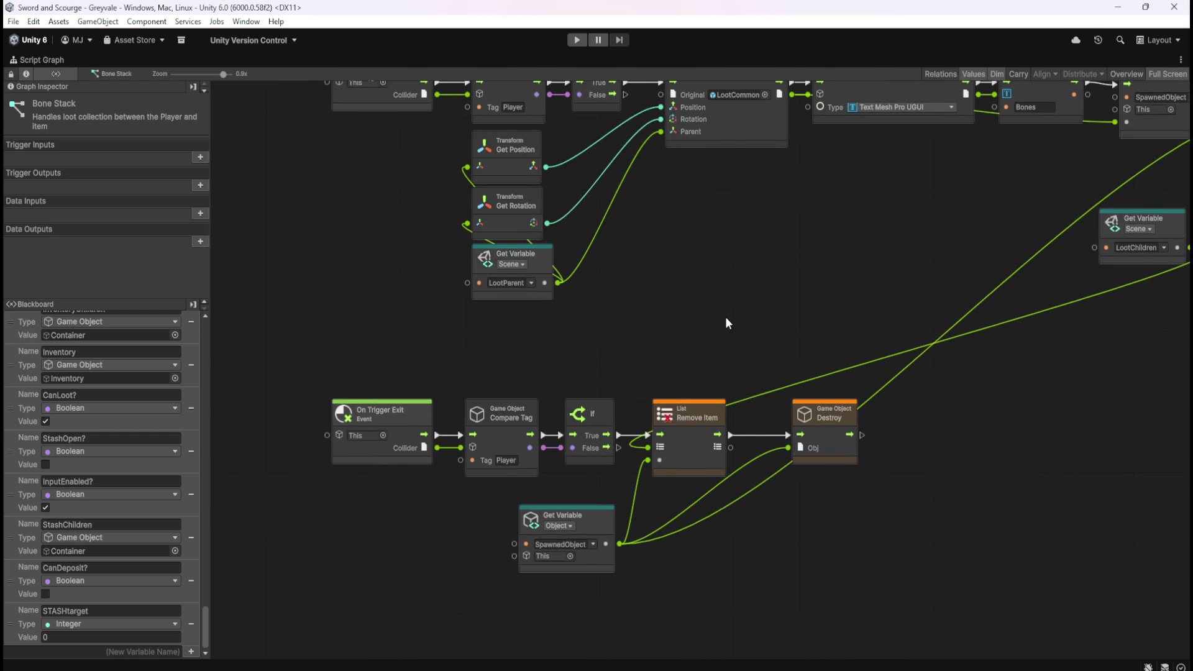
mouse_move(884, 246)
mouse_down()
mouse_move(643, 422)
mouse_move(719, 461)
mouse_move(803, 456)
mouse_move(516, 429)
mouse_up()
mouse_move(1053, 341)
mouse_down()
mouse_move(926, 427)
mouse_move(899, 379)
mouse_up()
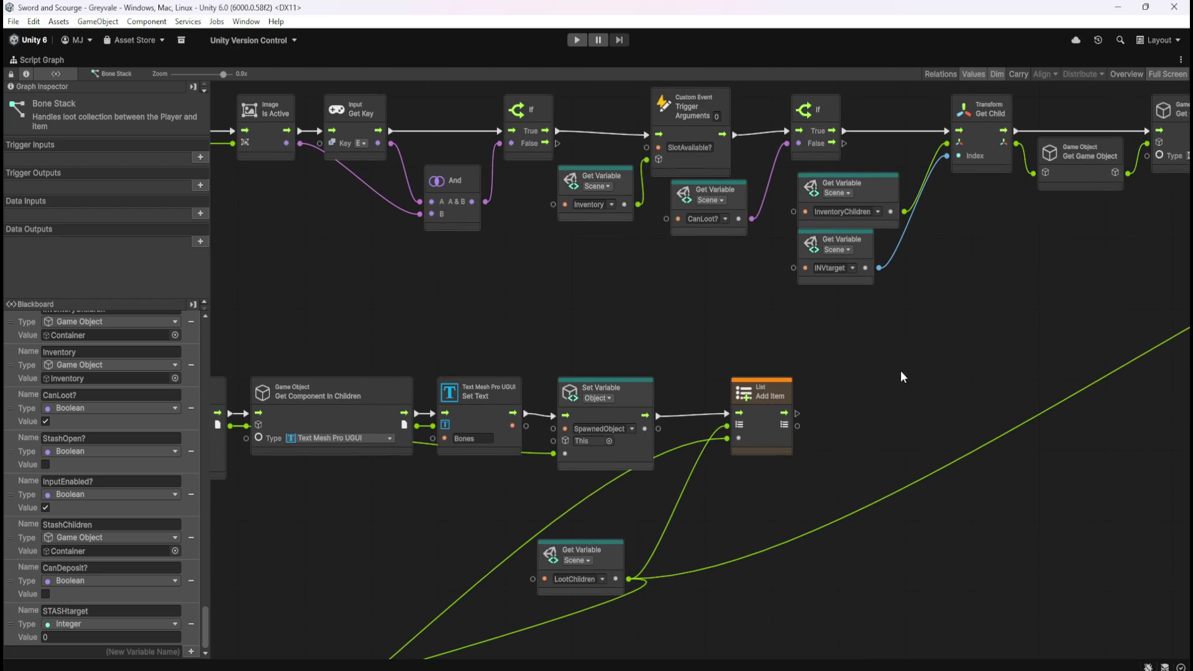
key(shift+space)
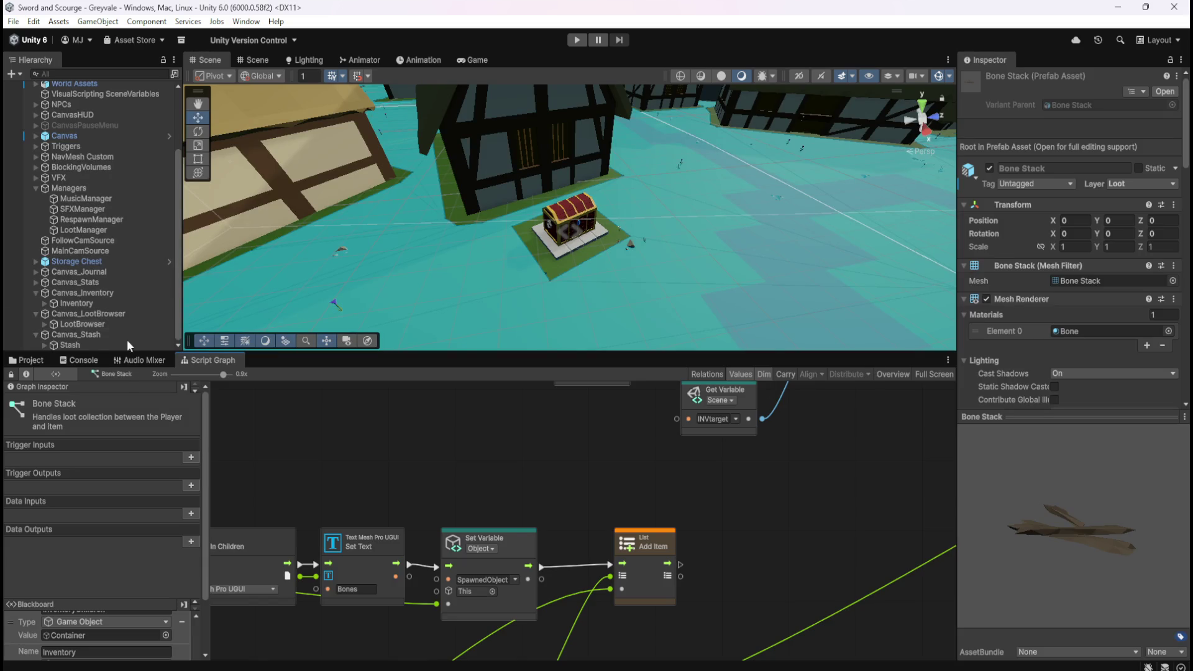
click(80, 324)
- Maximize the LootBrowser graph, review its mouse-wheel, clamp and Resets SELECTEDINDEX groups, then restore
key(shift+space)
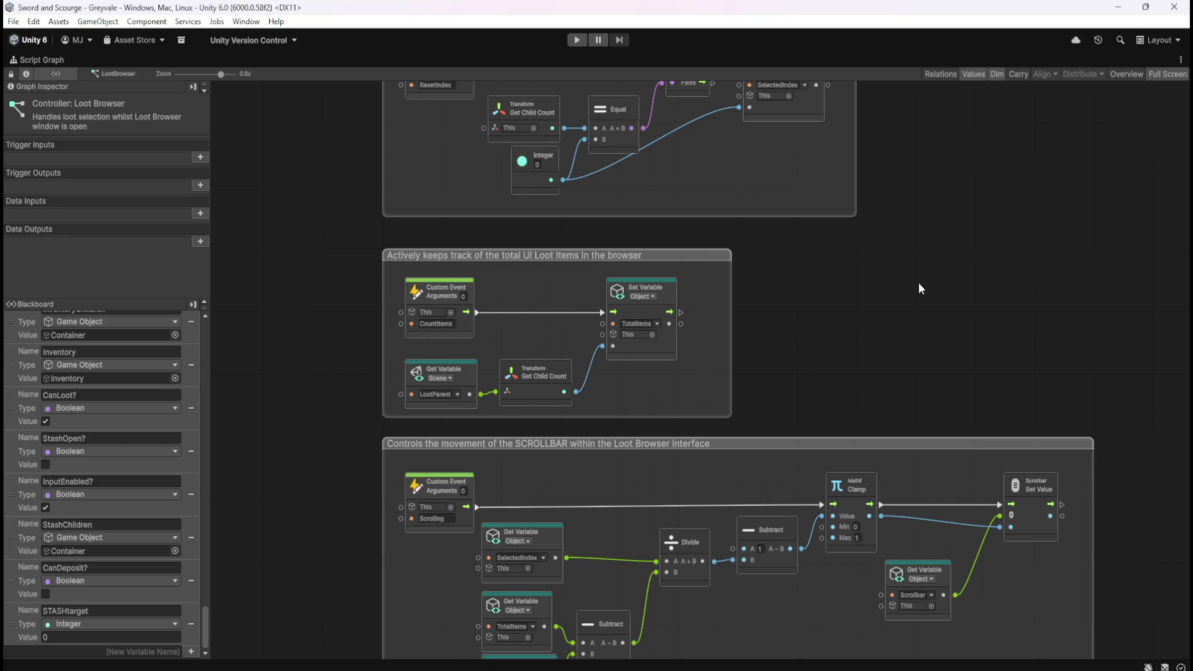
drag(919, 286, 872, 461)
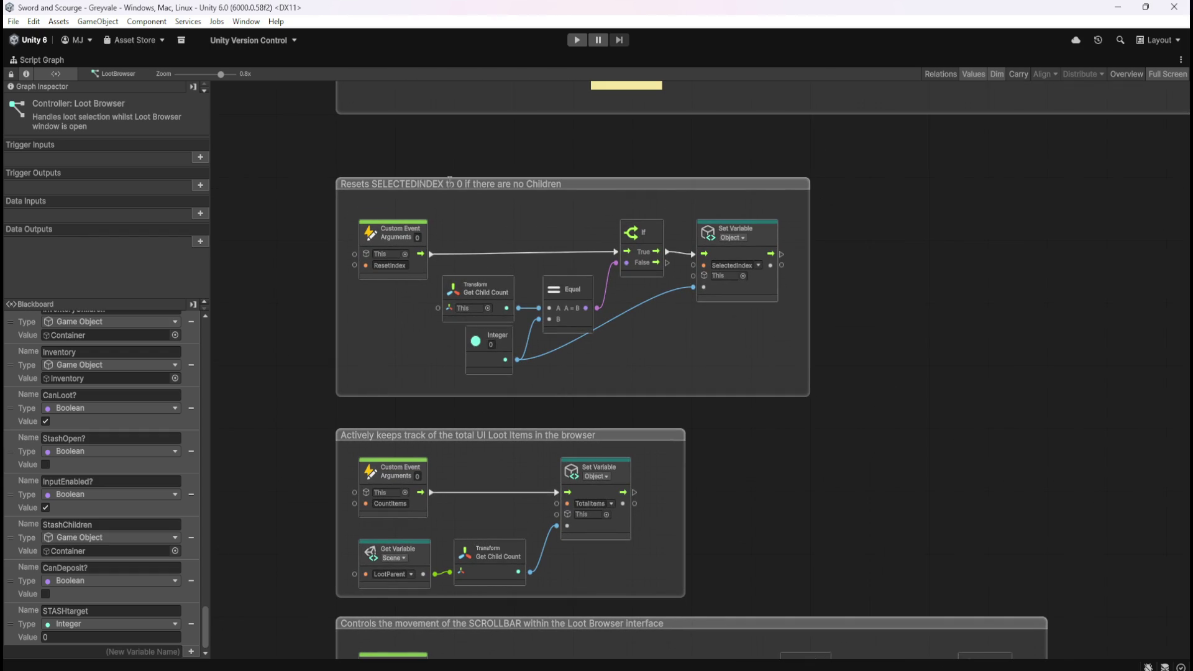
mouse_move(922, 223)
mouse_down()
mouse_move(874, 522)
mouse_move(886, 487)
mouse_up()
mouse_move(997, 513)
mouse_down()
mouse_move(690, 502)
mouse_move(671, 489)
mouse_up()
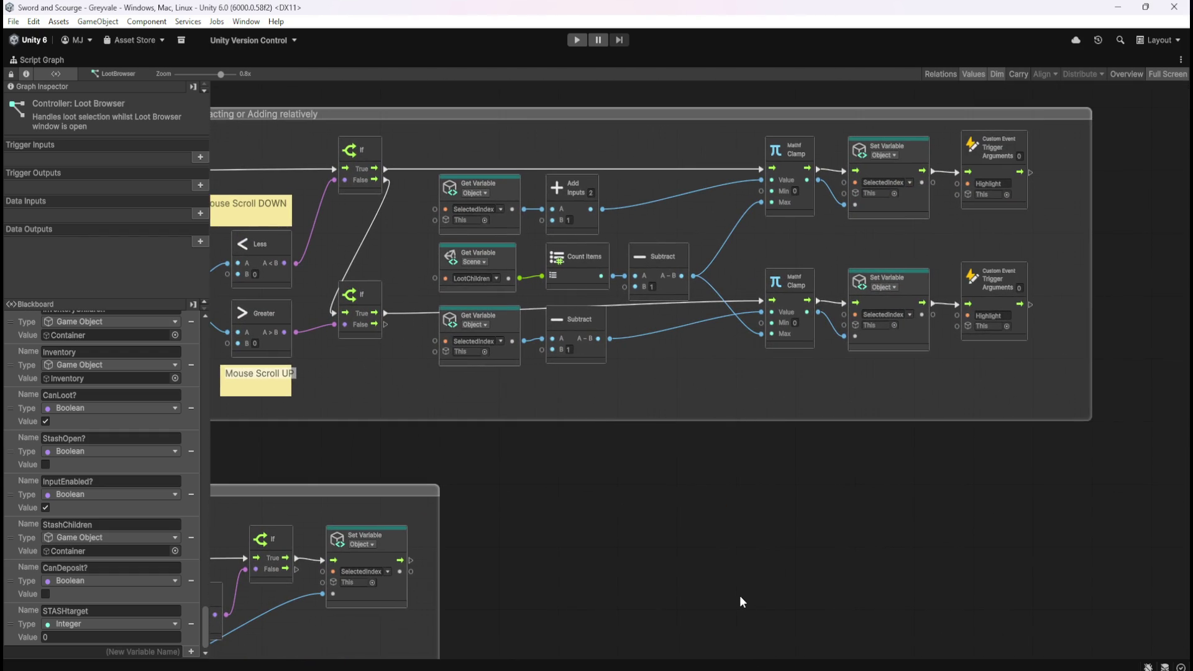
drag(742, 598, 1022, 129)
mouse_move(782, 564)
mouse_down()
mouse_move(877, 375)
mouse_move(749, 505)
mouse_up()
scroll(907, 240, up, 10)
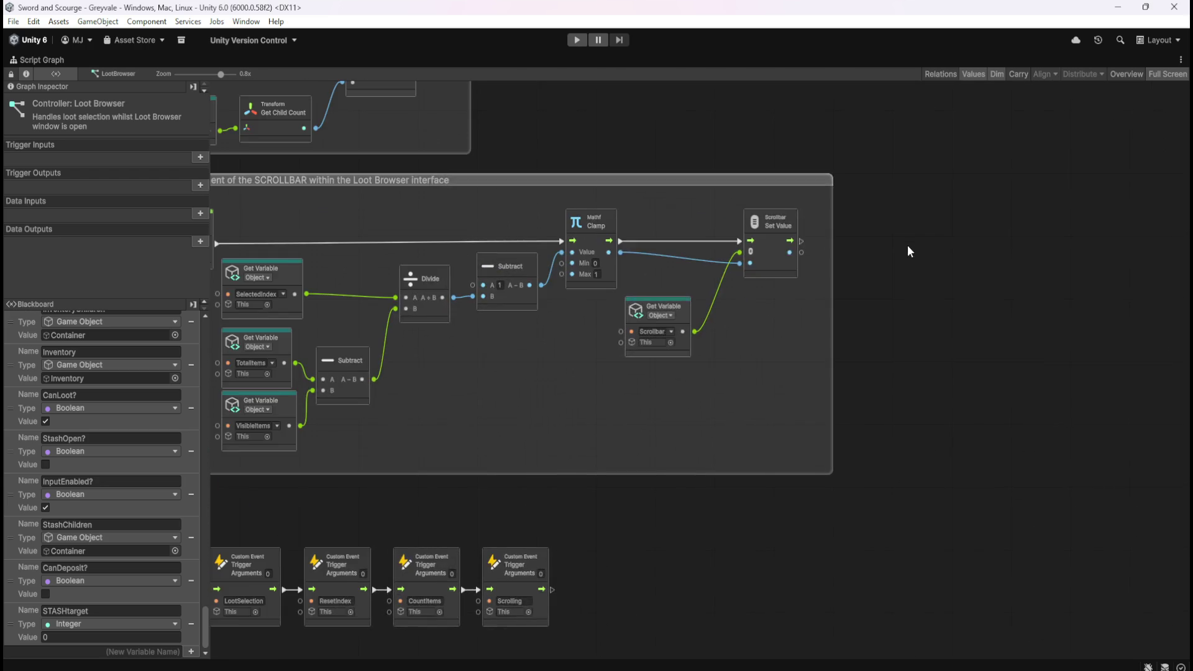
mouse_move(774, 340)
mouse_down()
mouse_move(822, 316)
mouse_move(814, 482)
mouse_up()
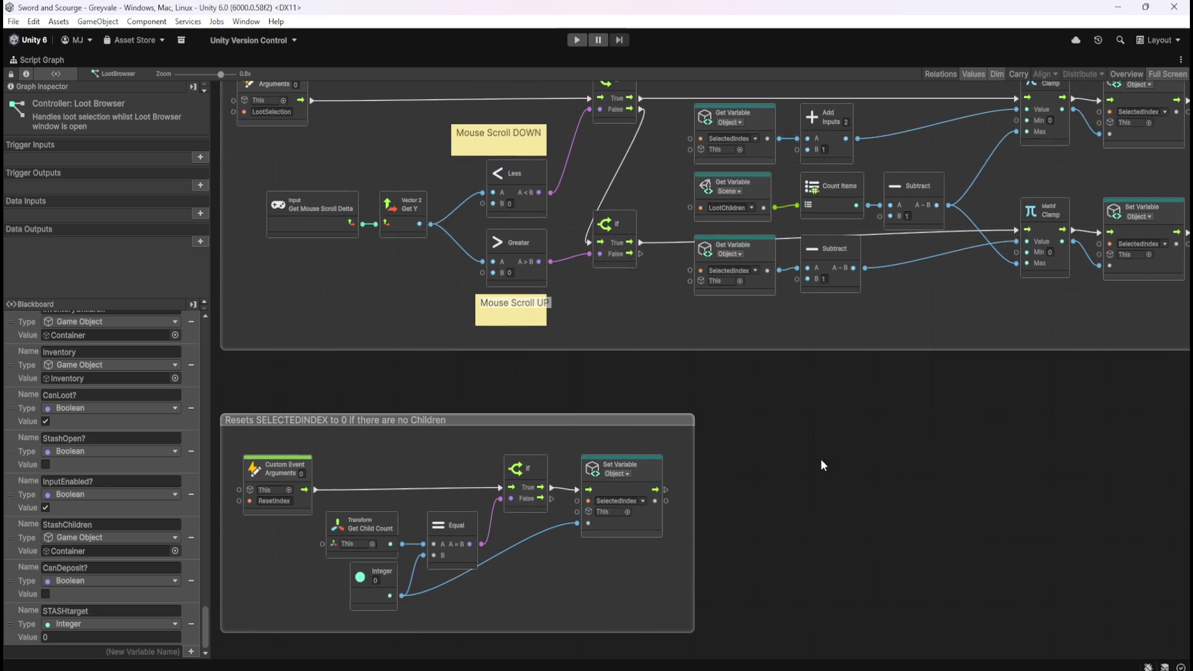
key(shift+space)
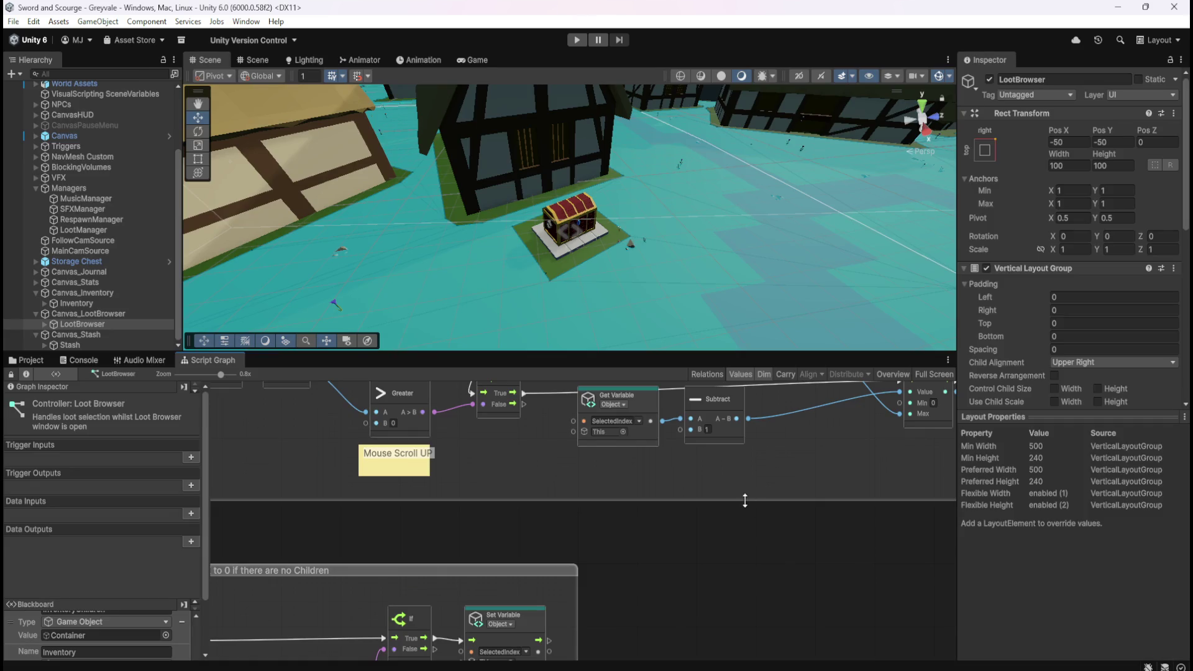
- Select the Bone Stack prefab in Prefabs > Loot and show its graph full-screen
click(26, 359)
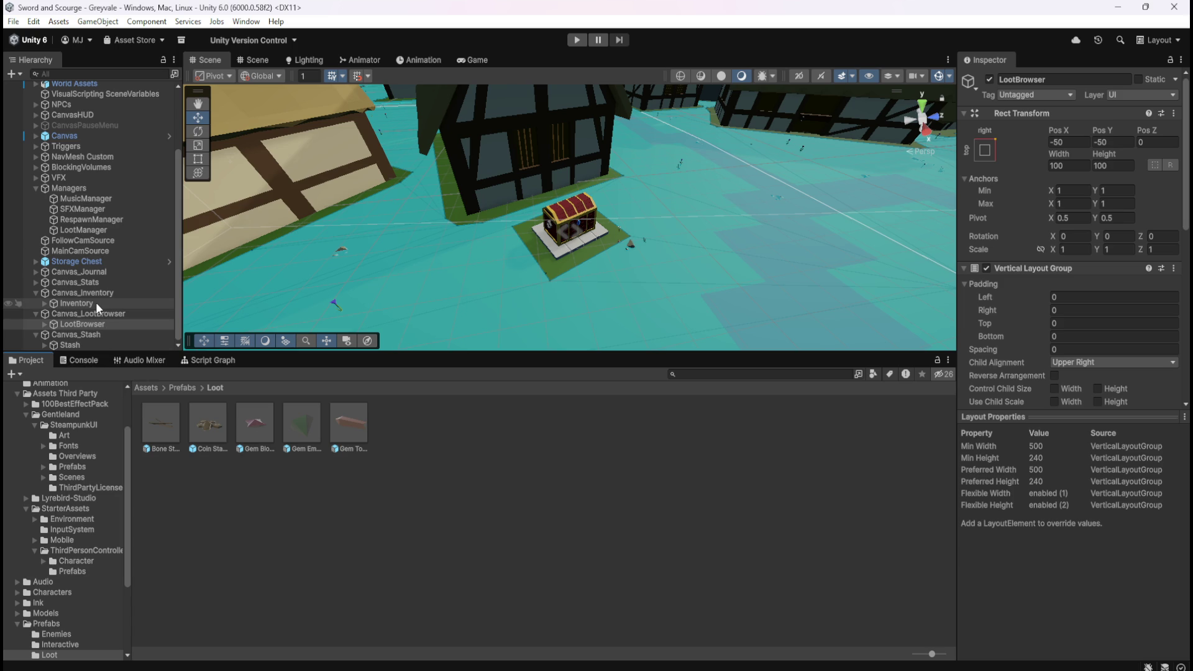
click(161, 426)
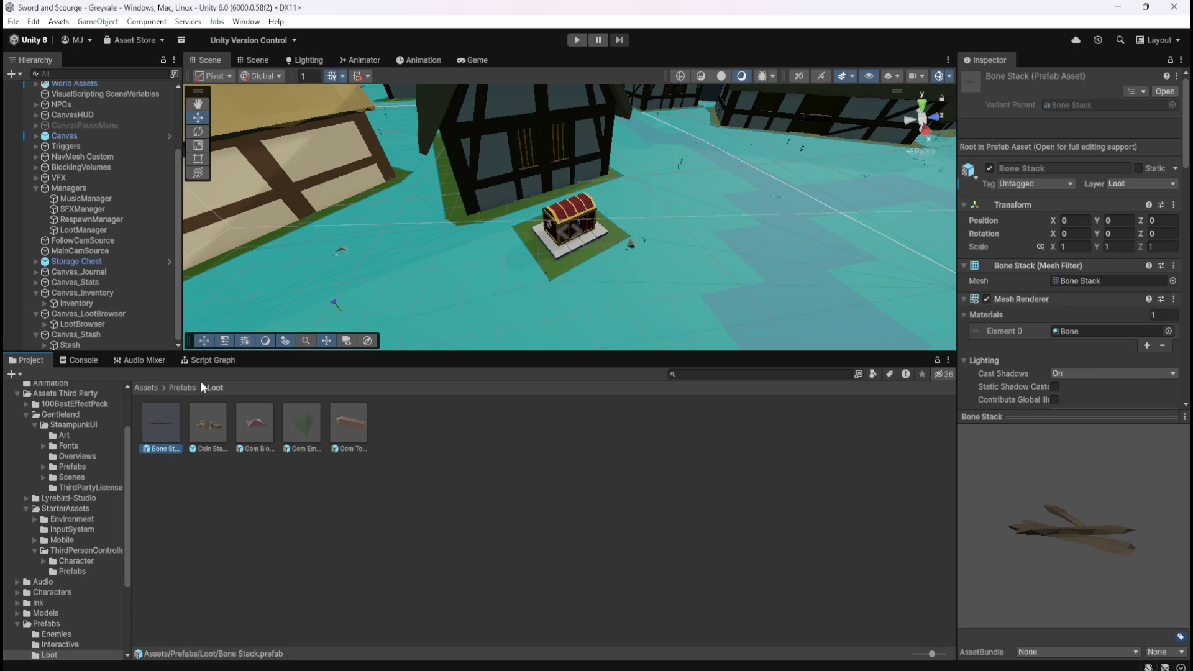
click(213, 361)
key(shift+space)
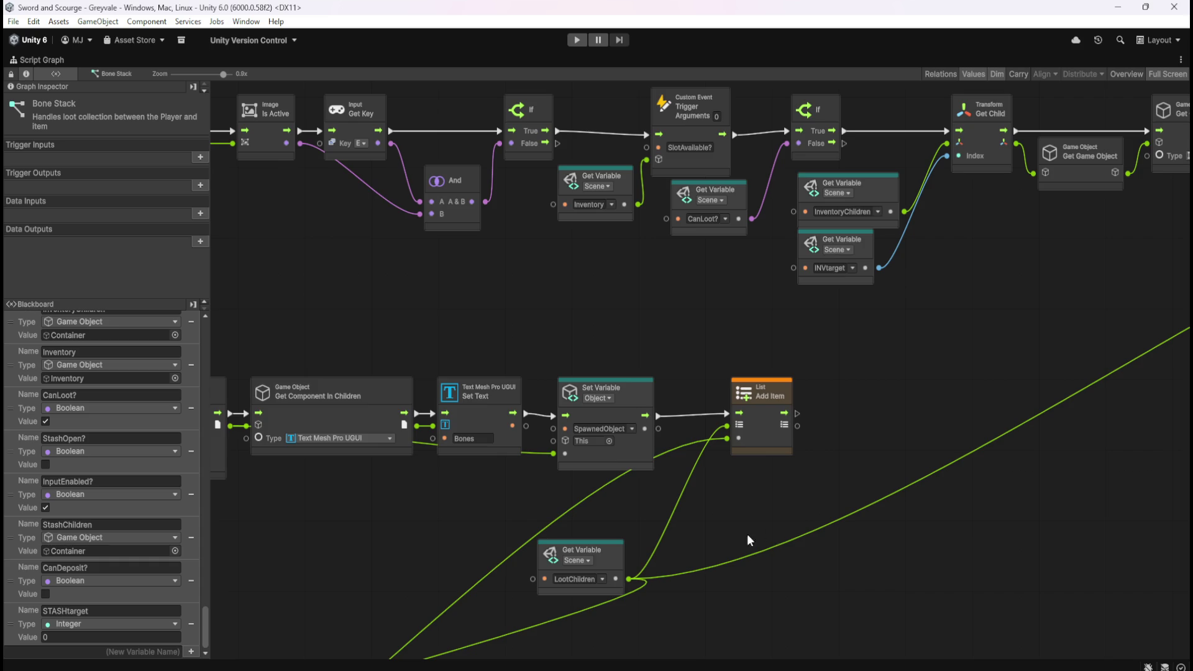
scroll(766, 515, down, 3)
scroll(876, 391, up, 4)
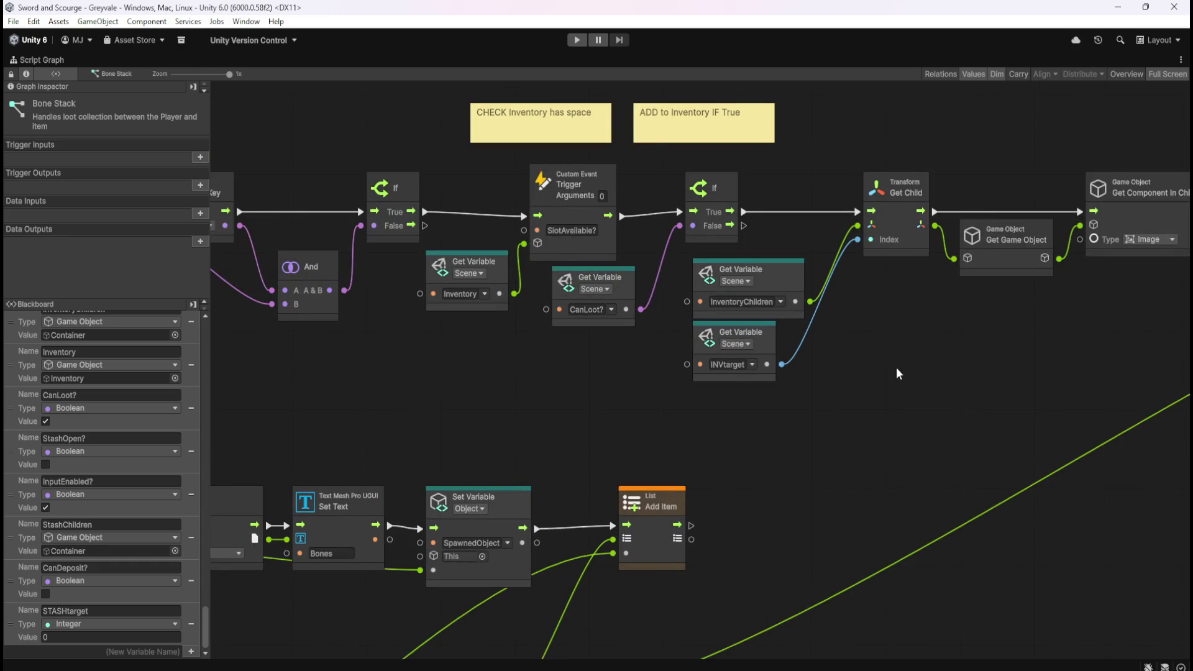
scroll(926, 359, down, 4)
scroll(431, 334, up, 3)
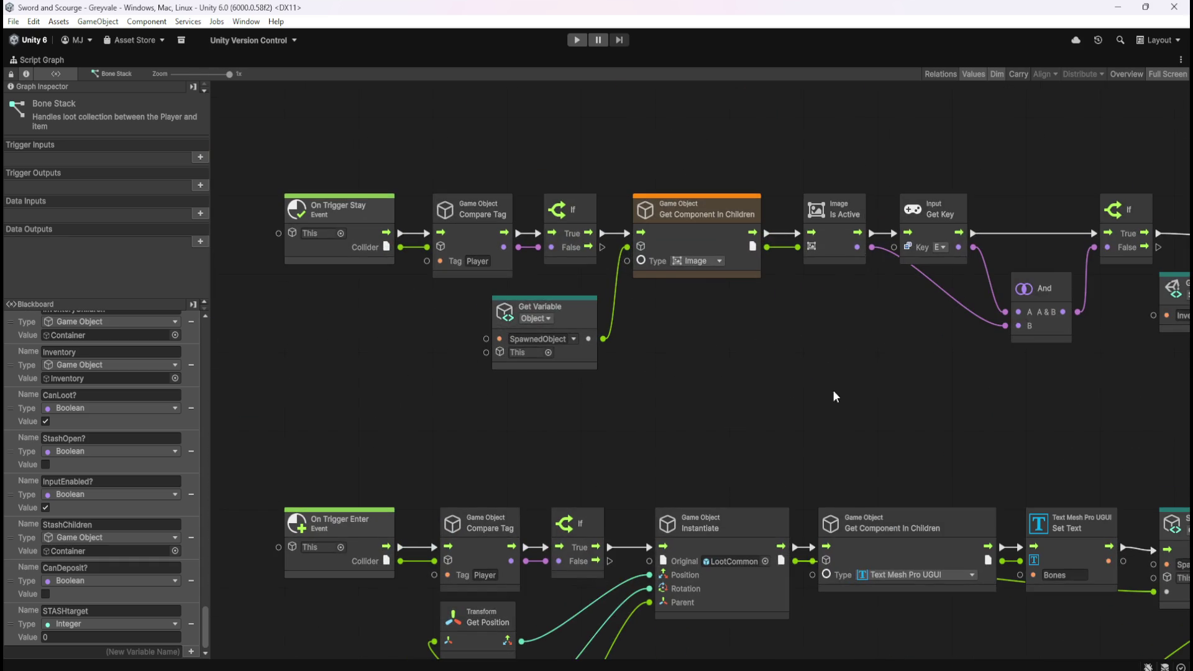
scroll(888, 402, up, 1)
drag(889, 401, 580, 398)
drag(904, 410, 585, 449)
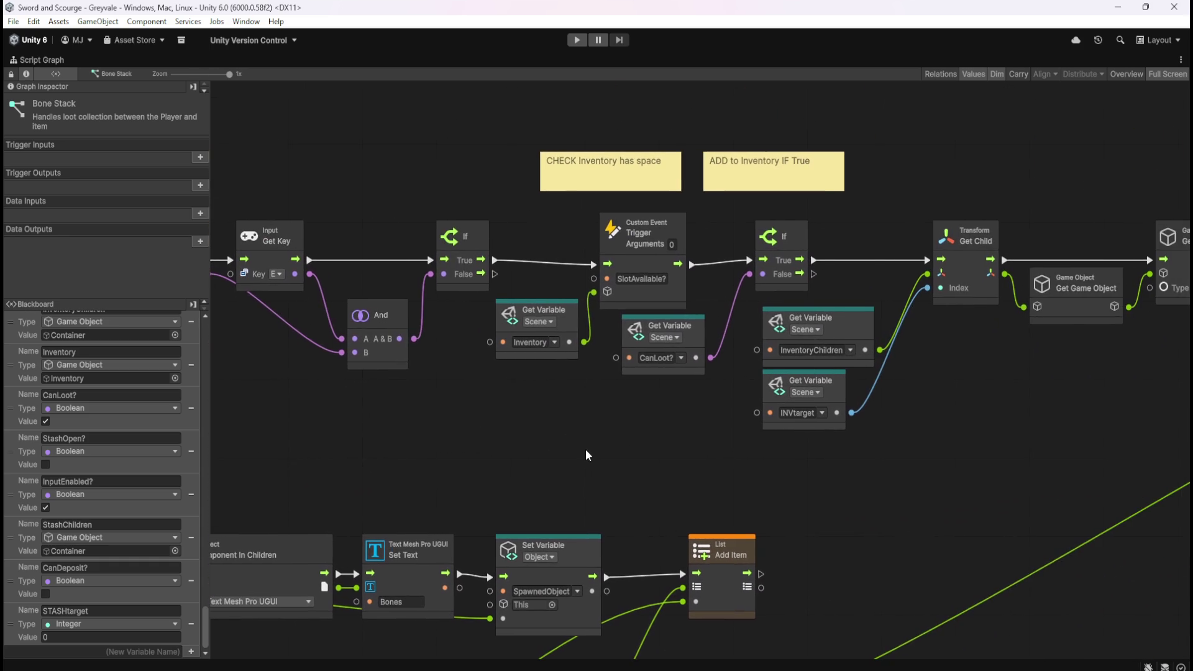
mouse_move(1009, 467)
mouse_down()
mouse_move(643, 457)
mouse_move(701, 442)
mouse_move(791, 442)
mouse_up()
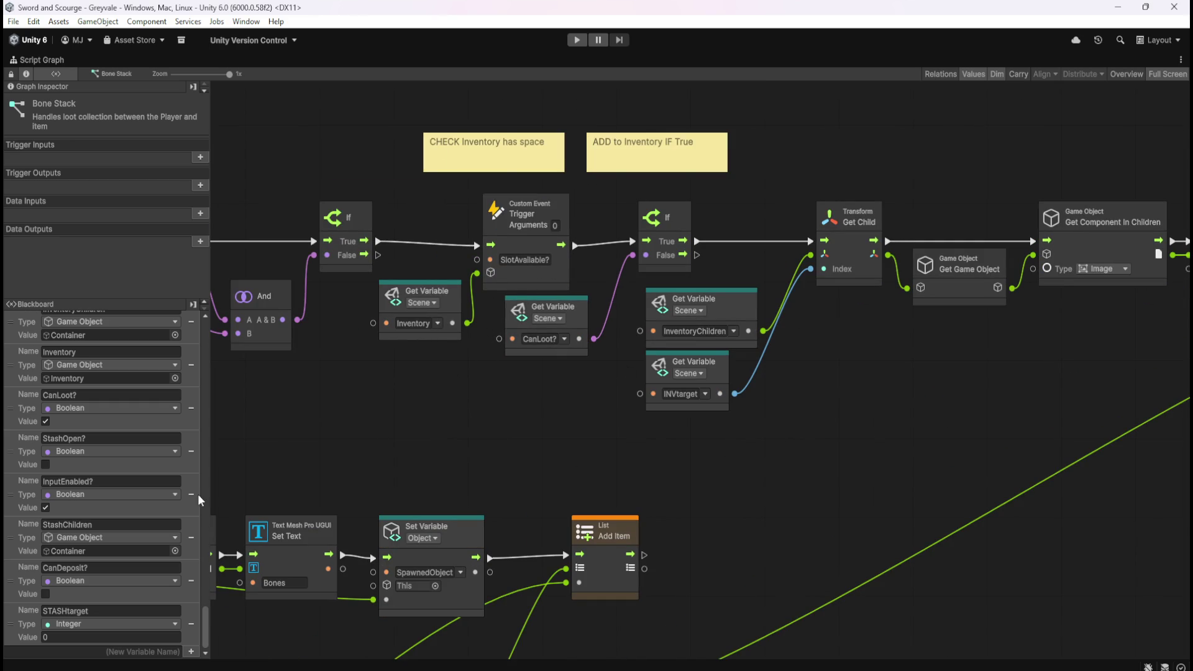
scroll(99, 581, up, 3)
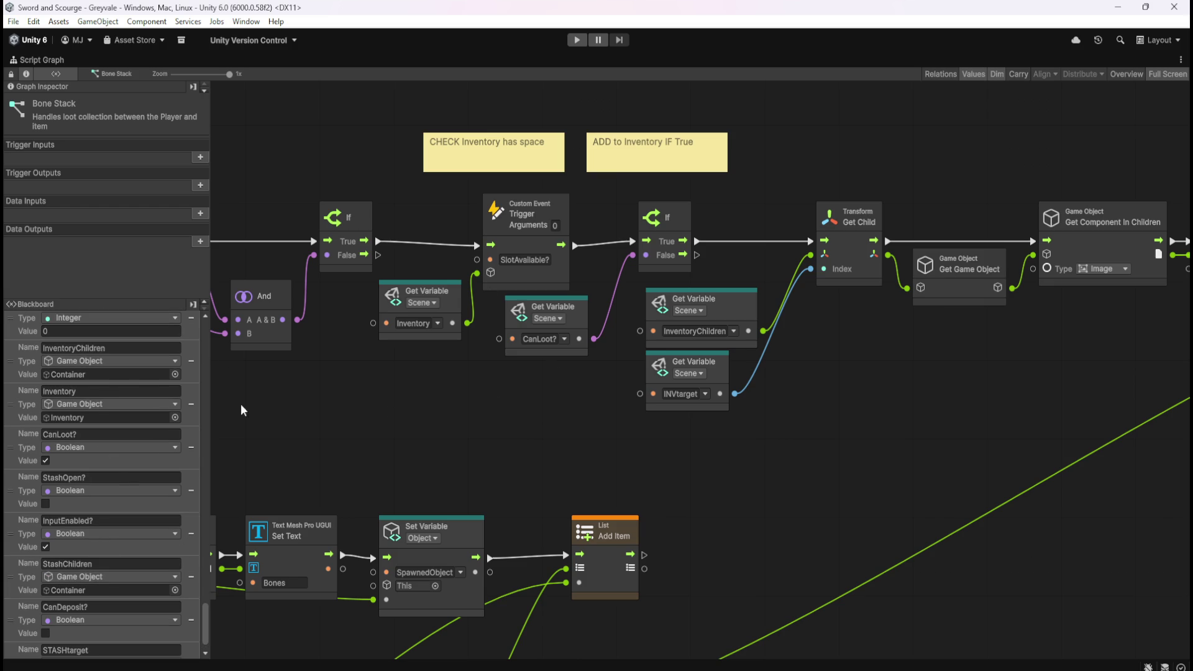
scroll(115, 546, down, 3)
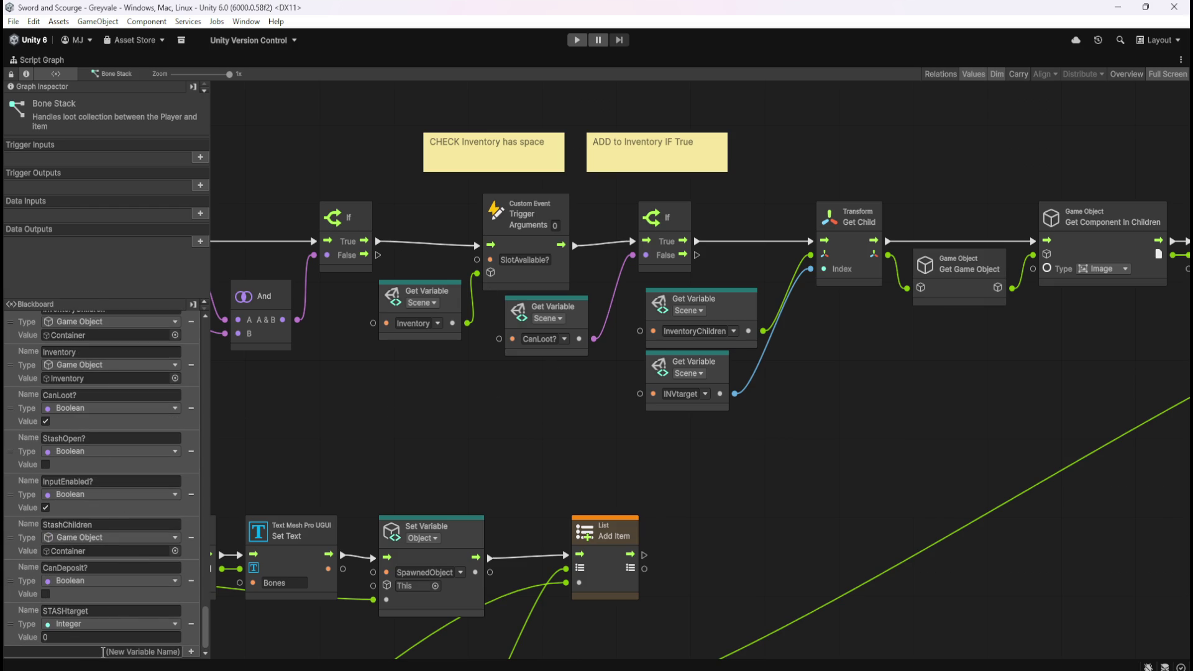
- Create a Game Object scene variable named Stash
text(Stash)
key(Return)
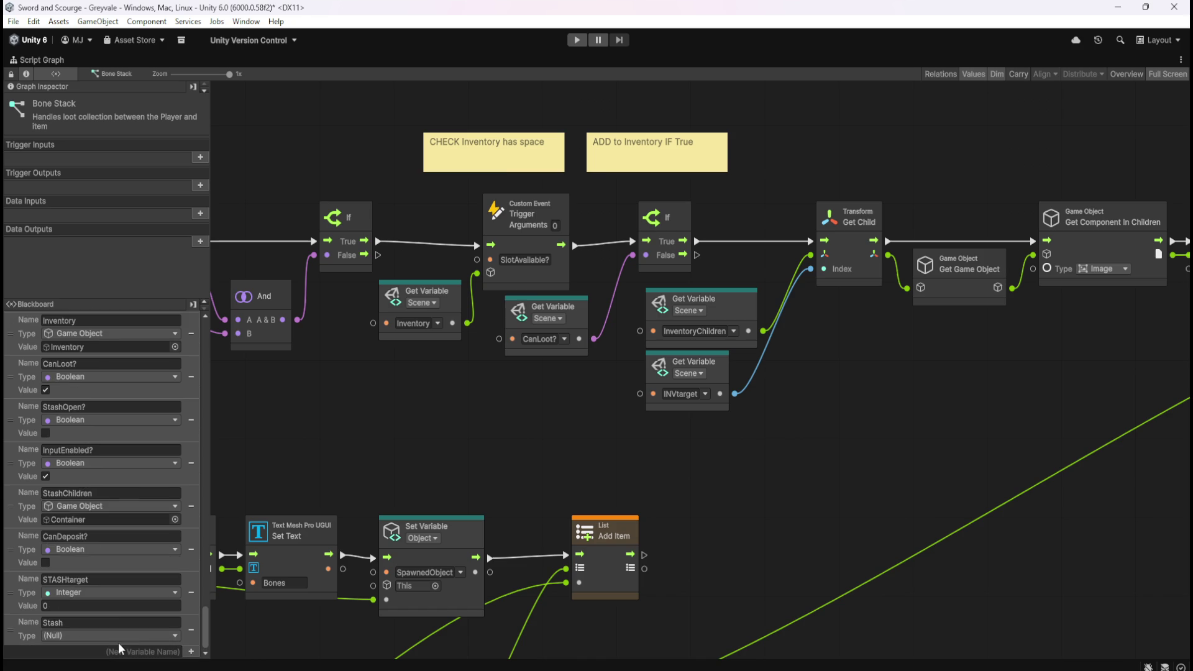
click(121, 634)
click(102, 511)
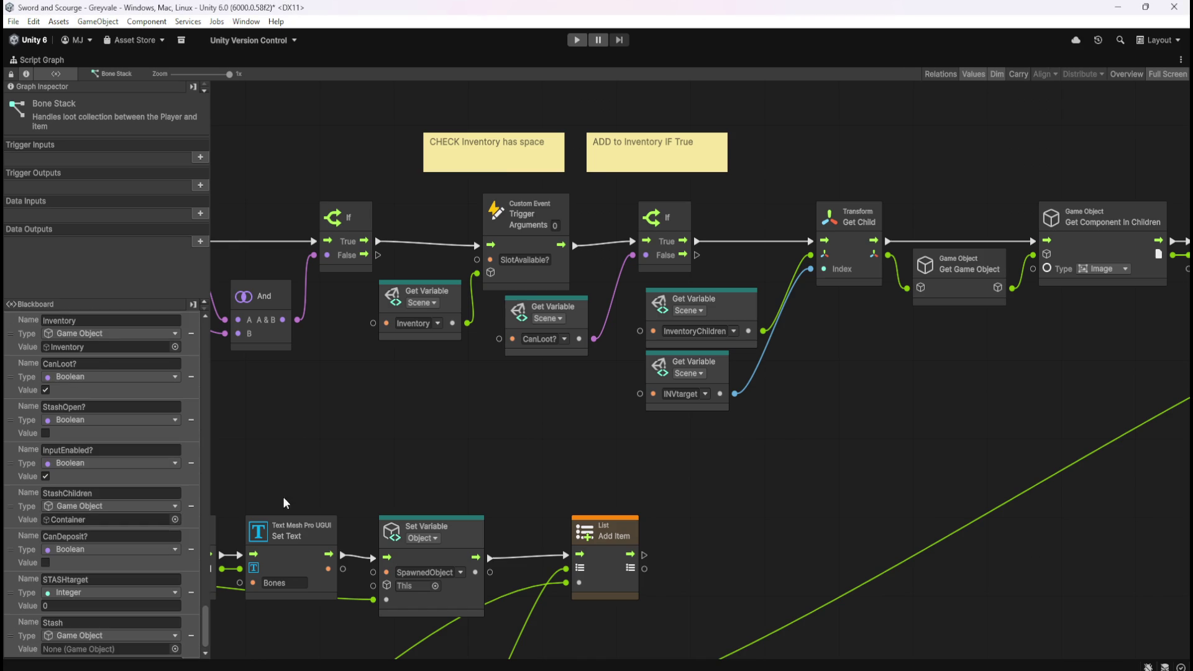
- Restore the layout and assign the Stash scene object as the variable's value
key(shift+space)
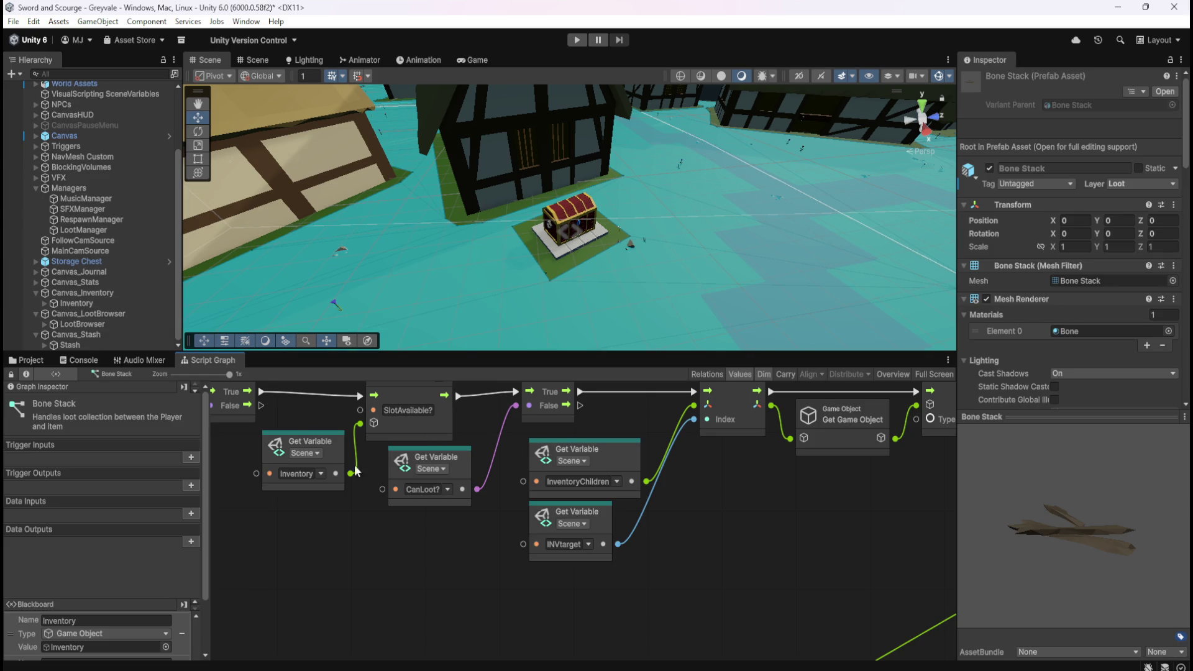
scroll(196, 629, down, 5)
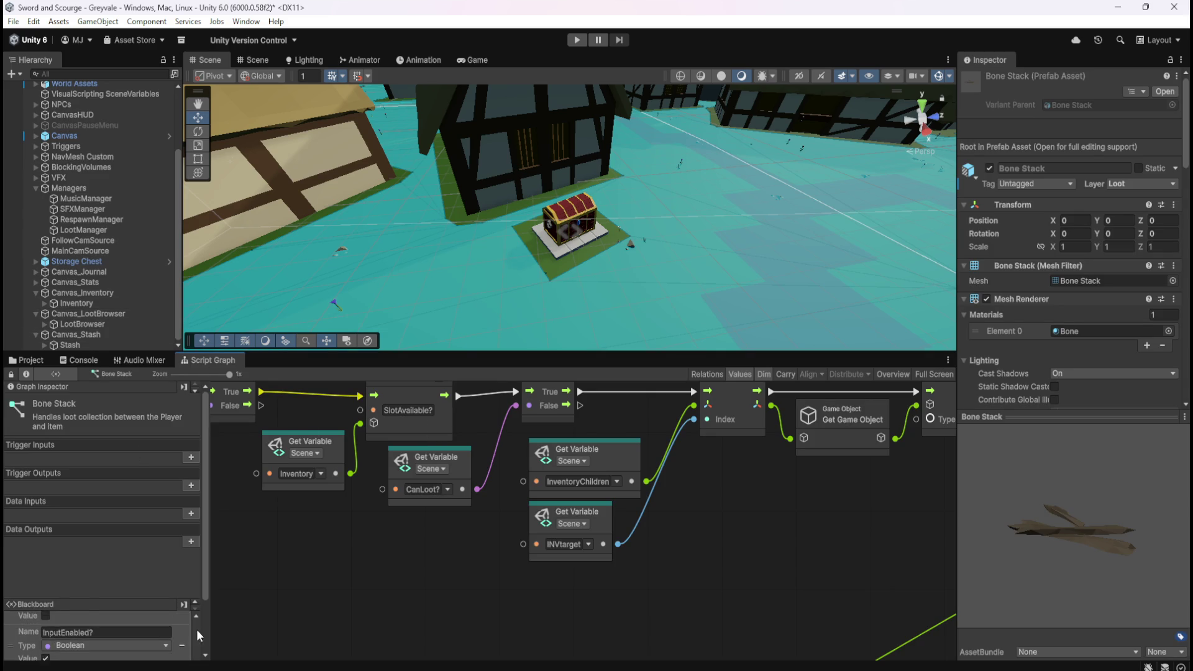
scroll(207, 626, down, 3)
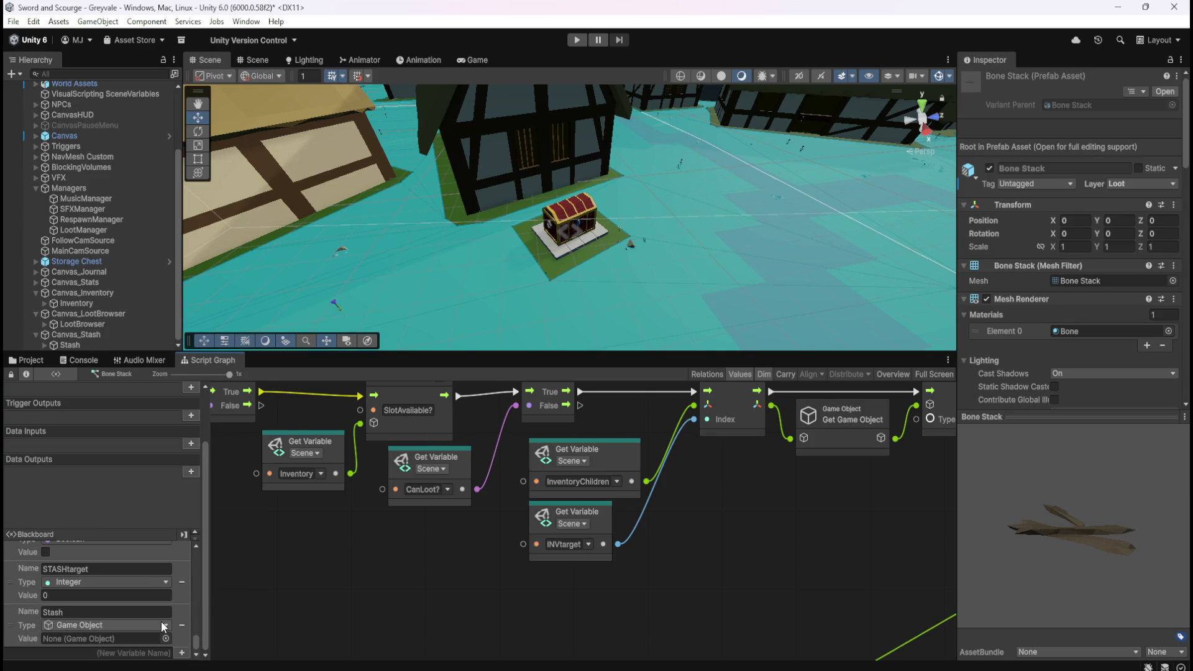
mouse_move(70, 344)
mouse_down()
mouse_move(72, 615)
mouse_move(102, 639)
mouse_up()
click(83, 345)
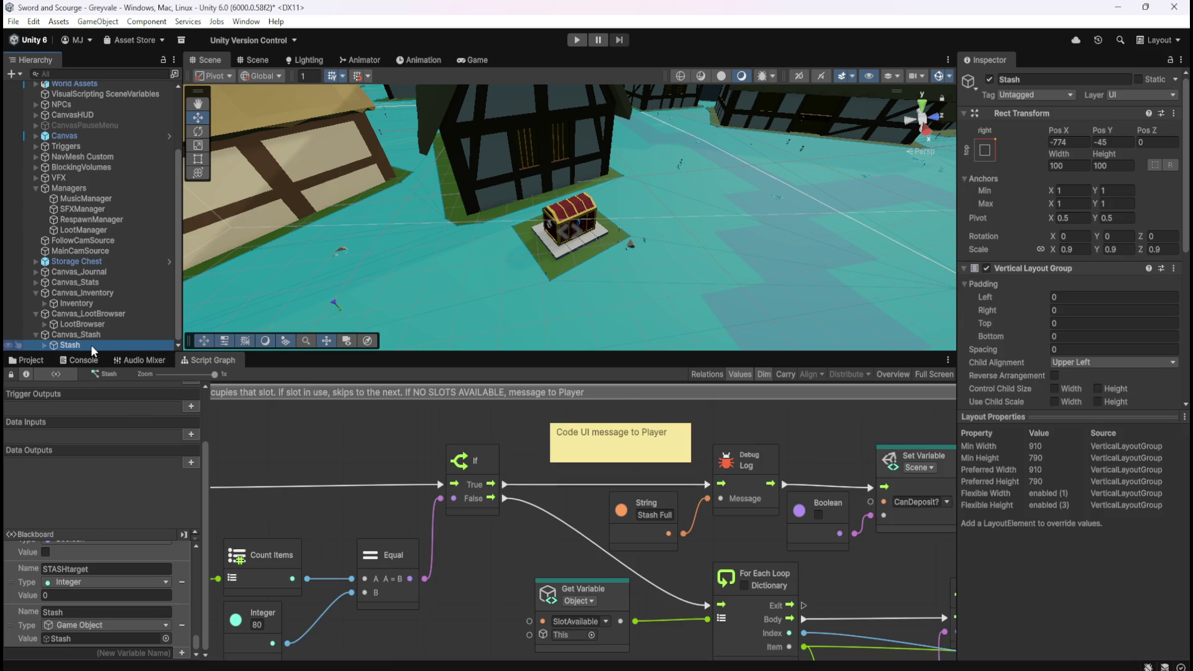
- Load the Inventory object's graph full-screen and inspect its object variables and On Start/Custom Event nodes
scroll(1042, 326, down, 10)
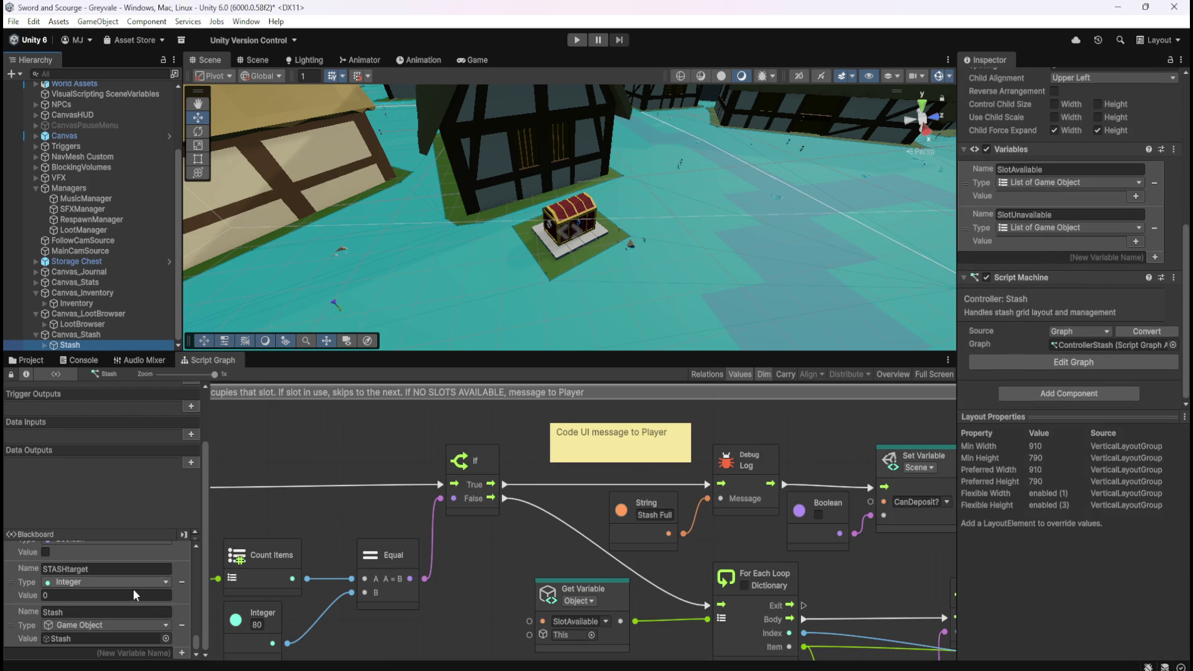
click(87, 303)
key(shift+space)
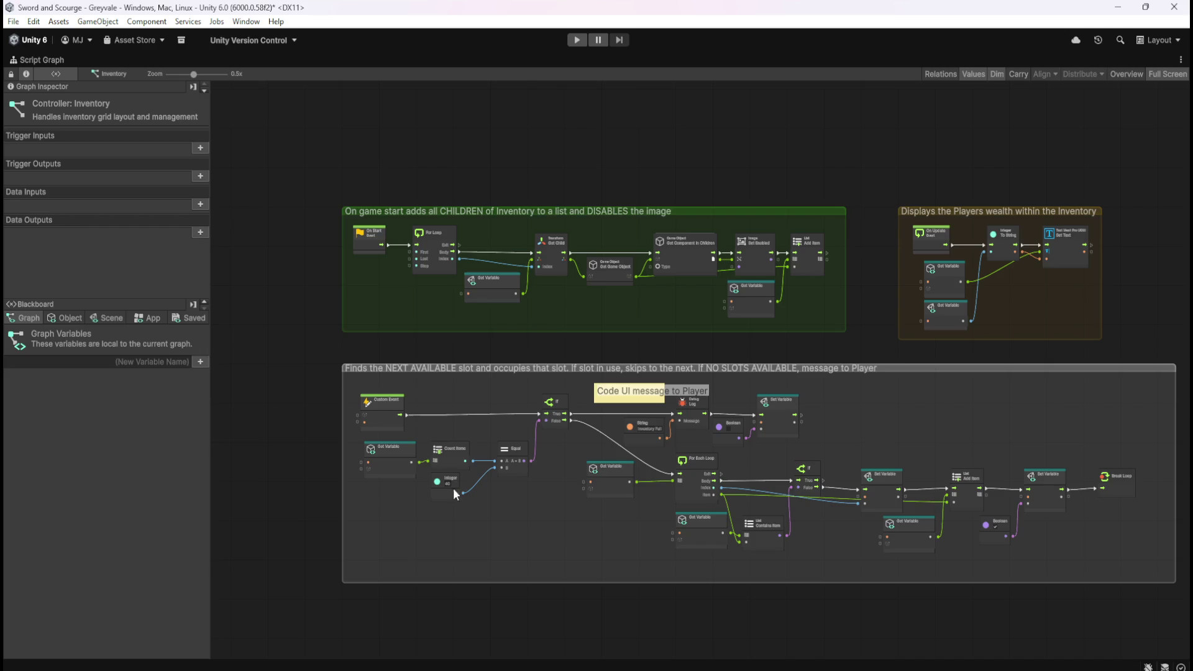
scroll(496, 233, up, 5)
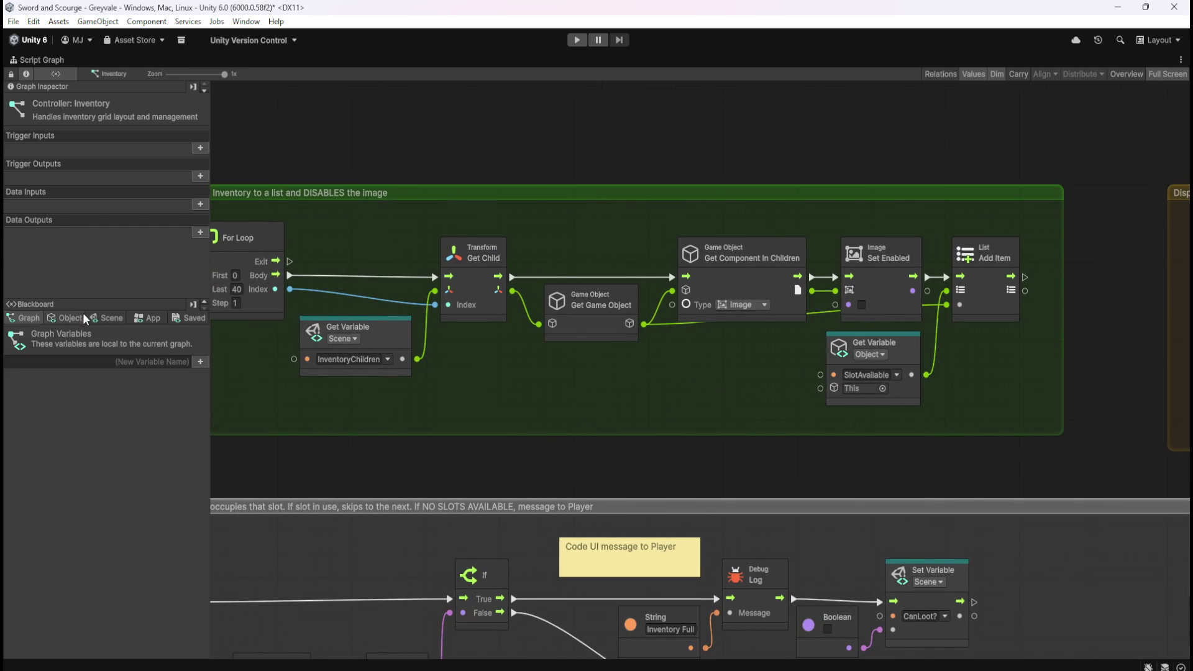
click(78, 317)
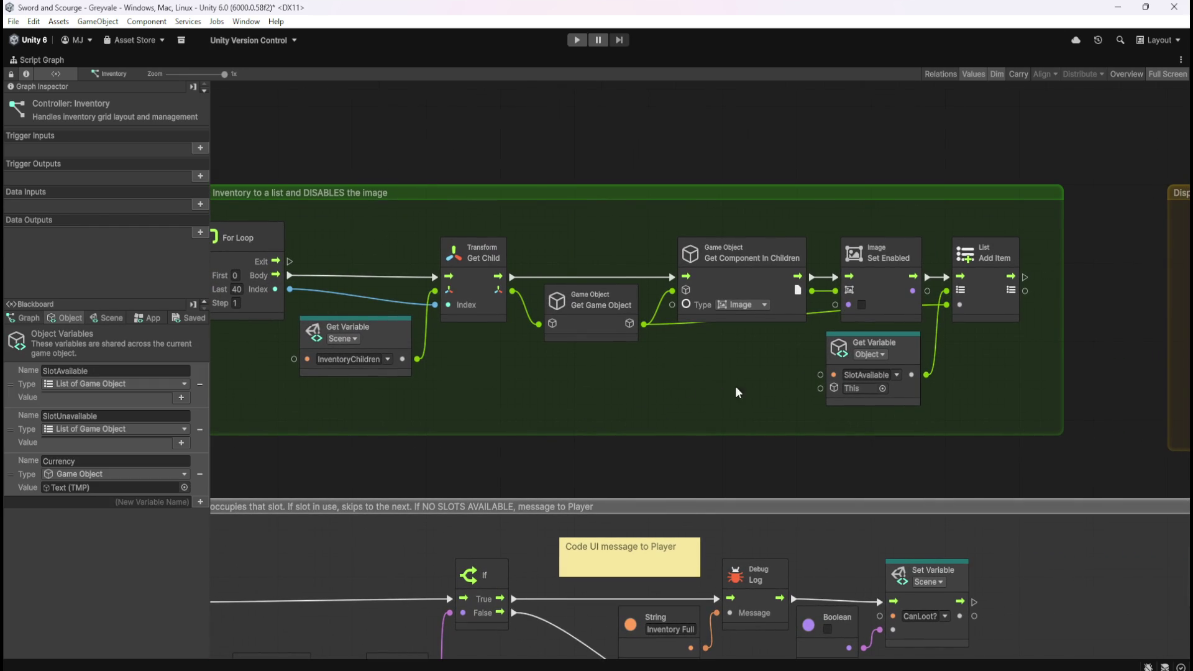
mouse_move(623, 403)
mouse_down()
mouse_move(836, 405)
mouse_move(781, 421)
mouse_move(792, 434)
mouse_move(797, 416)
mouse_up()
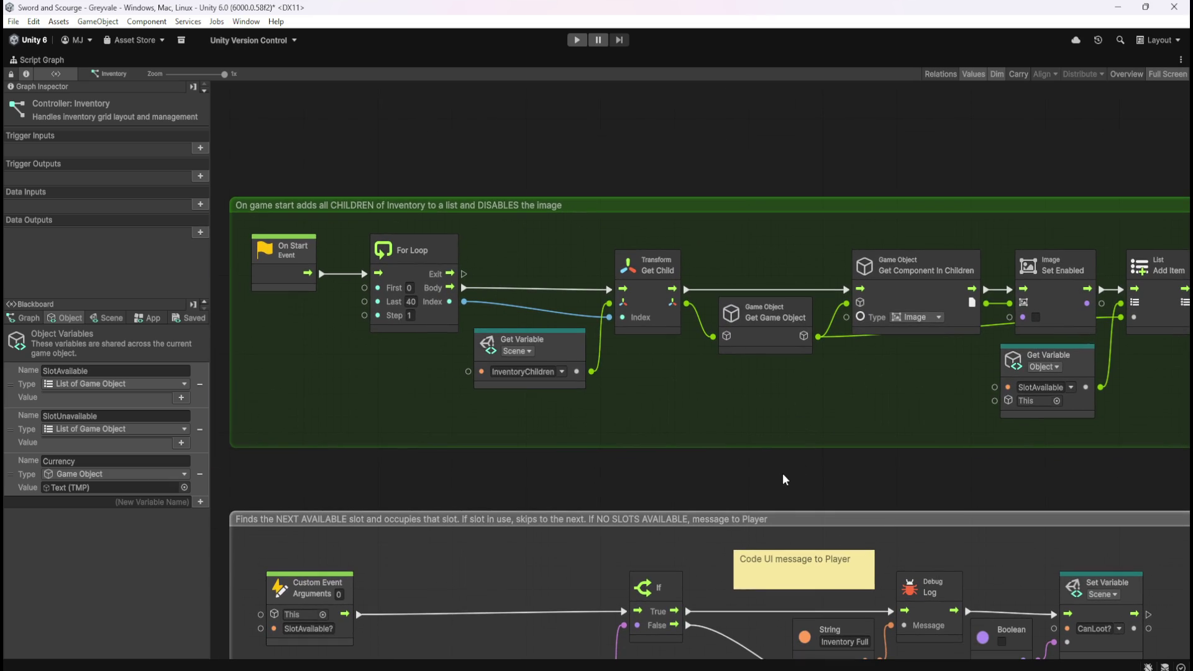
- Restore the editor layout, collapse Canvas_LootBrowser, and reselect Inventory after briefly viewing Stash's graph
key(shift+space)
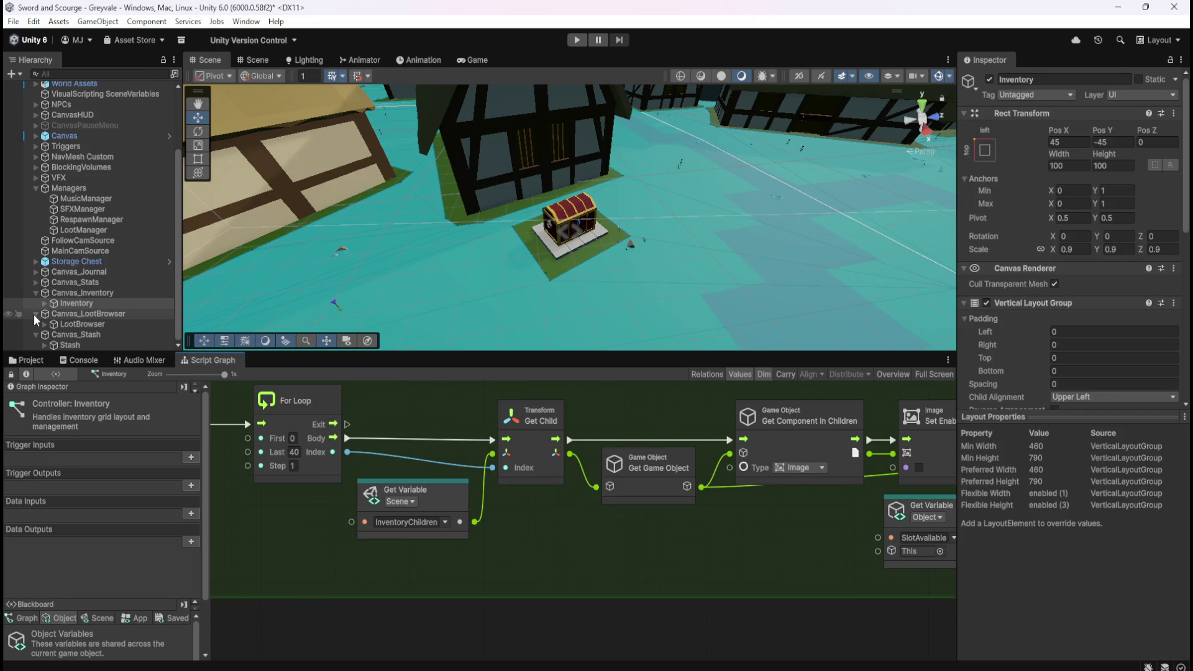
click(36, 314)
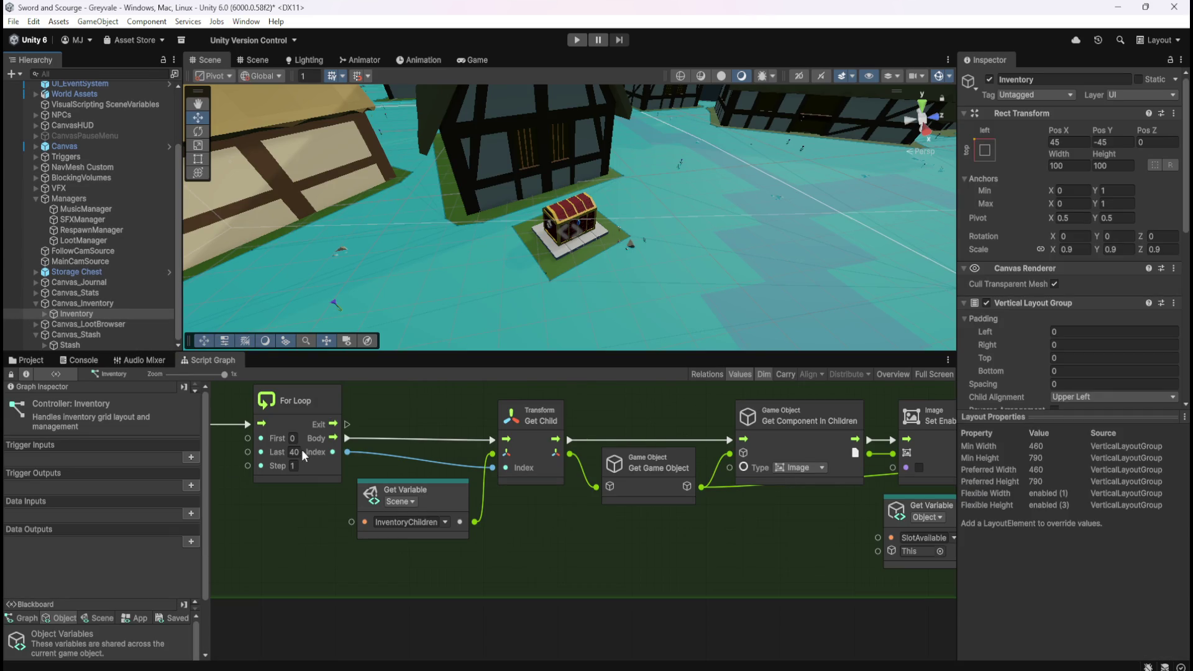
click(87, 344)
click(93, 315)
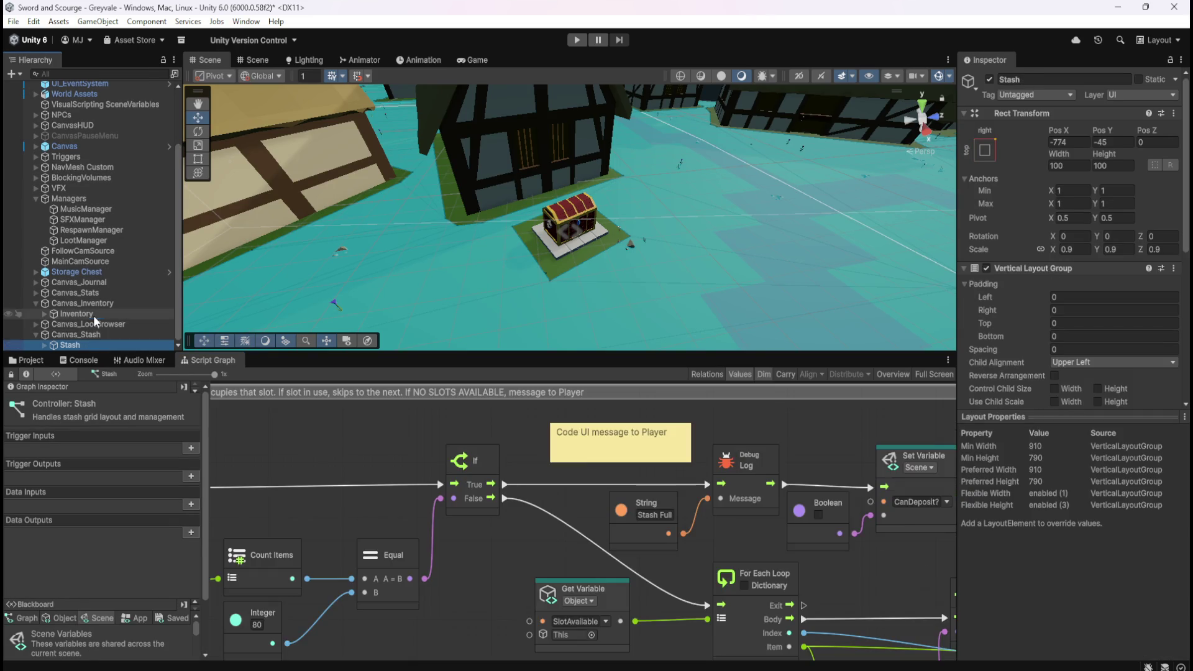
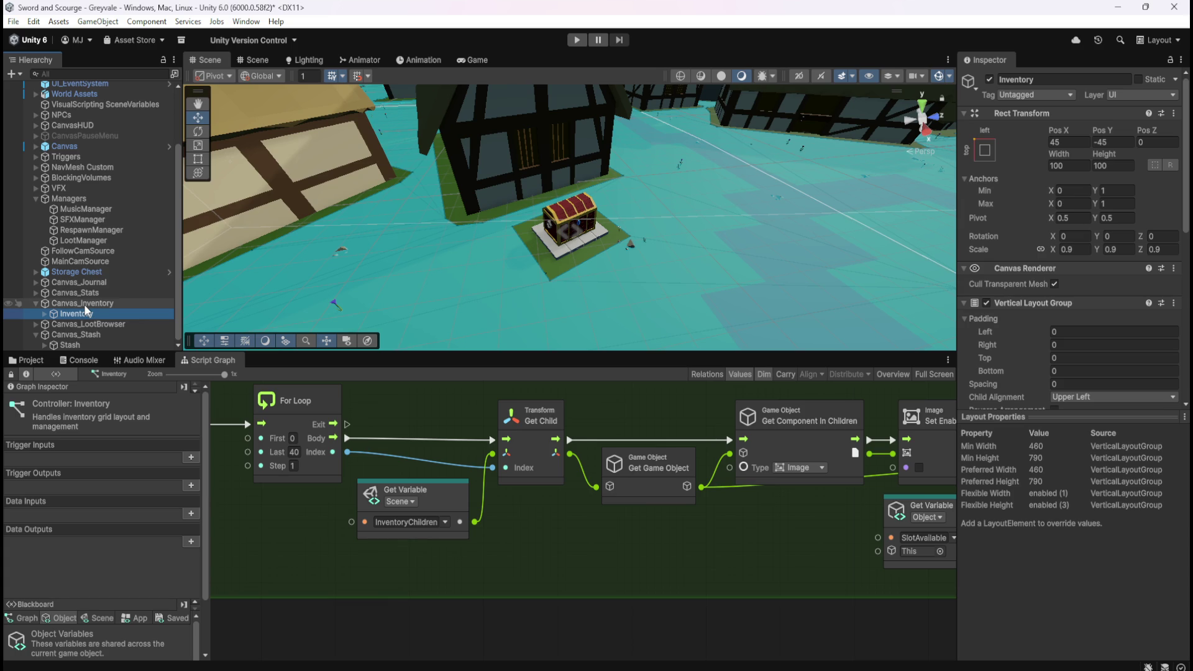
- Save, reselect Inventory, and maximize its script graph to view the On Start group
key(ctrl+s)
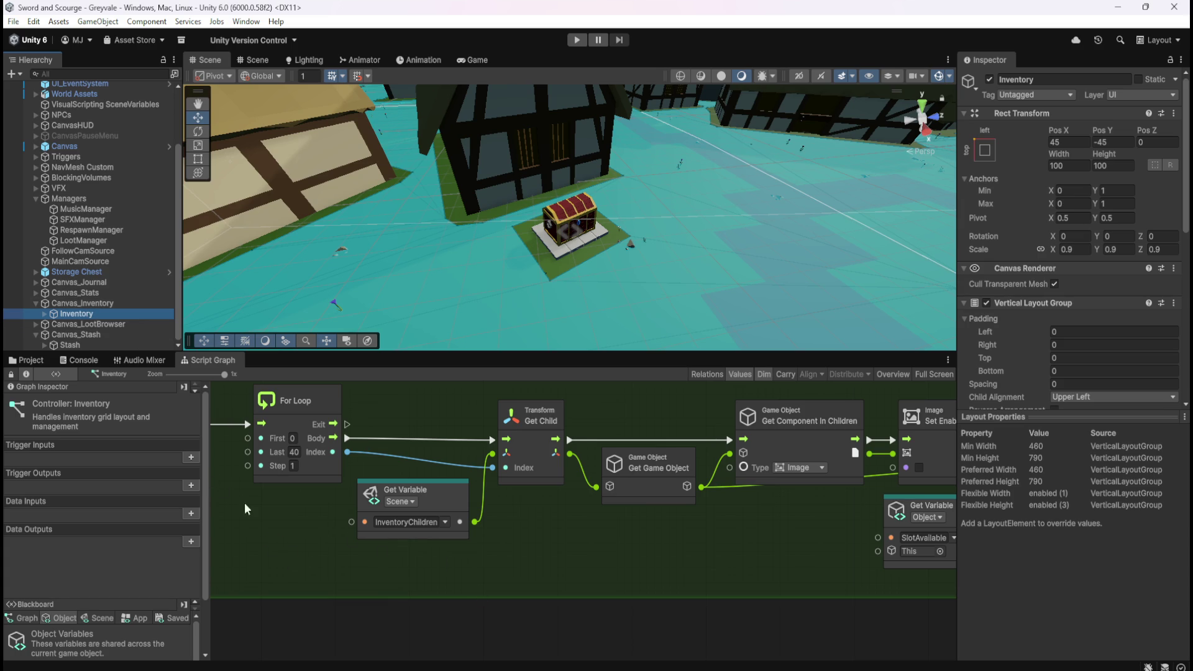
click(88, 324)
click(93, 315)
key(shift+space)
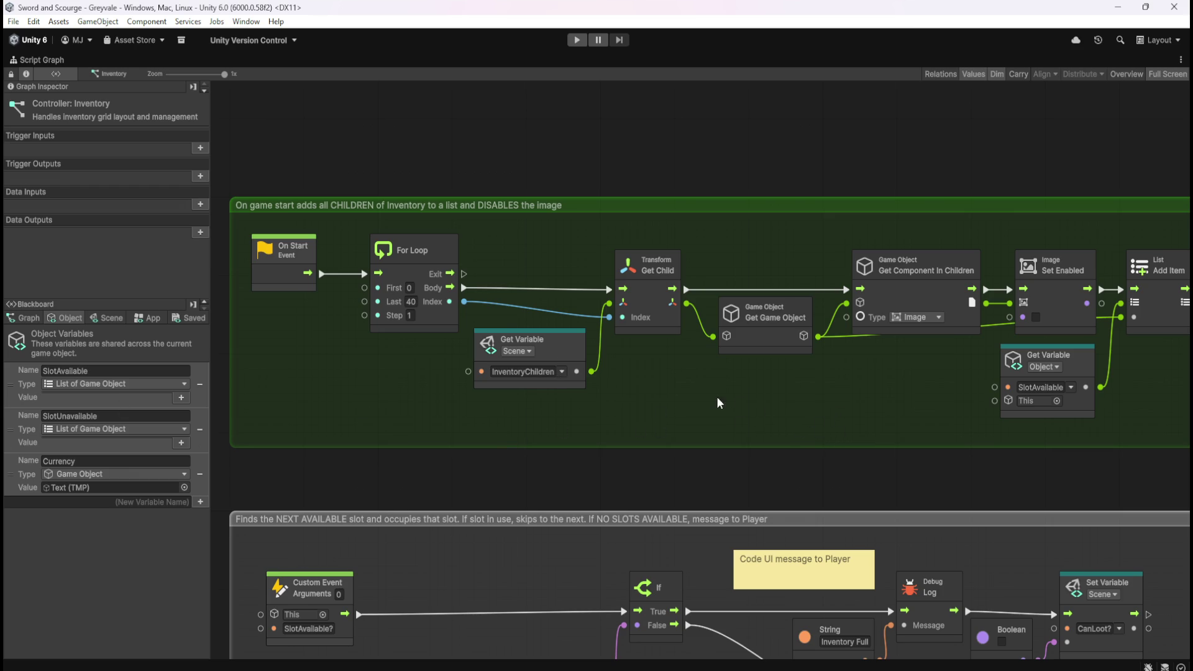
mouse_move(840, 398)
mouse_down()
mouse_move(642, 407)
mouse_move(594, 424)
mouse_up()
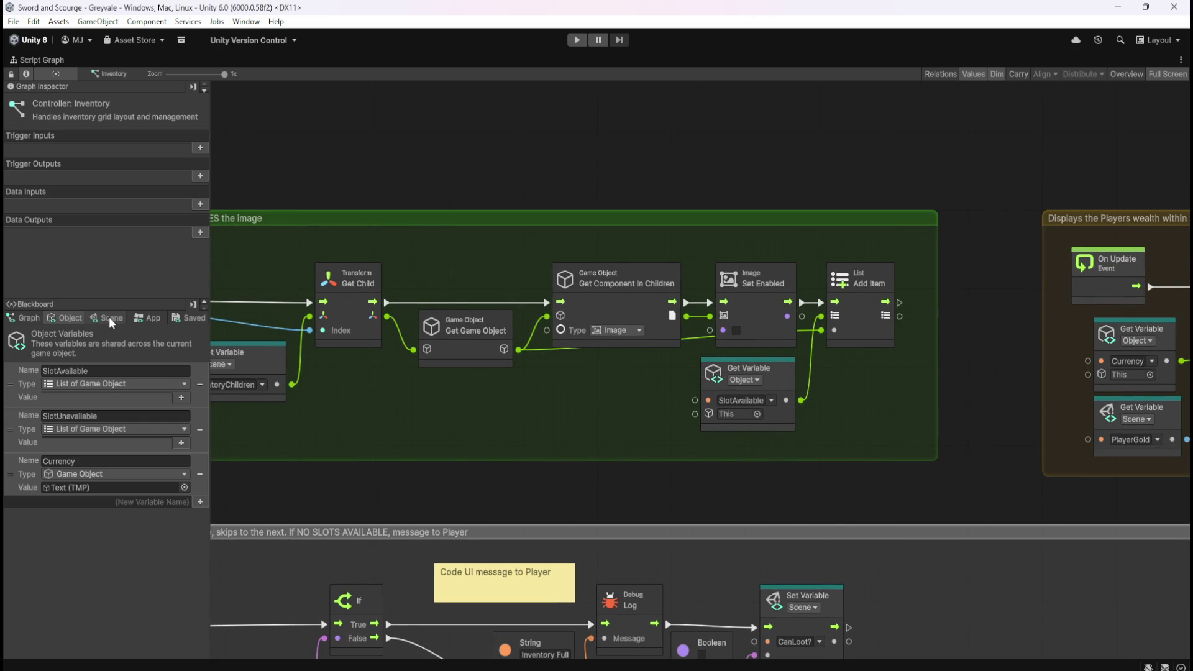
- Create a scene variable named INVSlotAvailable from the copied SlotAvailable name
click(90, 371)
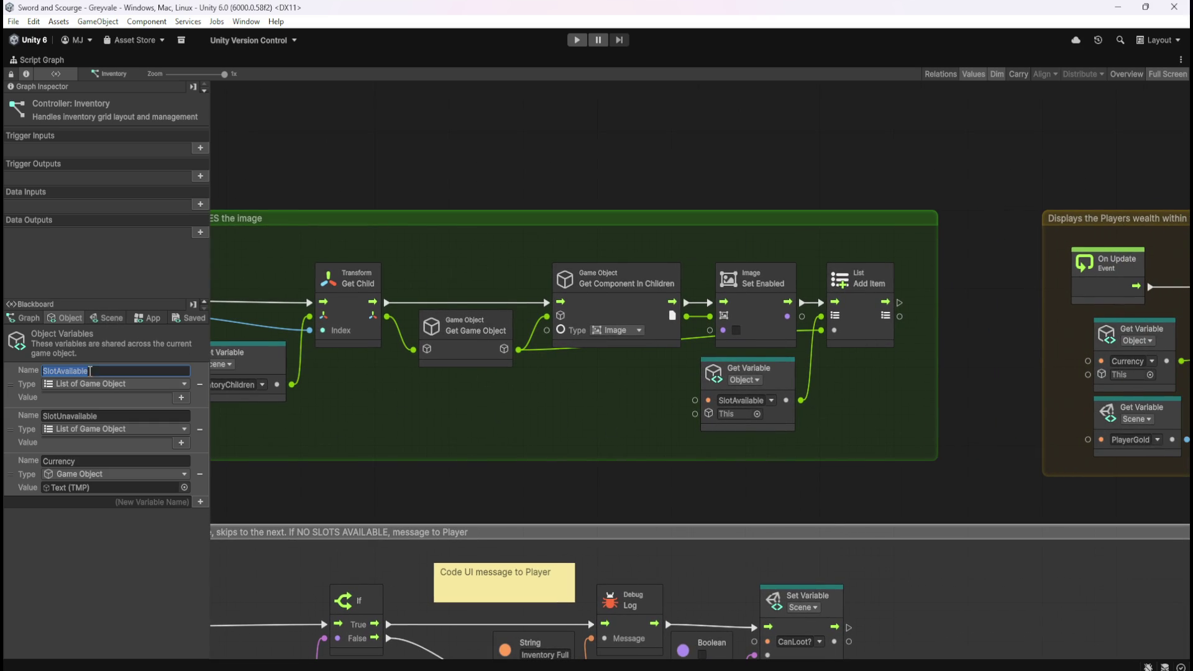
click(106, 317)
drag(204, 340, 214, 627)
text(SlotAvailable)
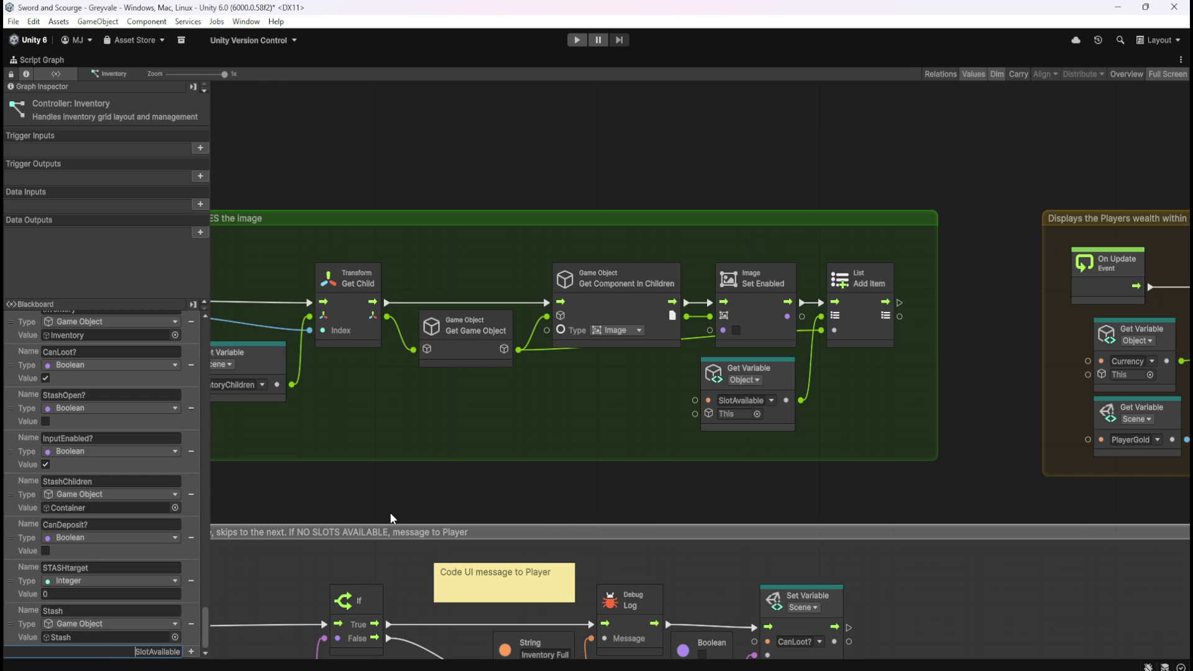
text(INV)
key(Return)
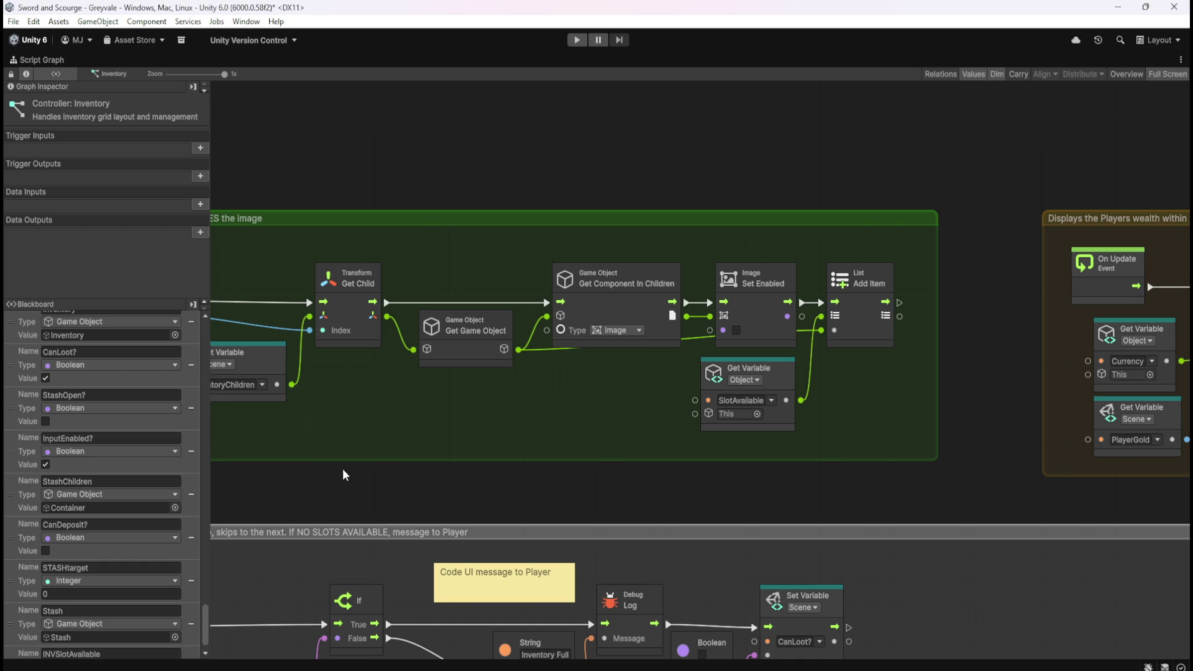
scroll(139, 596, down, 2)
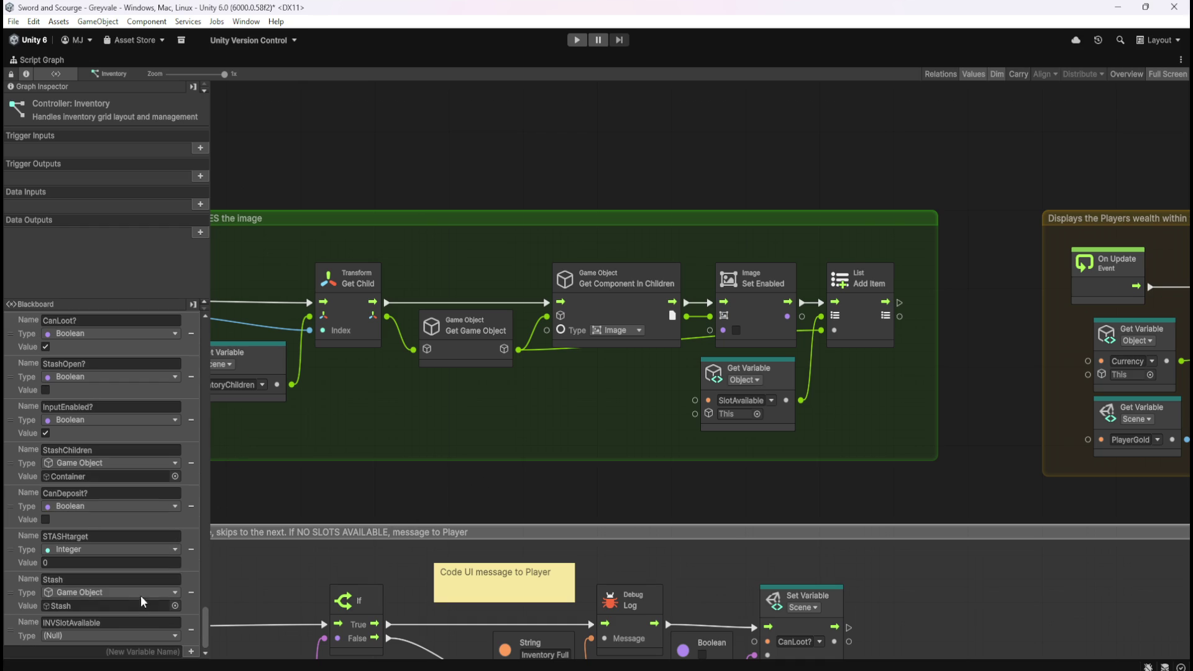
drag(203, 617, 205, 317)
- Set INVSlotAvailable's type to List of Game Object
click(66, 318)
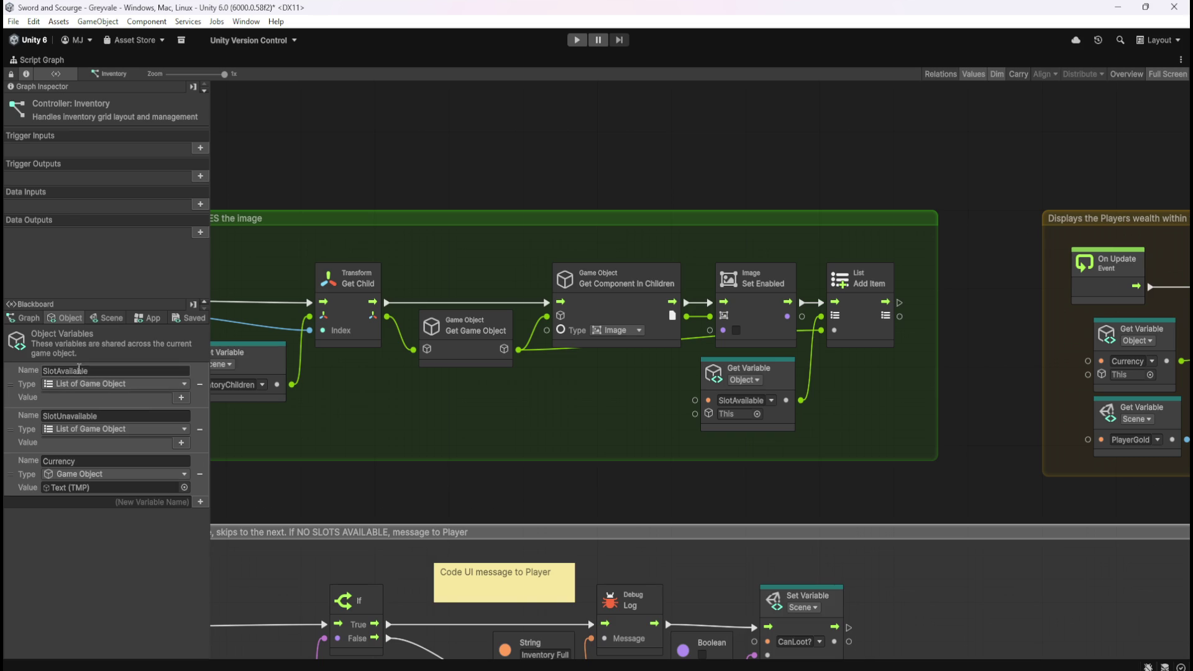
click(108, 318)
drag(204, 337, 211, 626)
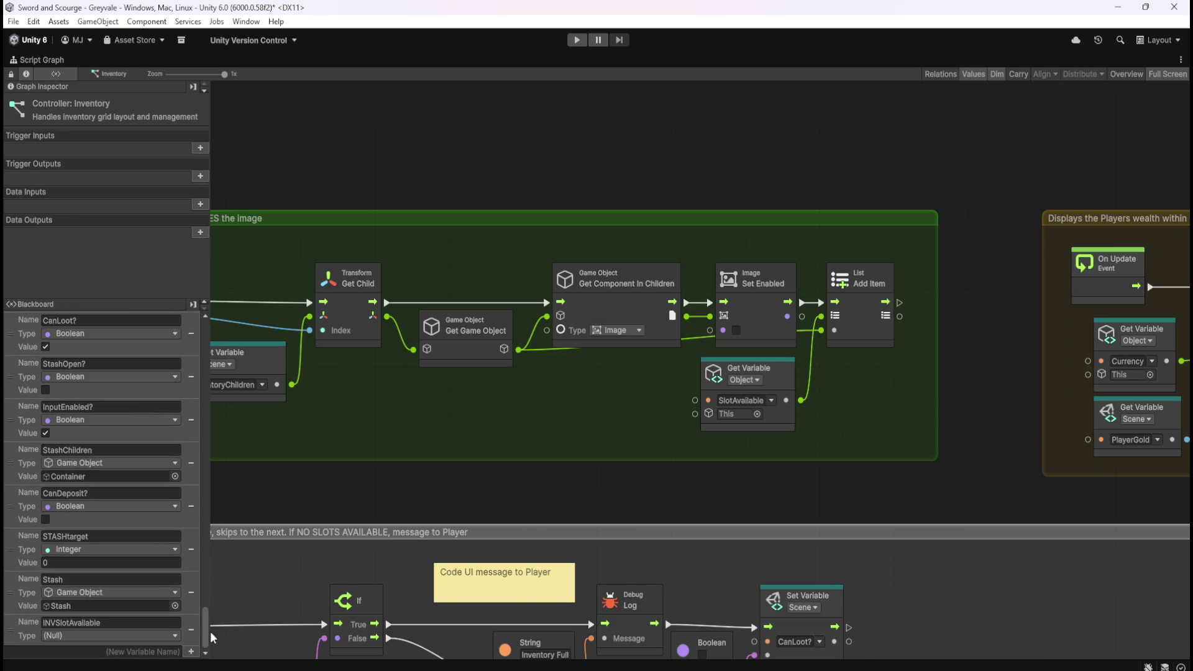
click(136, 635)
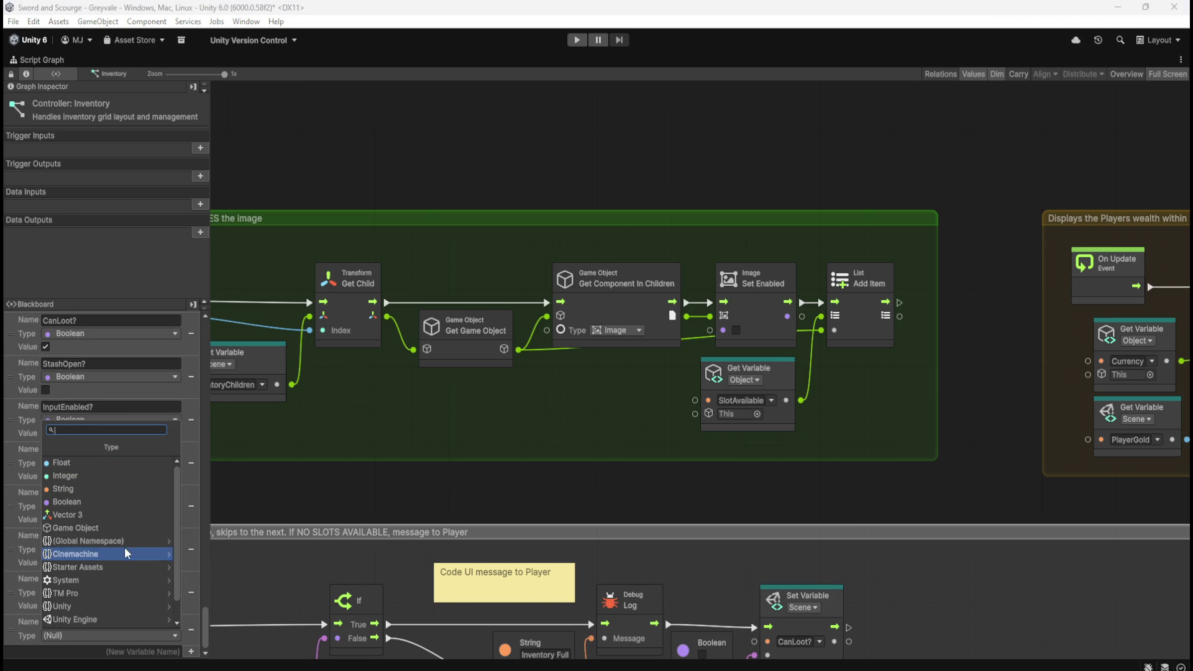
text(Bolist of game)
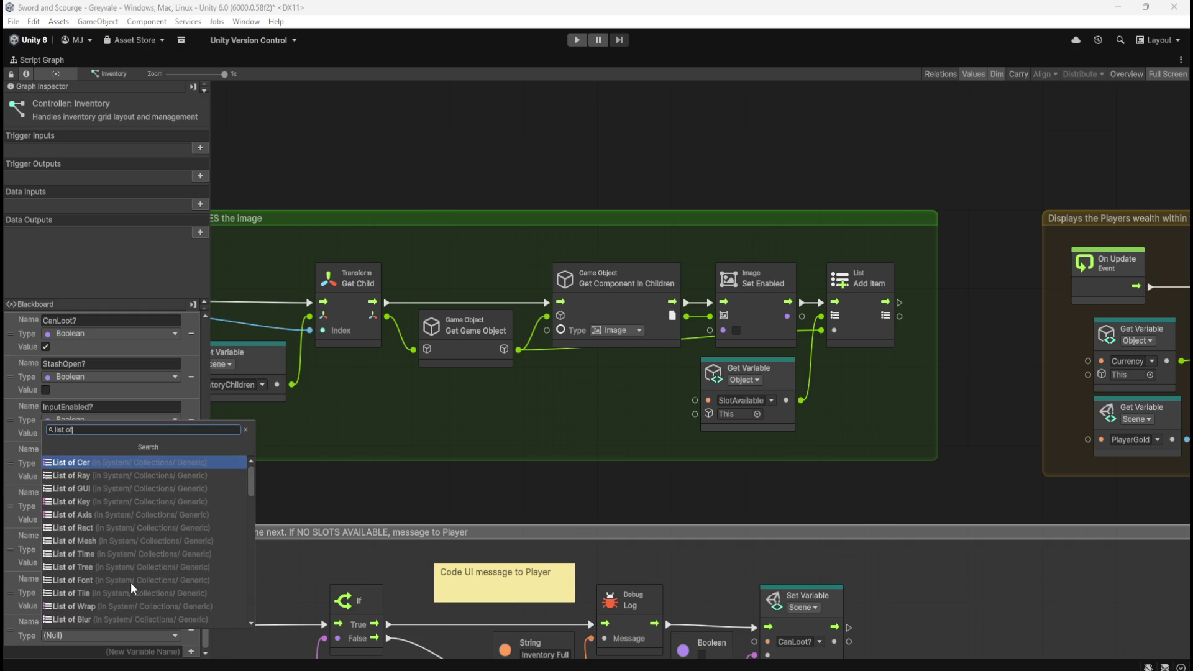
key(Return)
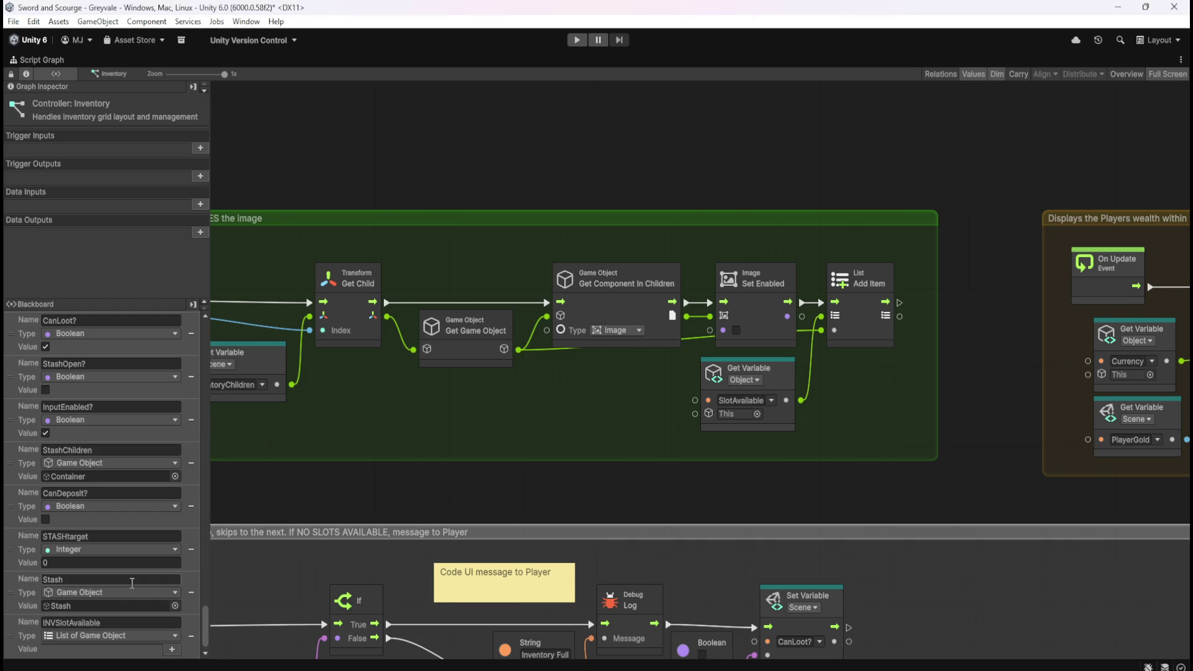
scroll(131, 583, down, 1)
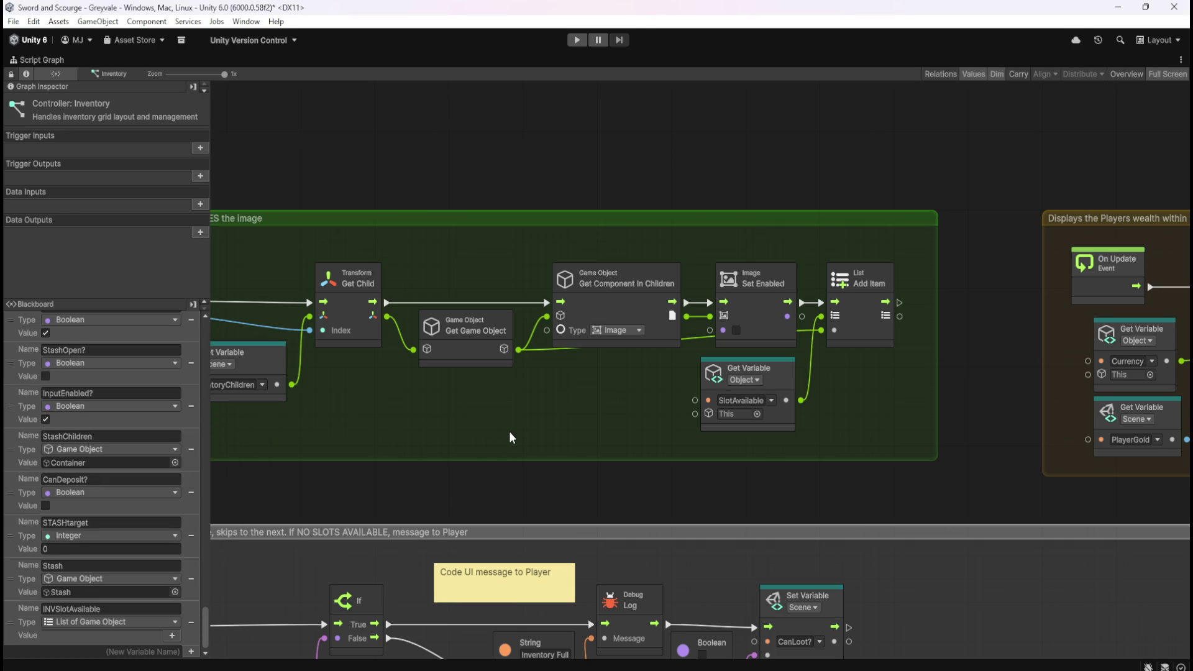
scroll(511, 430, down, 3)
scroll(728, 416, up, 3)
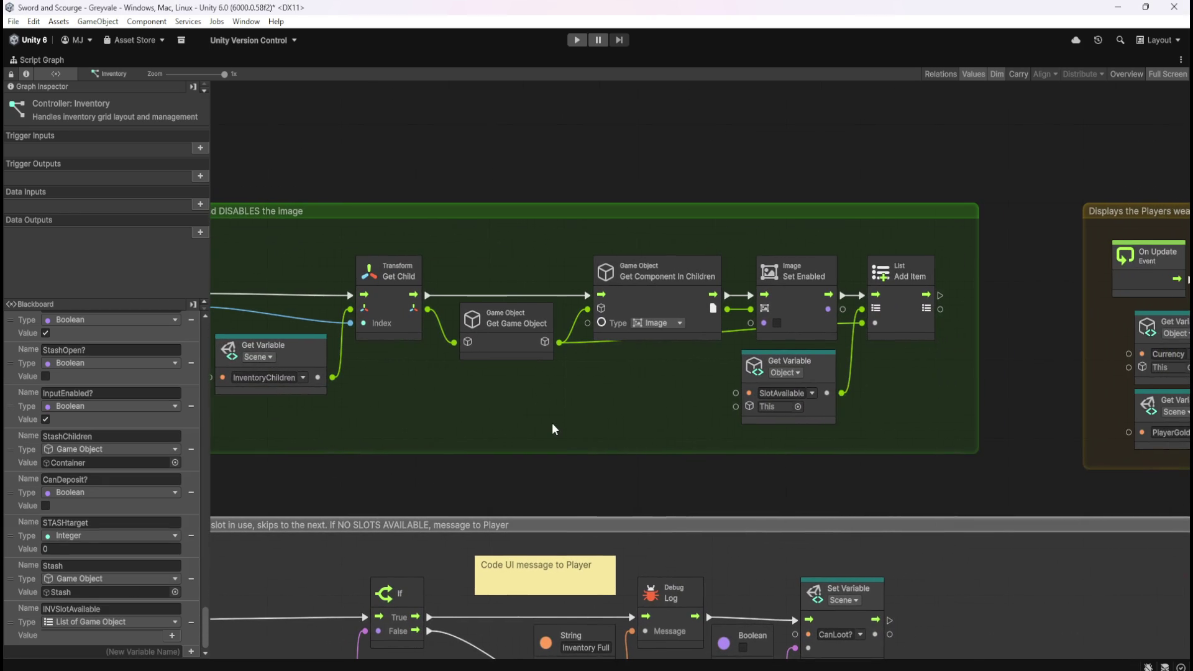
- Switch the Add Item's Get Variable node to Scene scope reading INVSlotAvailable
click(812, 393)
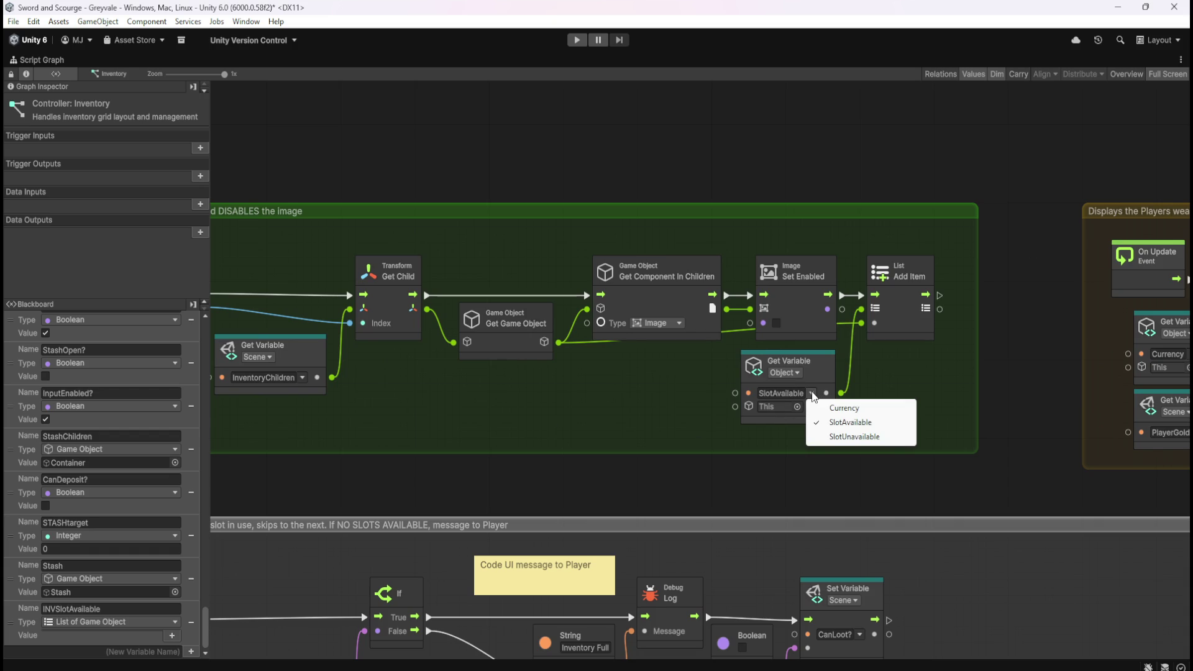
click(798, 373)
click(798, 373)
click(808, 433)
click(814, 397)
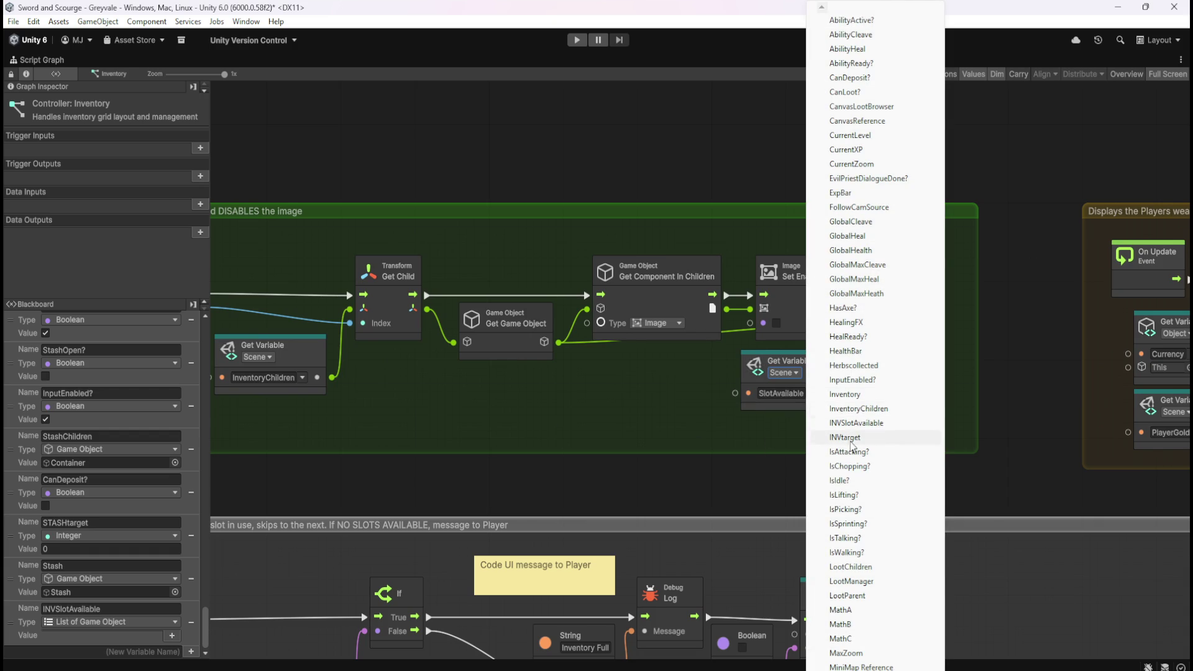
click(860, 424)
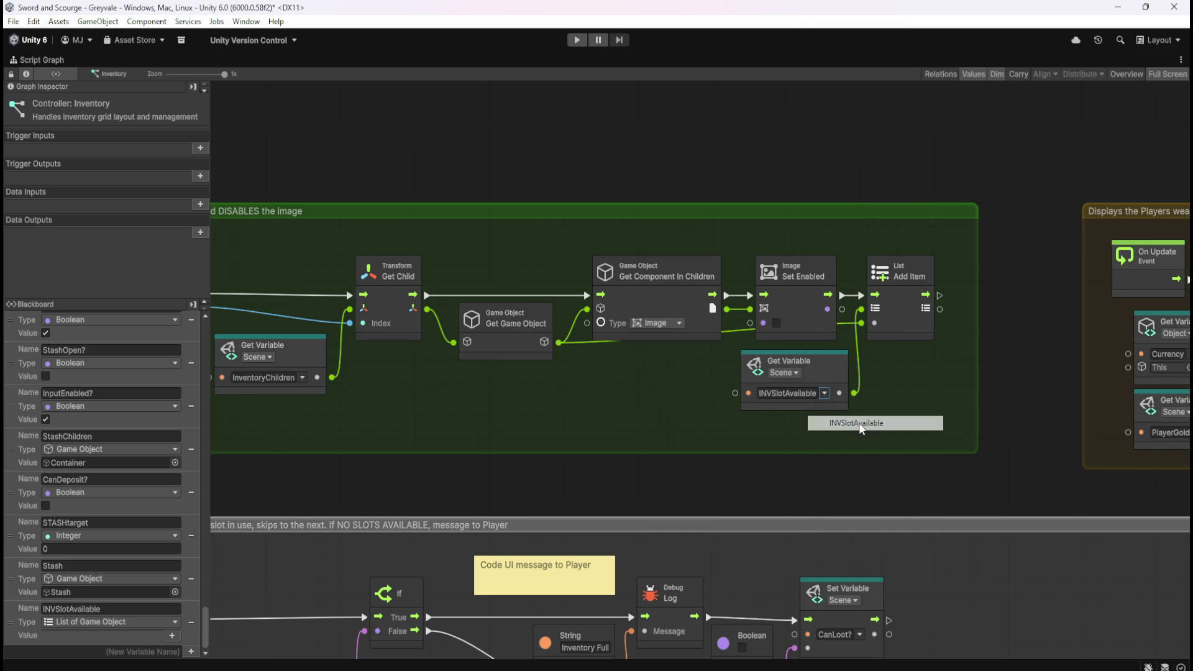
- Pan past the Players wealth and NO SLOTS AVAILABLE groups to the next-available-slot group
scroll(920, 398, left, 5)
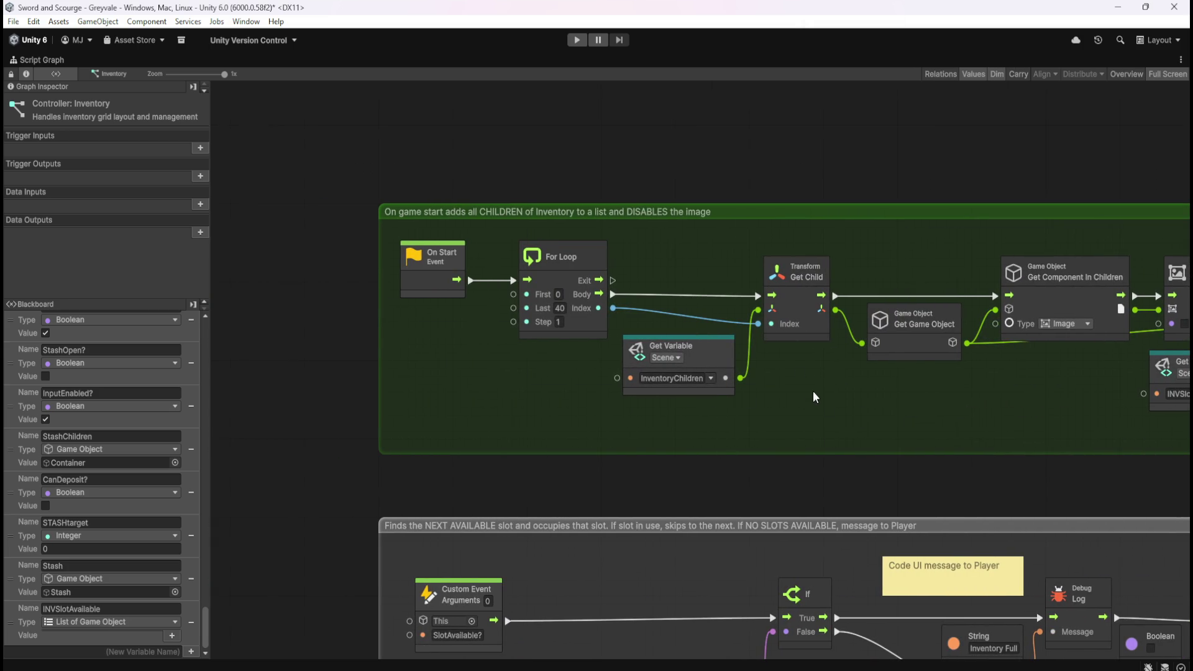
scroll(901, 405, right, 2)
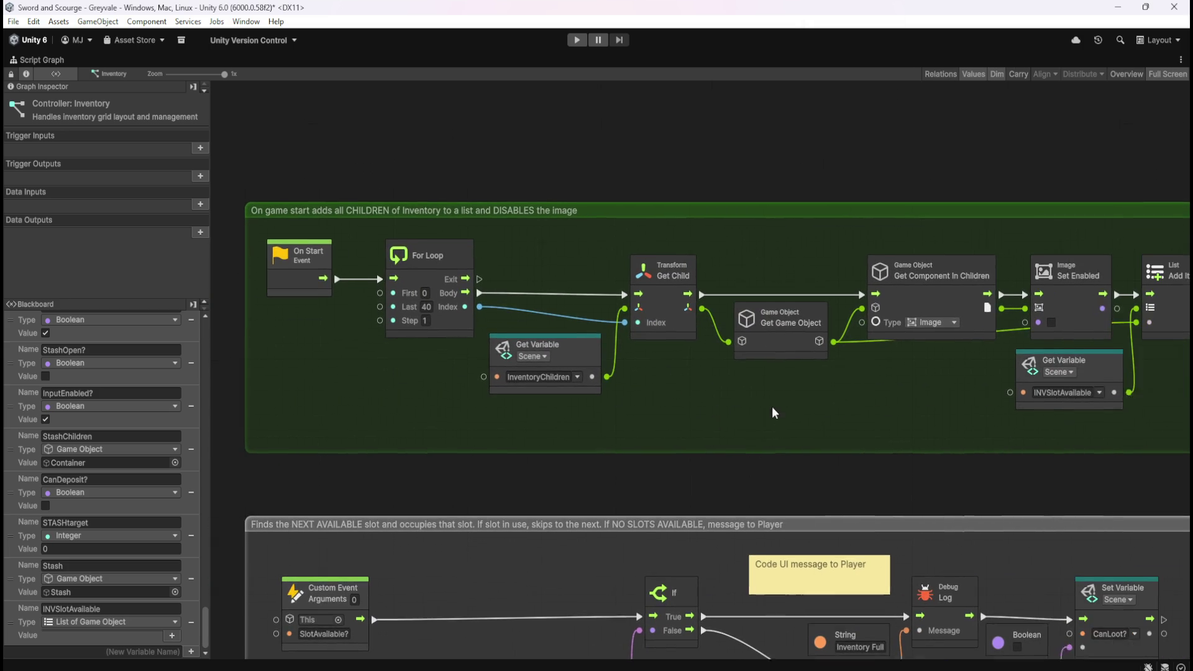
drag(821, 419, 581, 425)
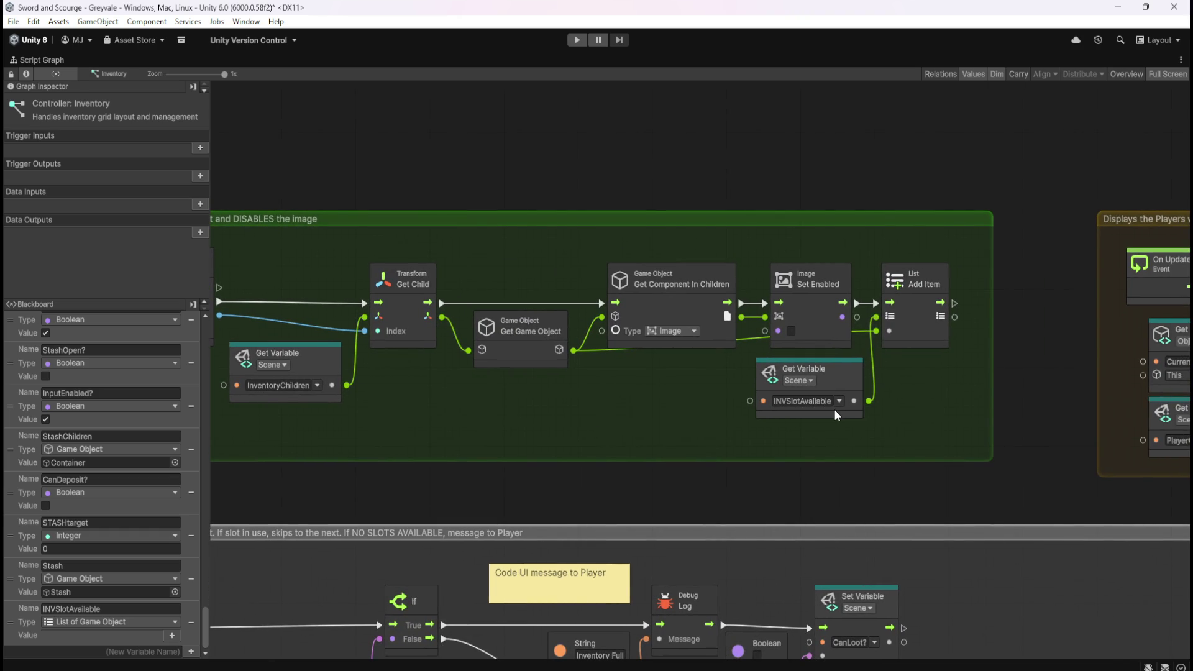
drag(956, 418, 572, 413)
drag(704, 441, 561, 441)
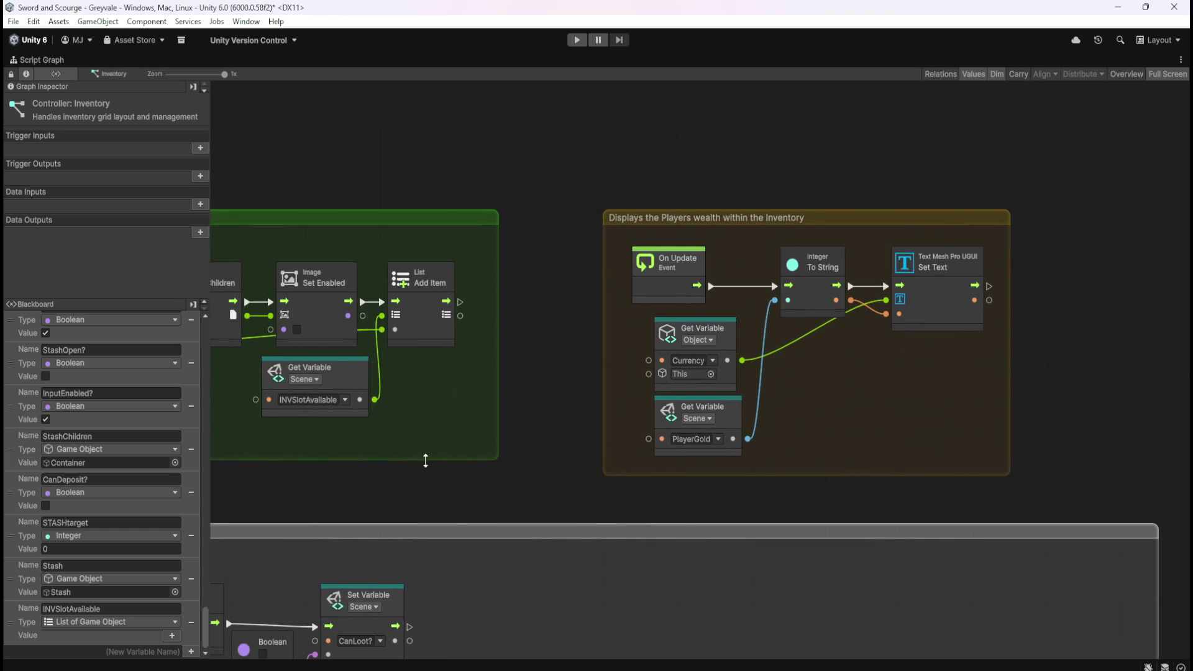
drag(352, 480, 821, 268)
mouse_move(430, 293)
mouse_down()
mouse_move(837, 141)
mouse_move(722, 277)
mouse_up()
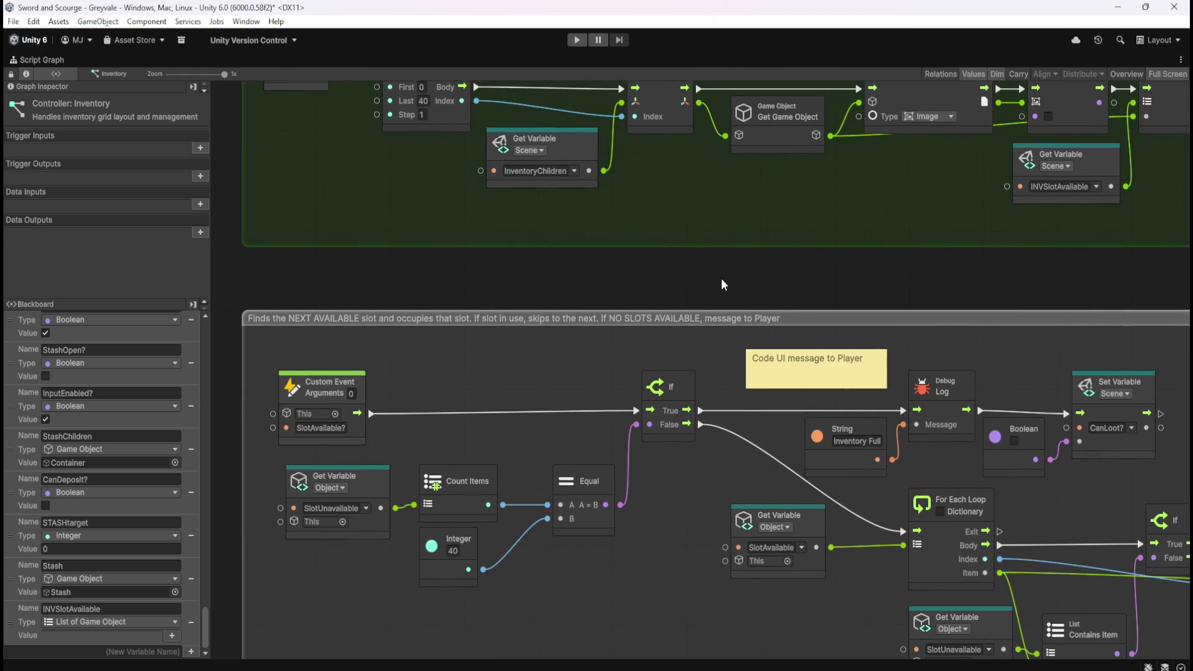
- Create a scene variable INVSlotUnavailable from the copied SlotUnavailable name
drag(206, 633, 212, 319)
click(73, 322)
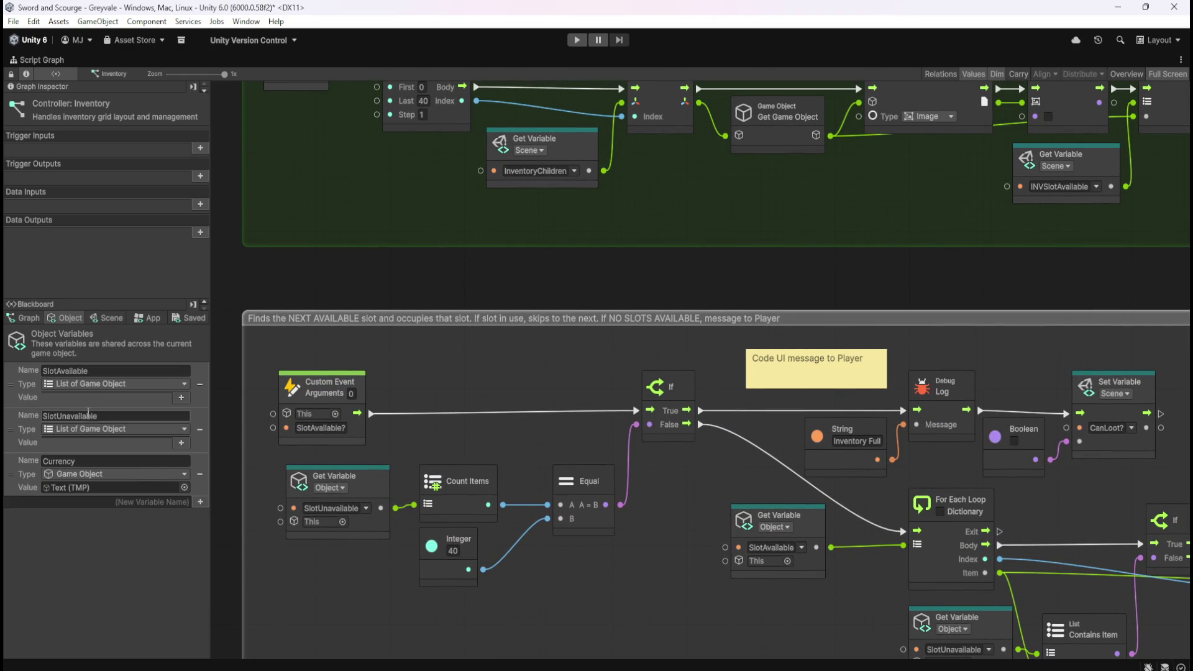
click(86, 417)
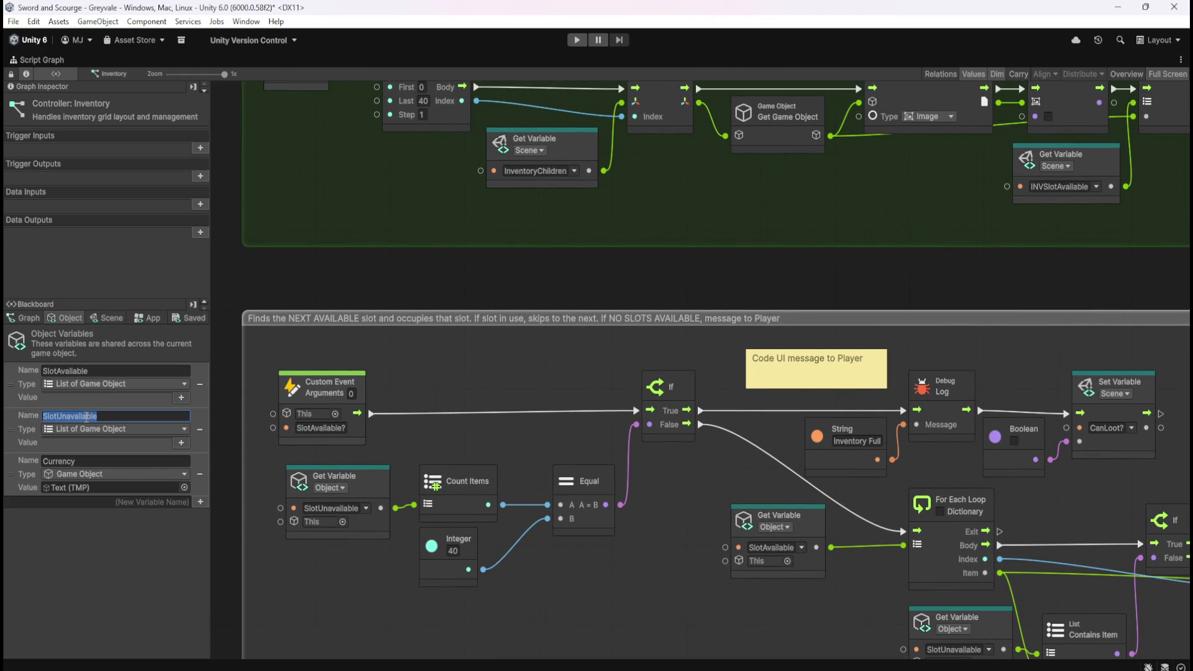
click(114, 319)
drag(206, 352, 196, 638)
scroll(196, 639, down, 1)
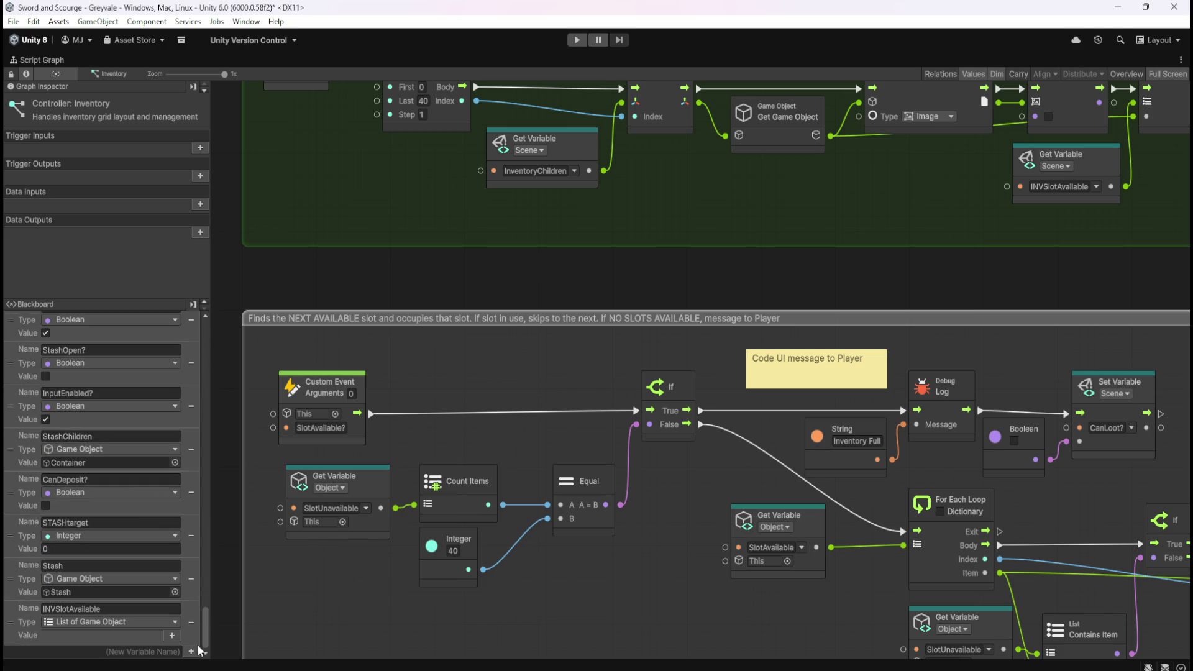
click(149, 652)
text(SlotUnavailable)
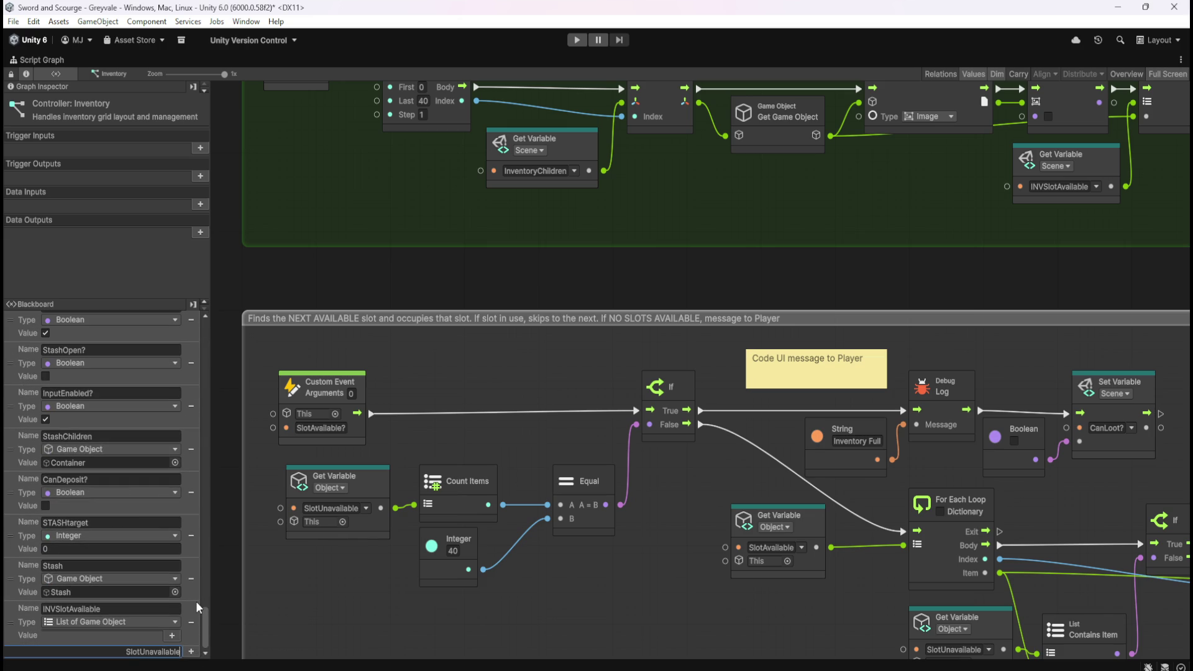
text(INV)
key(Return)
- Set INVSlotUnavailable's type to List of Game Object
click(117, 635)
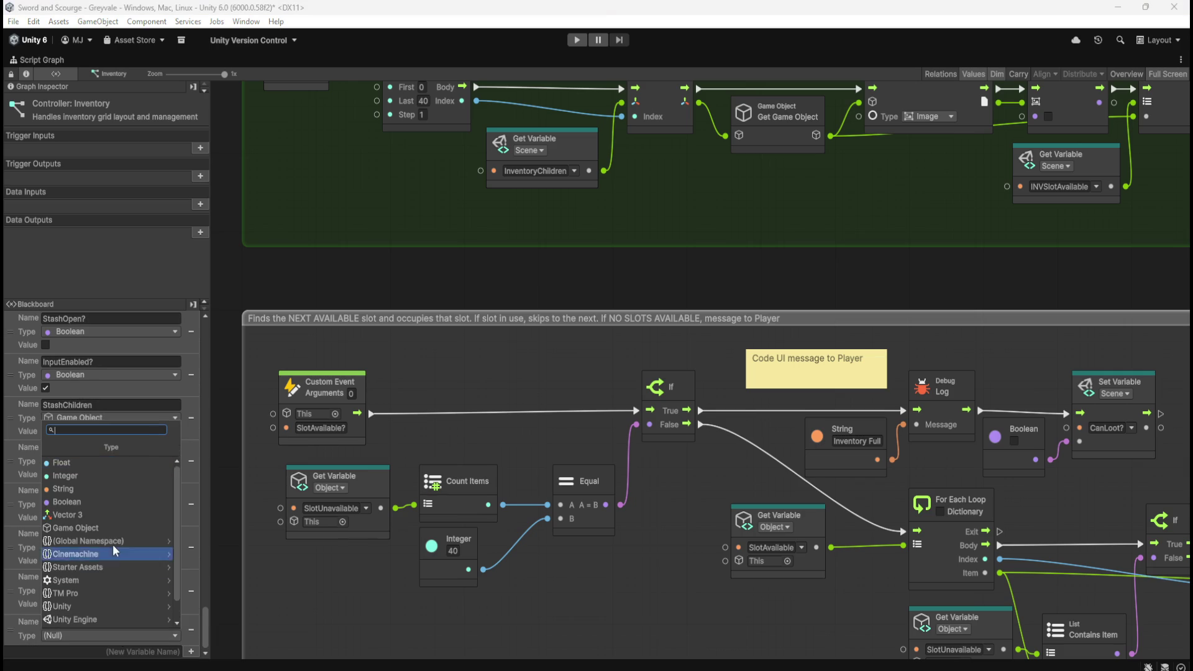
click(114, 516)
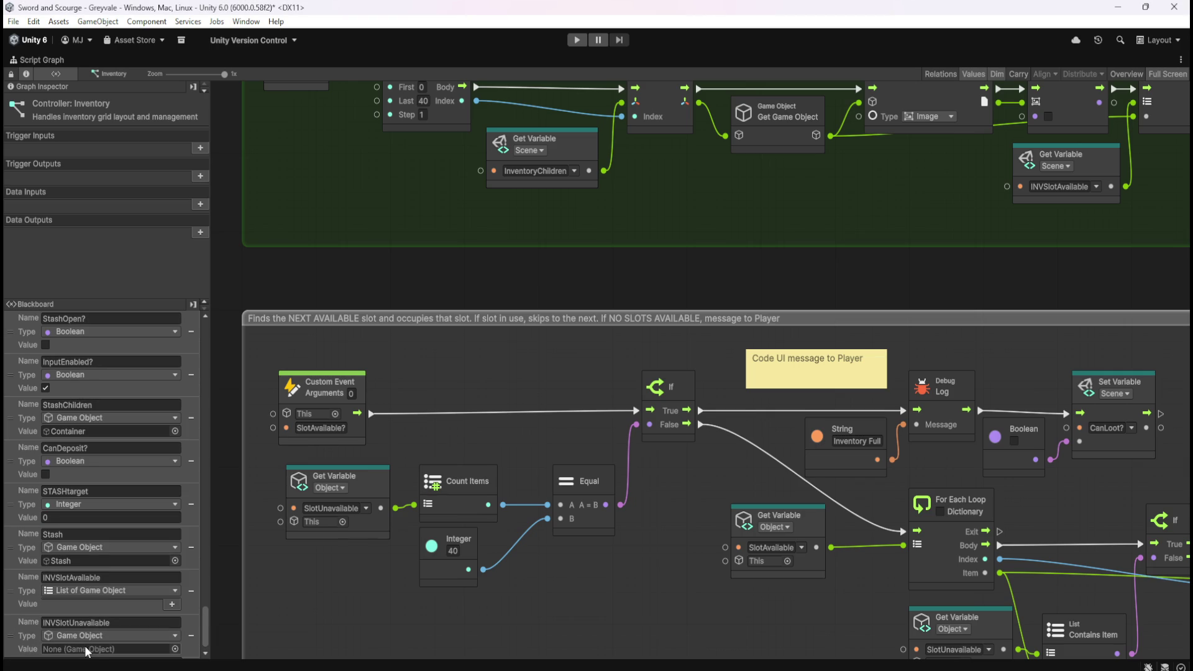
scroll(134, 633, up, 1)
scroll(117, 629, down, 1)
click(123, 634)
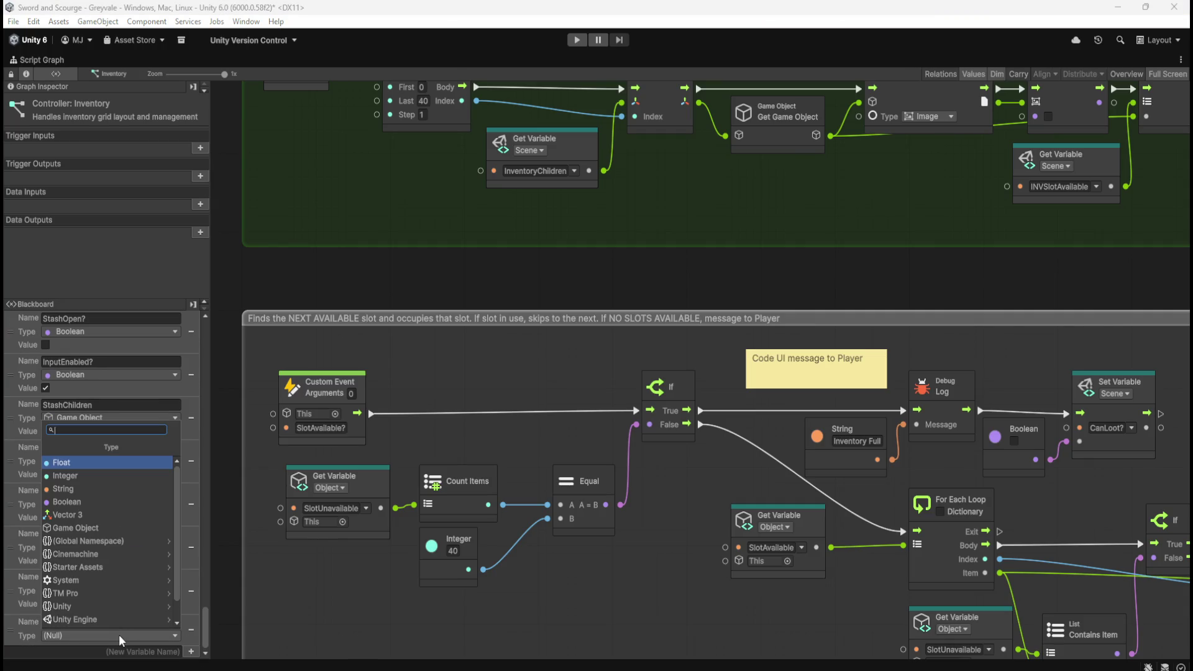
text(list game)
key(Return)
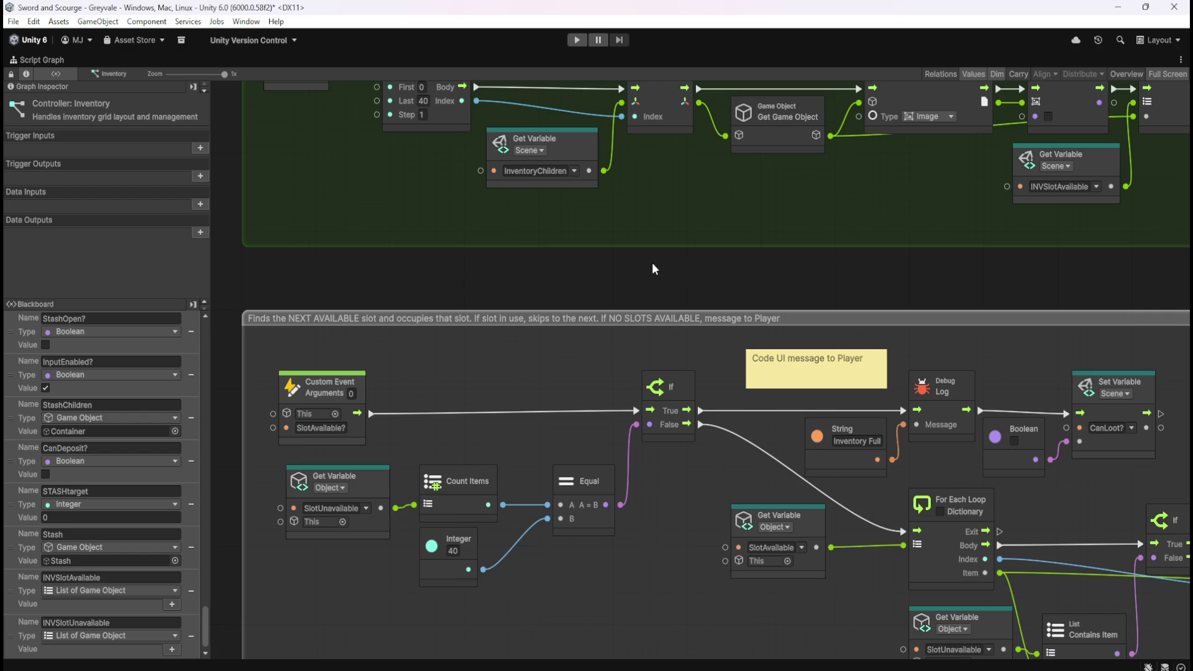
scroll(932, 217, down, 5)
scroll(726, 378, up, 5)
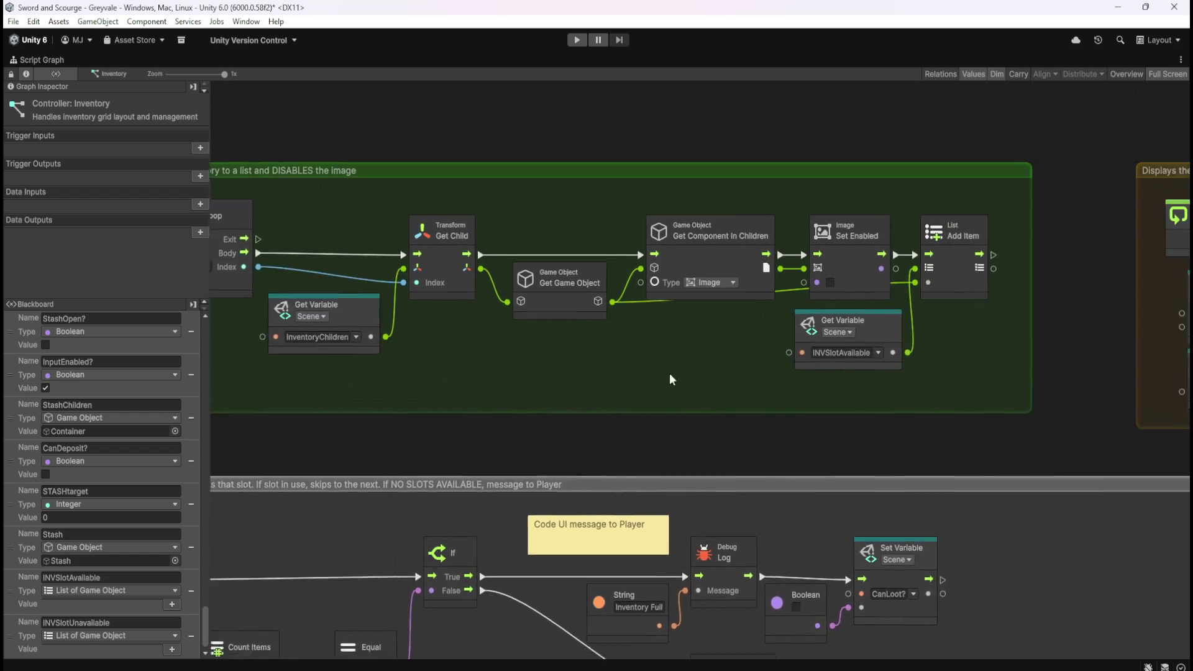
- Pan the graph to frame the 'Finds the NEXT AVAILABLE slot' group
drag(588, 369, 818, 367)
drag(735, 378, 365, 399)
mouse_move(701, 376)
mouse_down()
mouse_move(482, 400)
mouse_move(778, 261)
mouse_move(814, 225)
mouse_up()
scroll(483, 400, down, 2)
scroll(778, 261, up, 2)
drag(384, 515, 451, 434)
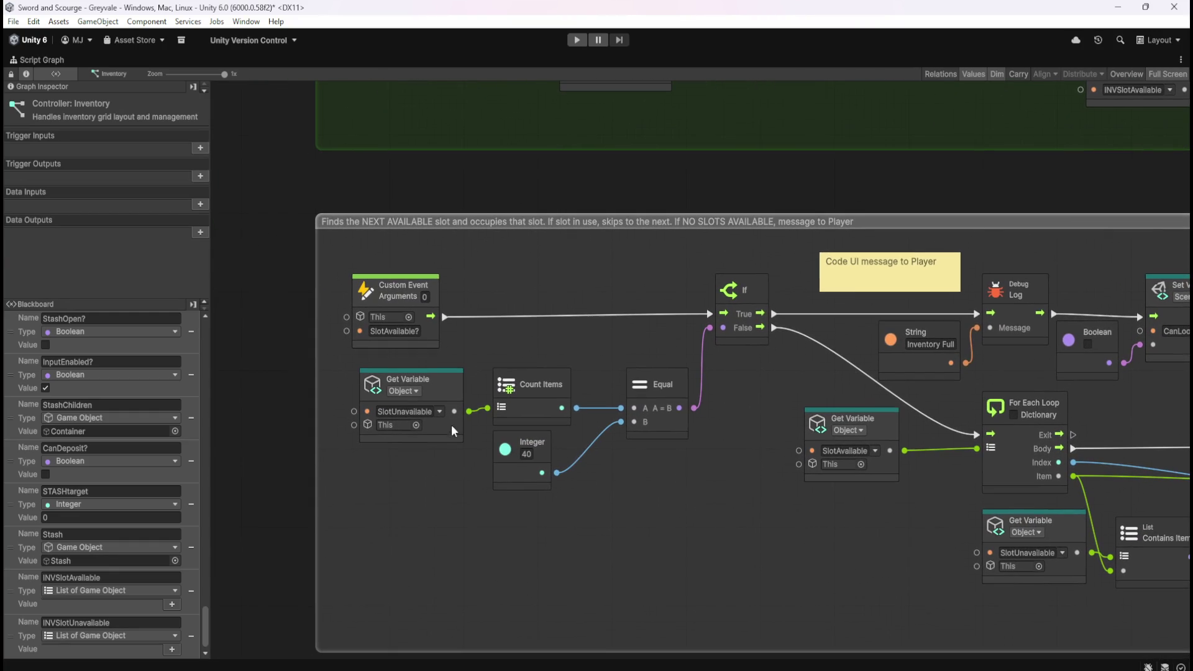
- Make the first getter read the Scene variable INVSlotUnavailable
click(440, 412)
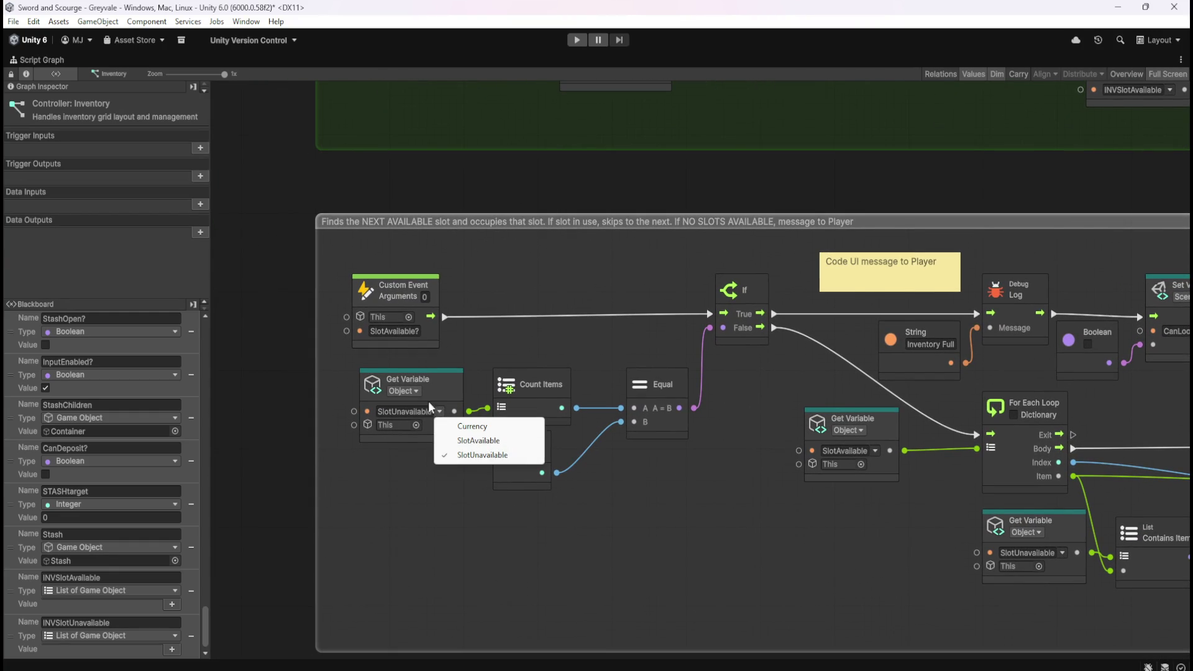
click(416, 392)
click(420, 448)
click(438, 413)
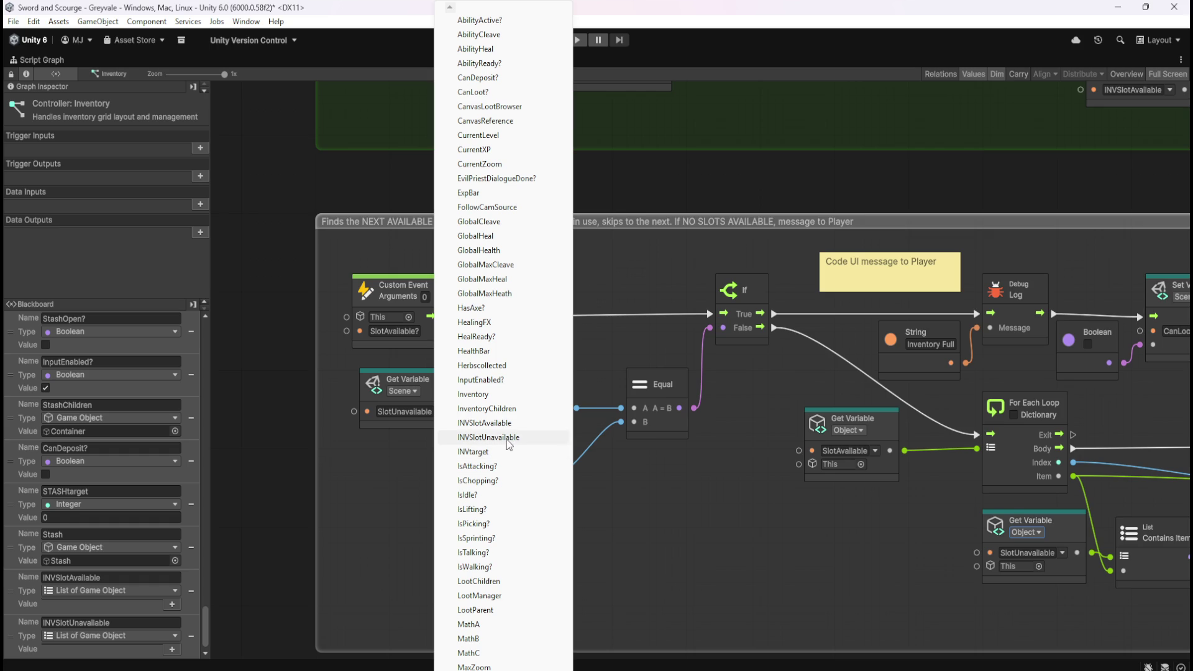
click(509, 438)
drag(452, 390, 438, 390)
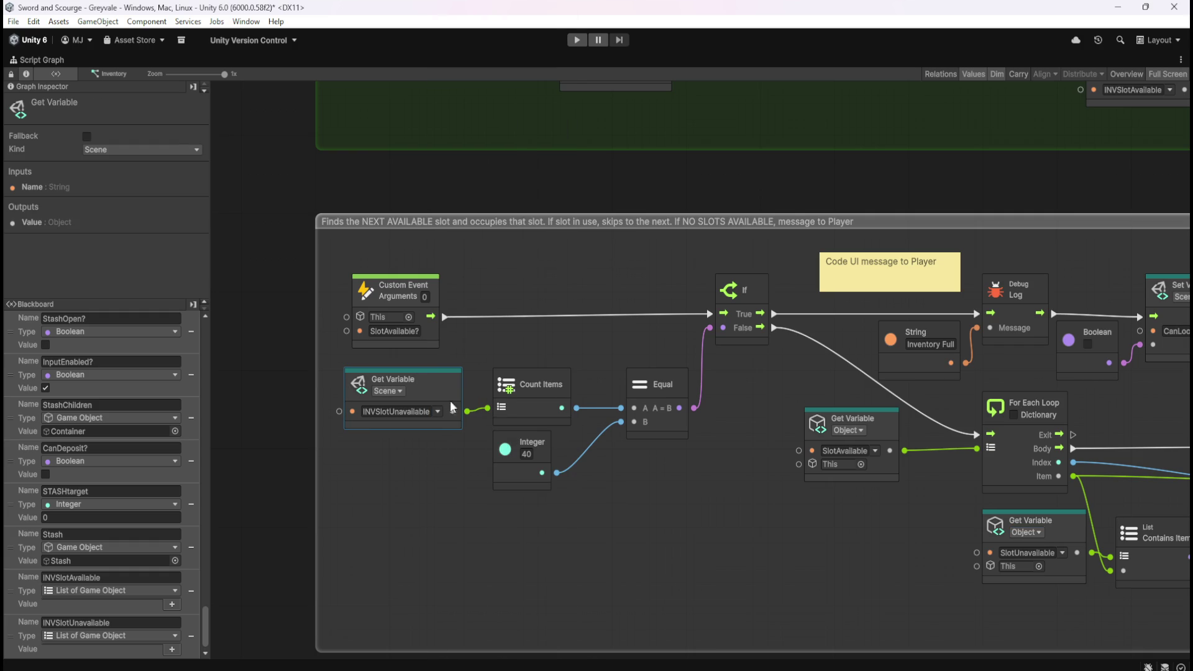
click(666, 501)
mouse_move(666, 501)
mouse_down()
mouse_move(613, 462)
mouse_move(515, 429)
mouse_move(637, 446)
mouse_up()
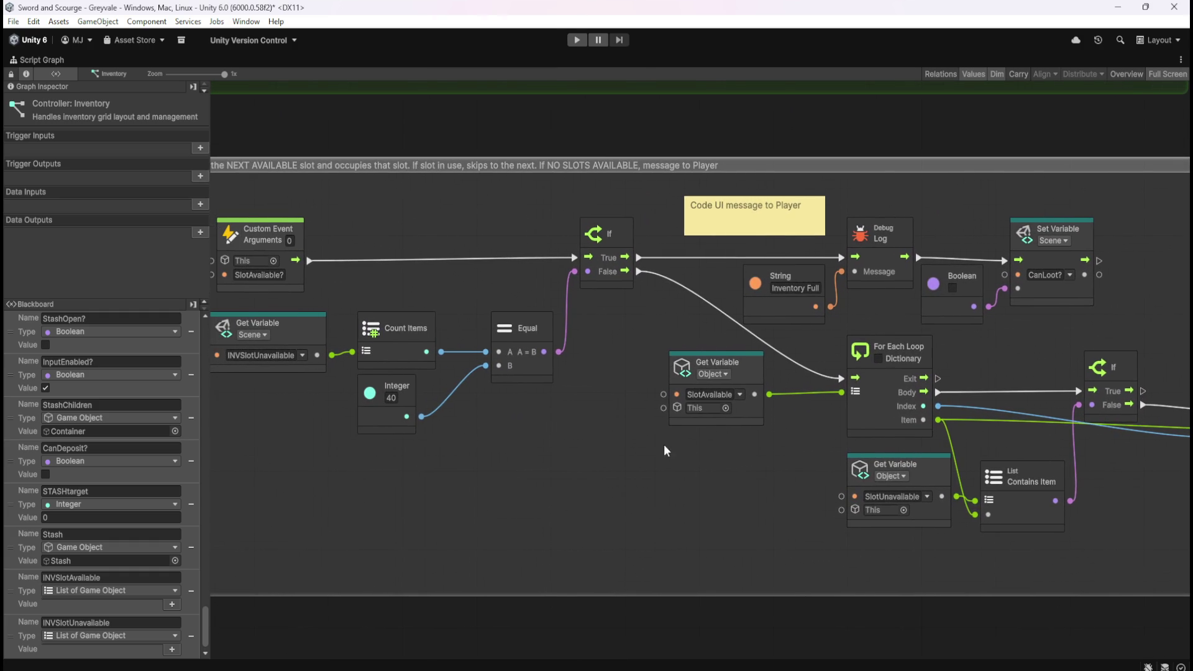
- Make the For Each Loop's getter read the Scene variable INVSlotAvailable
click(725, 373)
click(729, 433)
click(740, 396)
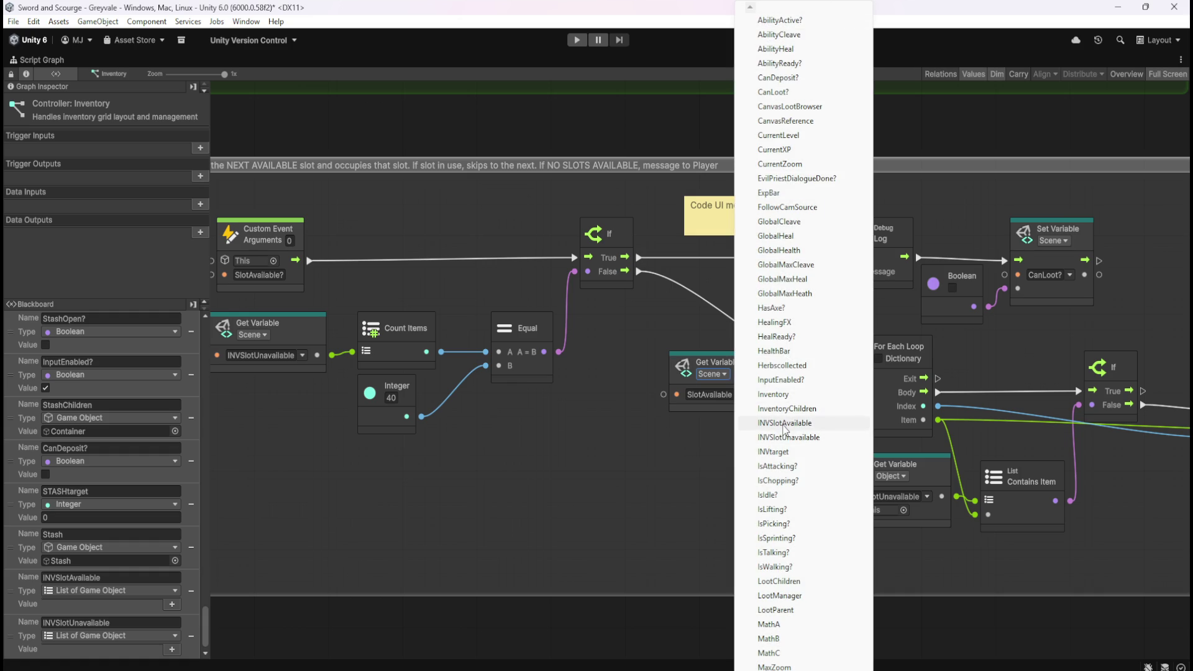
click(784, 424)
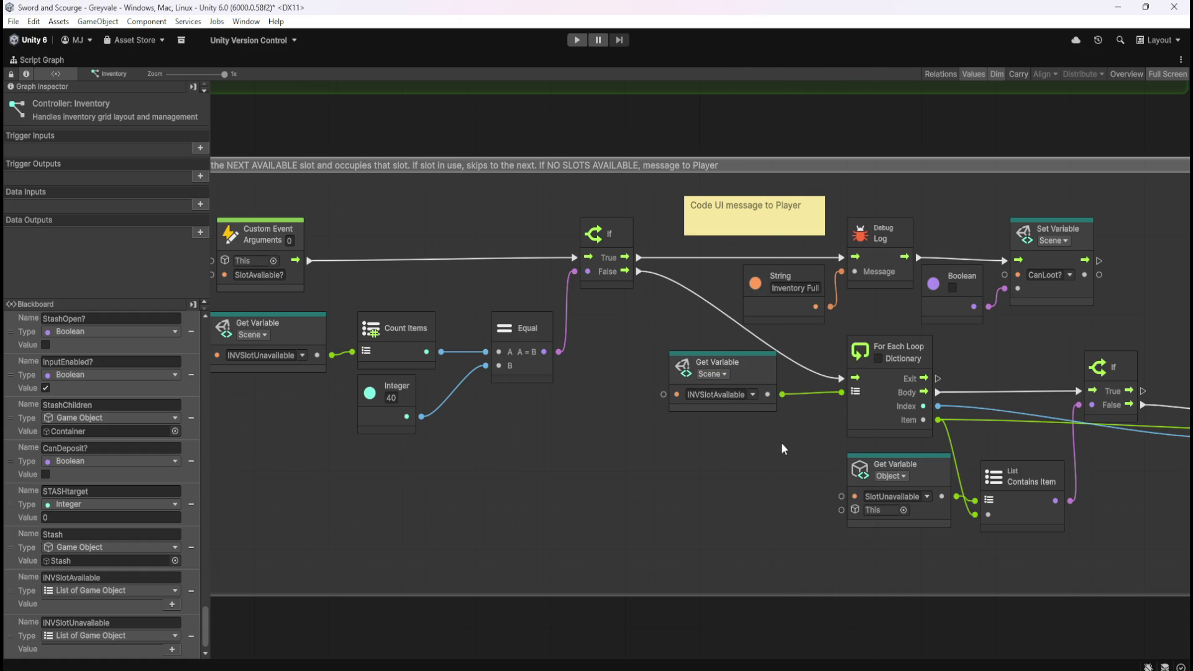
- Make the Contains Item getter read the Scene variable INVSlotUnavailable
drag(781, 442, 634, 457)
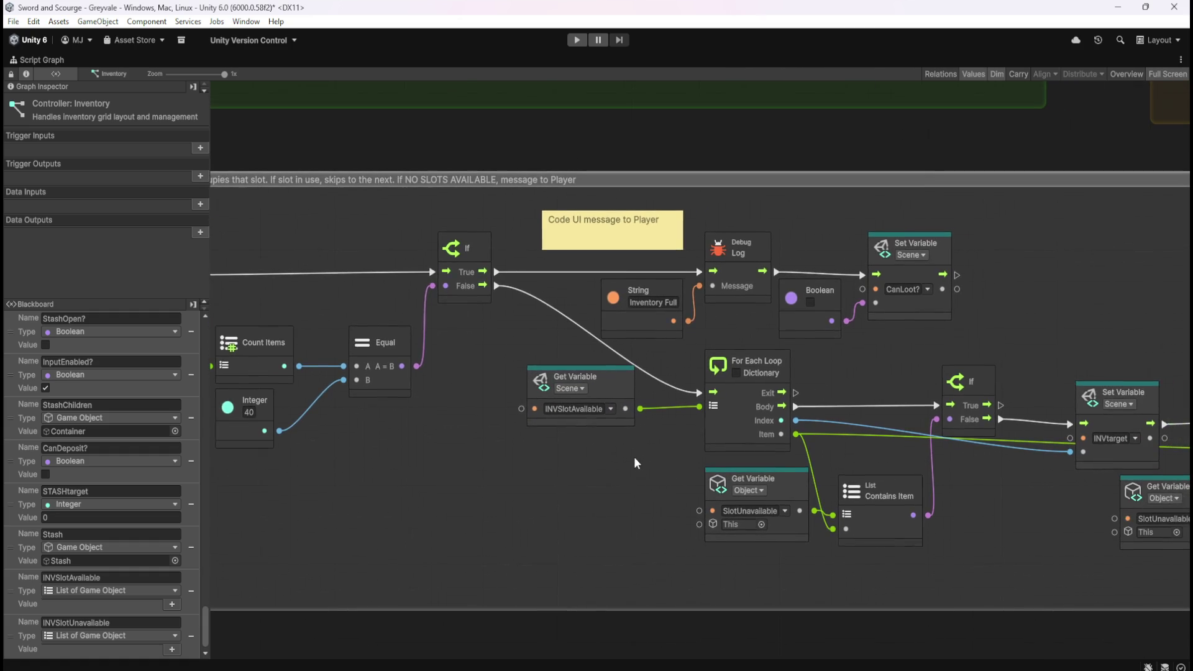
click(757, 492)
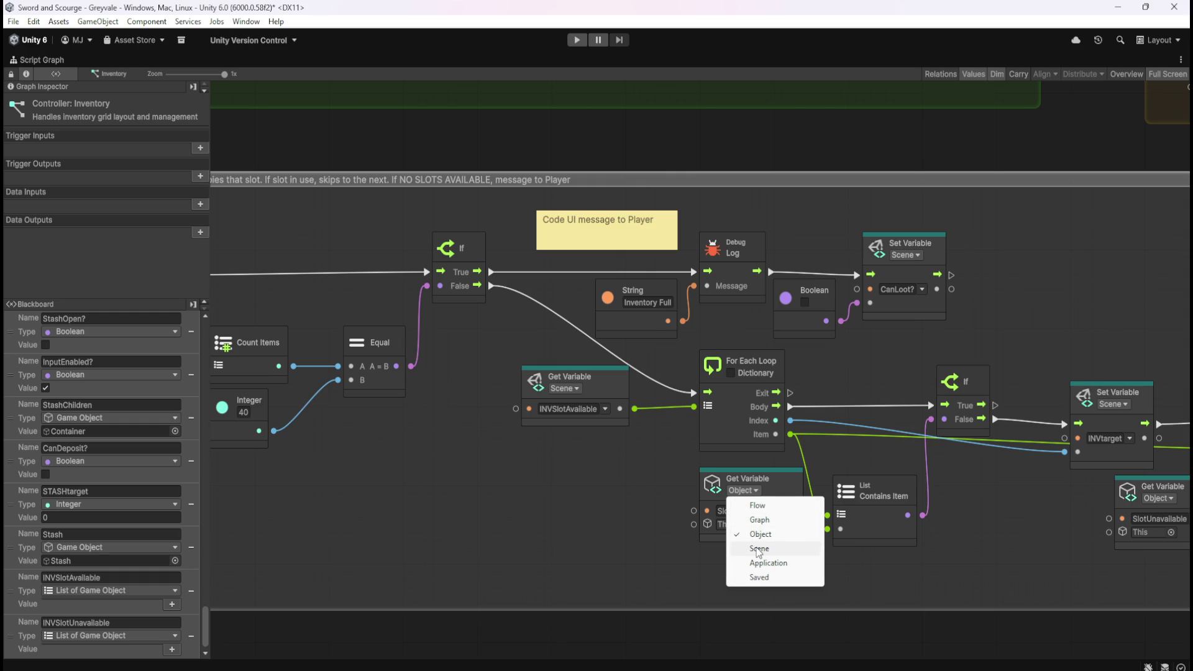
click(758, 548)
click(778, 512)
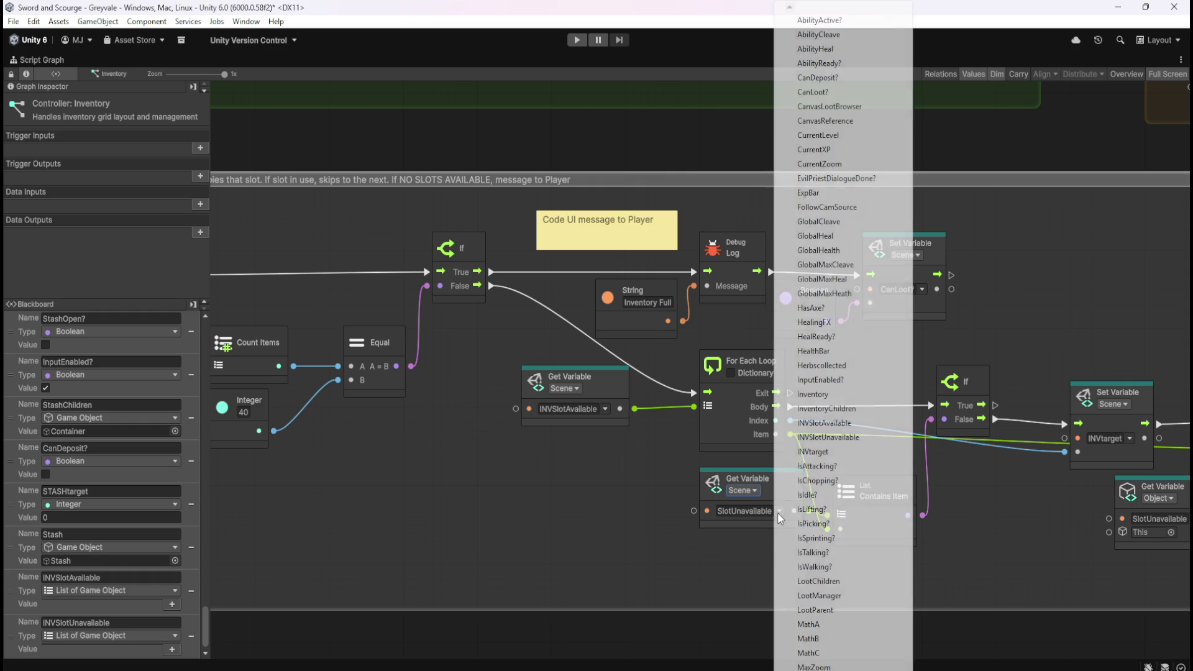
click(829, 437)
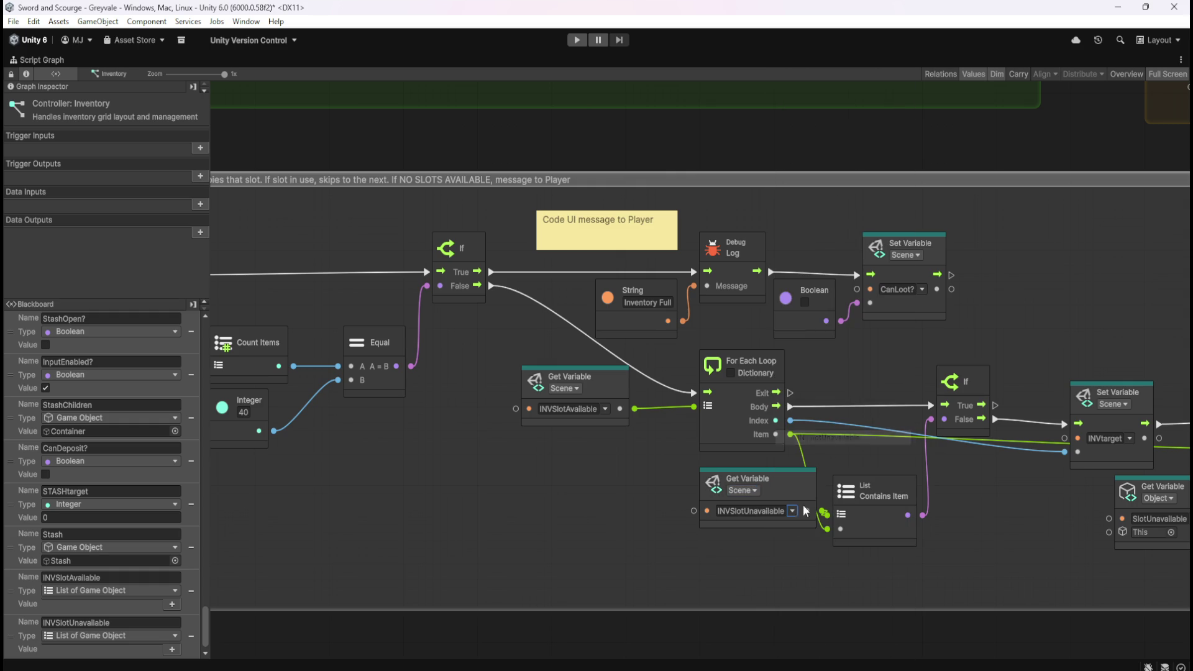
drag(781, 486, 766, 486)
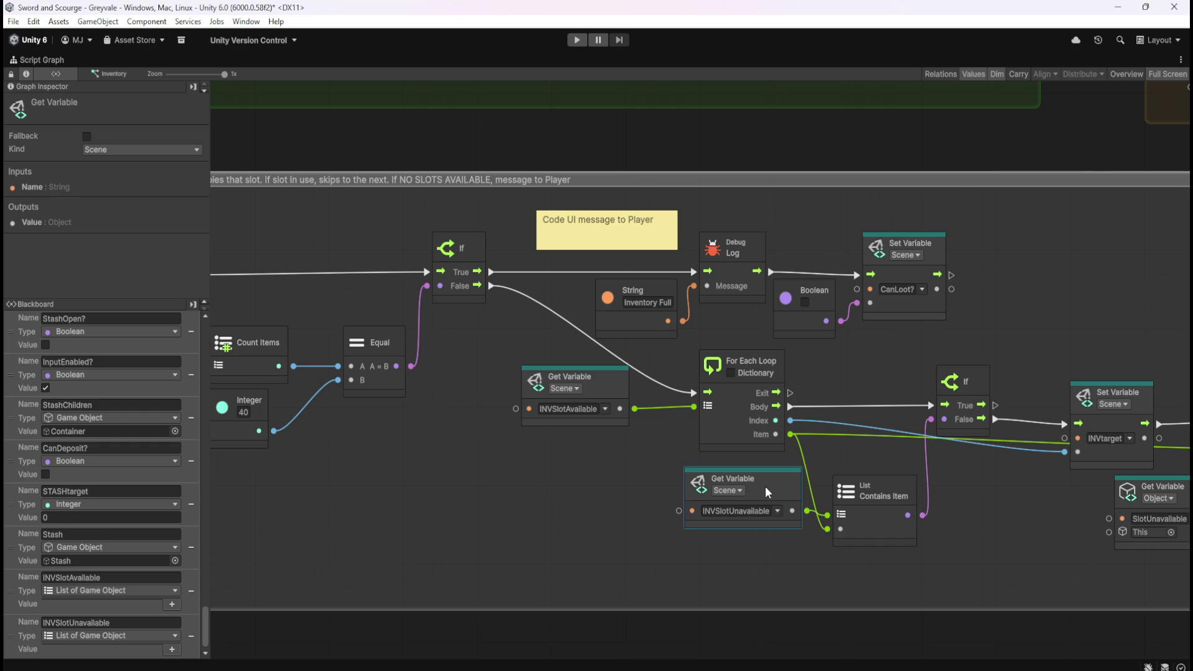
click(998, 517)
drag(997, 517, 745, 509)
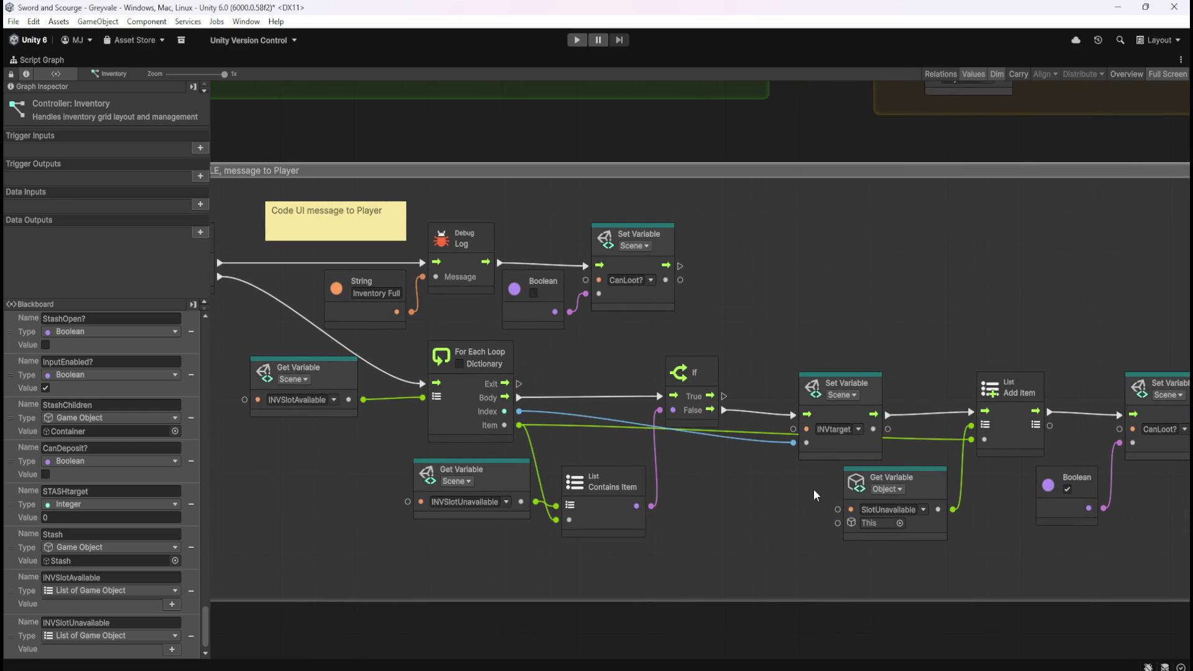
- Make the Add Item getter read the Scene variable INVSlotUnavailable
scroll(830, 465, right, 3)
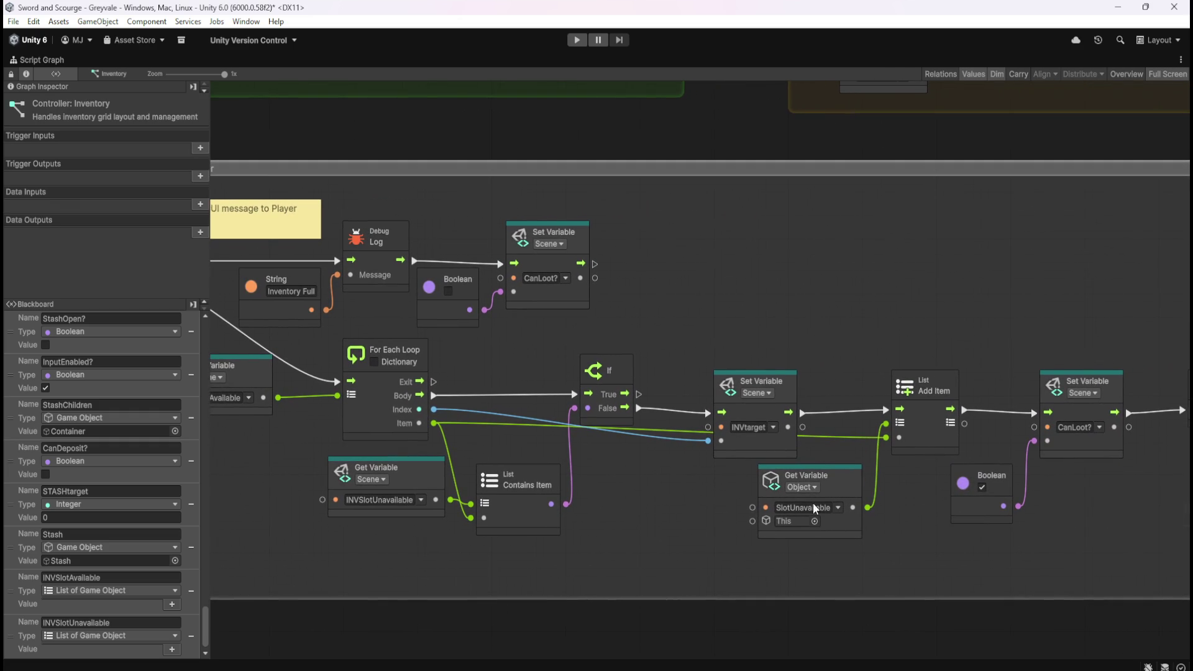
click(838, 509)
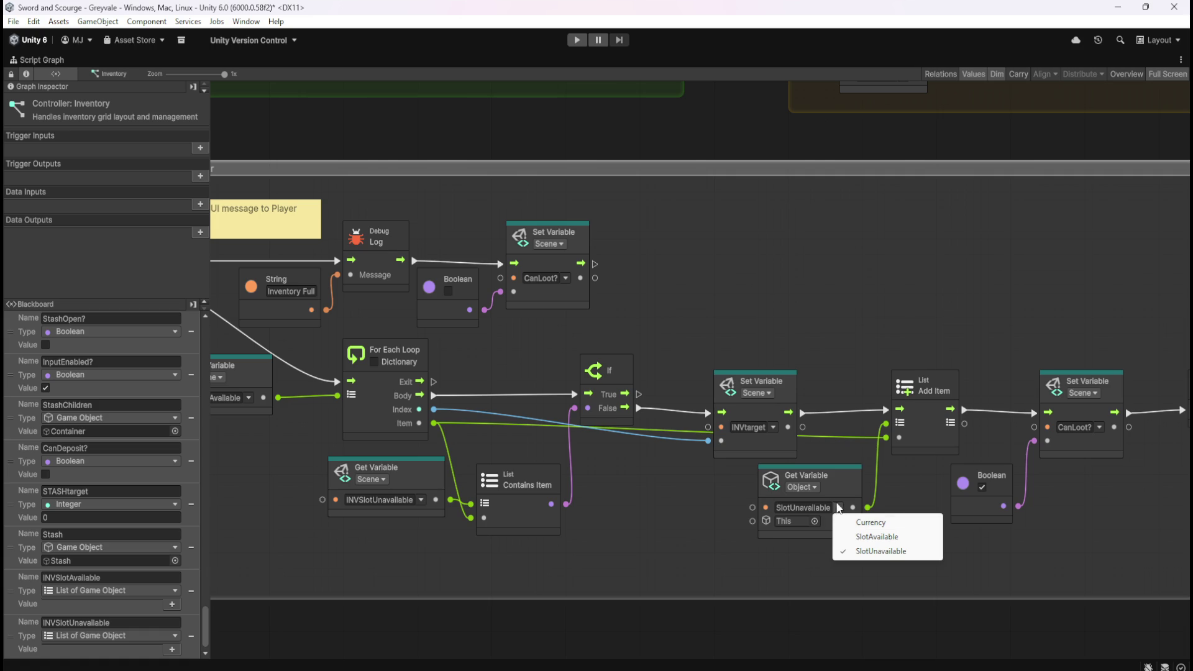
click(806, 486)
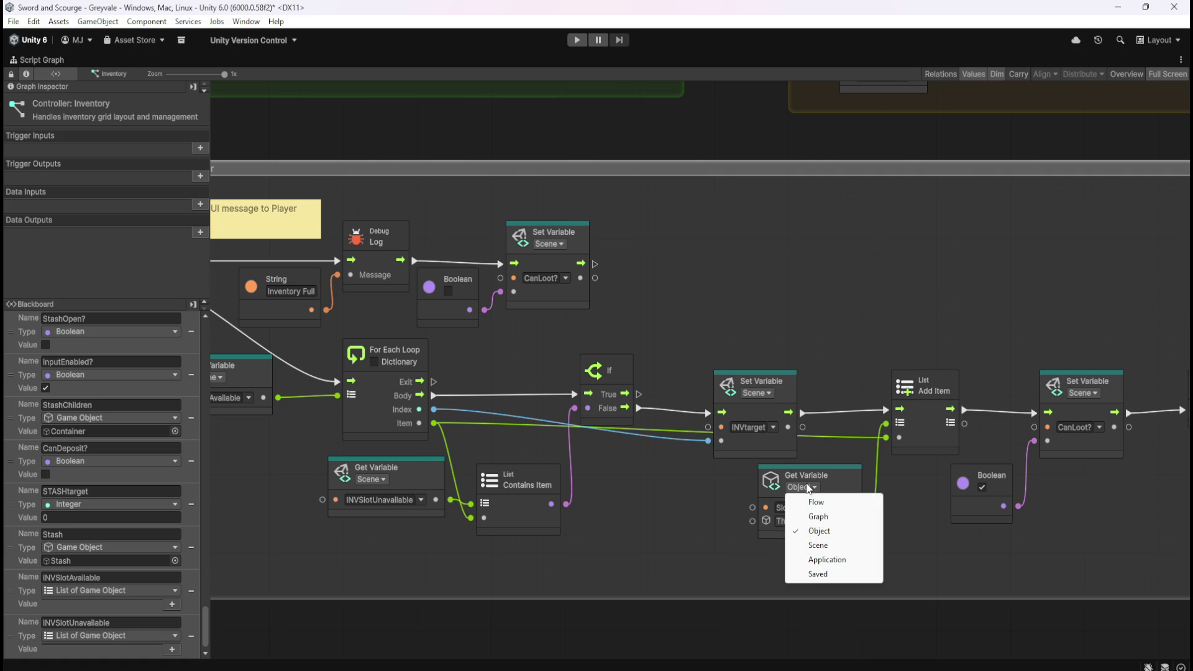
click(824, 549)
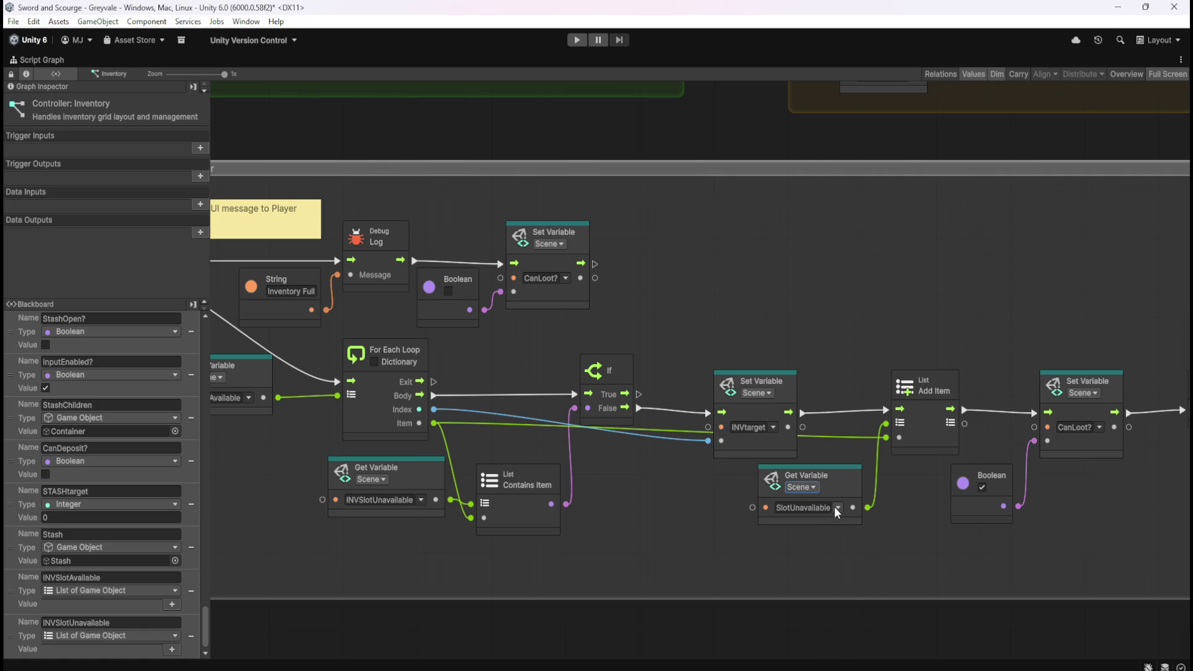
click(837, 507)
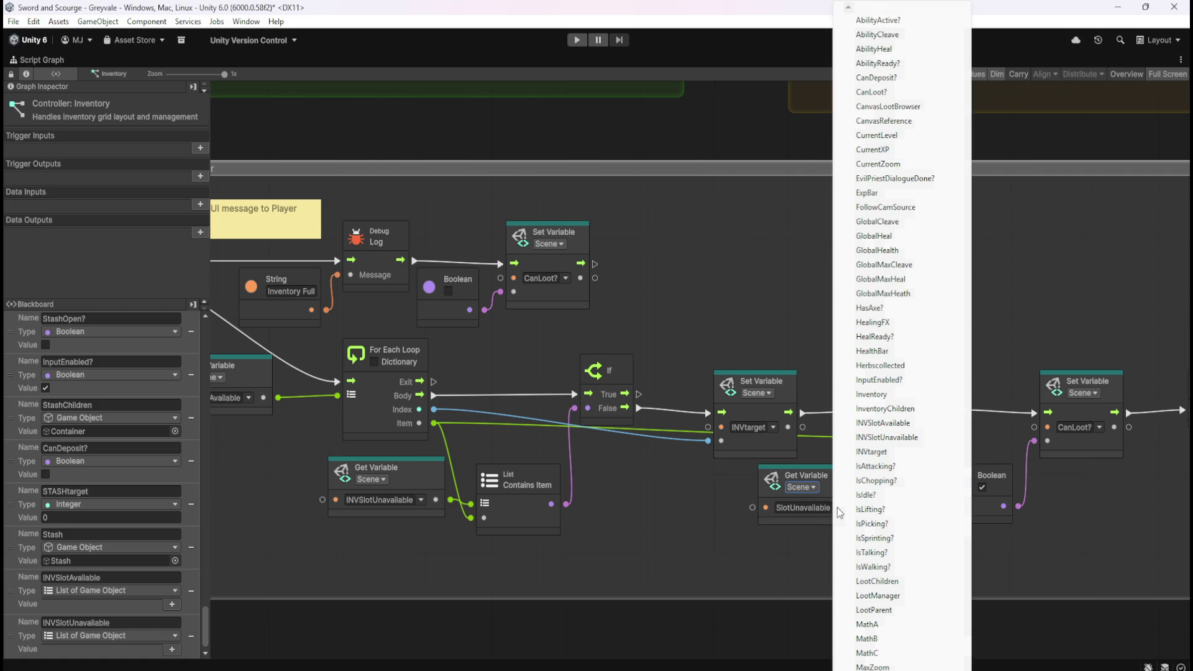
click(881, 437)
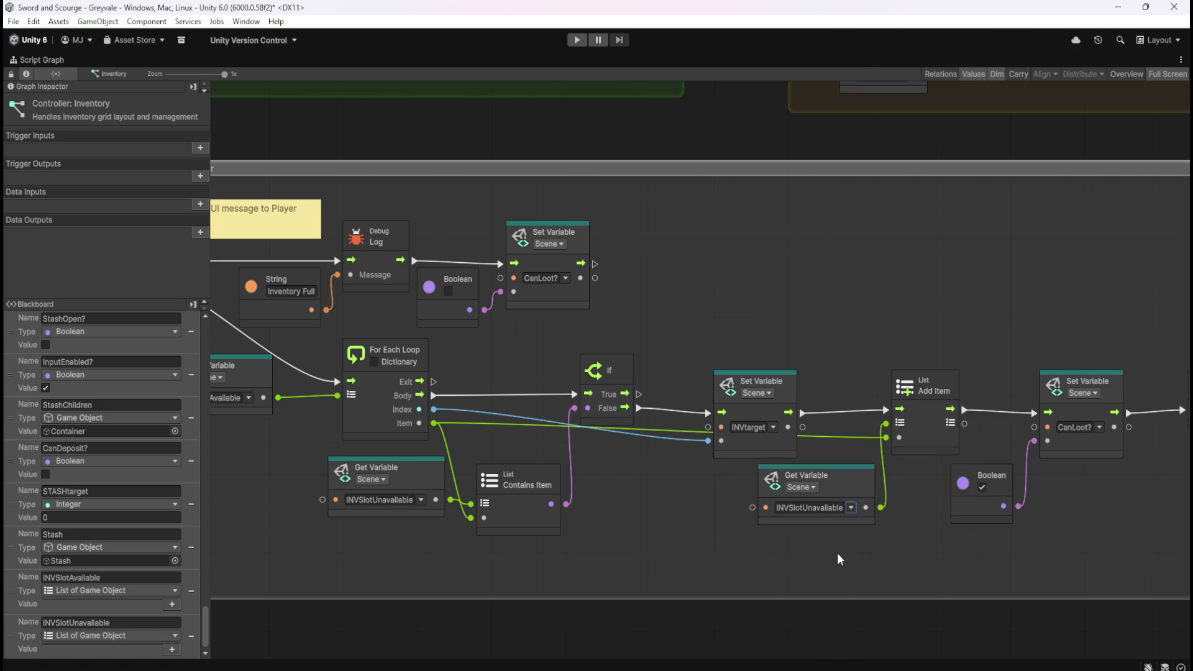
drag(844, 490, 831, 483)
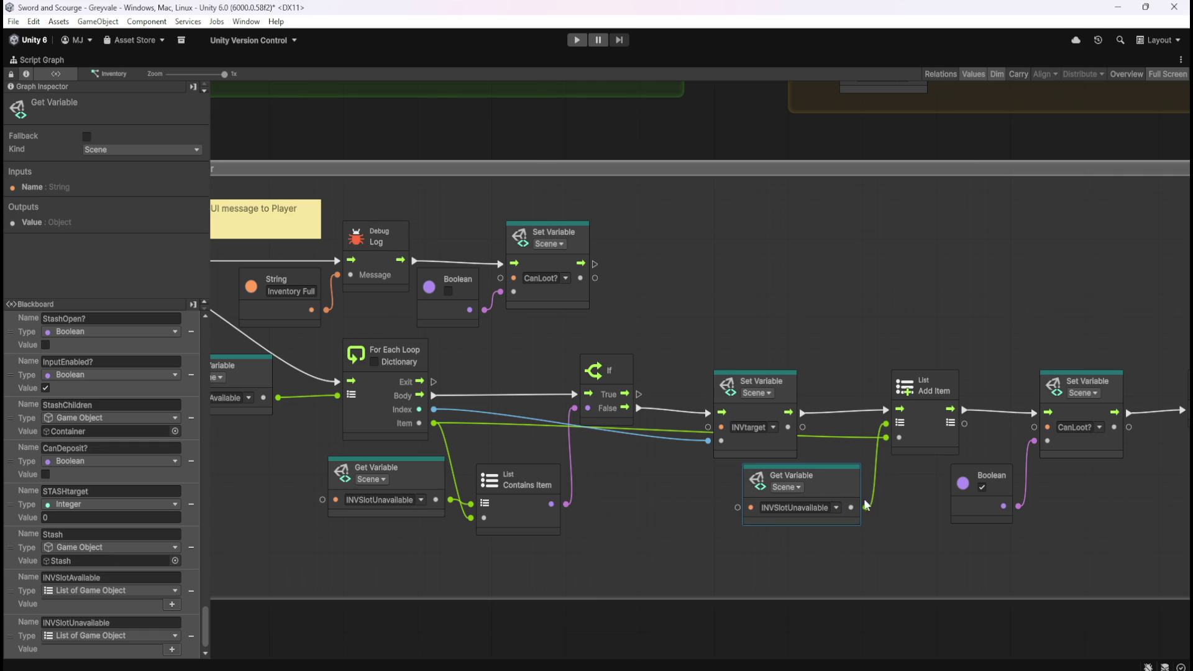
click(894, 509)
drag(1083, 518, 854, 514)
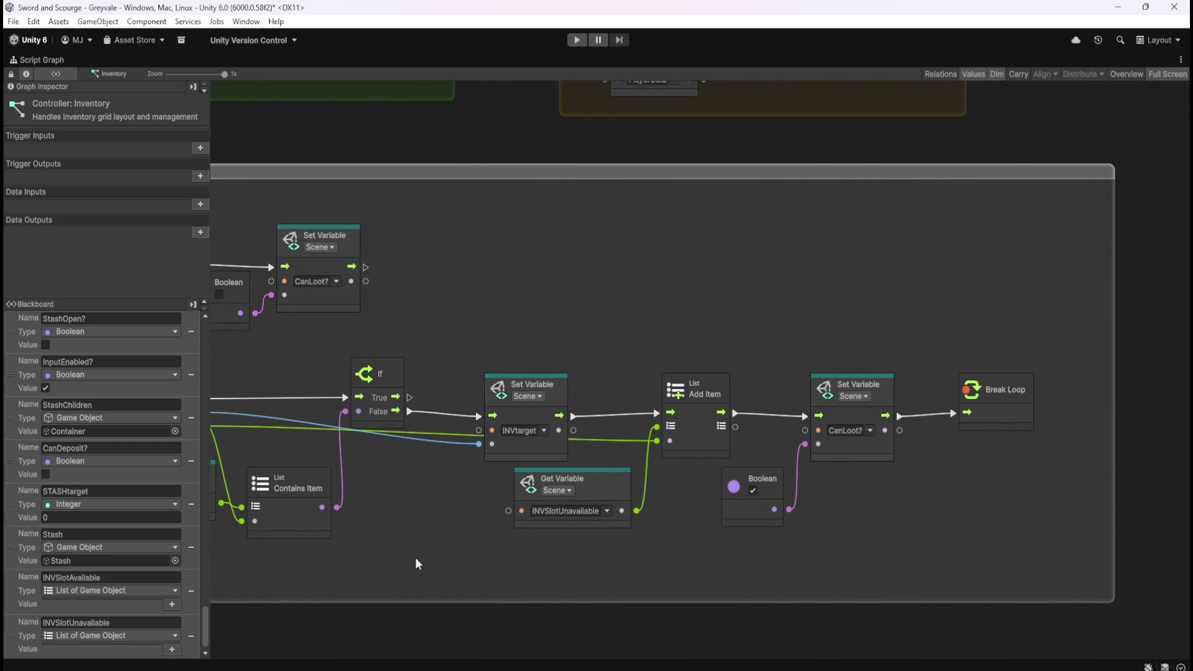
drag(412, 557, 894, 504)
drag(491, 486, 825, 517)
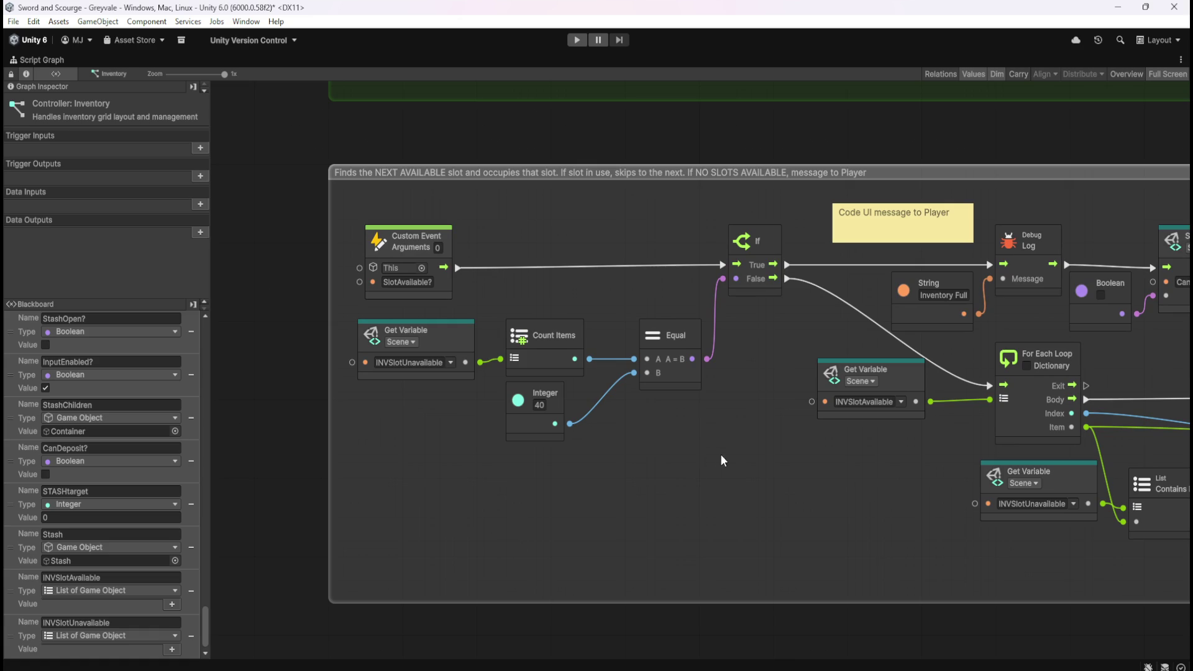
mouse_move(938, 533)
mouse_down()
mouse_move(567, 528)
mouse_move(430, 583)
mouse_up()
mouse_move(745, 322)
mouse_down()
mouse_move(749, 490)
mouse_move(975, 287)
mouse_up()
drag(491, 384, 955, 326)
mouse_move(468, 431)
mouse_down()
mouse_move(671, 349)
mouse_move(695, 429)
mouse_up()
scroll(695, 429, up, 2)
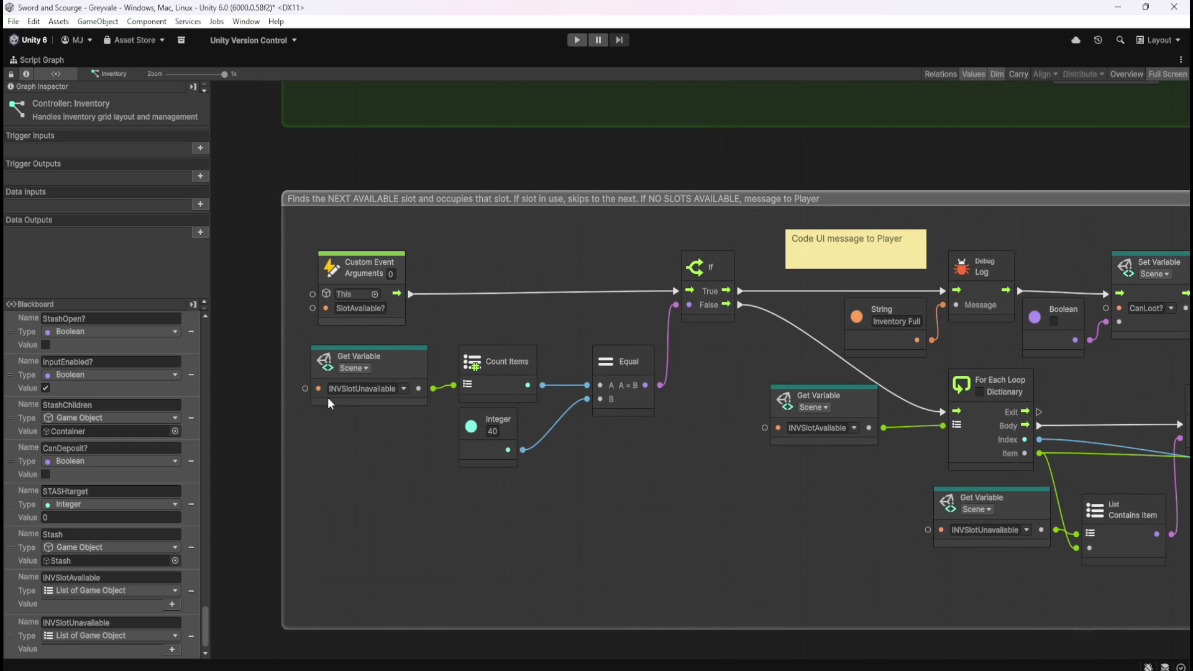
mouse_move(753, 483)
mouse_down()
mouse_move(603, 551)
mouse_move(621, 551)
mouse_move(309, 474)
mouse_move(662, 403)
mouse_up()
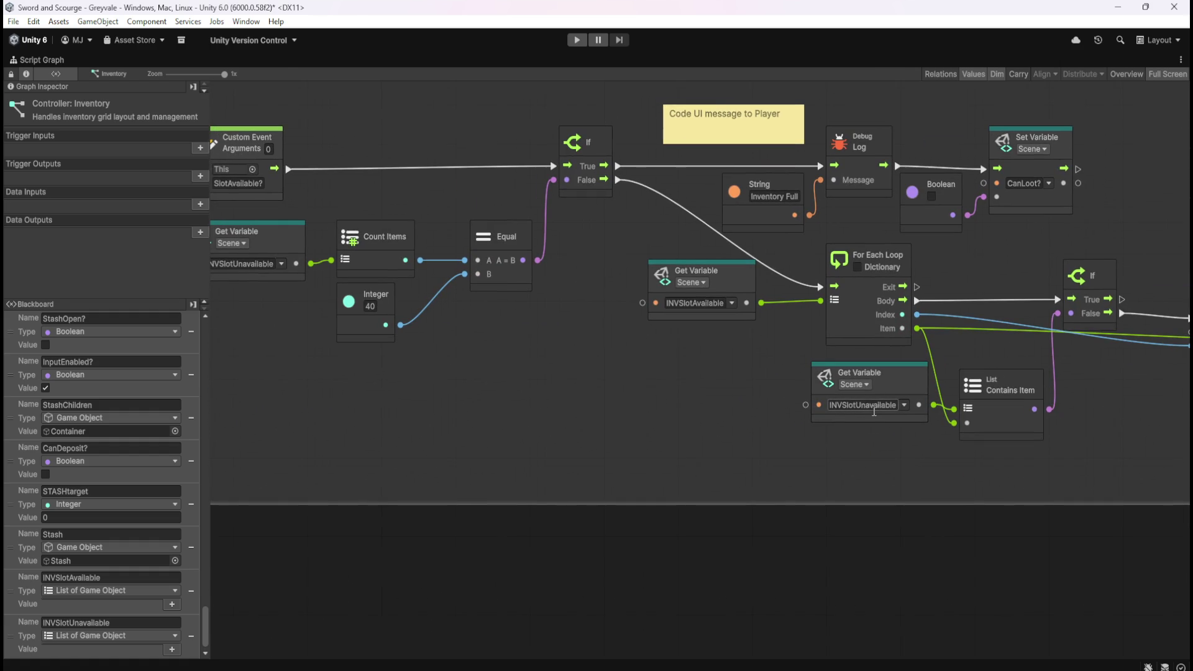
mouse_move(705, 445)
mouse_down()
mouse_move(847, 439)
mouse_move(666, 416)
mouse_move(653, 457)
mouse_up()
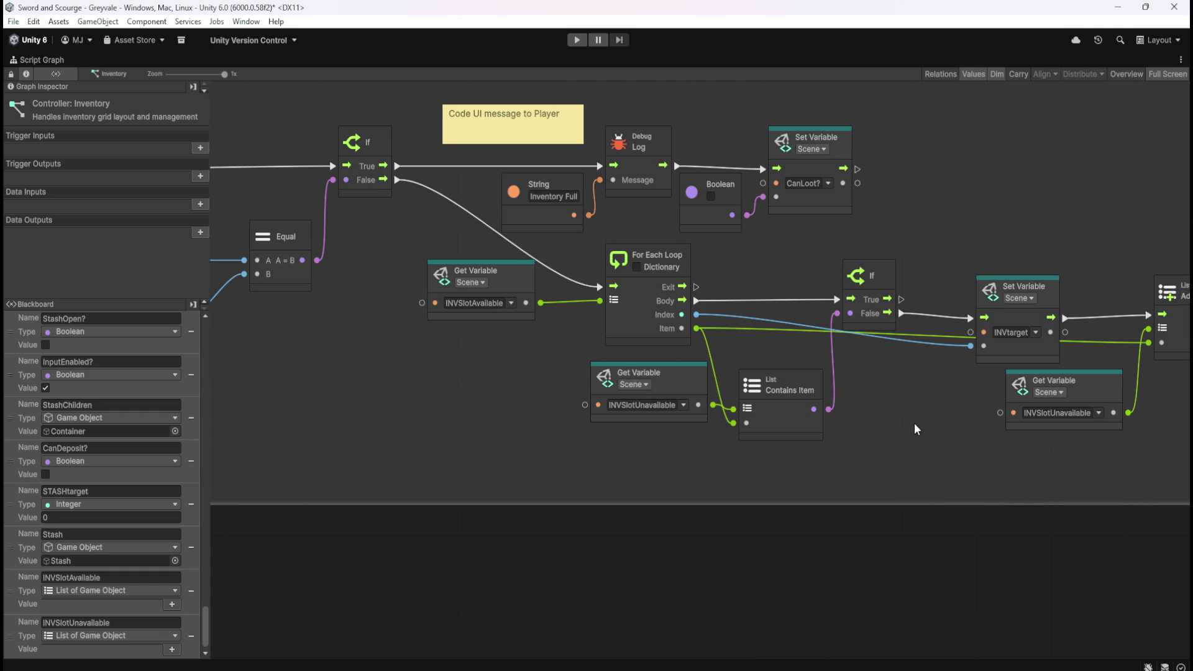
drag(927, 426, 751, 465)
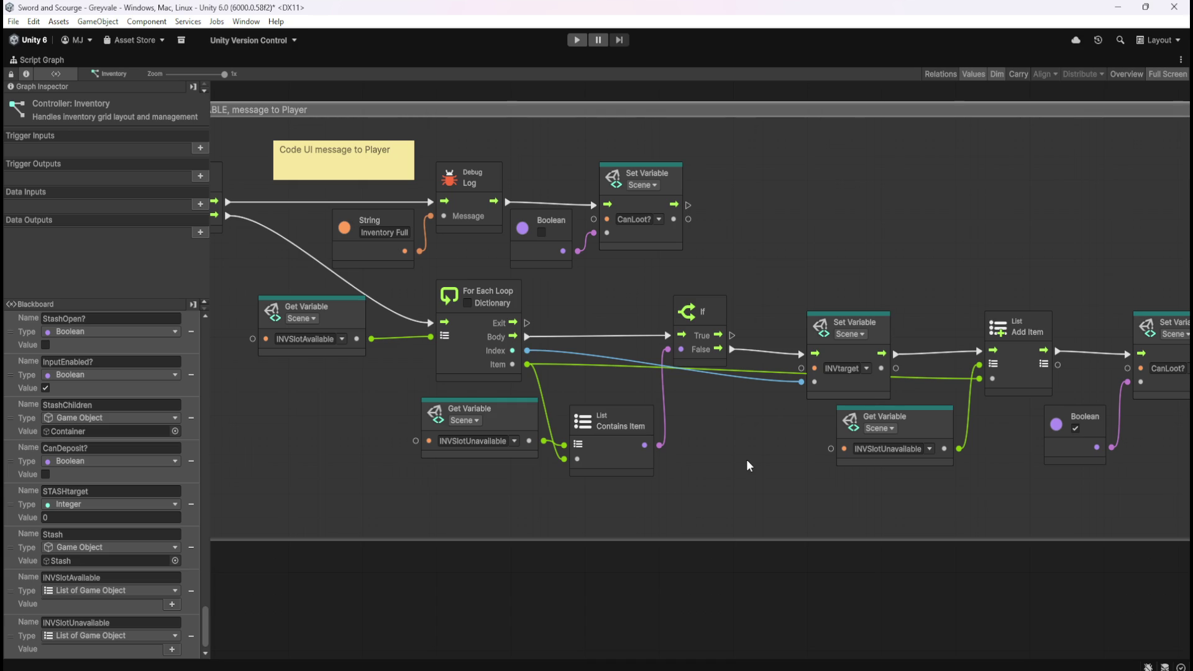
mouse_move(899, 496)
mouse_down()
mouse_move(693, 468)
mouse_move(595, 473)
mouse_up()
drag(438, 469, 1043, 482)
drag(670, 459, 794, 470)
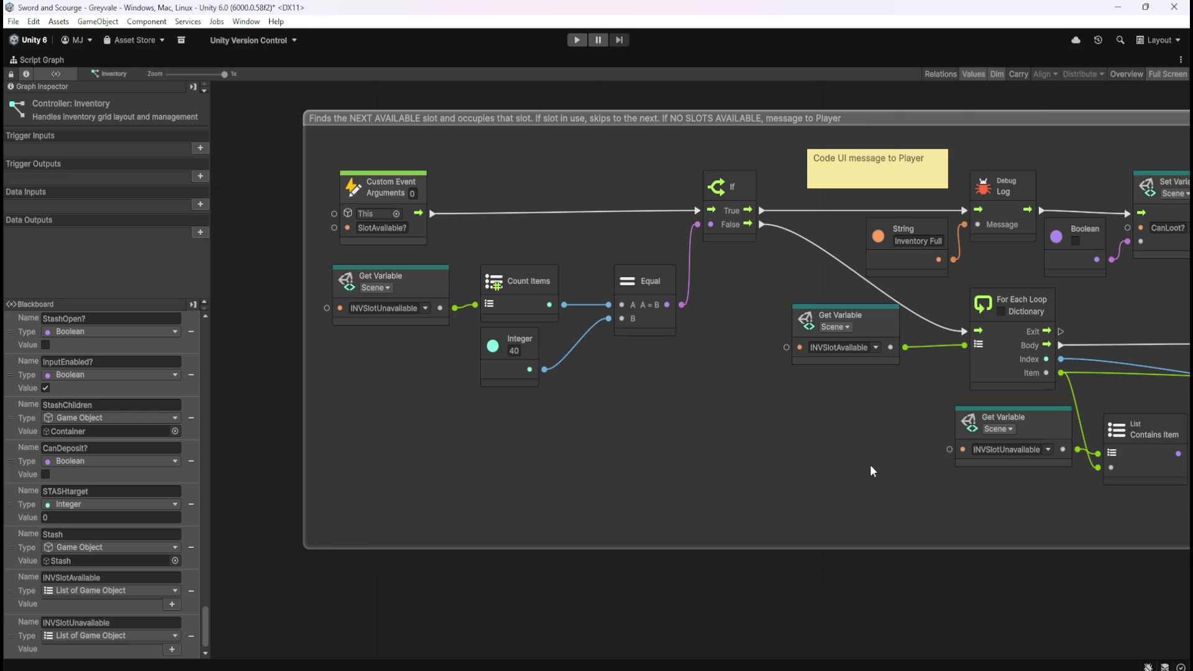
drag(858, 332, 840, 442)
mouse_move(942, 152)
mouse_down()
mouse_move(892, 349)
mouse_move(365, 353)
mouse_up()
mouse_move(861, 398)
mouse_down()
mouse_move(519, 392)
mouse_move(977, 274)
mouse_up()
mouse_move(356, 632)
mouse_down()
mouse_move(356, 547)
mouse_move(885, 442)
mouse_up()
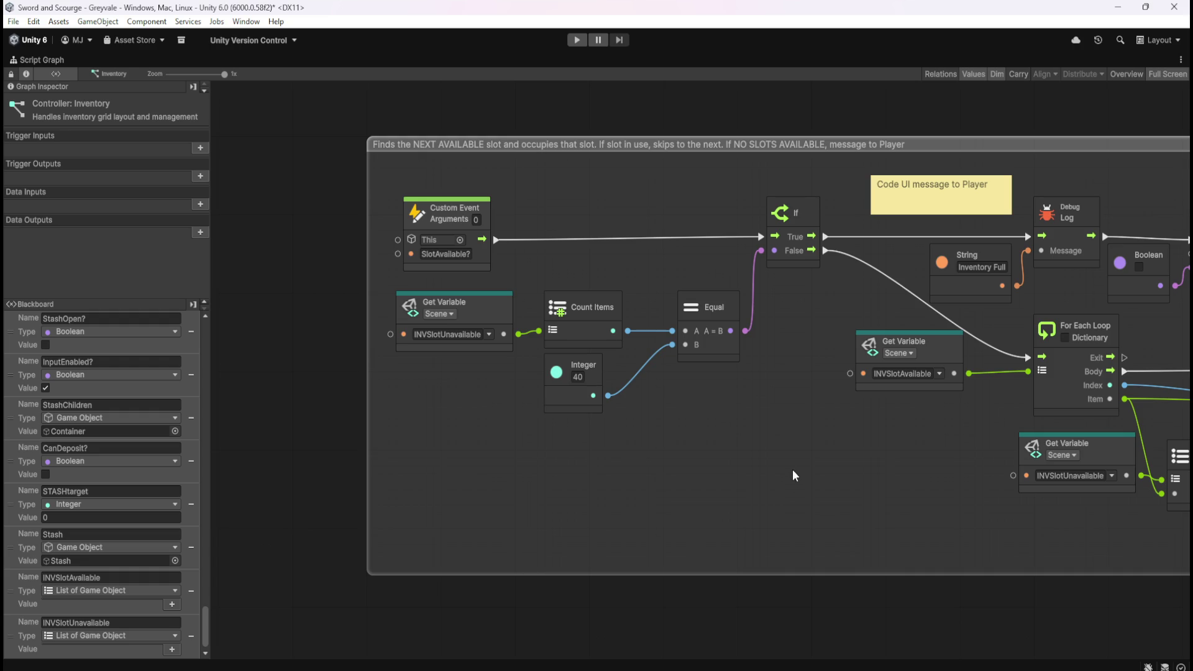
scroll(714, 382, down, 5)
scroll(431, 390, up, 5)
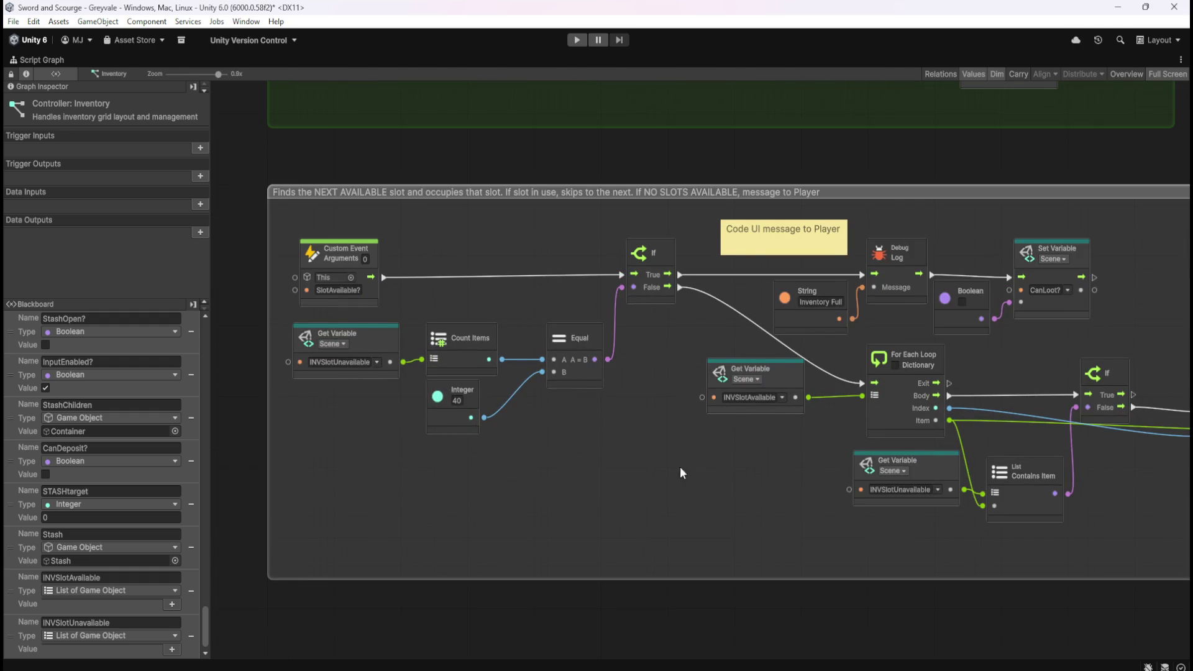
drag(644, 467, 519, 476)
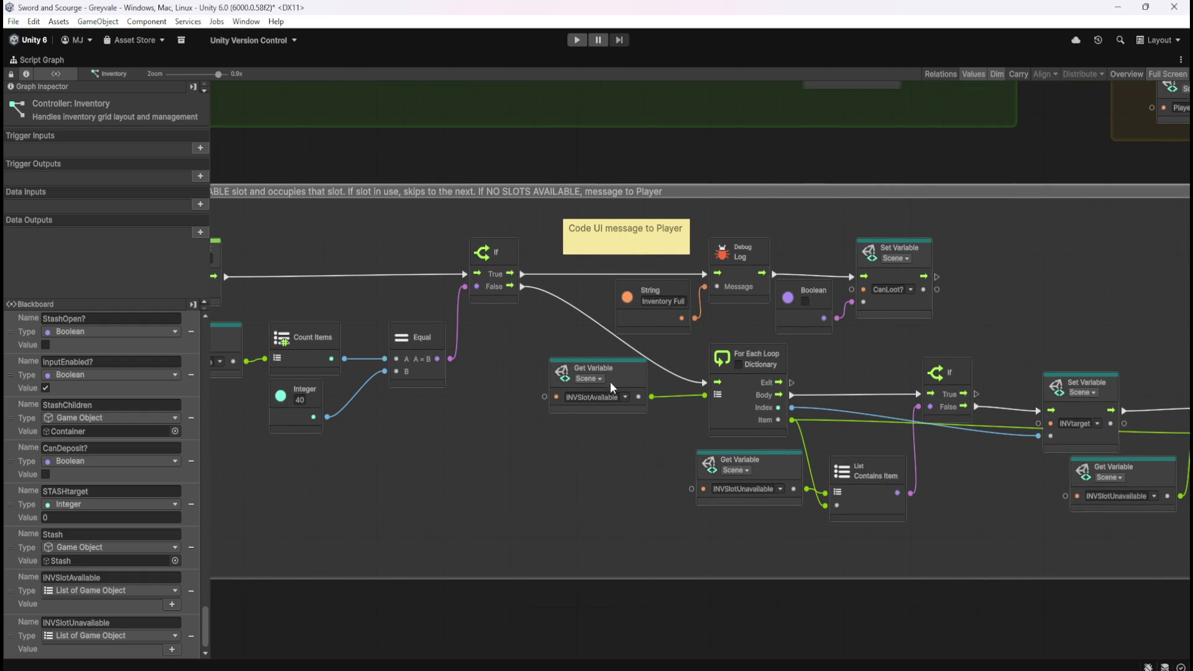
drag(619, 464, 368, 435)
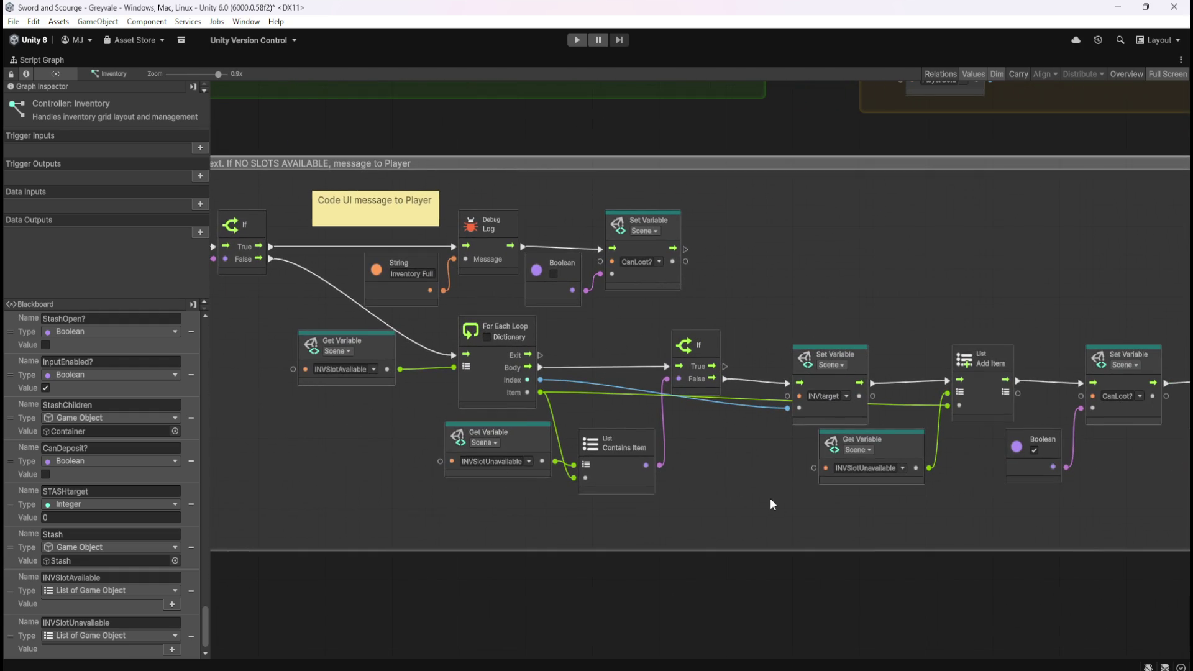
mouse_move(297, 494)
mouse_down()
mouse_move(801, 498)
mouse_move(450, 472)
mouse_up()
drag(833, 487, 679, 492)
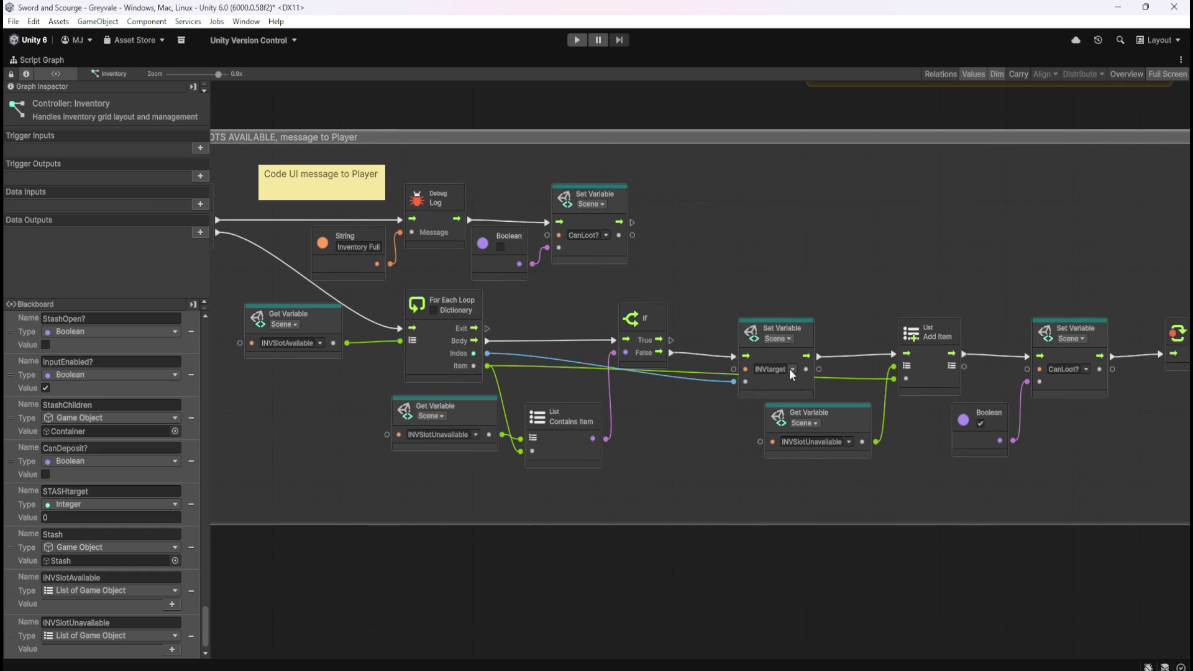
drag(1073, 451, 913, 463)
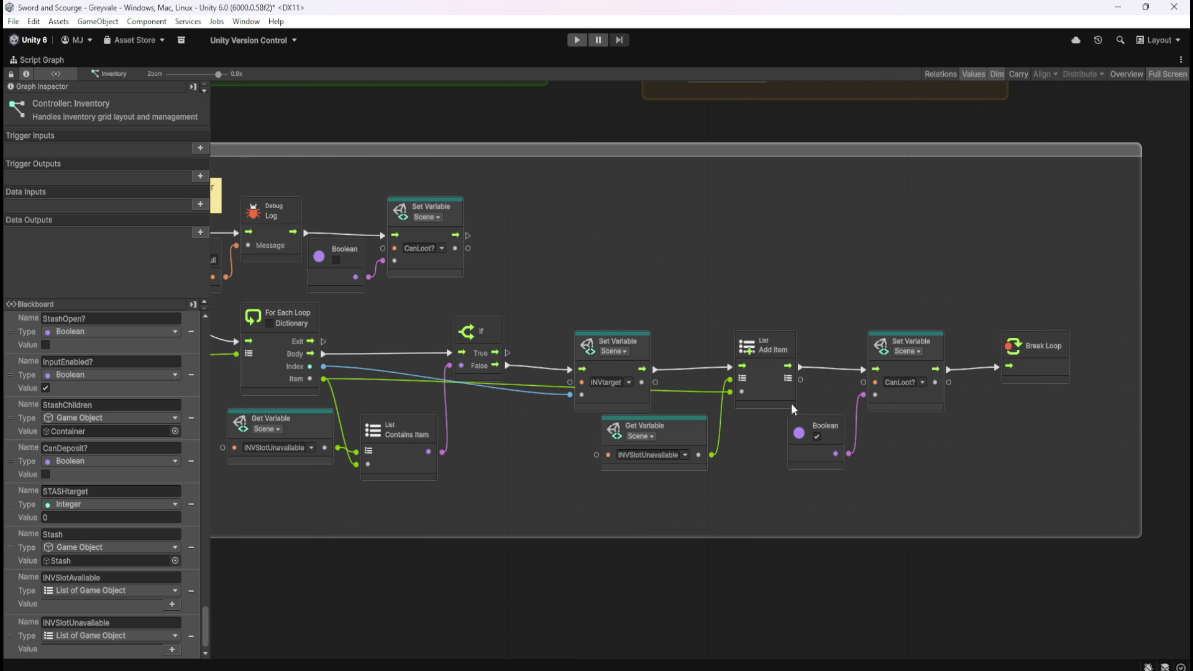
drag(530, 460, 844, 472)
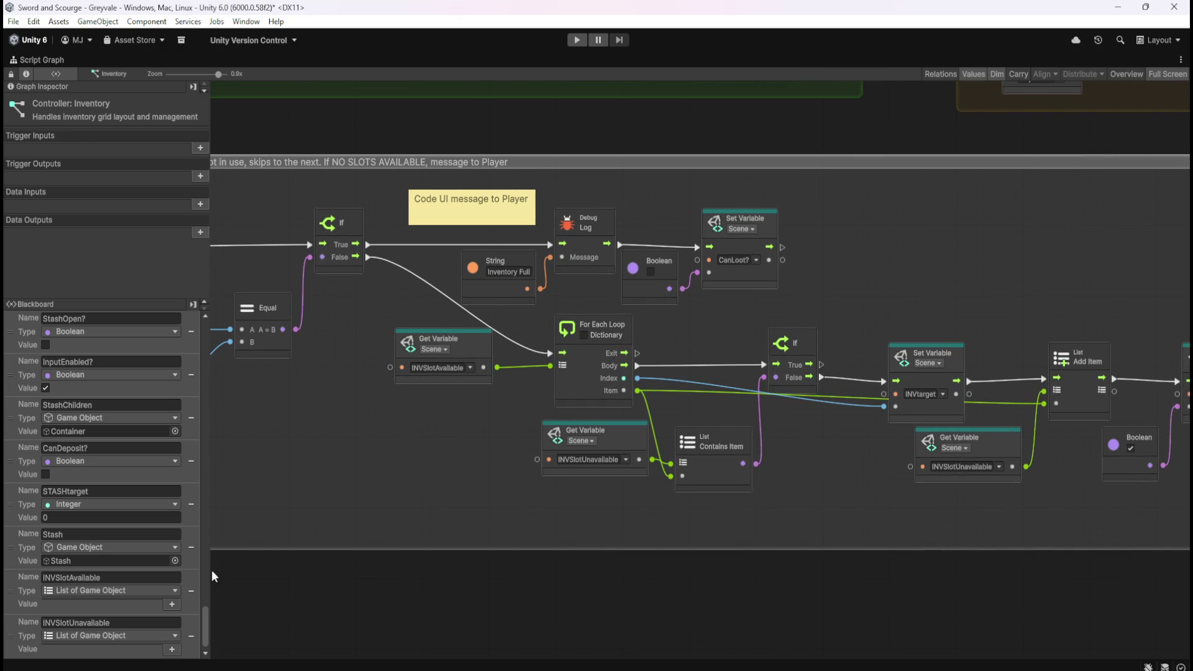
mouse_move(204, 616)
mouse_down()
mouse_move(219, 355)
mouse_move(118, 335)
mouse_up()
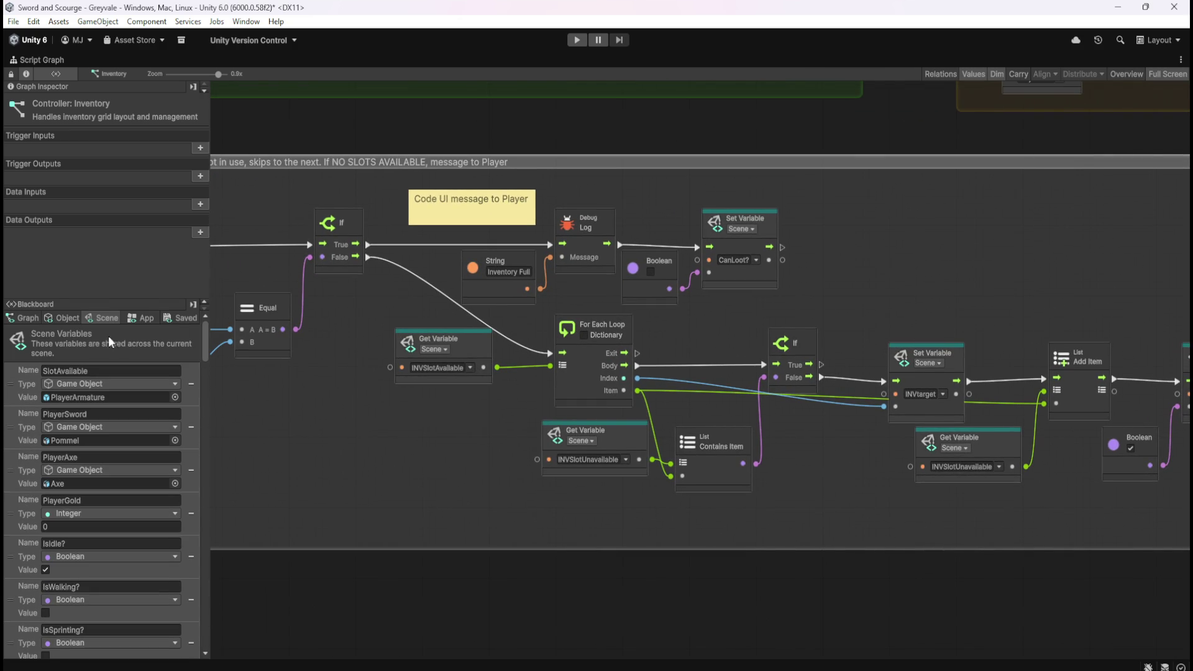
- Delete object variables SlotAvailable and SlotUnavailable, keeping Currency, and restore the normal layout
click(66, 319)
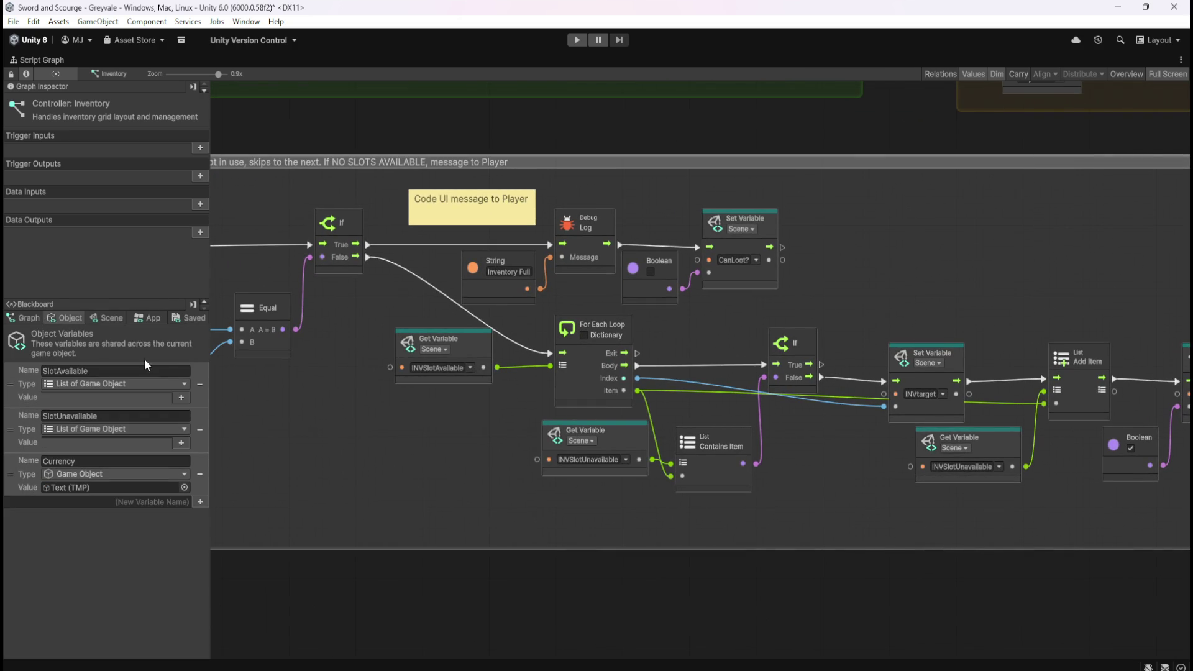
click(200, 384)
click(199, 383)
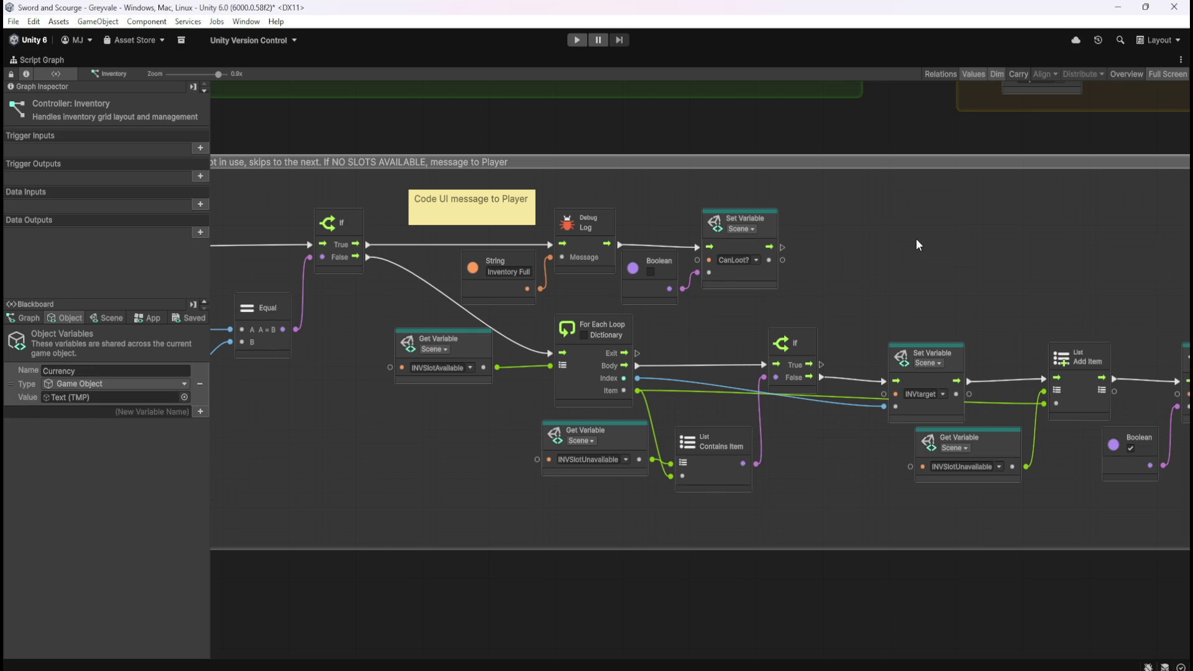
drag(868, 234, 901, 363)
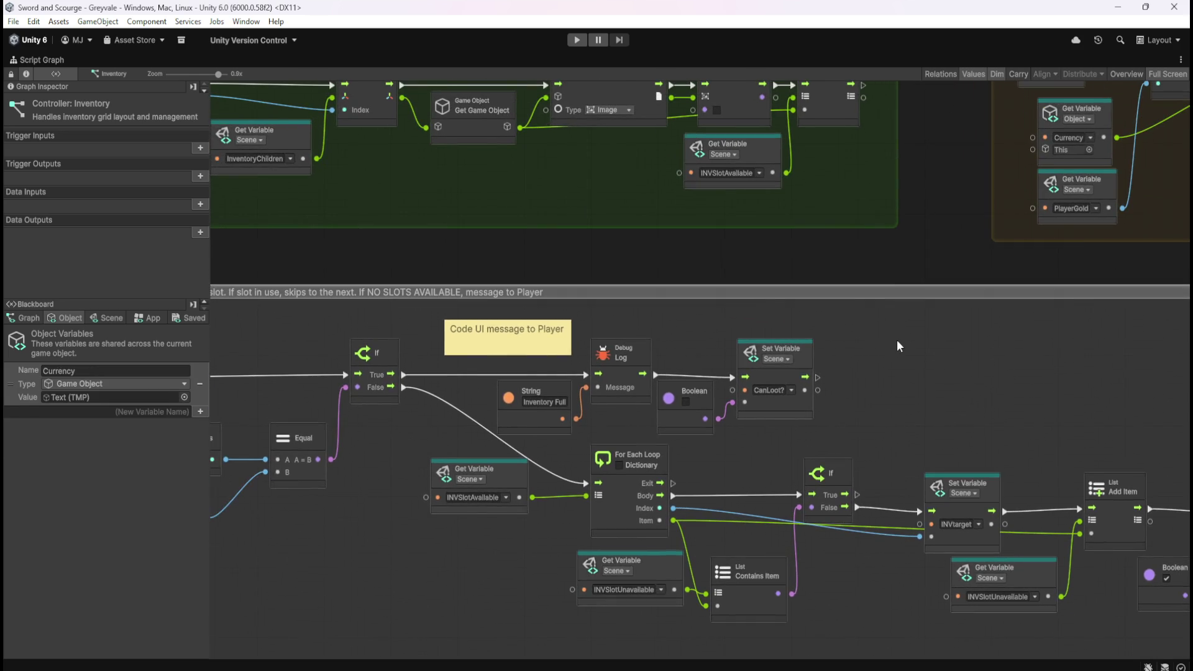
scroll(897, 340, down, 2)
mouse_move(976, 359)
mouse_down()
mouse_move(690, 362)
mouse_move(818, 351)
mouse_up()
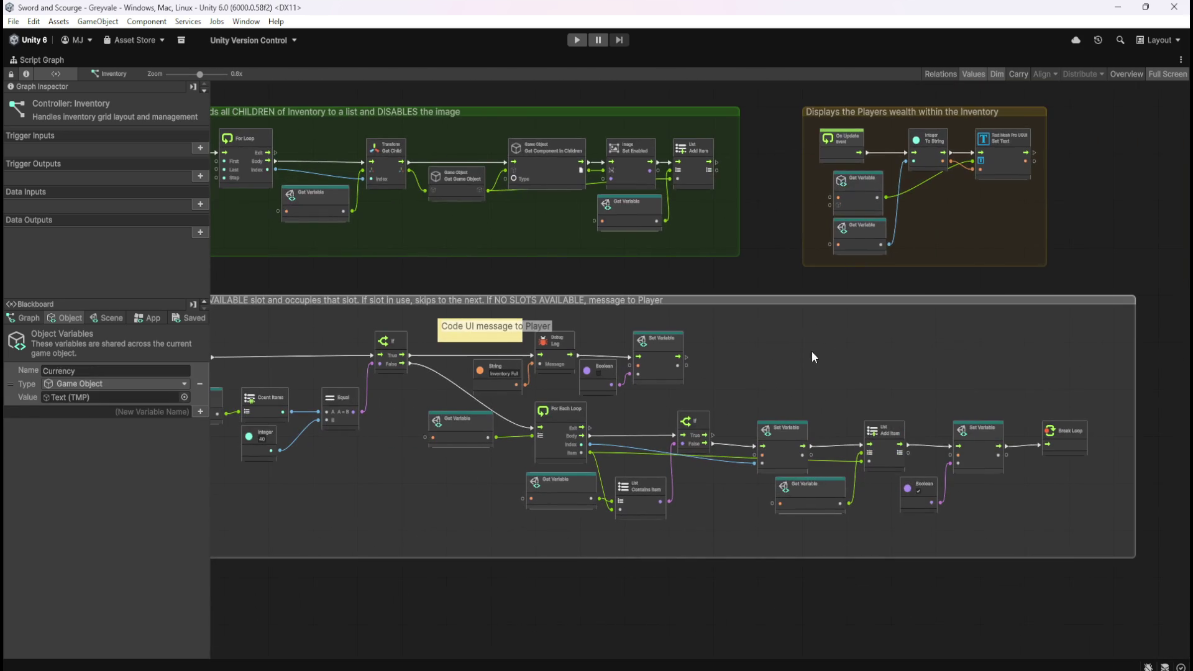
key(shift+space)
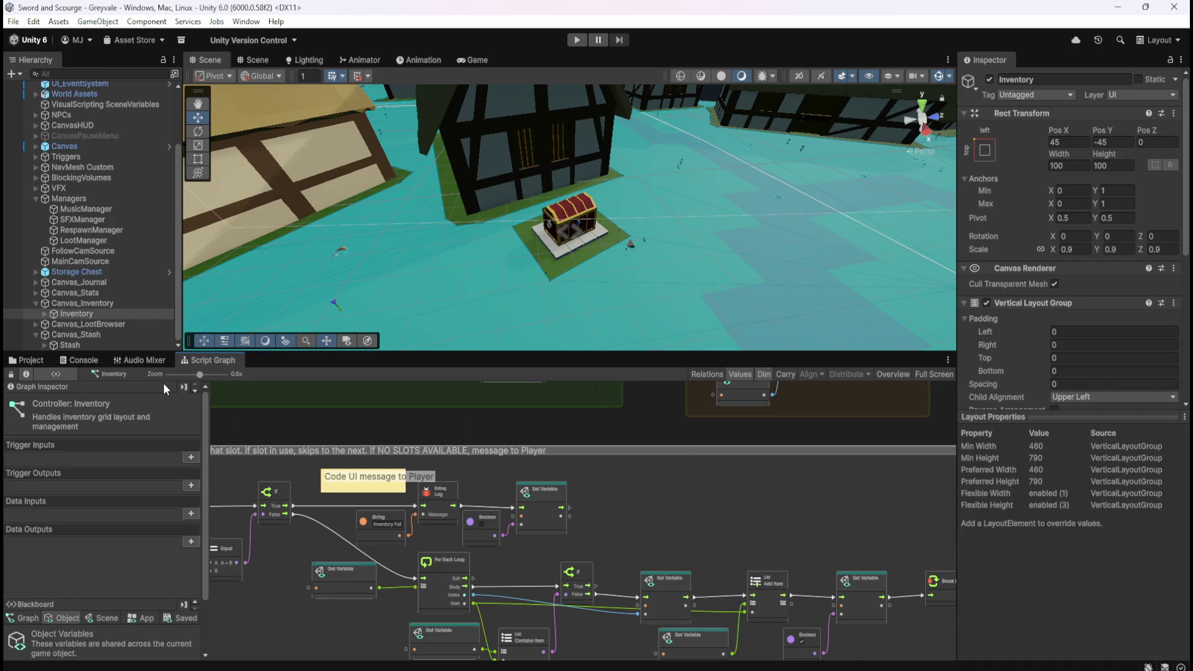
- Select Stash and maximize its script graph on the start-up group
click(74, 343)
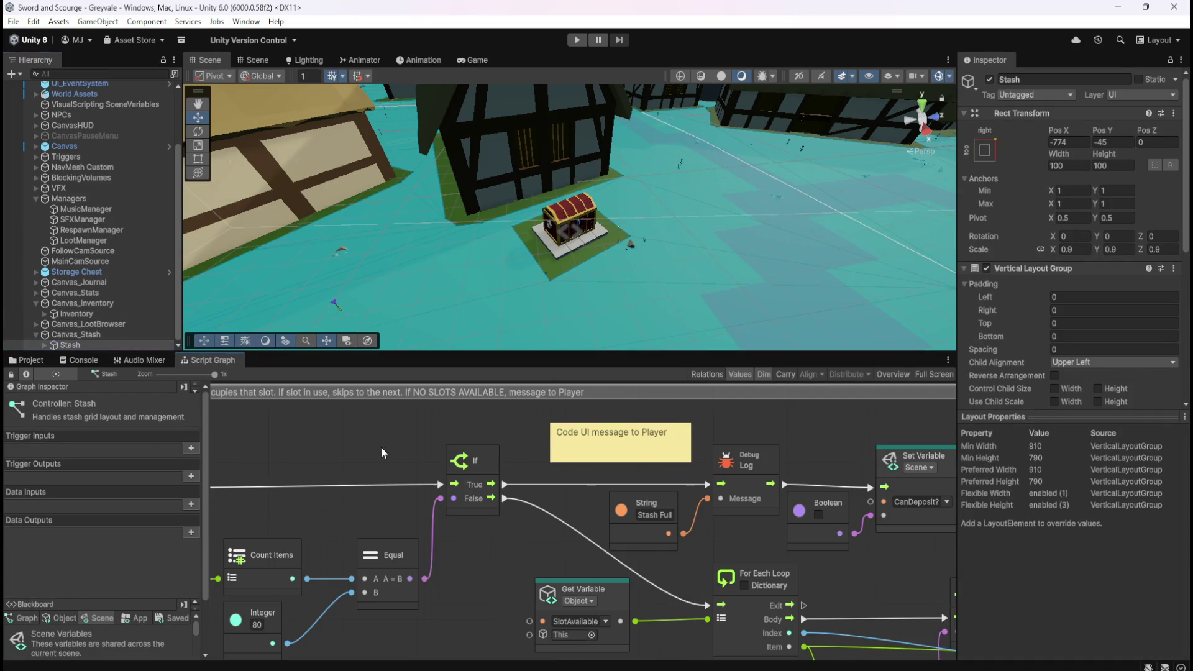
key(shift+space)
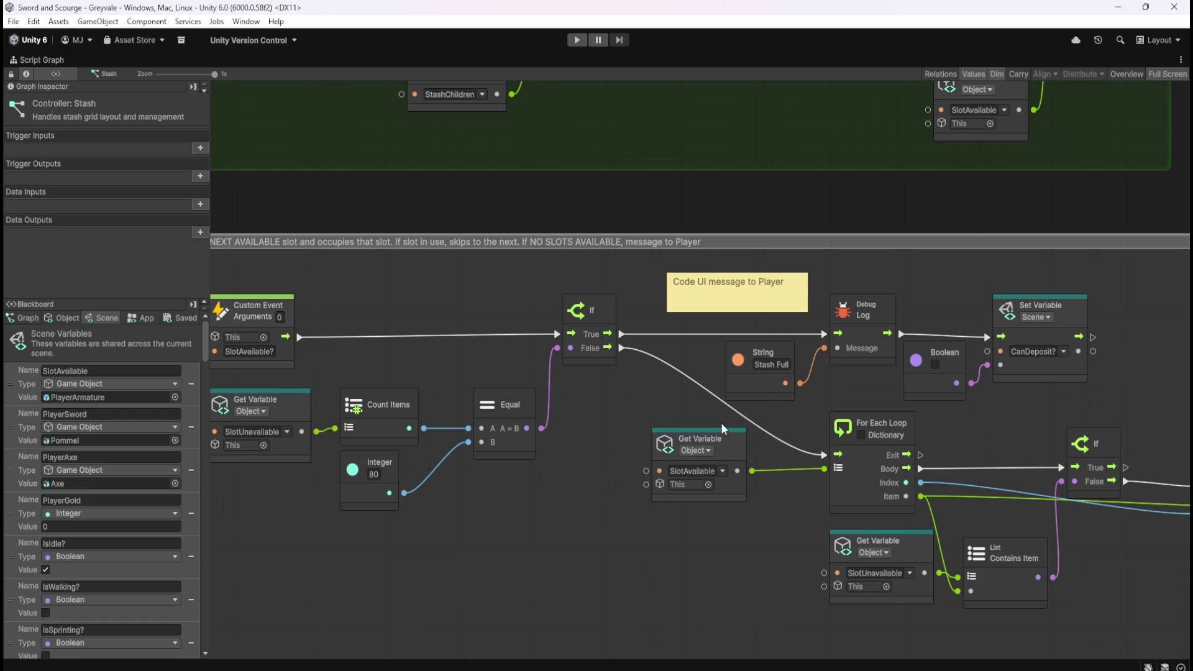
scroll(721, 418, down, 2)
scroll(732, 137, up, 2)
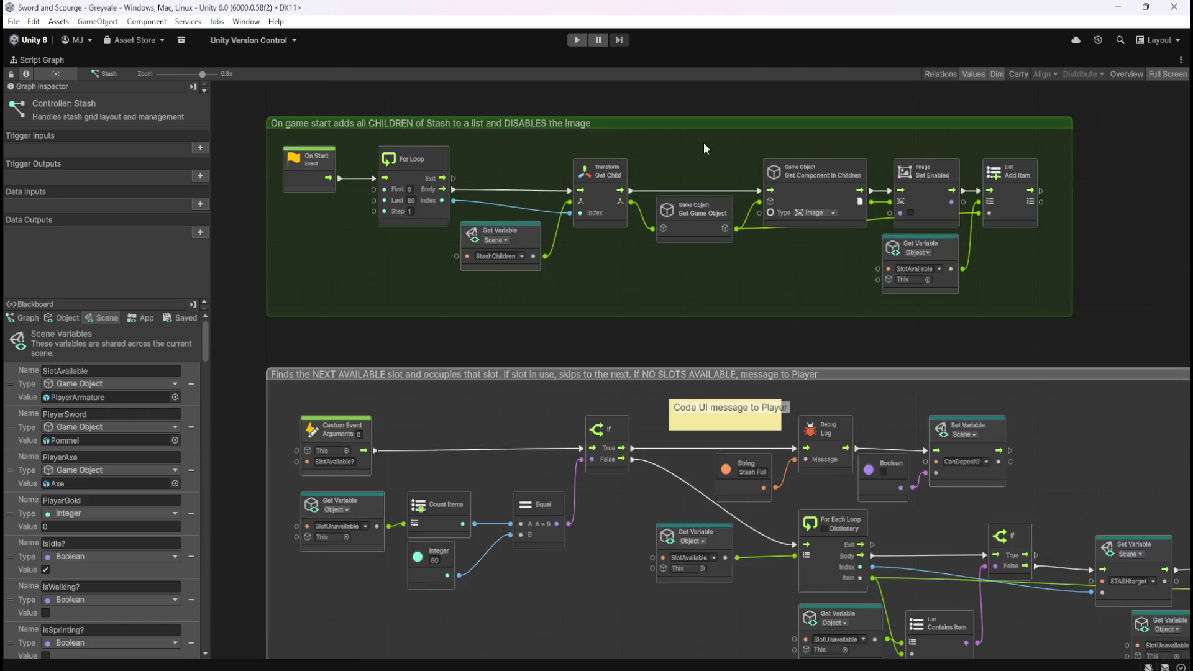
drag(724, 373, 733, 400)
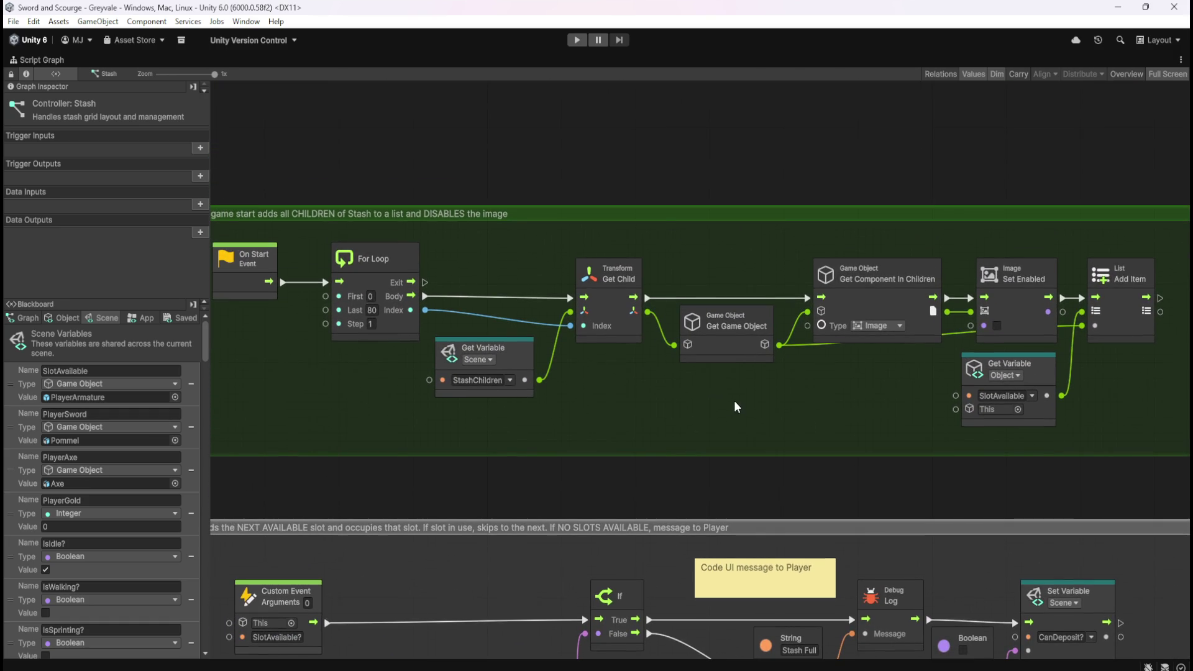
- Create a scene variable STASHSlotAvailable by editing the copied INVSlotAvailable name
click(66, 318)
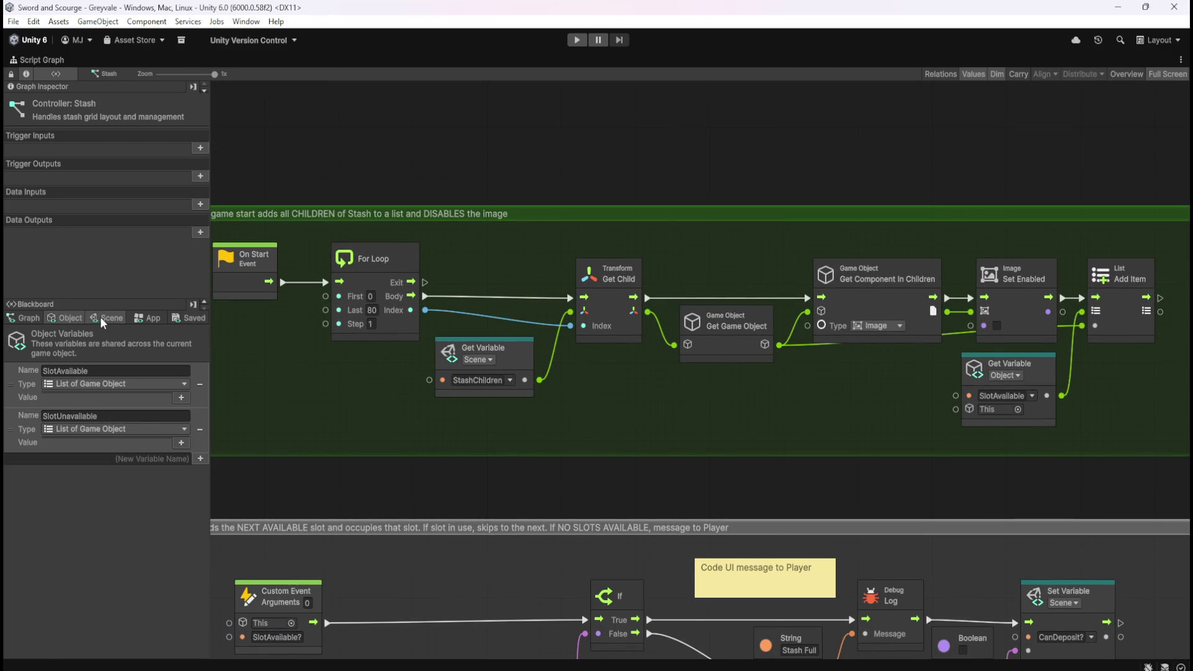
click(99, 315)
drag(204, 333, 209, 637)
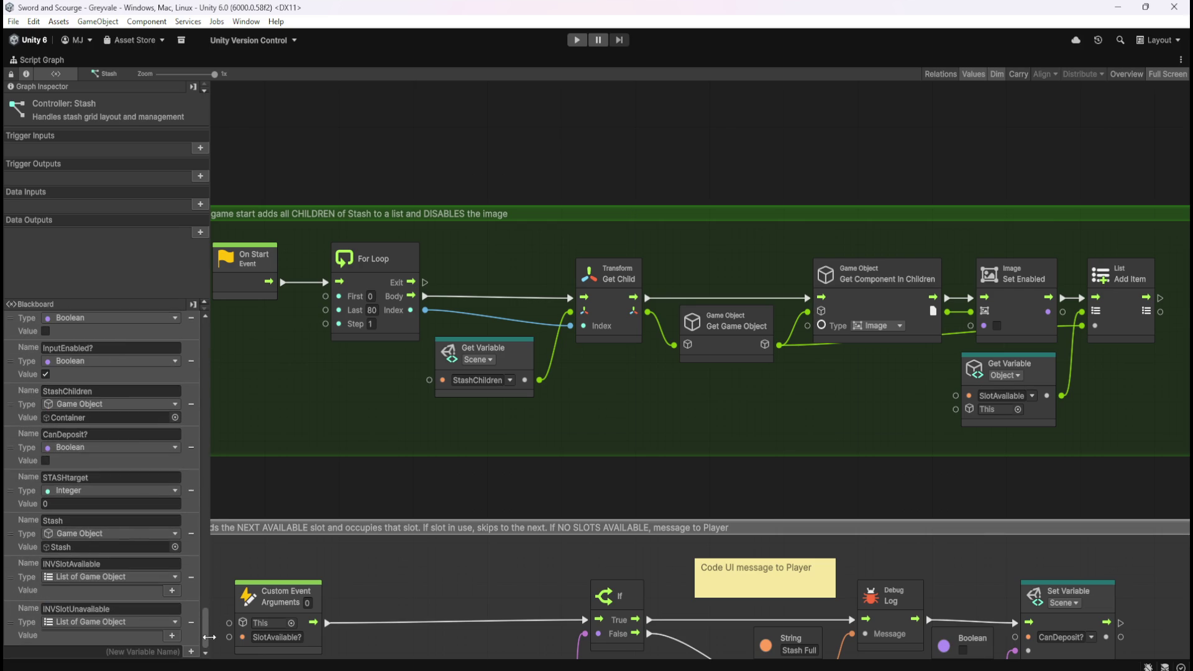
click(110, 651)
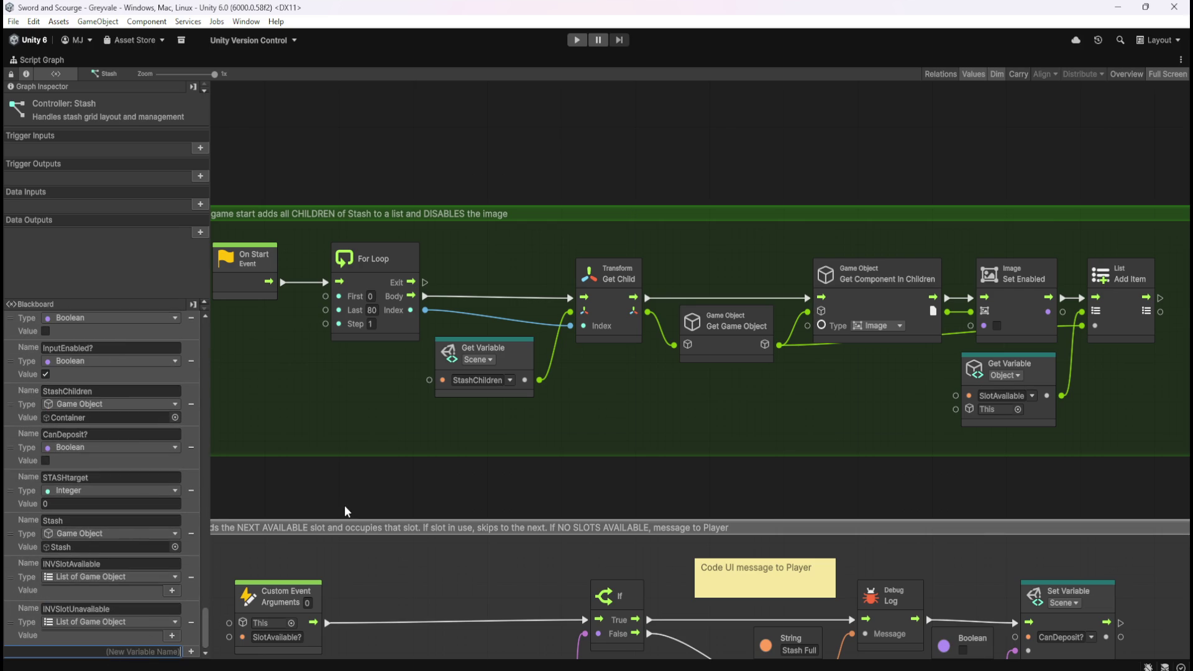
double_click(103, 563)
key(ctrl+c)
click(111, 651)
key(ctrl+v)
key(Delete)
key(Delete)
key(Delete)
text(TASH)
key(Return)
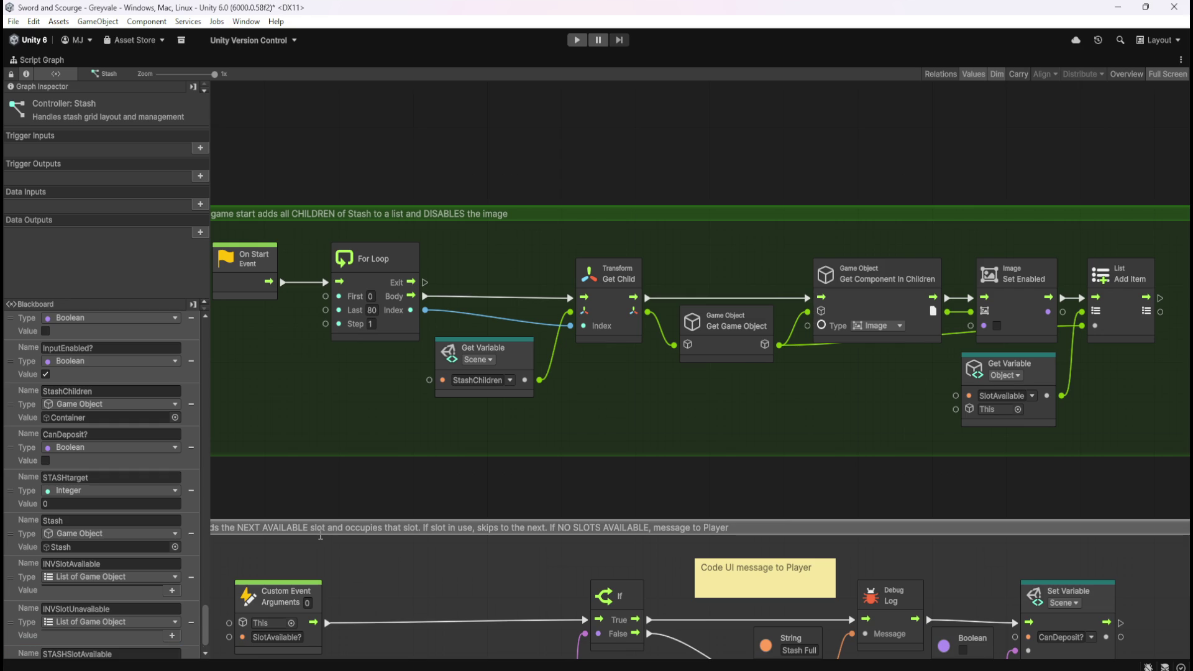
- Set STASHSlotAvailable's type to List of Game Object
scroll(108, 628, down, 2)
click(113, 637)
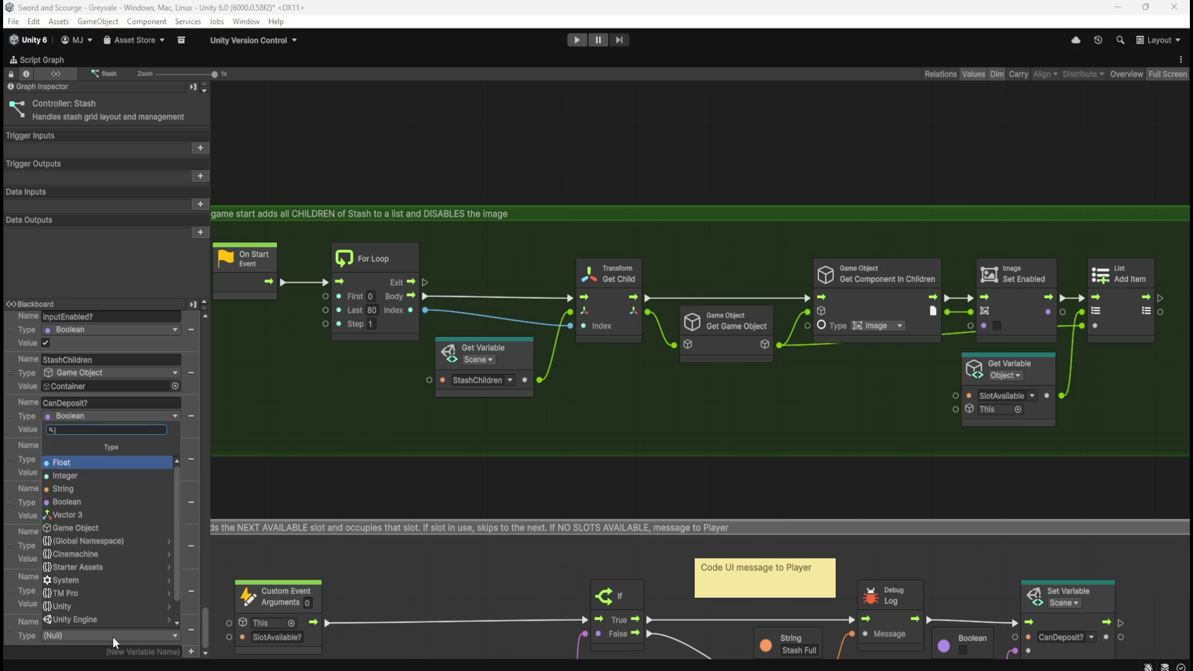
text(list game)
key(Return)
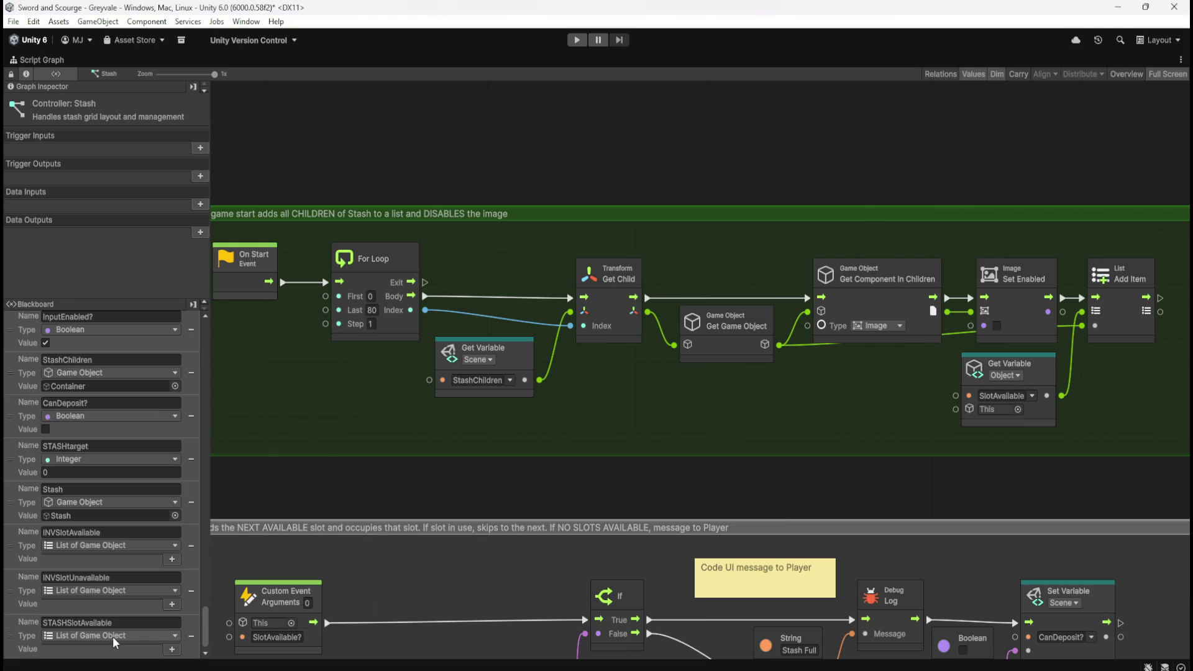
- Create a second scene variable named STASHSlotUnavailable
scroll(113, 637, down, 1)
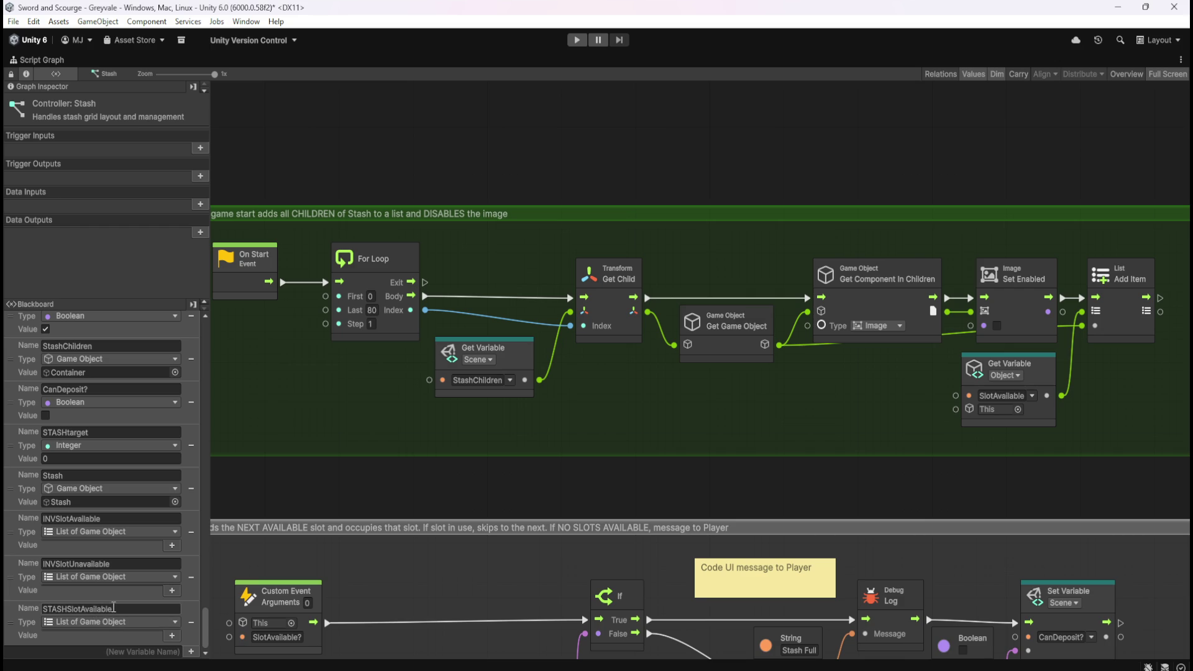
click(113, 650)
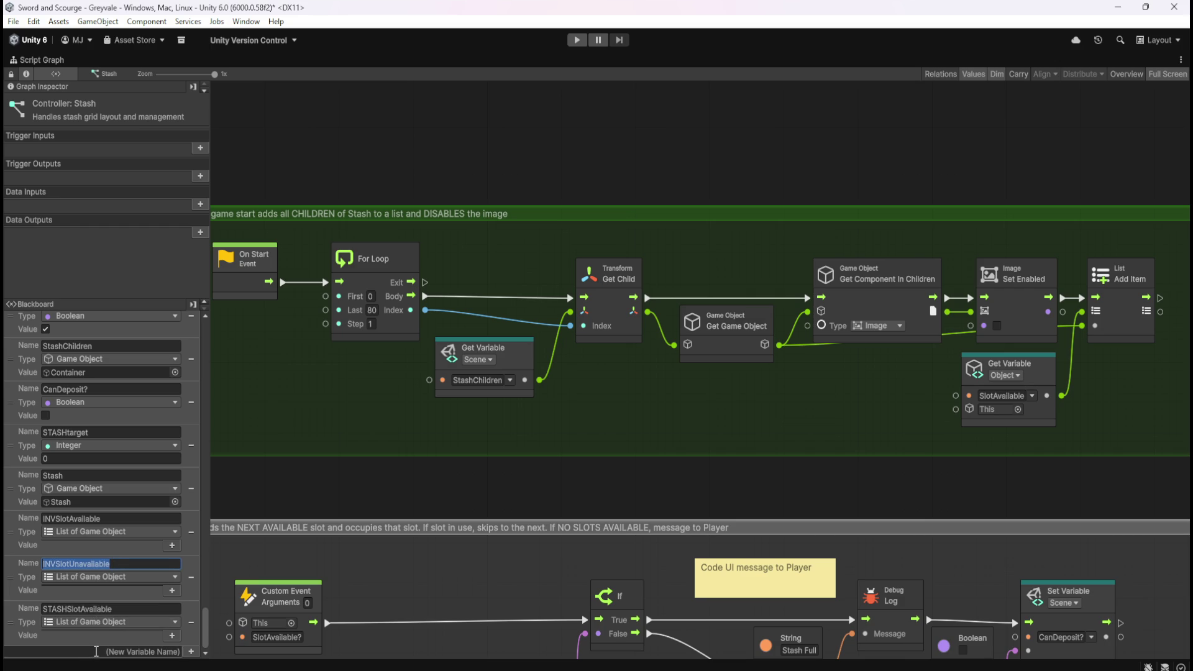
text(INVSlotUnavailable)
key(Home)
key(Delete)
key(Delete)
key(Delete)
text(STASH)
key(Return)
- Make STASHSlotUnavailable a List of Game Object and save the project
scroll(149, 627, down, 2)
click(142, 635)
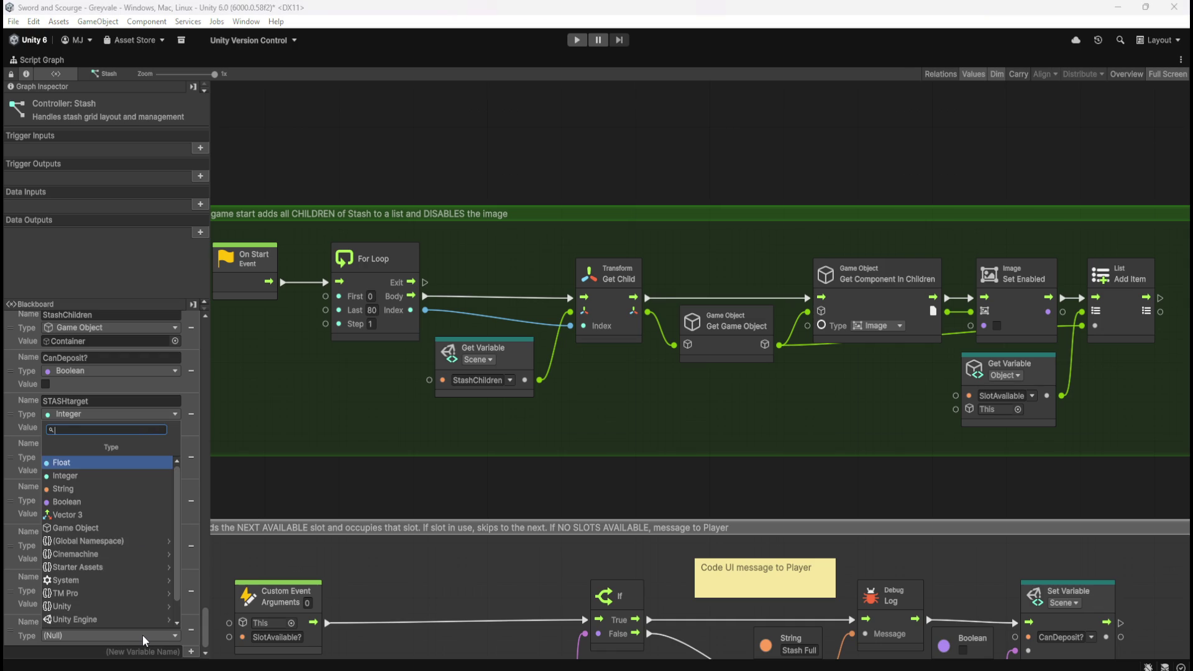
text(list game)
key(Return)
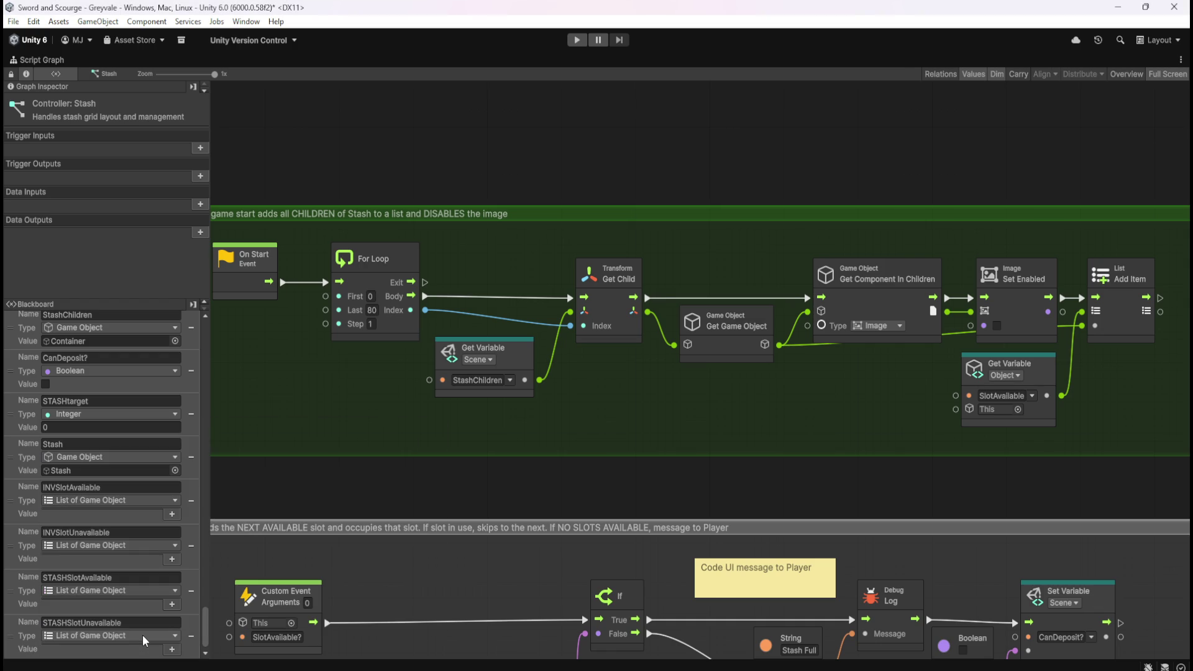
key(ctrl+s)
- Switch the start-up group's Add Item lookup to the Scene variable STASHSlotAvailable
drag(372, 402, 530, 422)
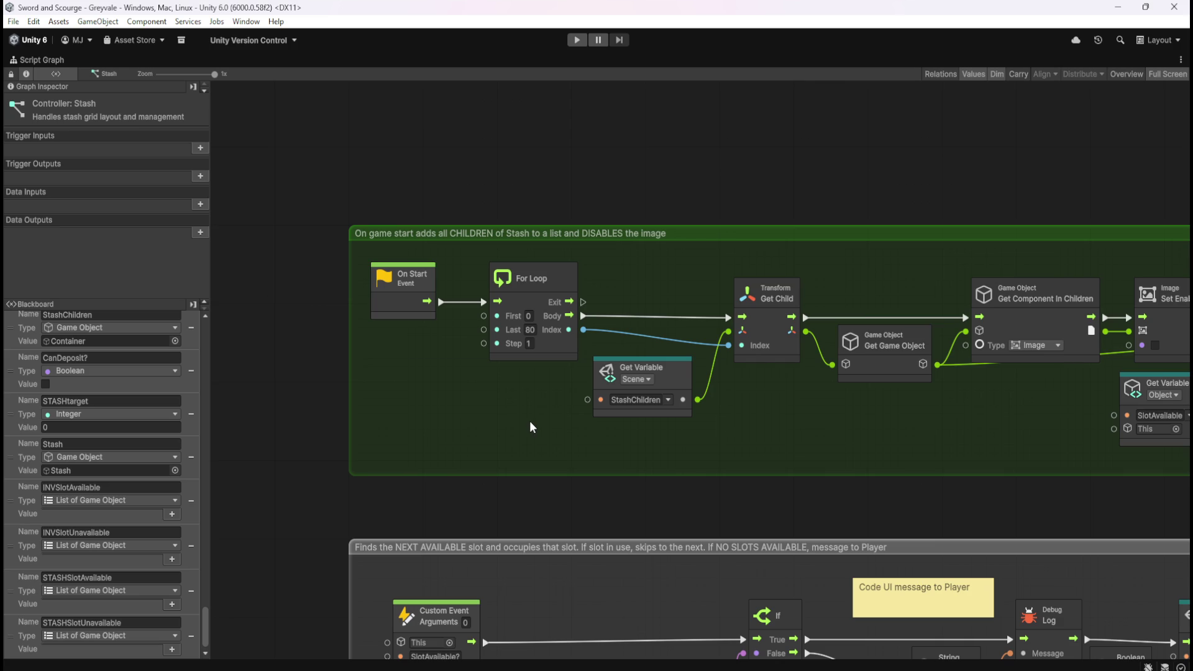
drag(786, 423, 721, 421)
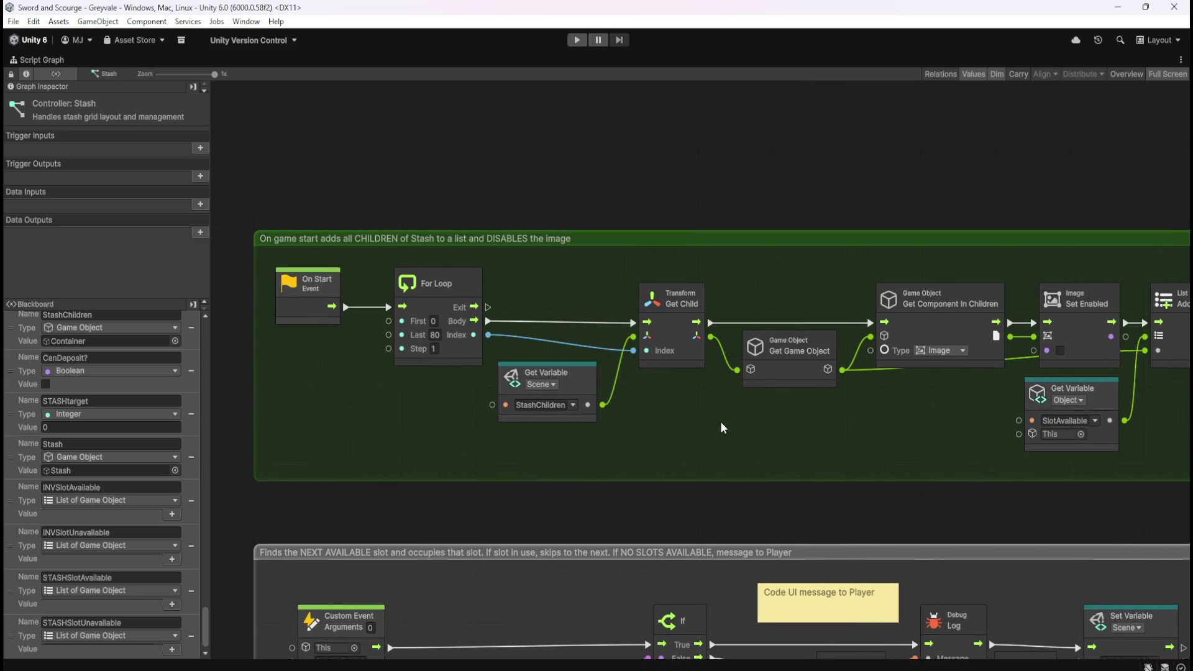
drag(915, 446, 647, 434)
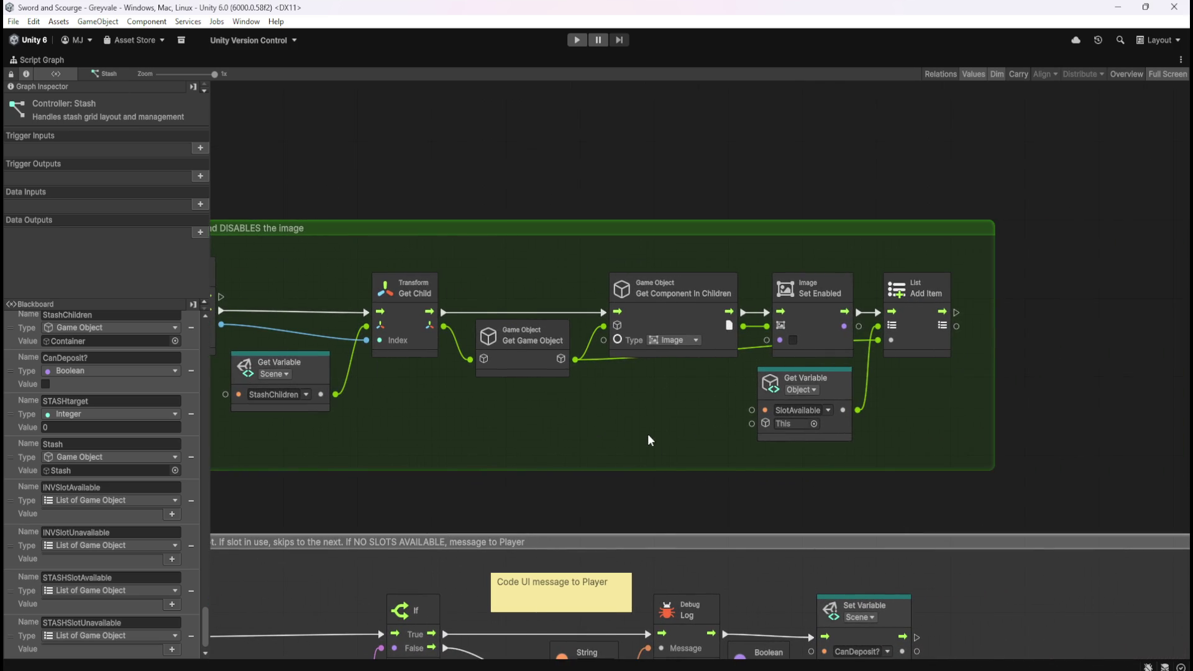
click(801, 390)
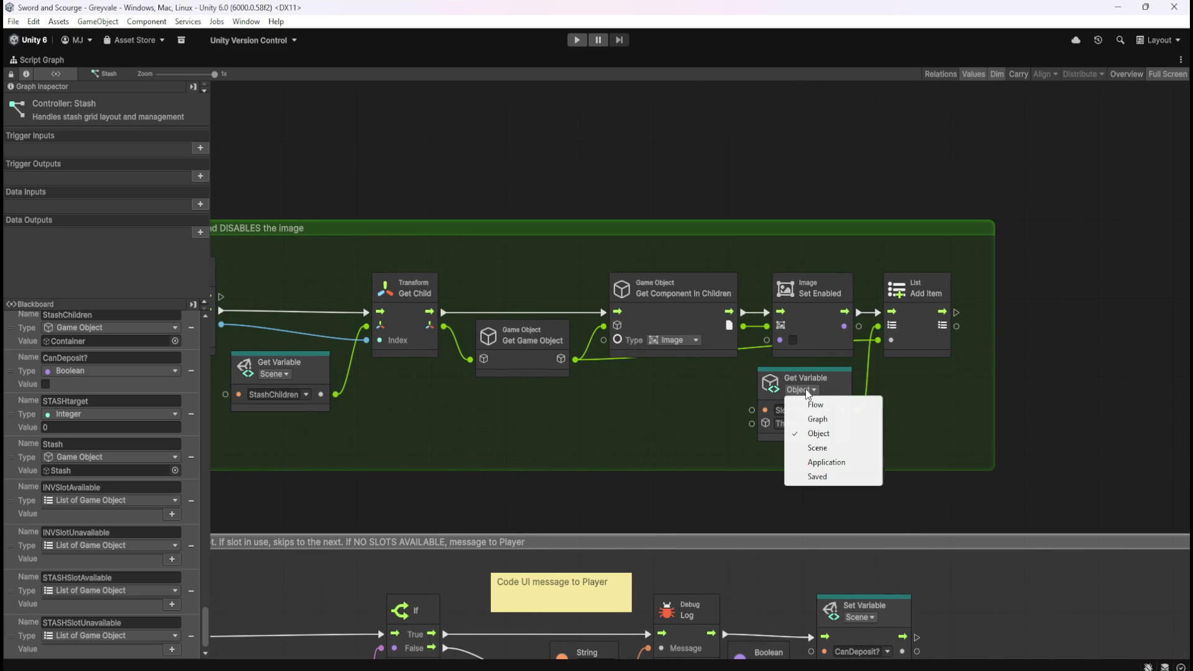
click(815, 449)
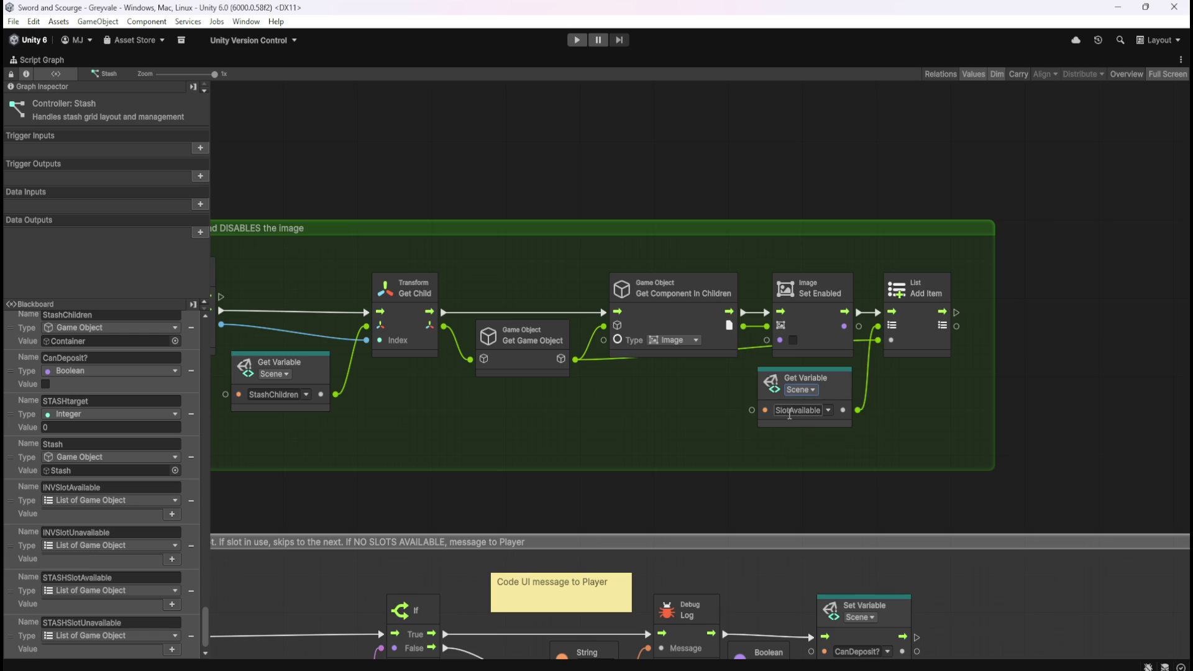
click(829, 410)
scroll(892, 342, down, 5)
scroll(892, 342, down, 6)
scroll(882, 629, down, 1)
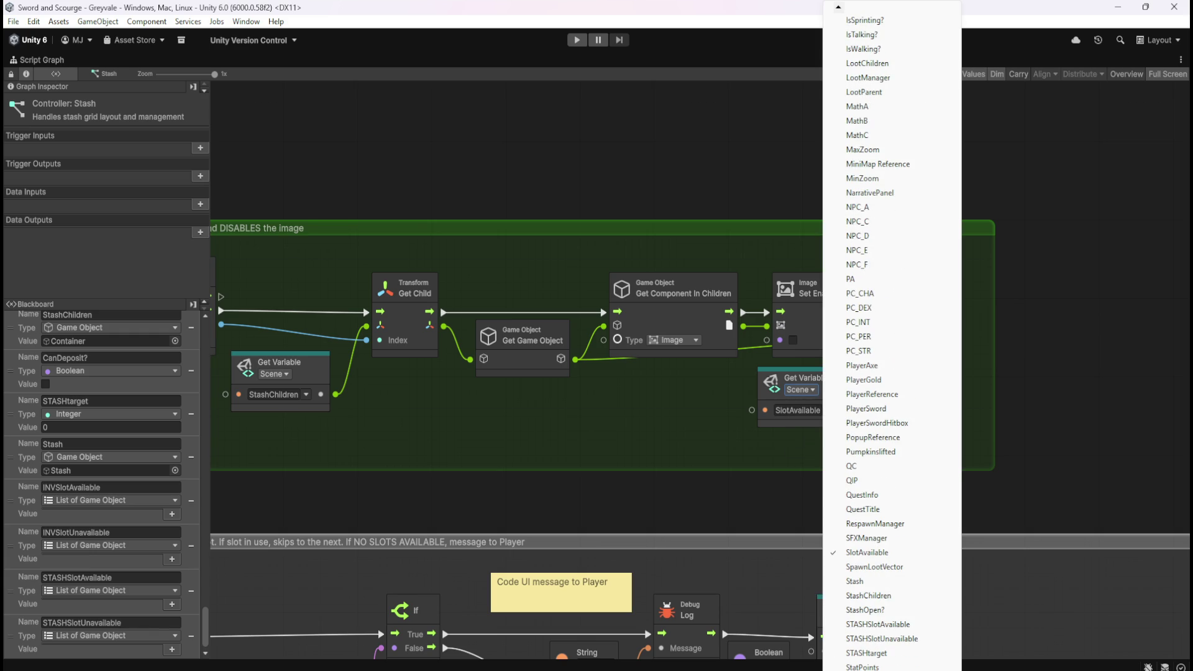
click(882, 624)
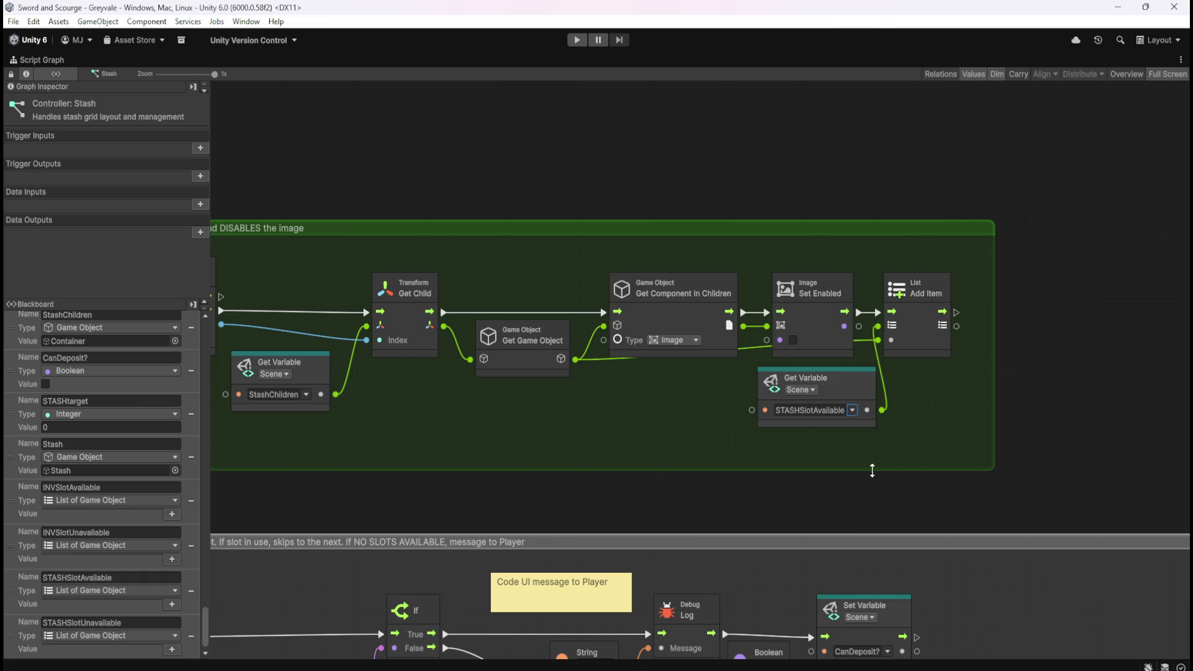
click(847, 388)
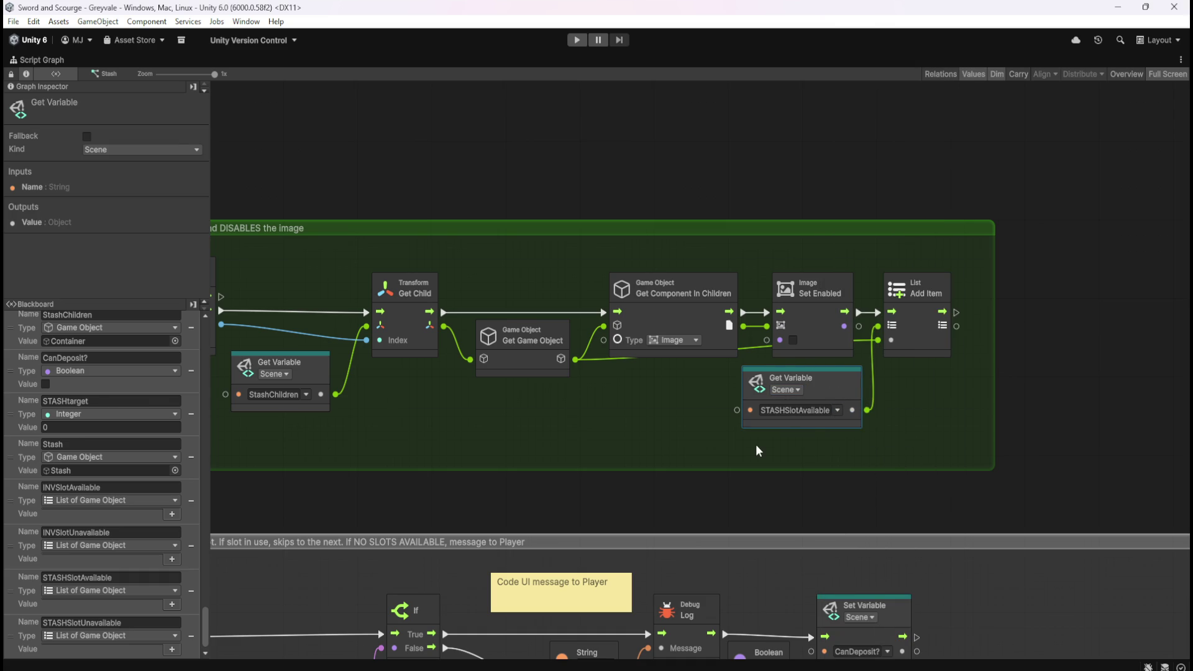
click(584, 482)
mouse_move(584, 482)
mouse_down()
mouse_move(628, 404)
mouse_move(910, 207)
mouse_move(509, 408)
mouse_move(803, 256)
mouse_up()
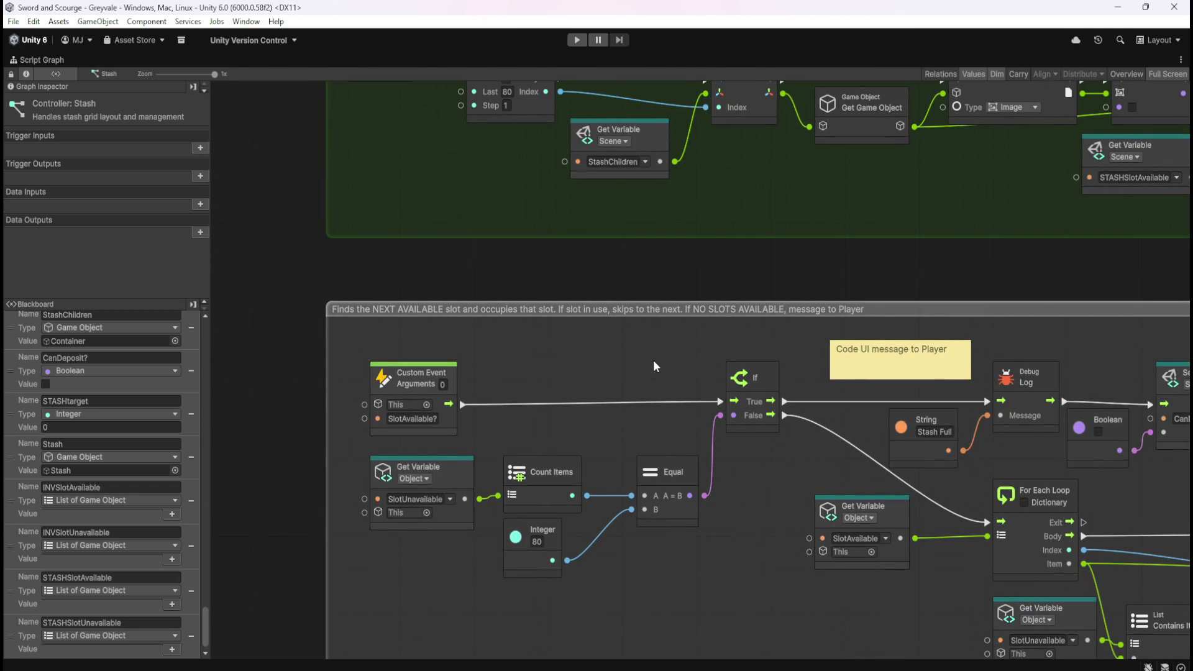
- Make the count lookup read the Scene variable STASHSlotUnavailable
drag(423, 549, 502, 422)
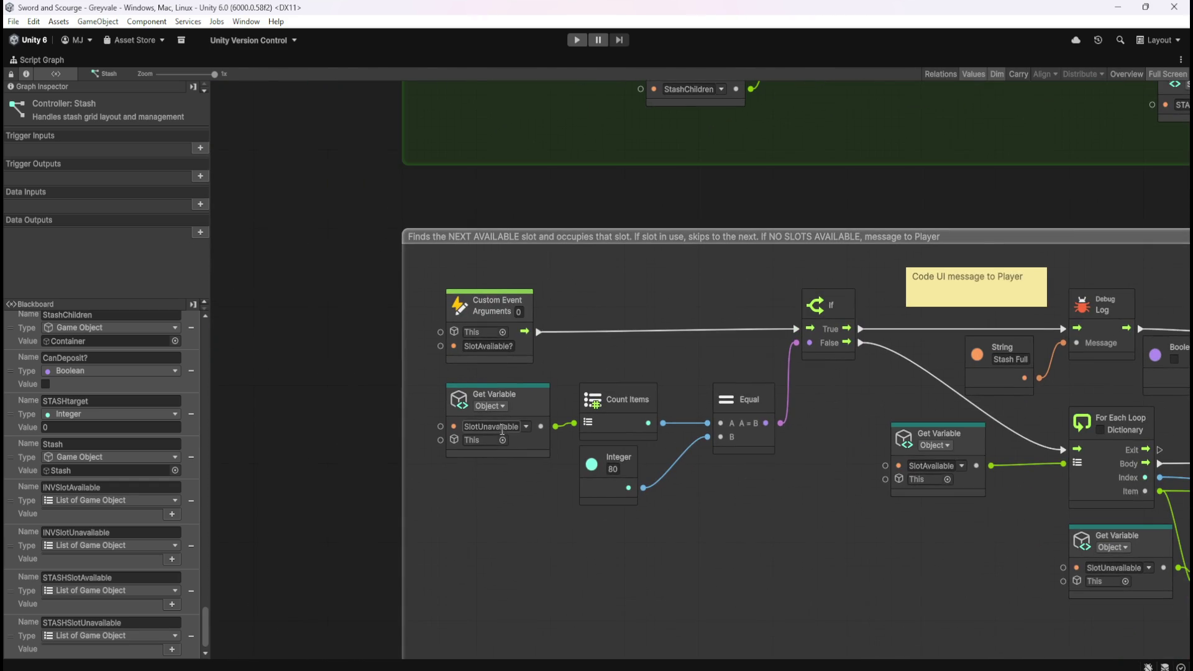
click(505, 406)
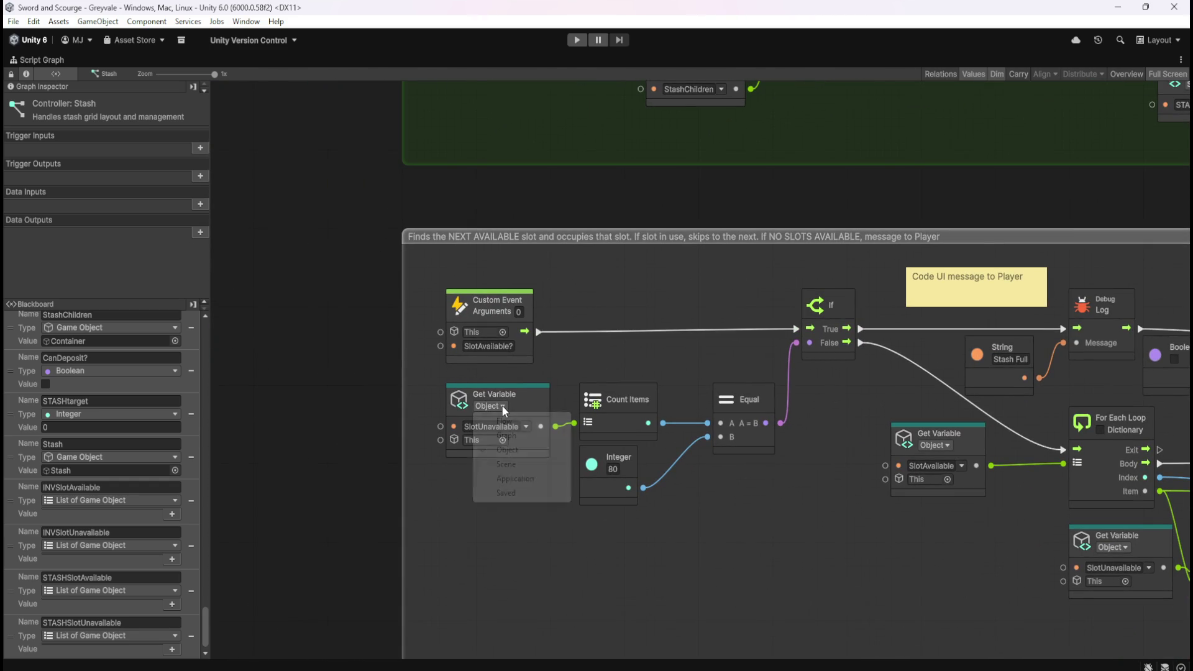
click(517, 466)
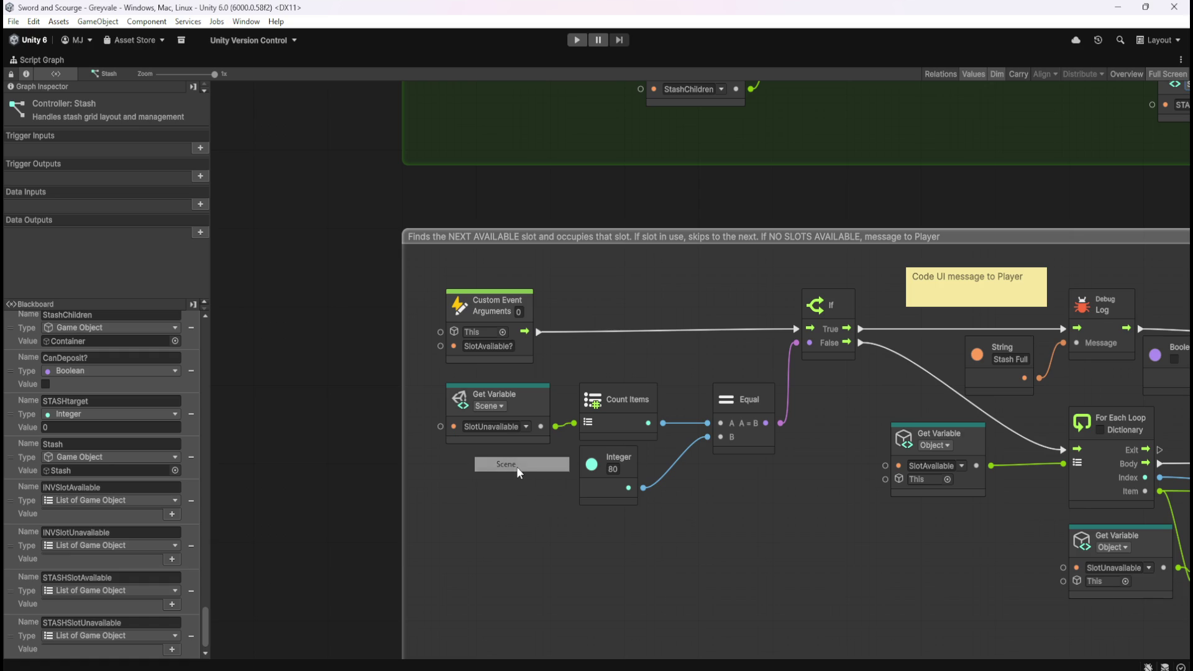
click(525, 426)
scroll(589, 348, down, 5)
scroll(590, 348, down, 6)
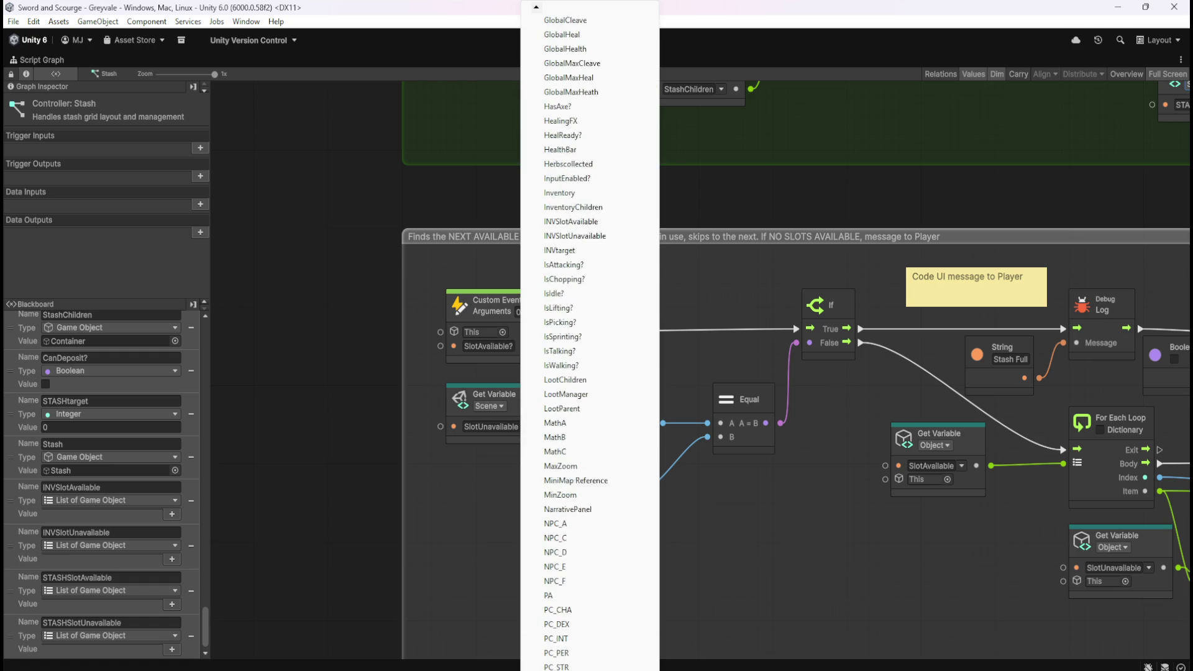
scroll(590, 348, down, 4)
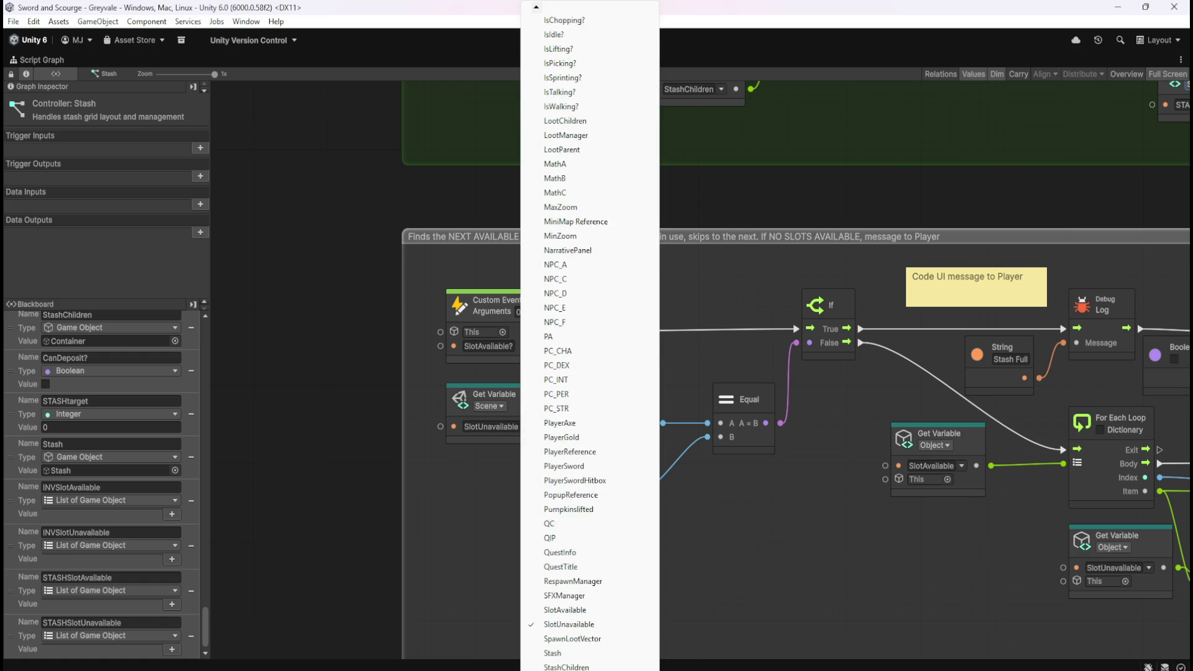
scroll(589, 348, down, 1)
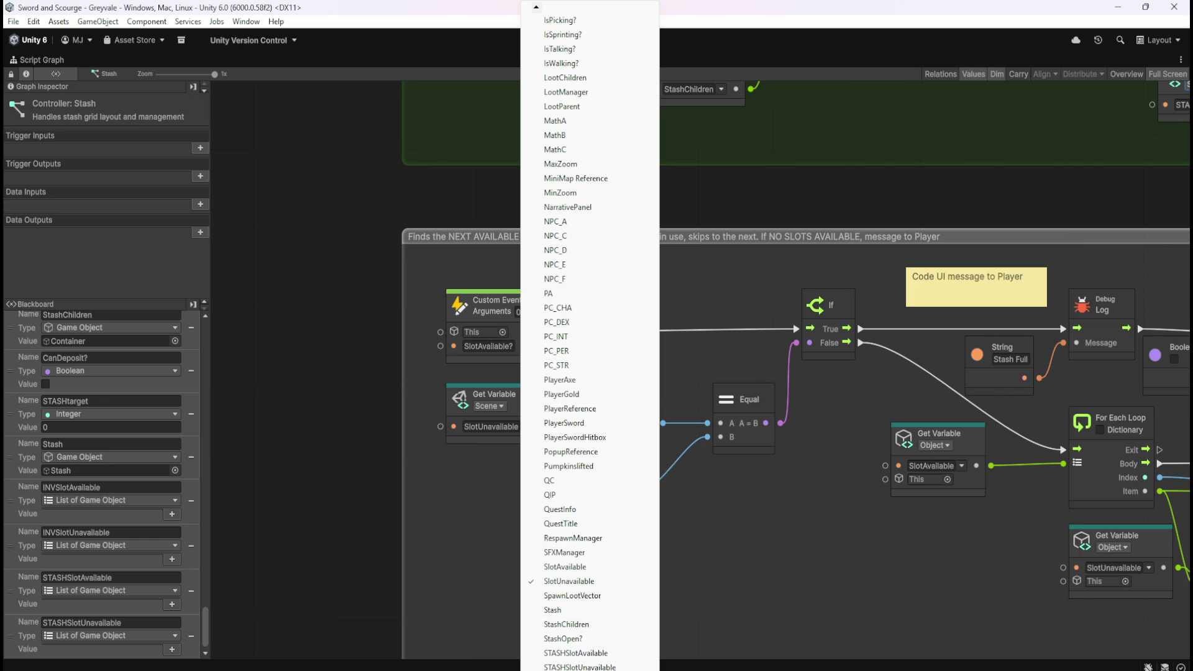
click(567, 667)
drag(549, 400, 519, 398)
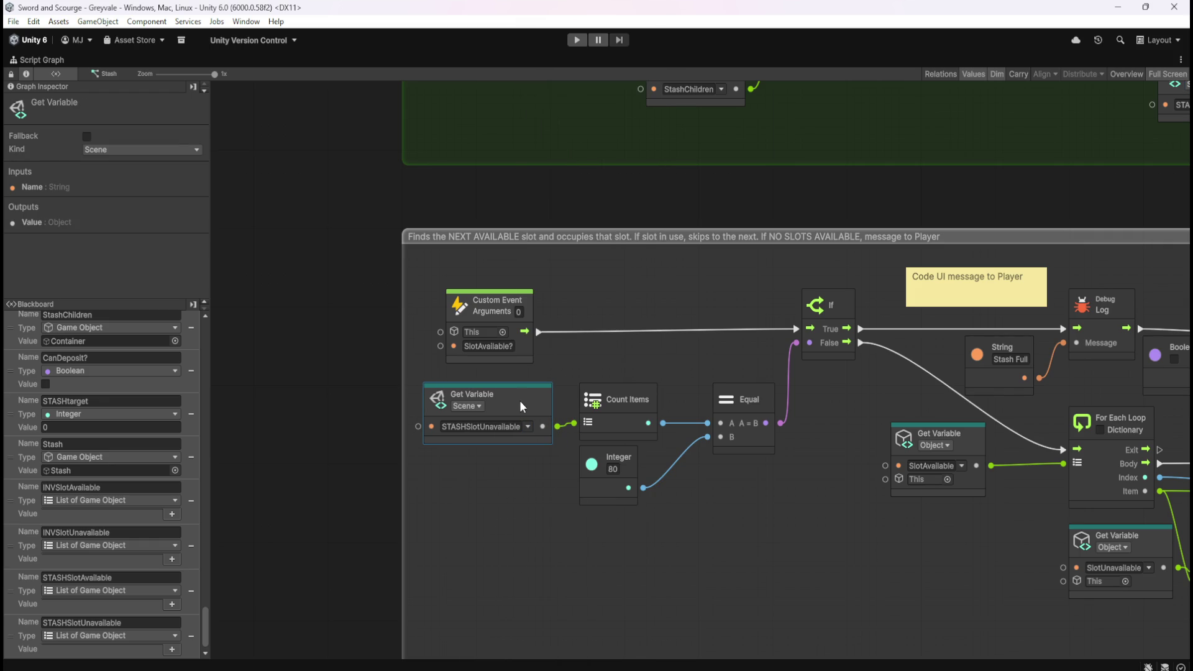
click(722, 518)
- Make the For Each loop's lookup read the Scene variable STASHSlotAvailable
mouse_move(722, 518)
mouse_down()
mouse_move(774, 512)
mouse_move(600, 506)
mouse_up()
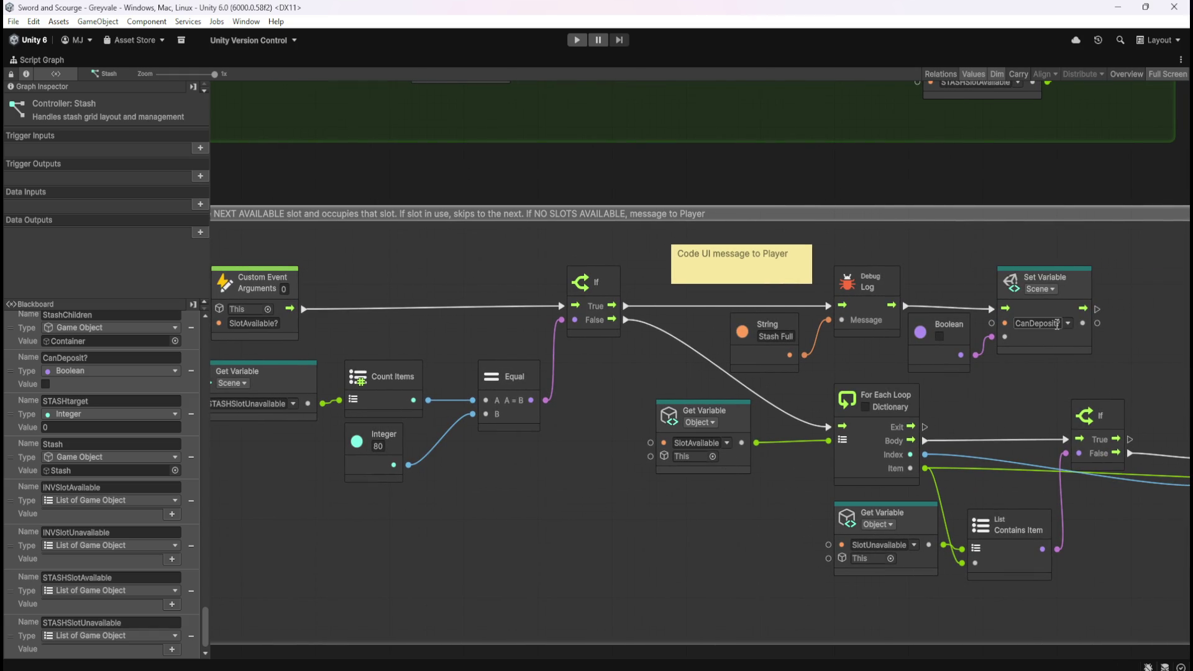
click(728, 443)
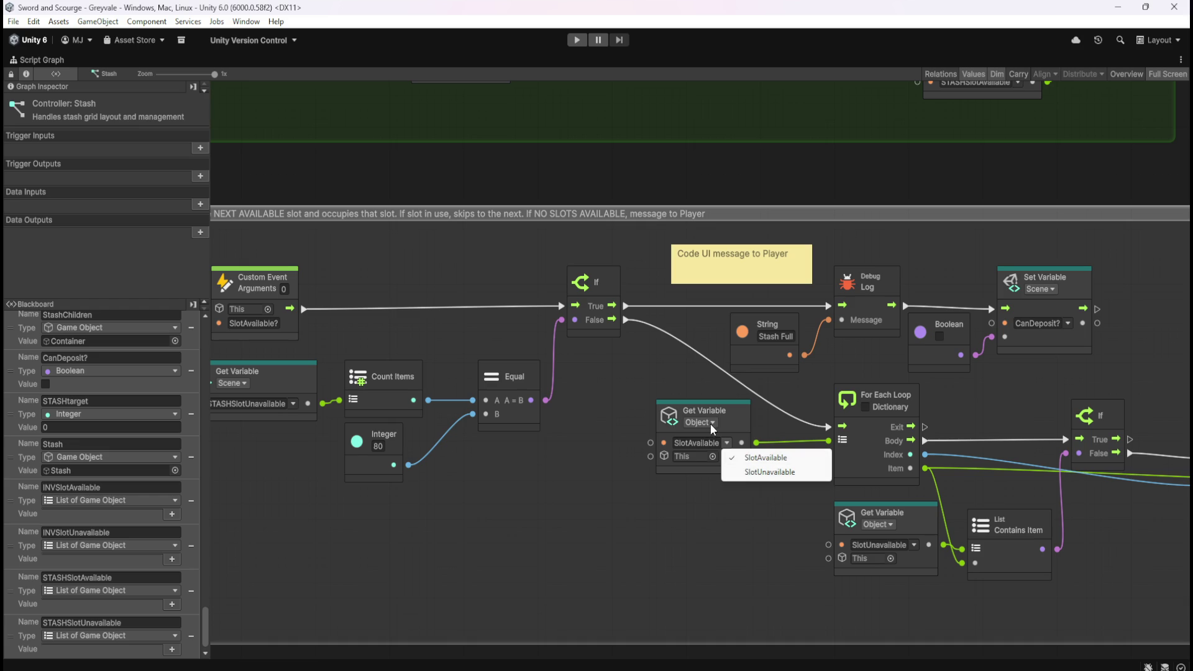
click(700, 422)
click(717, 481)
click(700, 443)
scroll(783, 341, down, 5)
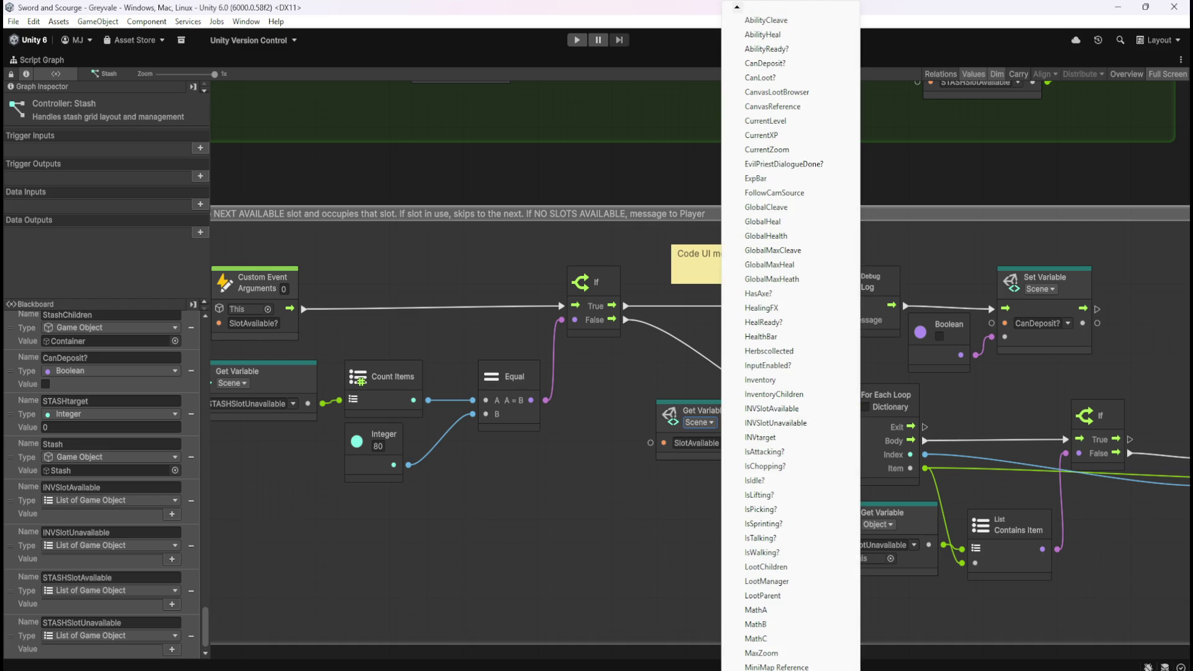
scroll(789, 342, down, 5)
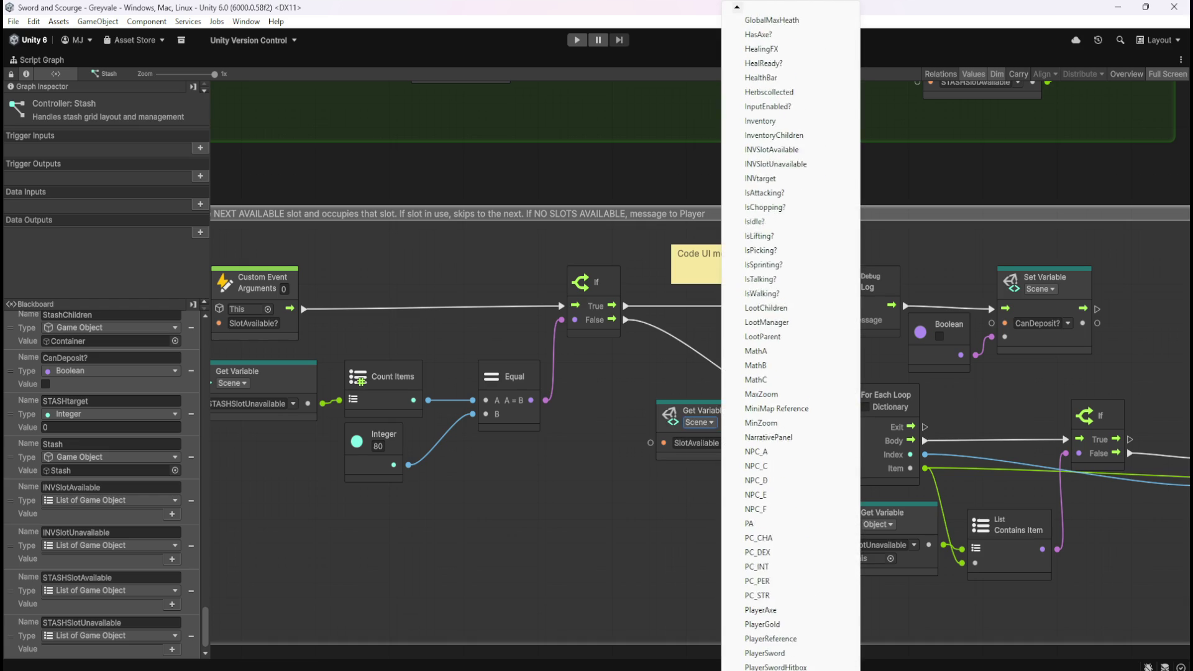
scroll(776, 585, down, 2)
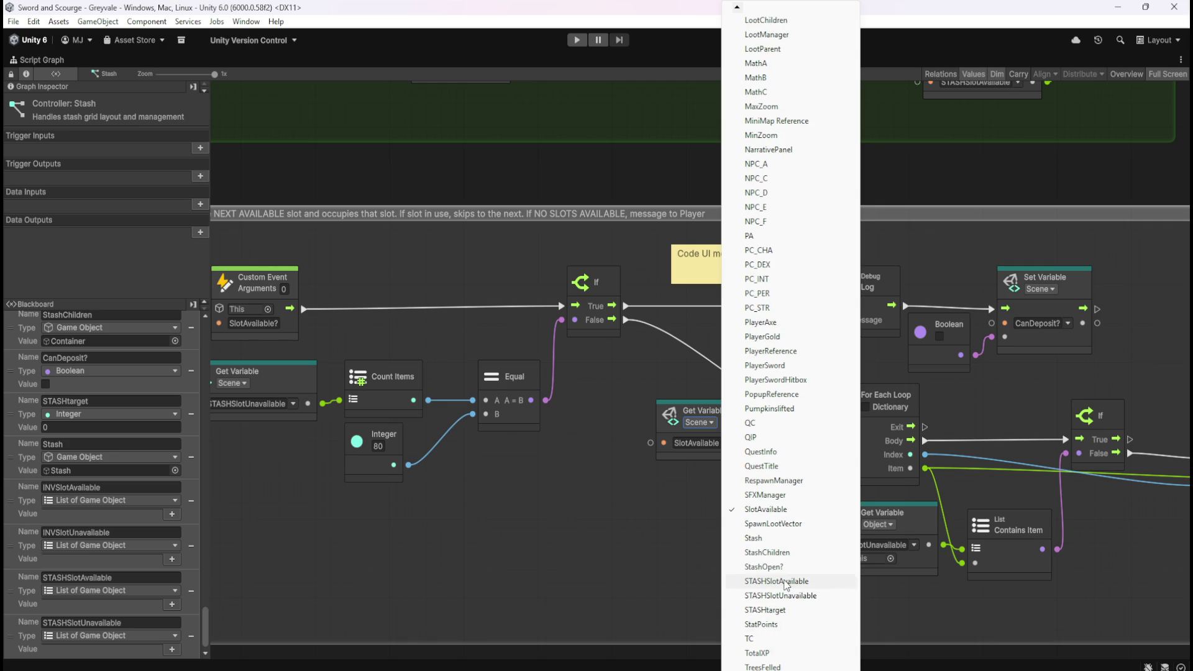
click(784, 582)
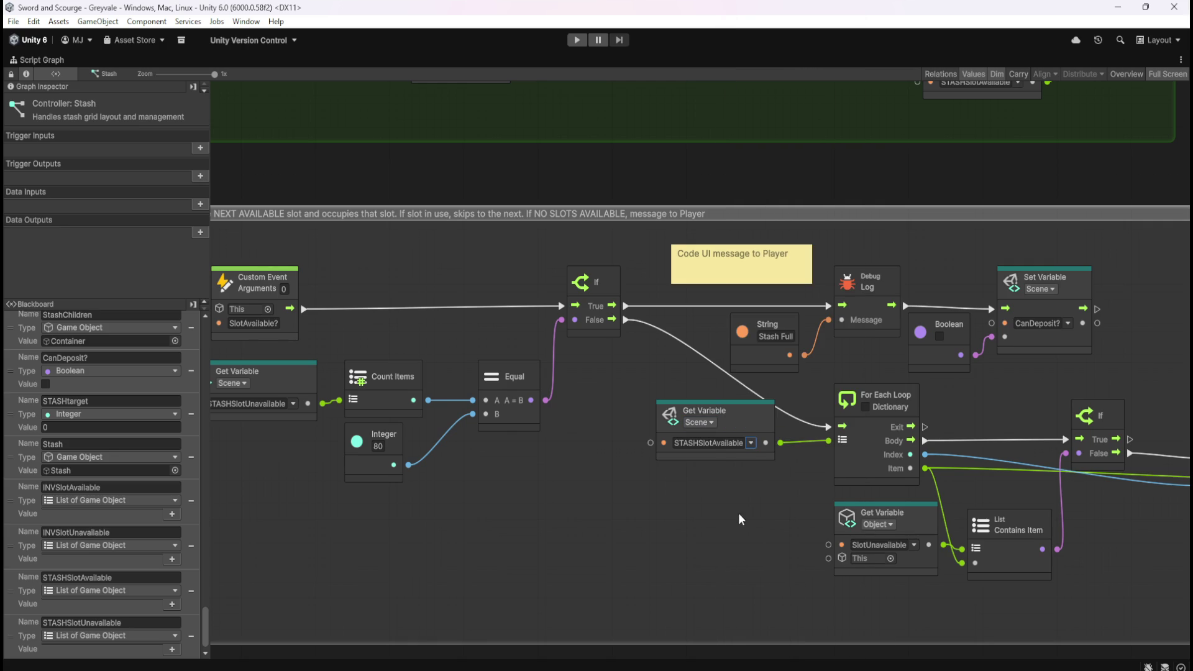
drag(757, 422, 738, 418)
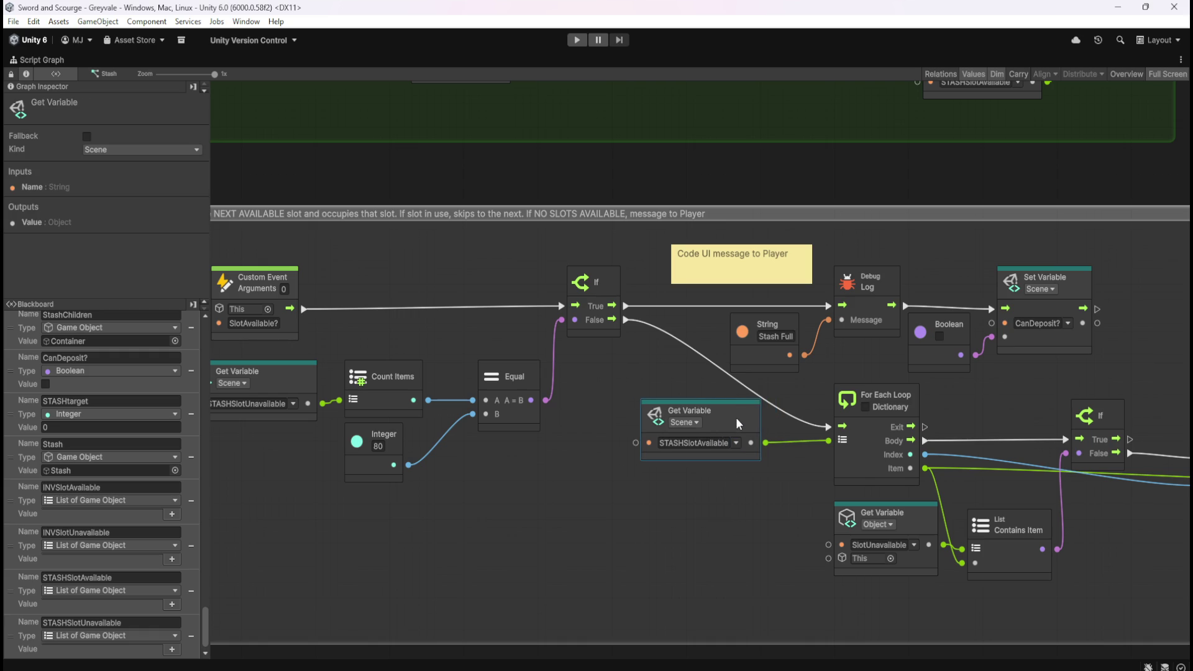
click(766, 523)
- Point the Contains Item lookup at the Scene variable STASHSlotUnavailable
drag(766, 523, 614, 508)
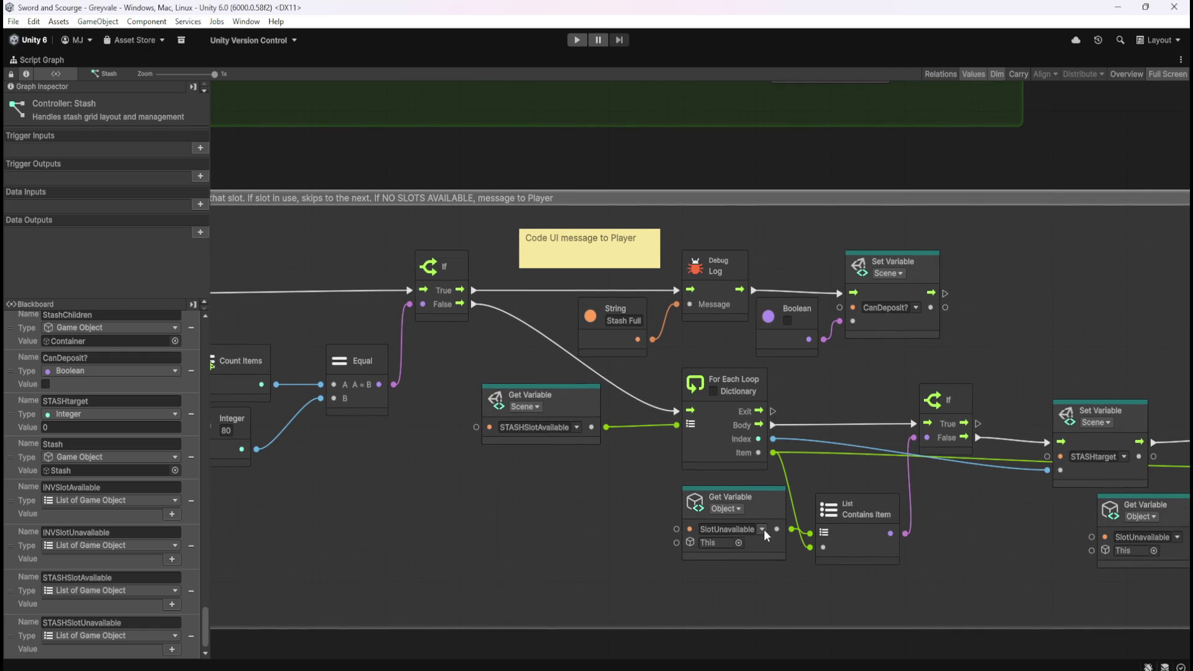
click(740, 507)
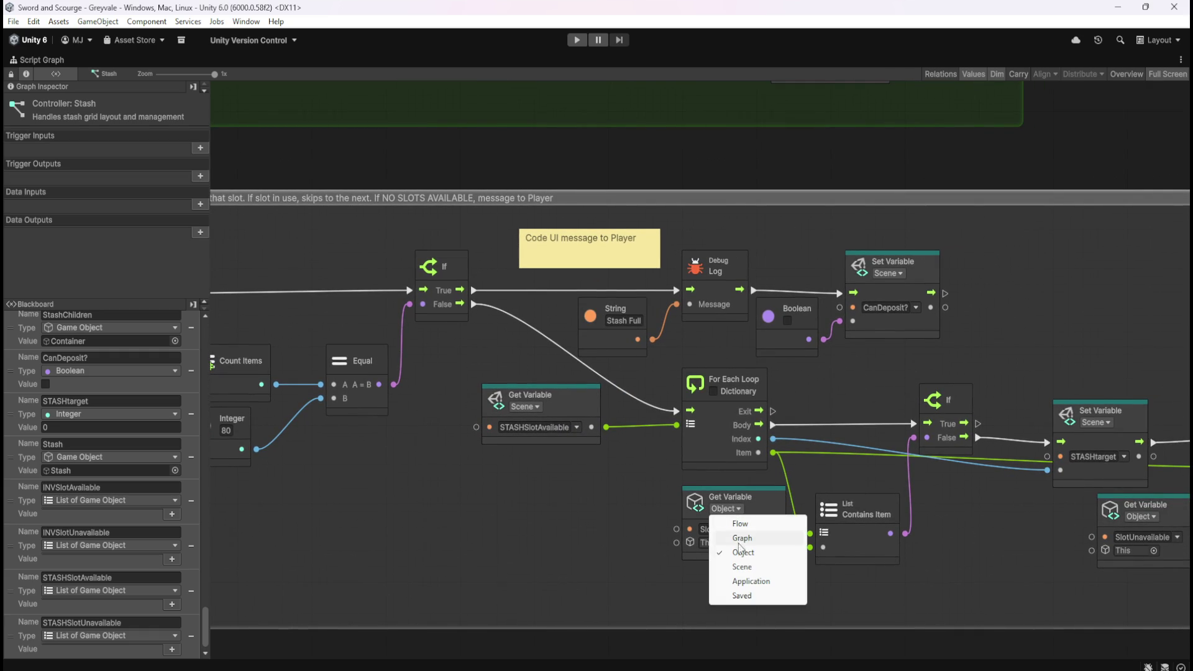
click(746, 566)
click(761, 529)
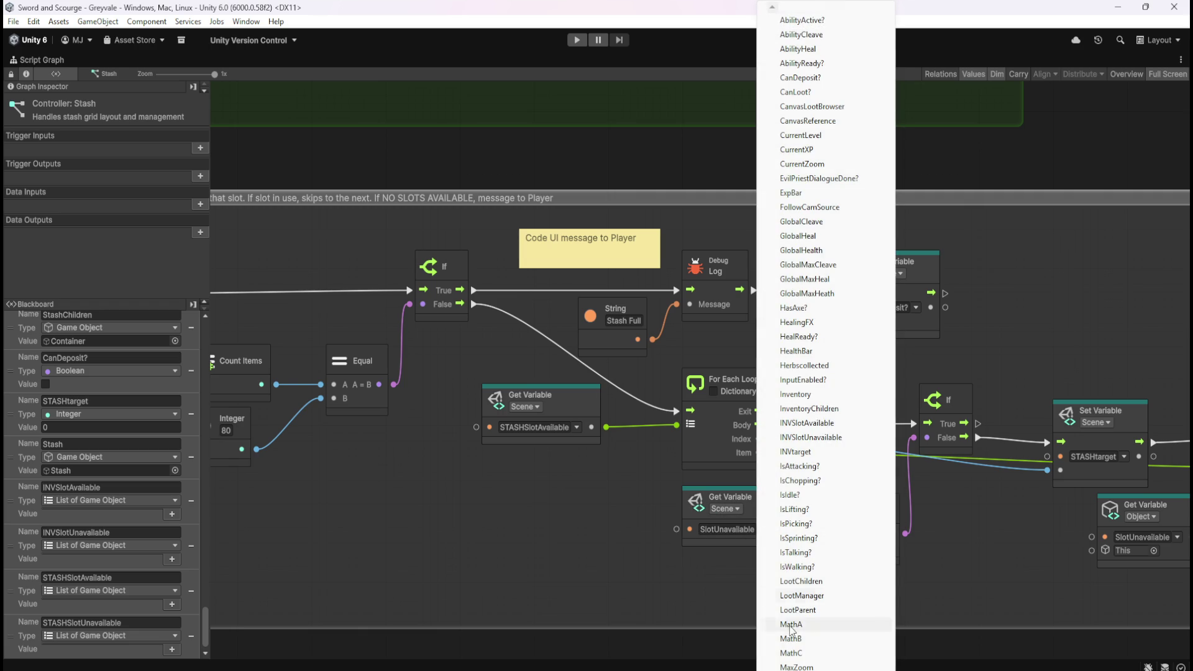
scroll(827, 342, down, 5)
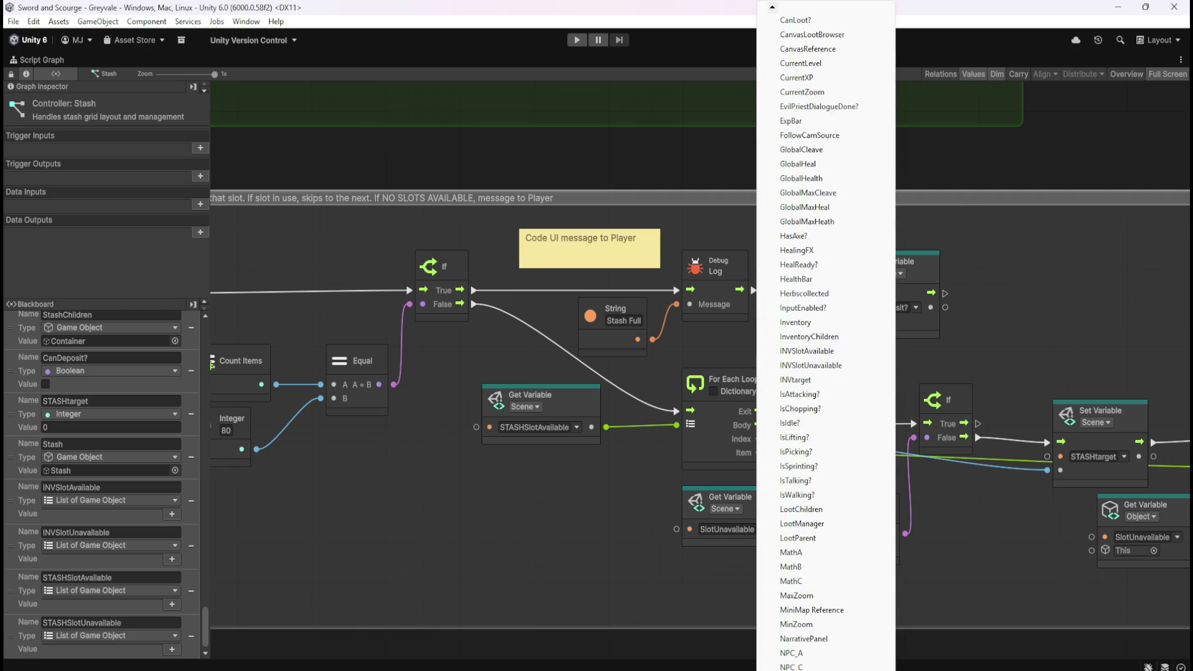
scroll(827, 342, down, 5)
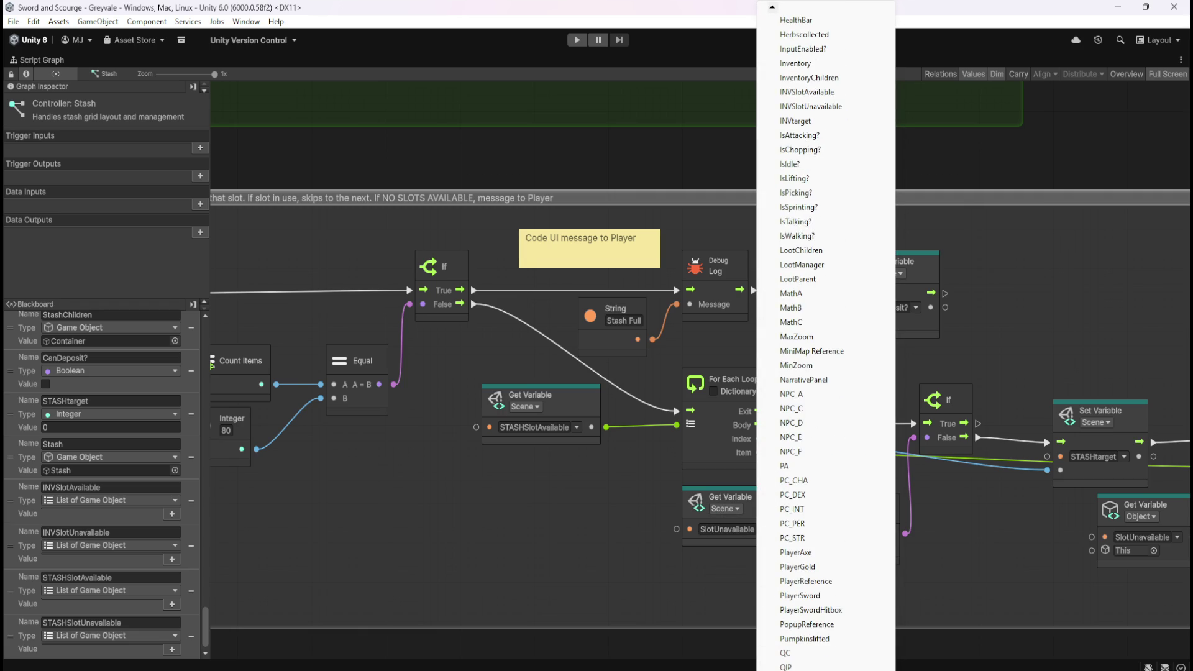
scroll(827, 341, down, 4)
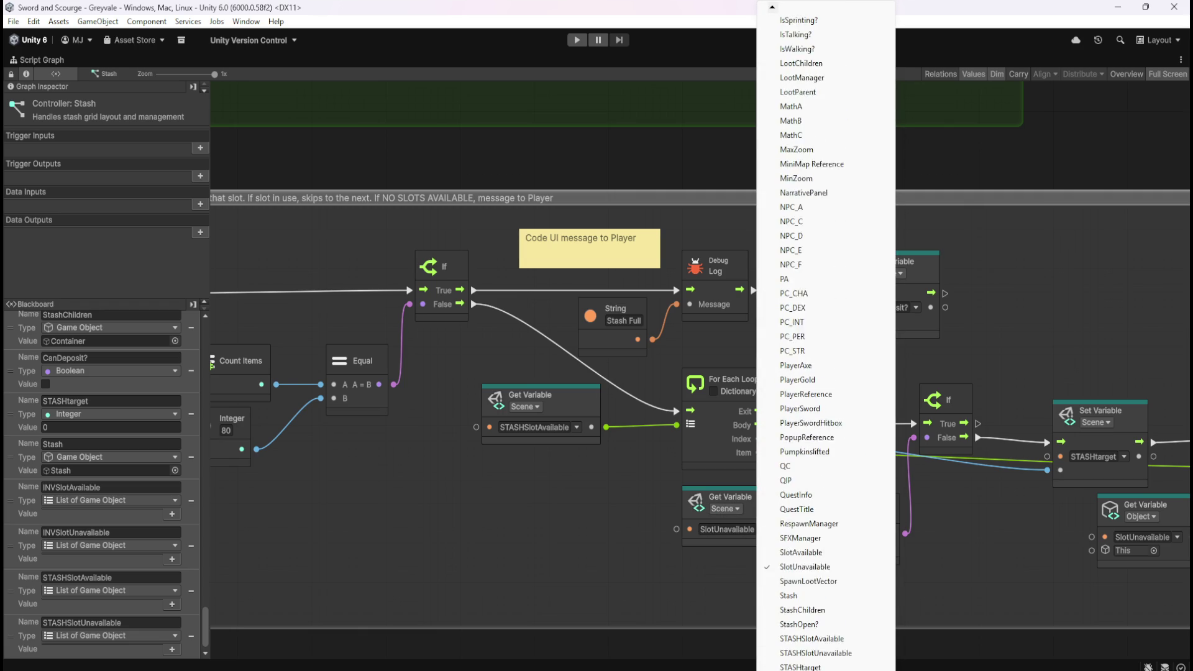
click(816, 624)
drag(774, 498, 745, 505)
- Switch the Add Item lookup to the Scene variable STASHSlotUnavailable as well
drag(1004, 526, 695, 494)
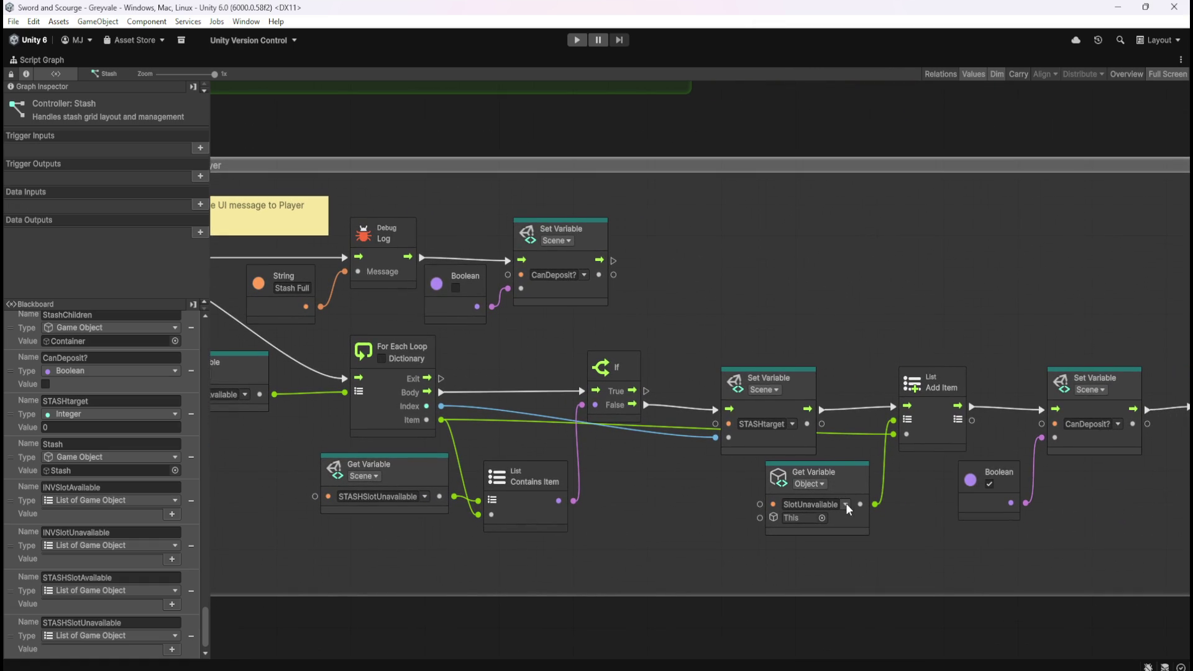
click(821, 485)
click(828, 543)
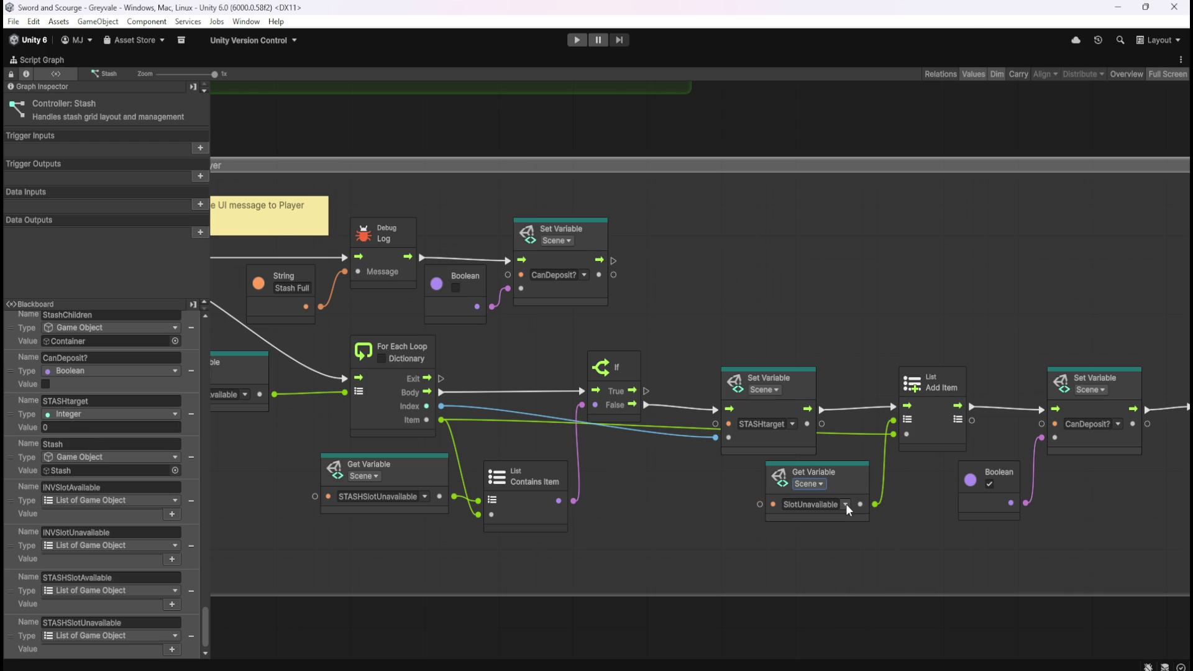
click(846, 505)
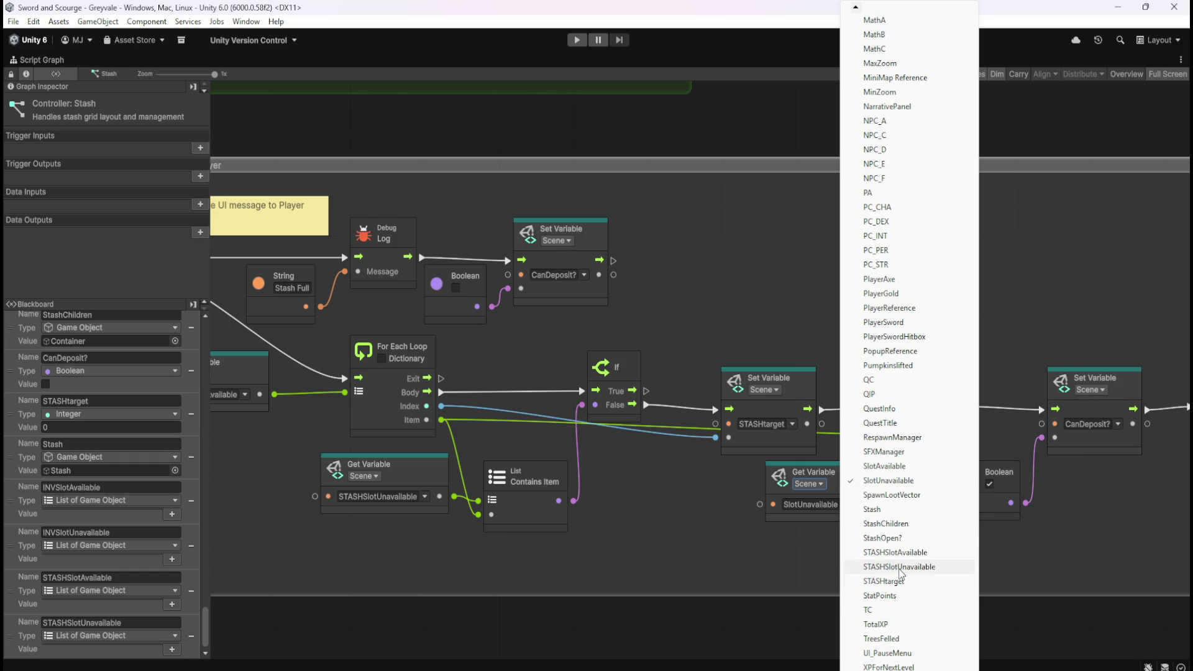
click(916, 568)
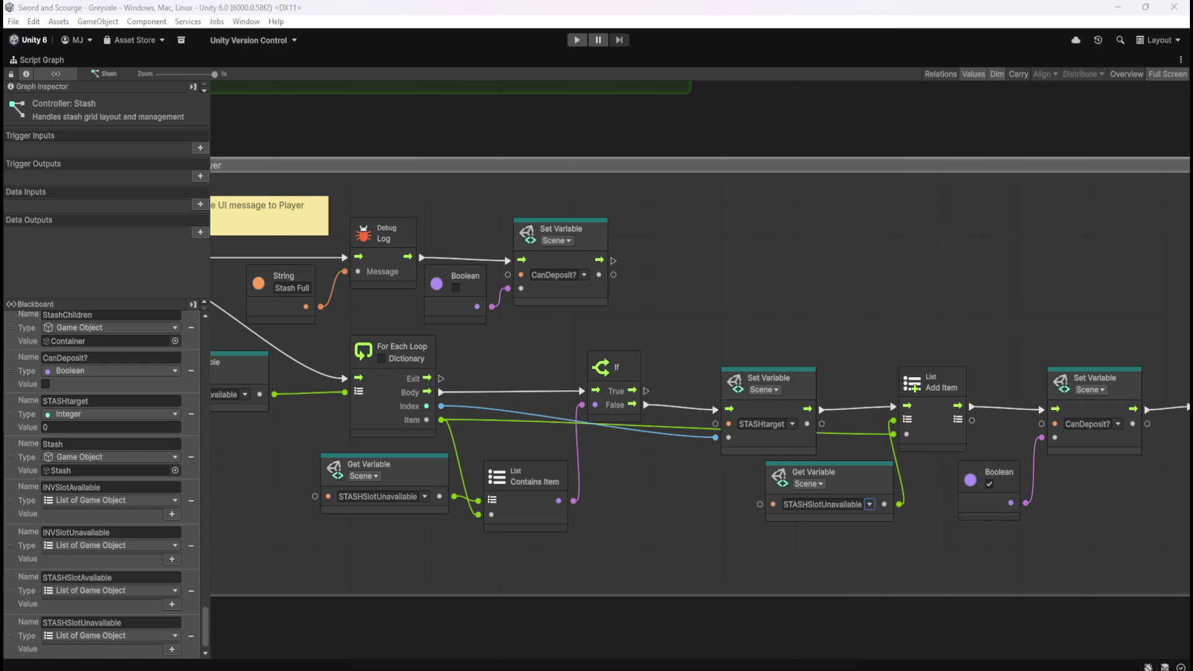
click(844, 481)
drag(868, 479, 851, 477)
click(920, 536)
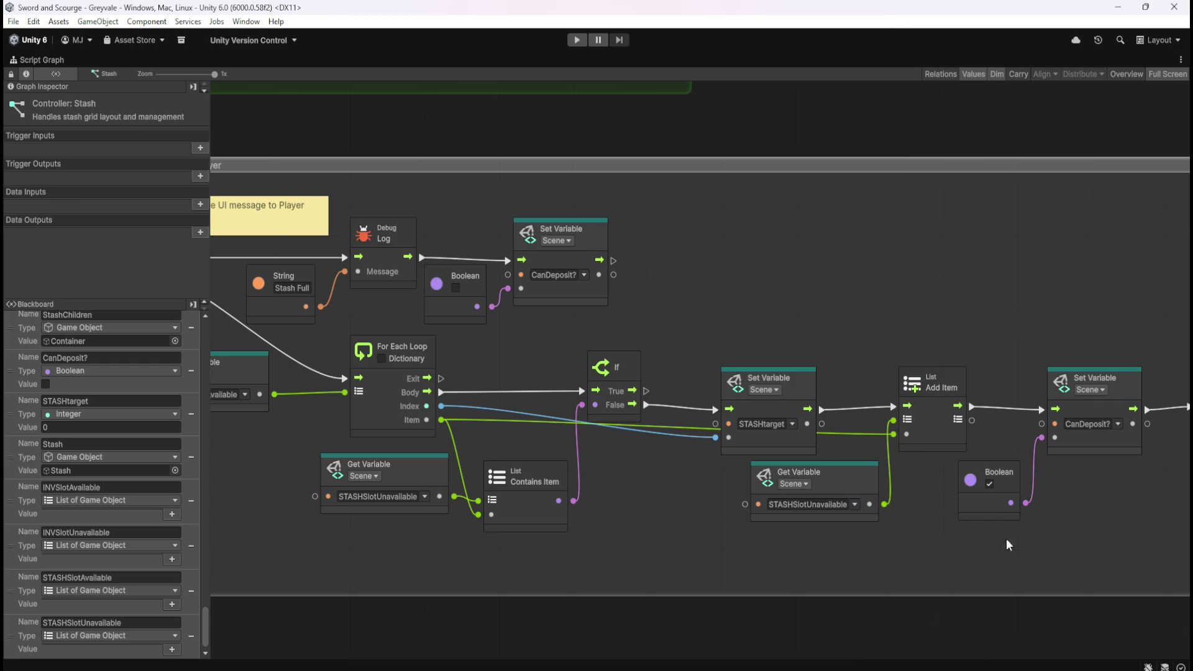
drag(993, 542, 750, 521)
mouse_move(407, 561)
mouse_down()
mouse_move(721, 543)
mouse_move(672, 490)
mouse_move(684, 466)
mouse_up()
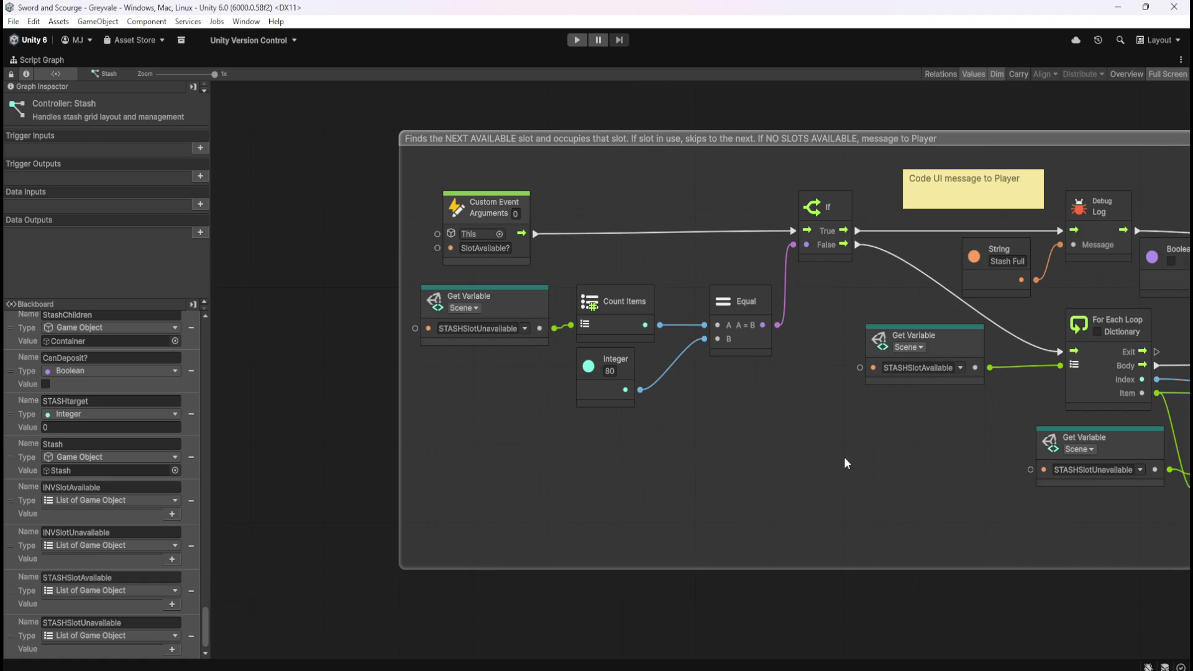
- Delete the SlotAvailable and SlotUnavailable object variables and save the Stash graph
scroll(842, 461, up, 3)
scroll(649, 535, up, 2)
scroll(552, 576, down, 1)
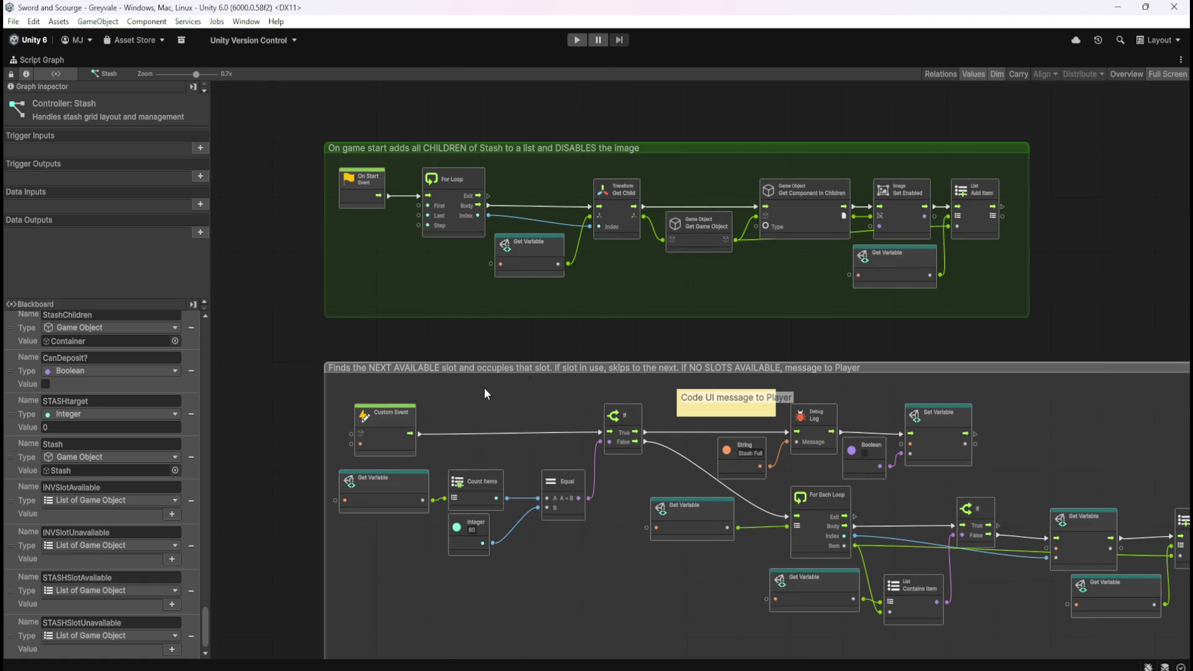
mouse_move(204, 621)
mouse_down()
mouse_move(209, 666)
mouse_move(242, 311)
mouse_up()
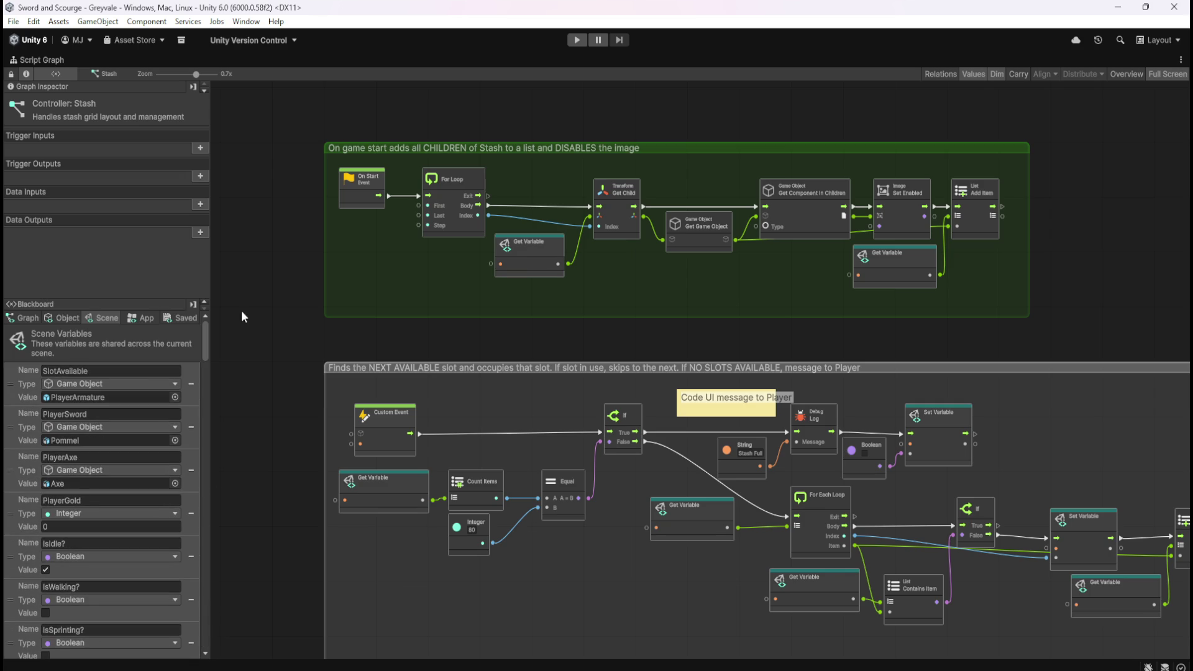
click(70, 318)
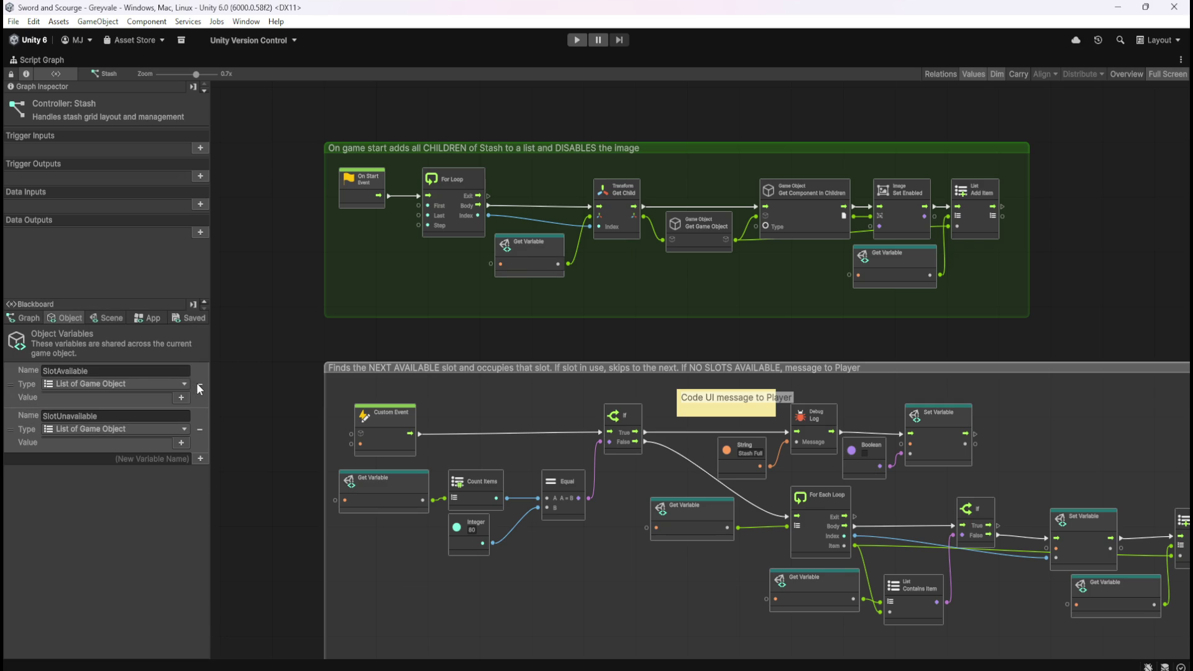
click(199, 385)
click(199, 384)
click(107, 318)
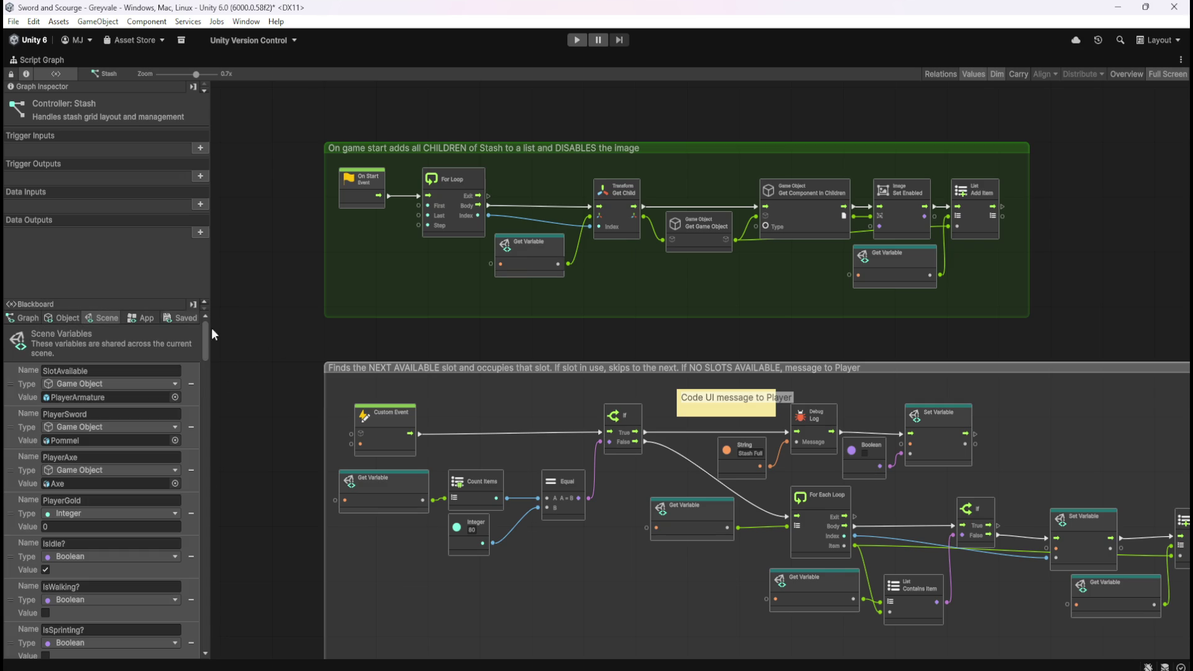
key(ctrl+s)
- Pan through the loop body and On Start group to check the updated lookups
scroll(520, 186, up, 2)
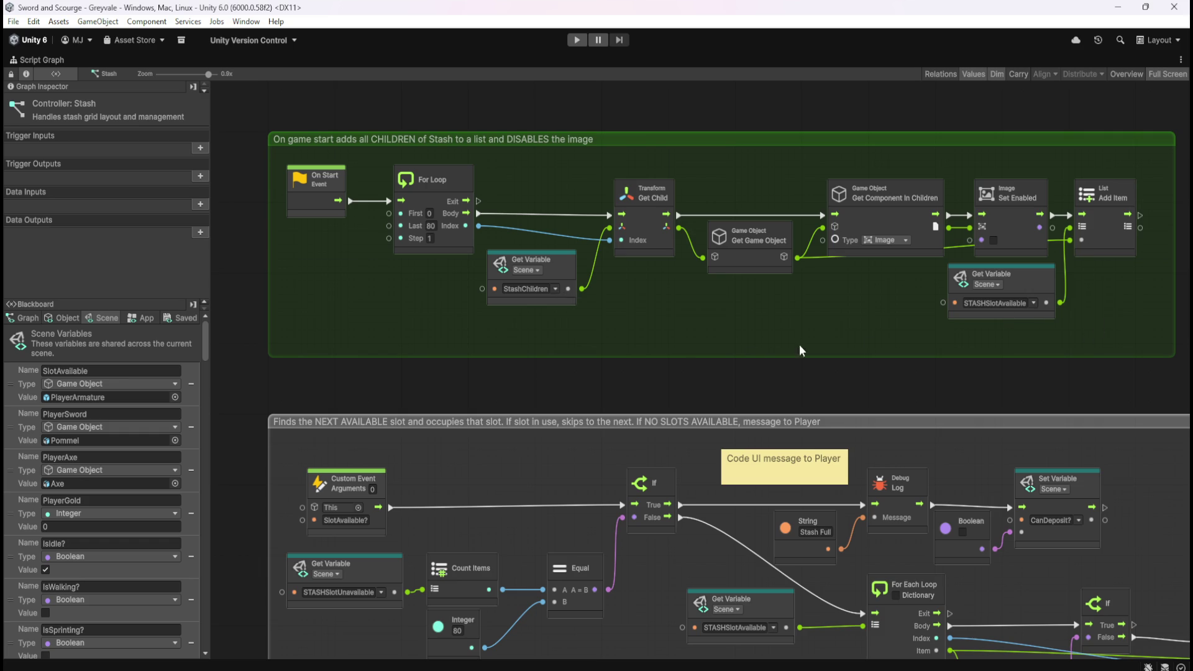
scroll(669, 345, down, 5)
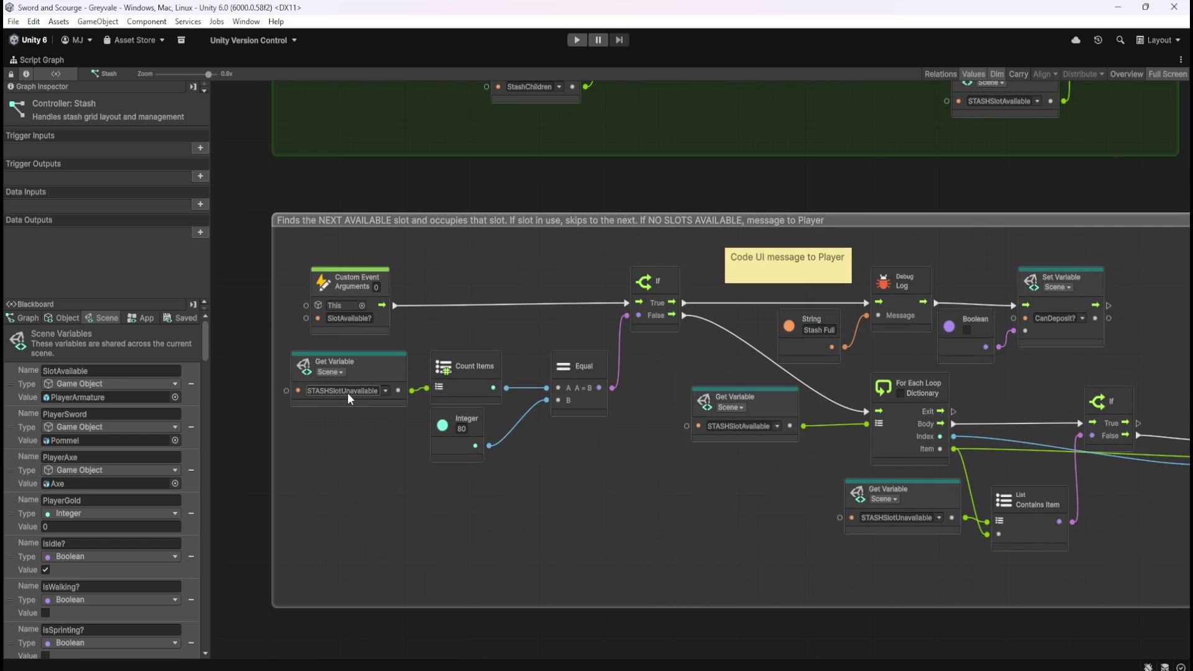
drag(680, 479, 501, 467)
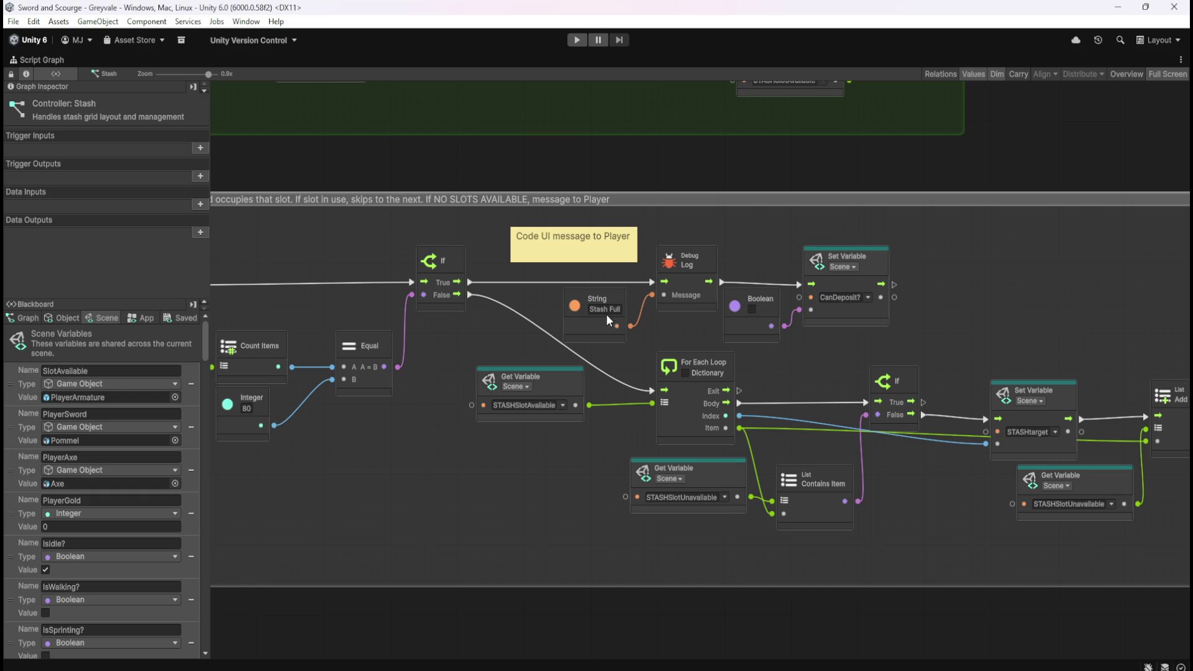
drag(871, 488, 677, 453)
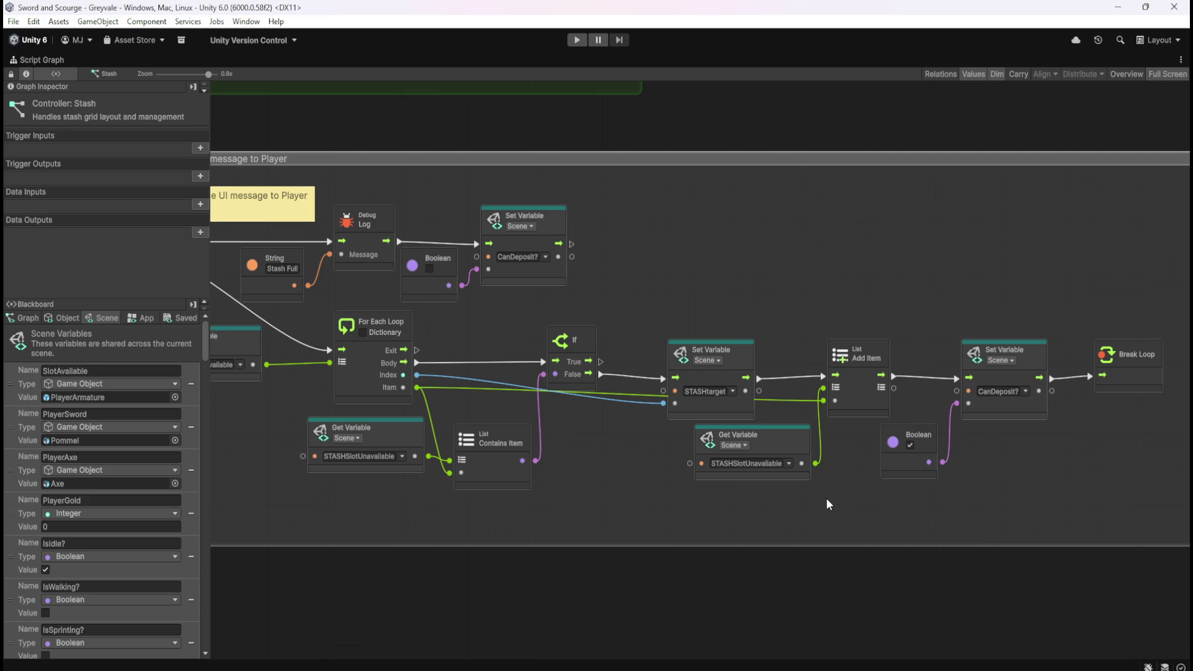
scroll(992, 471, right, 5)
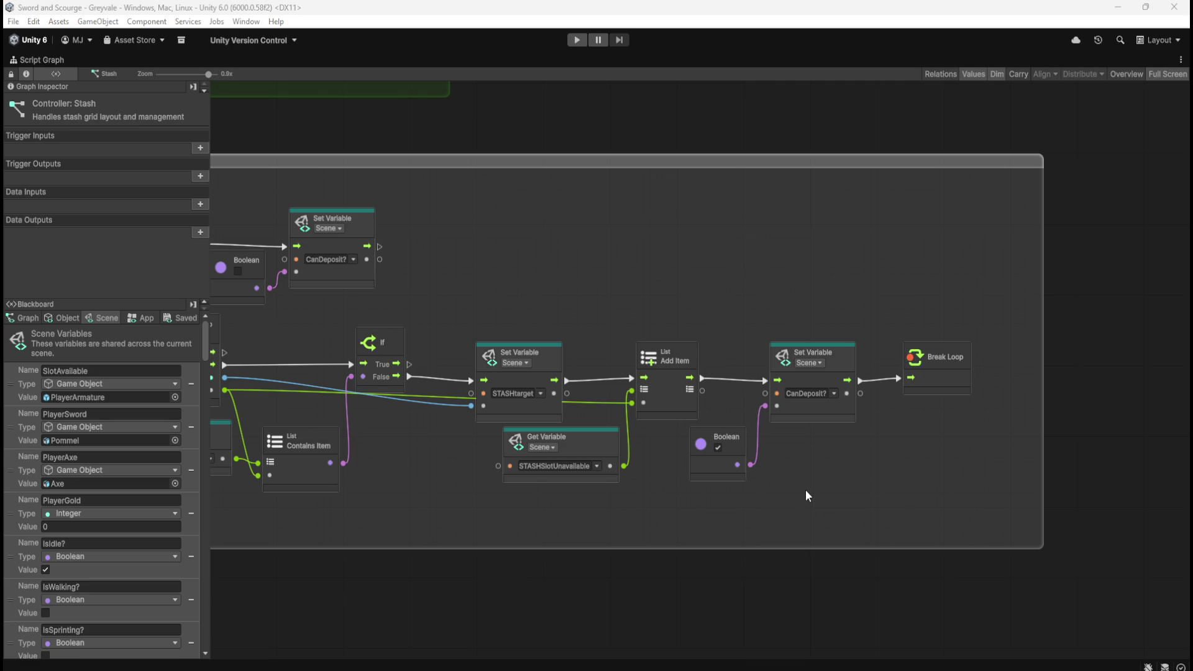
drag(545, 513, 918, 510)
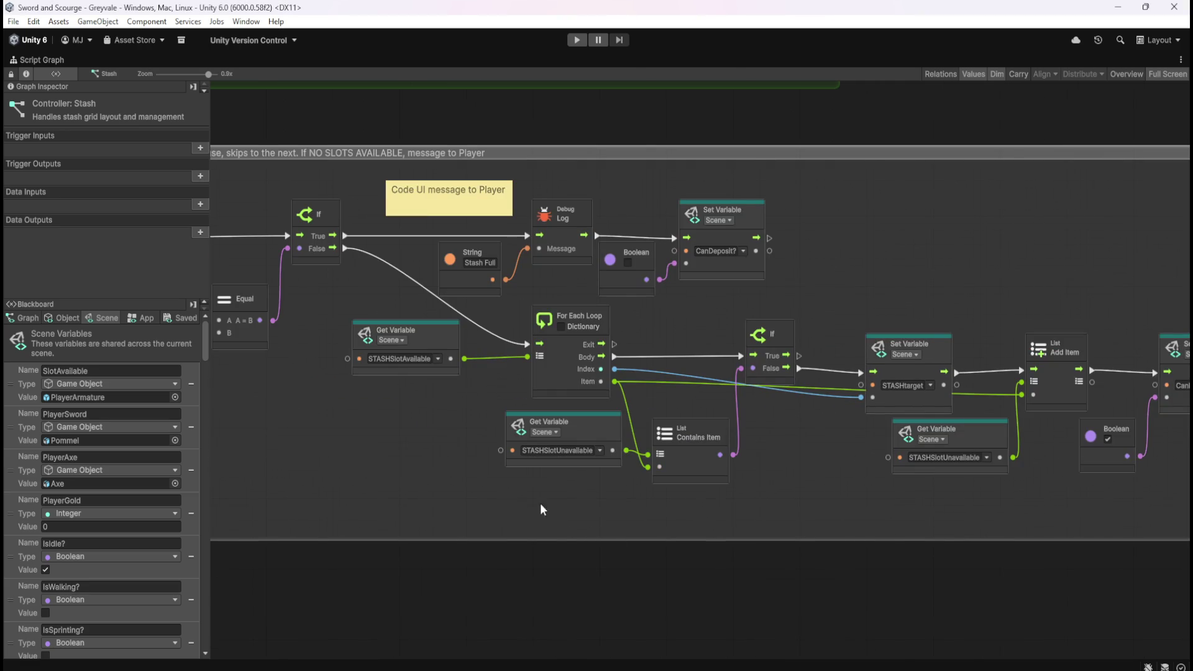
mouse_move(396, 484)
mouse_down()
mouse_move(654, 461)
mouse_move(588, 487)
mouse_up()
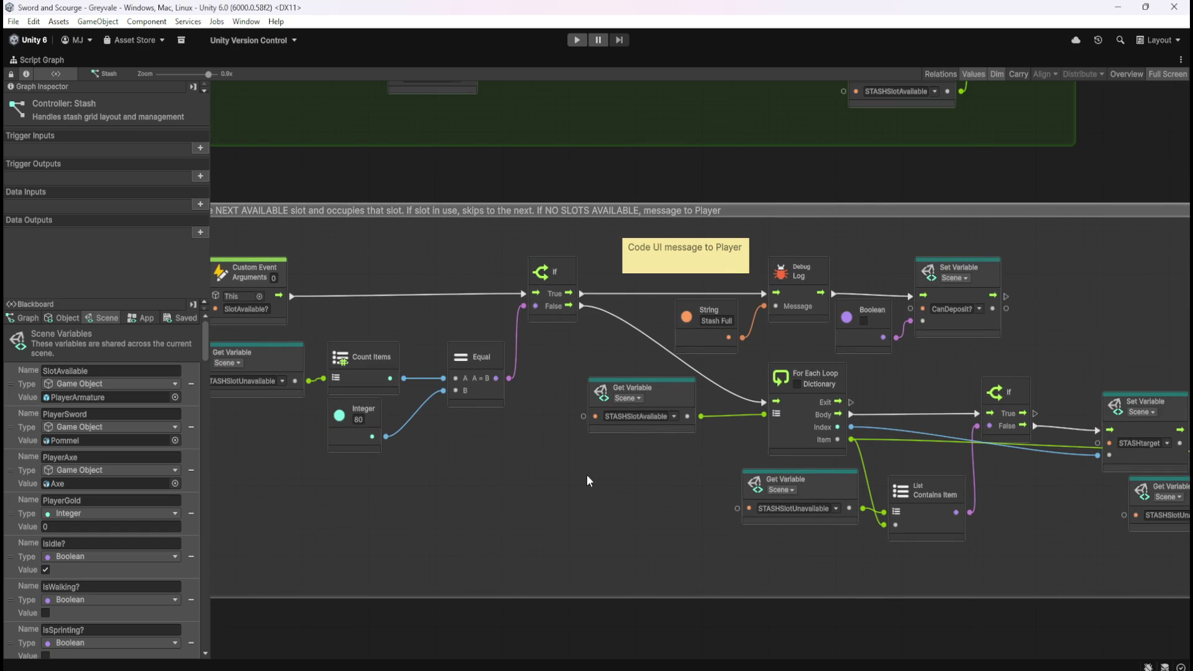
scroll(482, 480, up, 5)
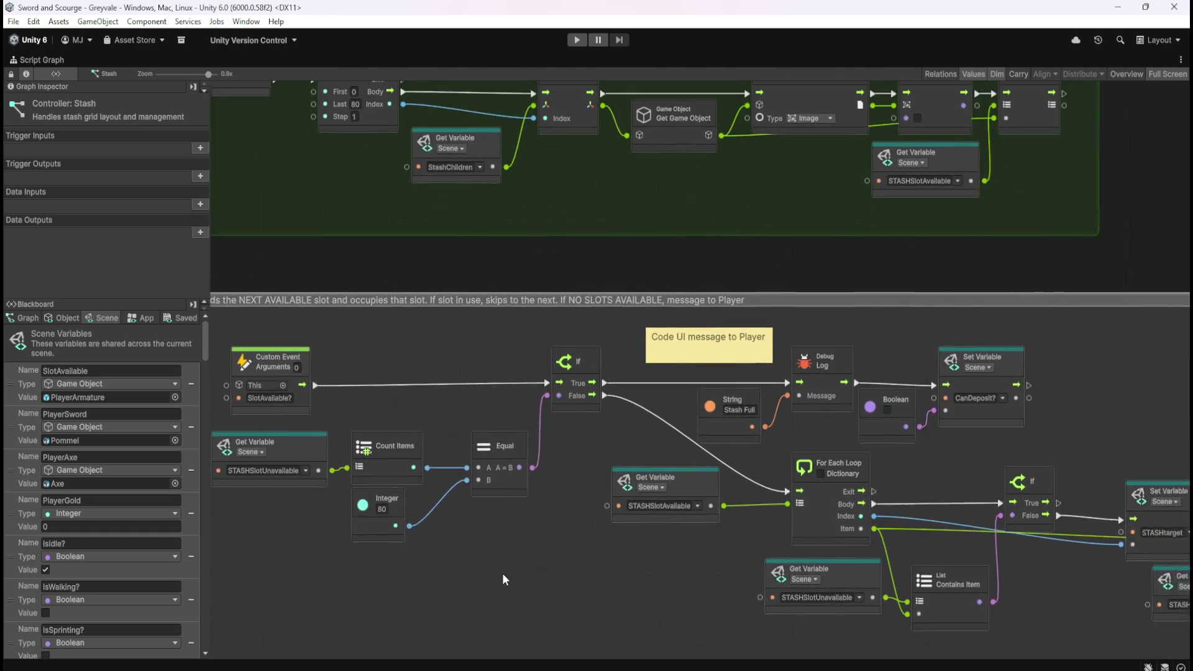
mouse_move(531, 299)
mouse_down()
mouse_move(620, 381)
mouse_move(570, 368)
mouse_move(569, 383)
mouse_up()
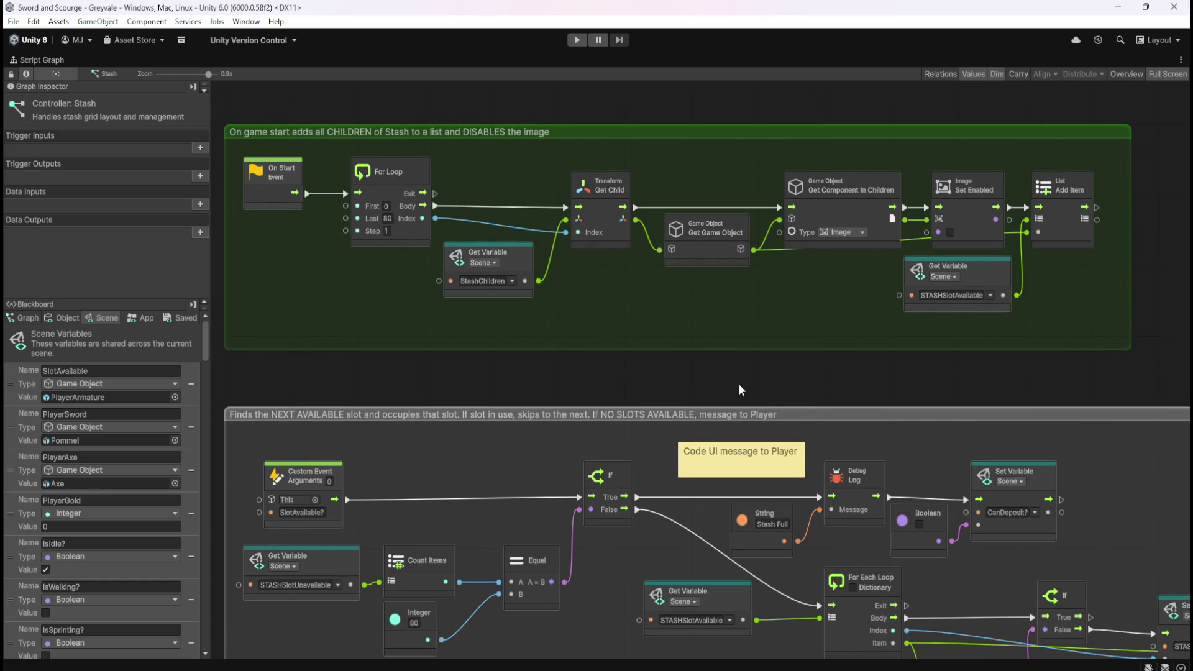
- Reframe both comment groups and the For Each loop's body chain
drag(774, 395, 809, 206)
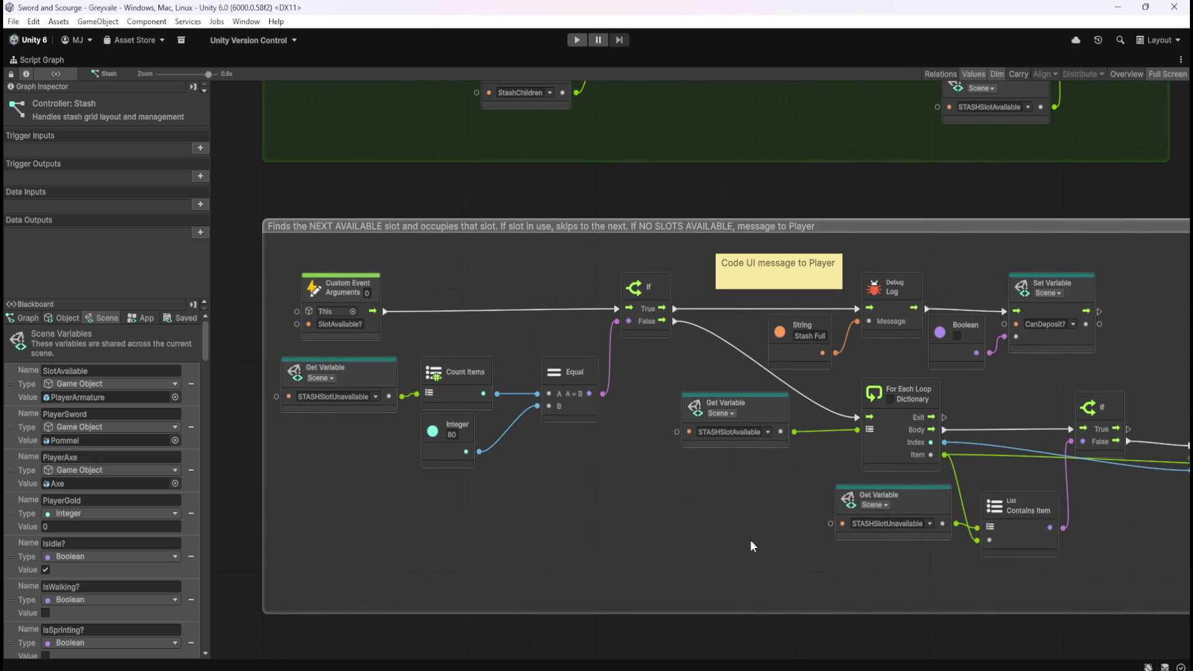
drag(811, 588, 538, 554)
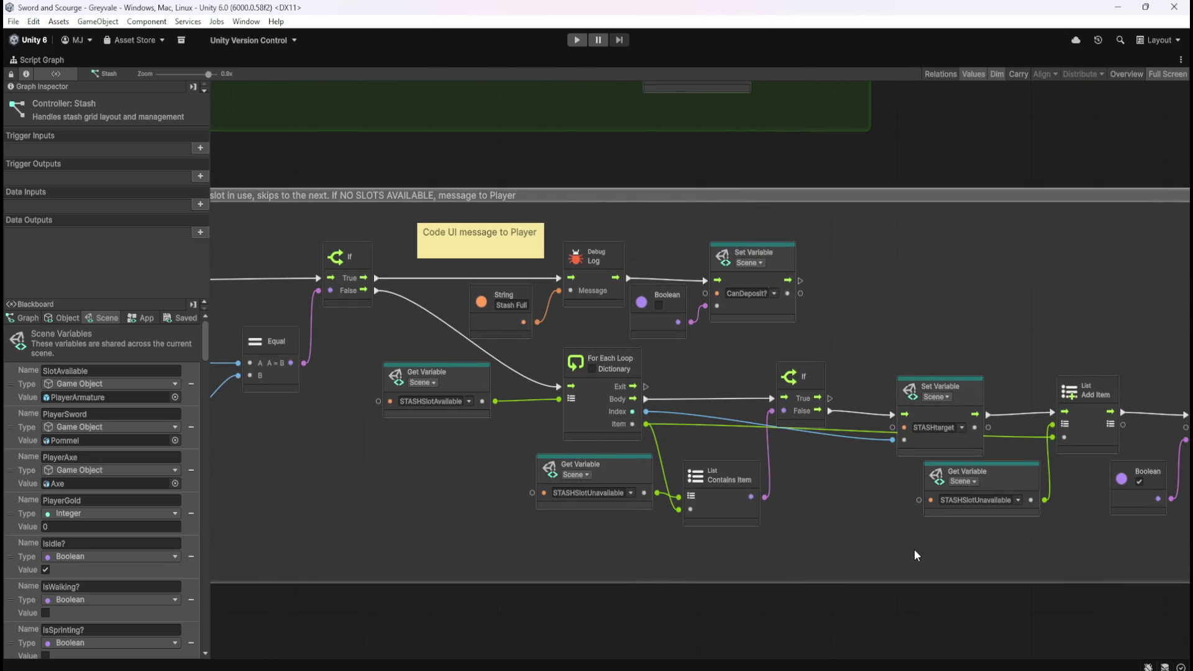
drag(919, 549, 674, 538)
drag(754, 540, 940, 542)
drag(418, 498, 706, 513)
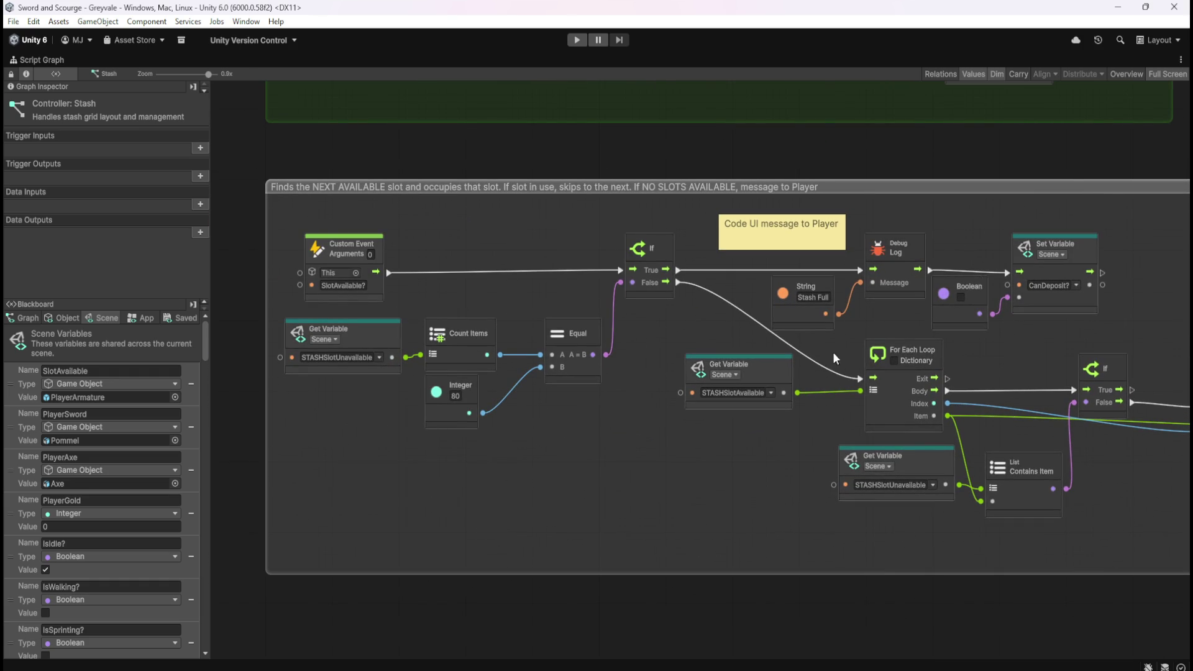
mouse_move(741, 507)
mouse_down()
mouse_move(557, 483)
mouse_move(758, 488)
mouse_move(564, 473)
mouse_up()
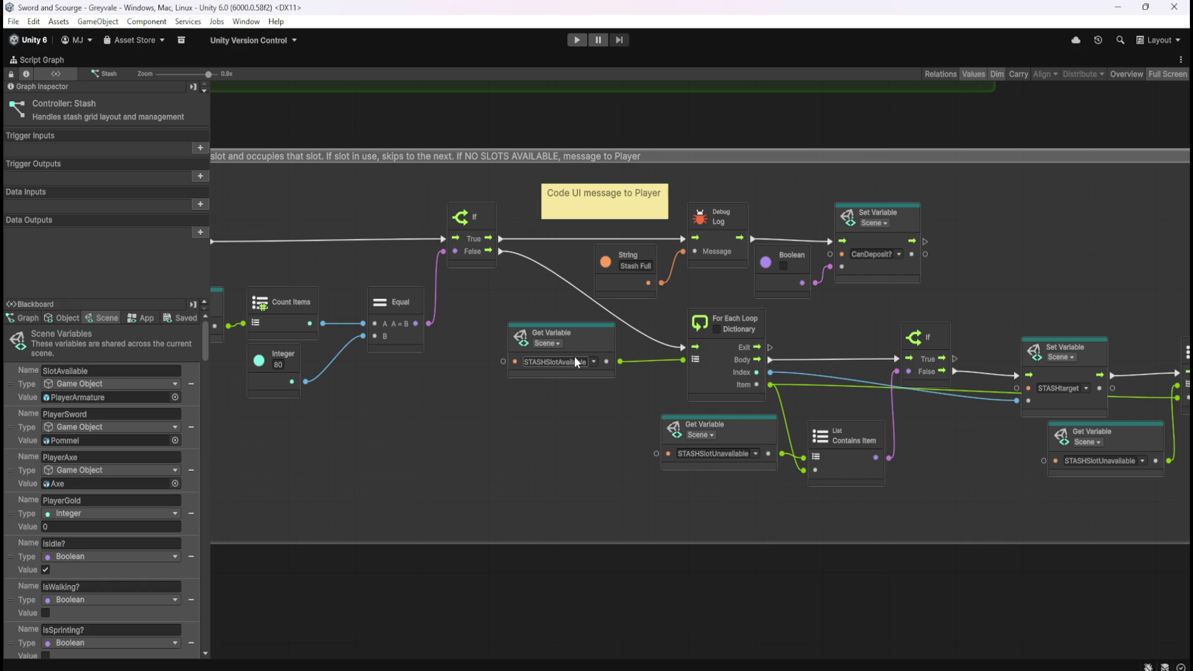
- Follow the loop chain to Break Loop, then restore the full editor layout
drag(957, 475, 644, 461)
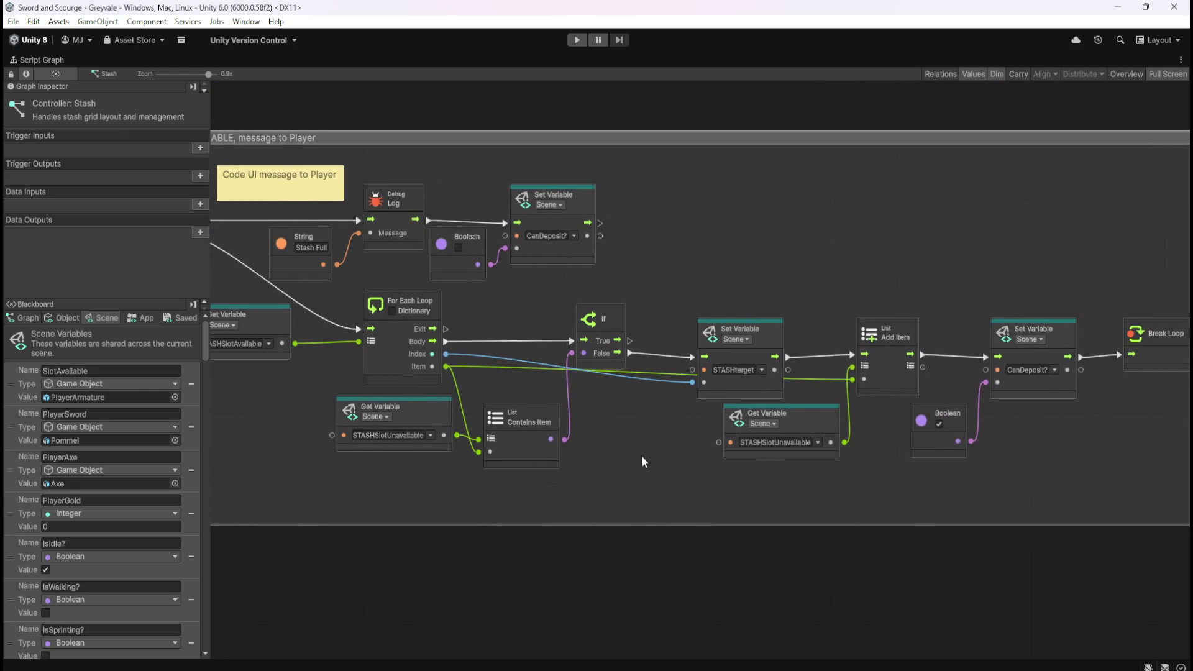
drag(1035, 492, 894, 489)
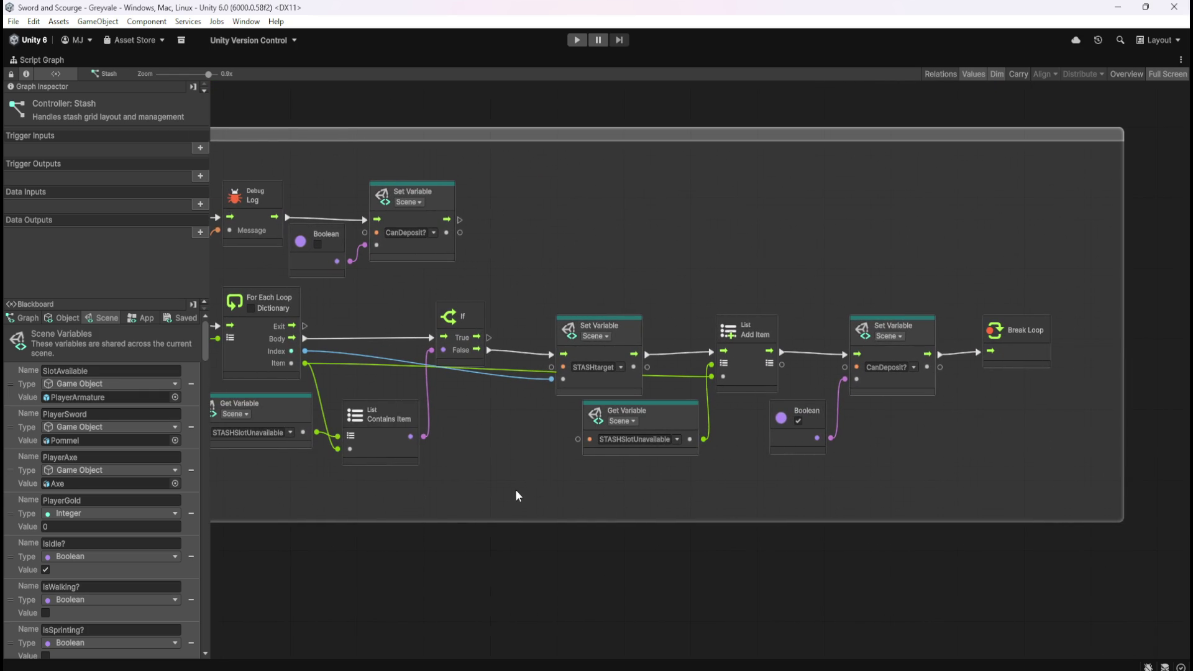
drag(516, 490, 844, 499)
drag(562, 488, 804, 491)
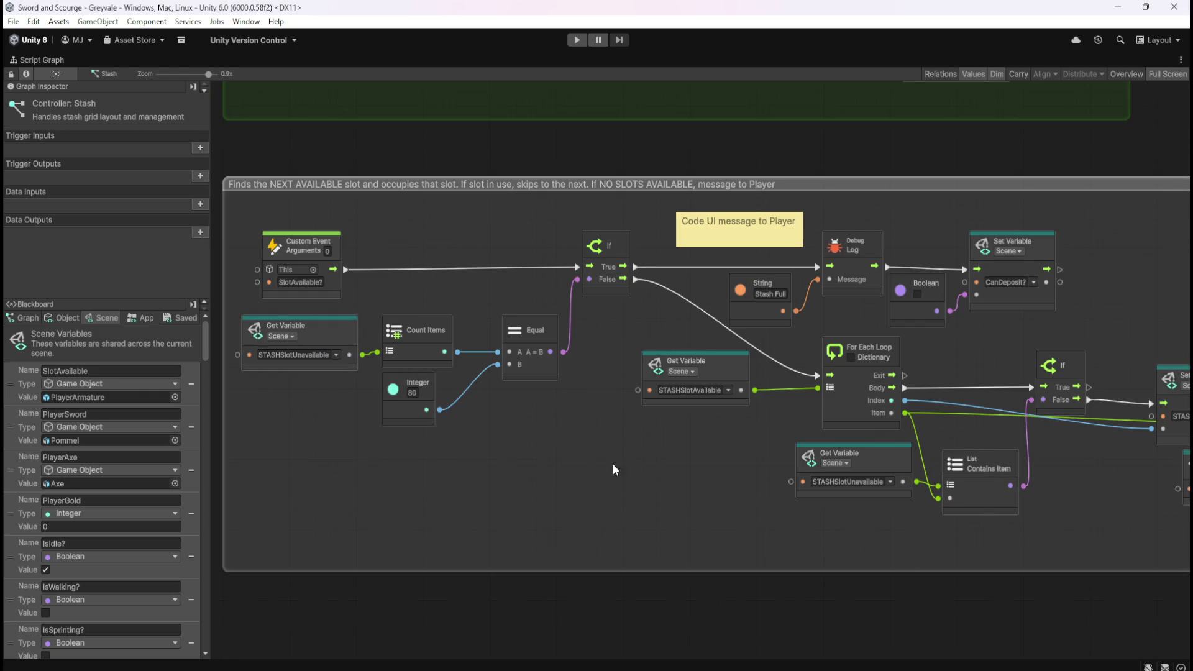
drag(1079, 507, 614, 498)
mouse_move(435, 499)
mouse_down()
mouse_move(719, 498)
mouse_move(650, 505)
mouse_up()
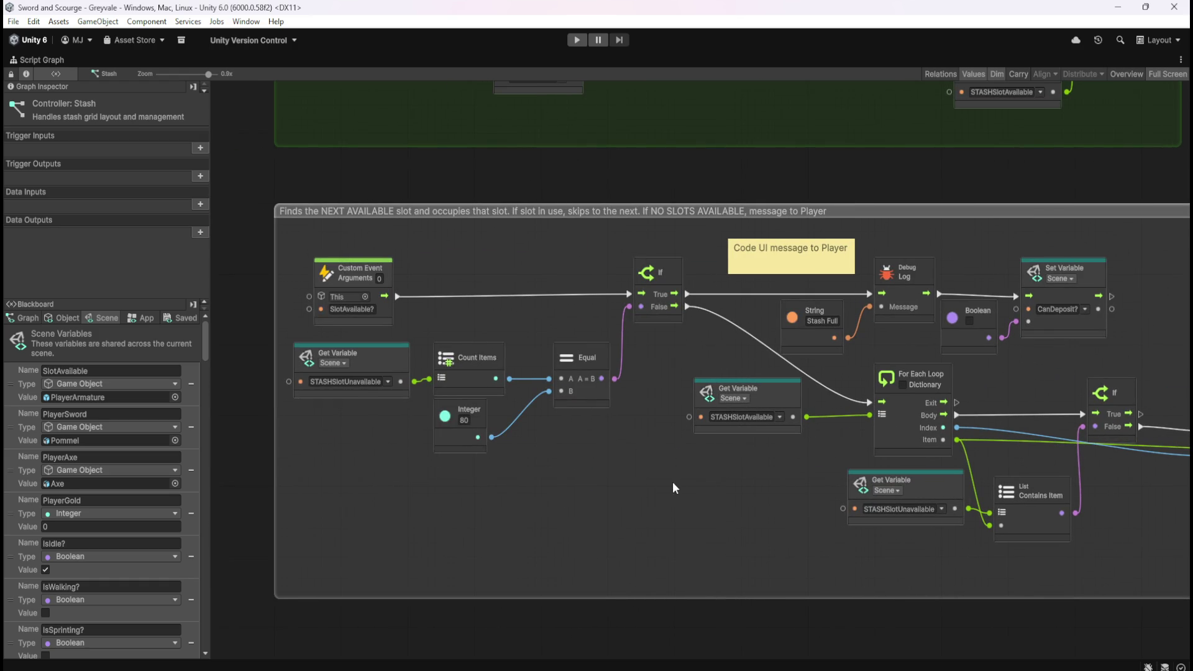
scroll(501, 488, down, 5)
scroll(839, 482, up, 1)
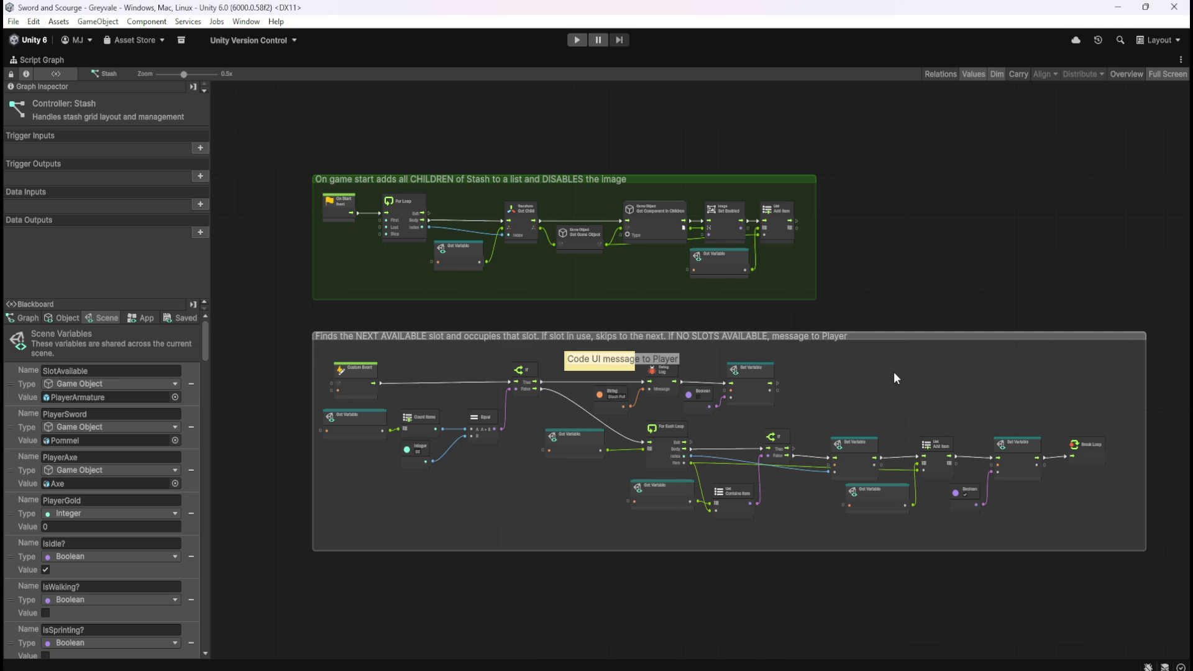
key(shift+space)
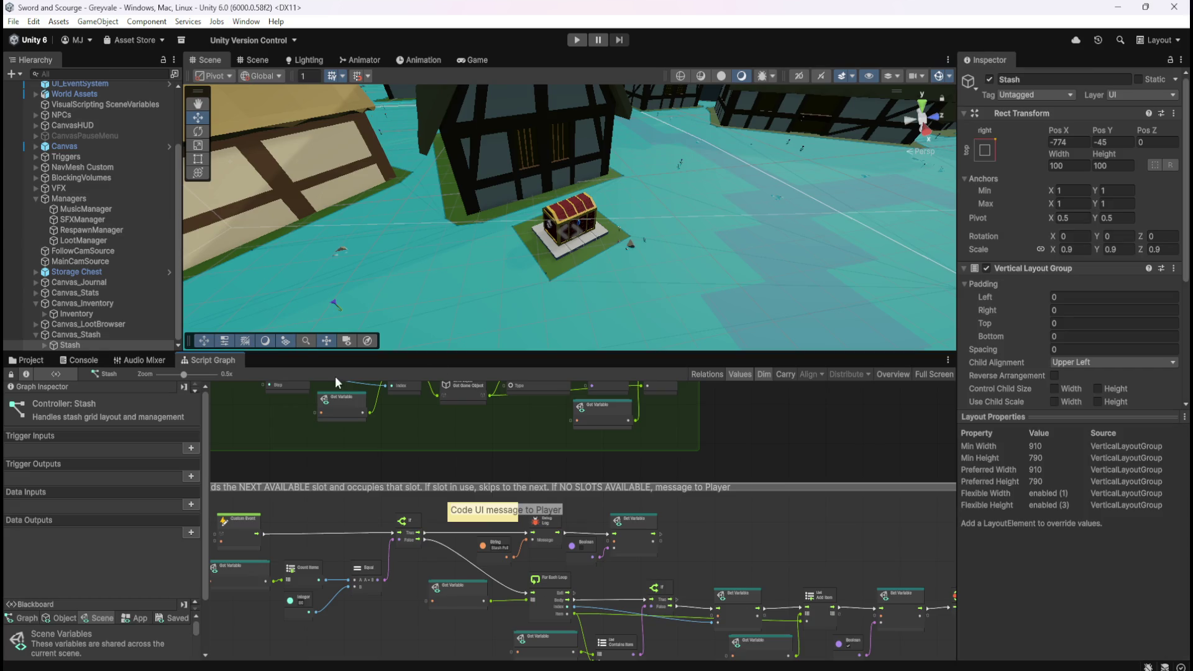
- Glance at the Inventory graph, expand Canvas_LootBrowser, and show the Assets > Prefabs > Loot folder
click(76, 314)
key(shift+space)
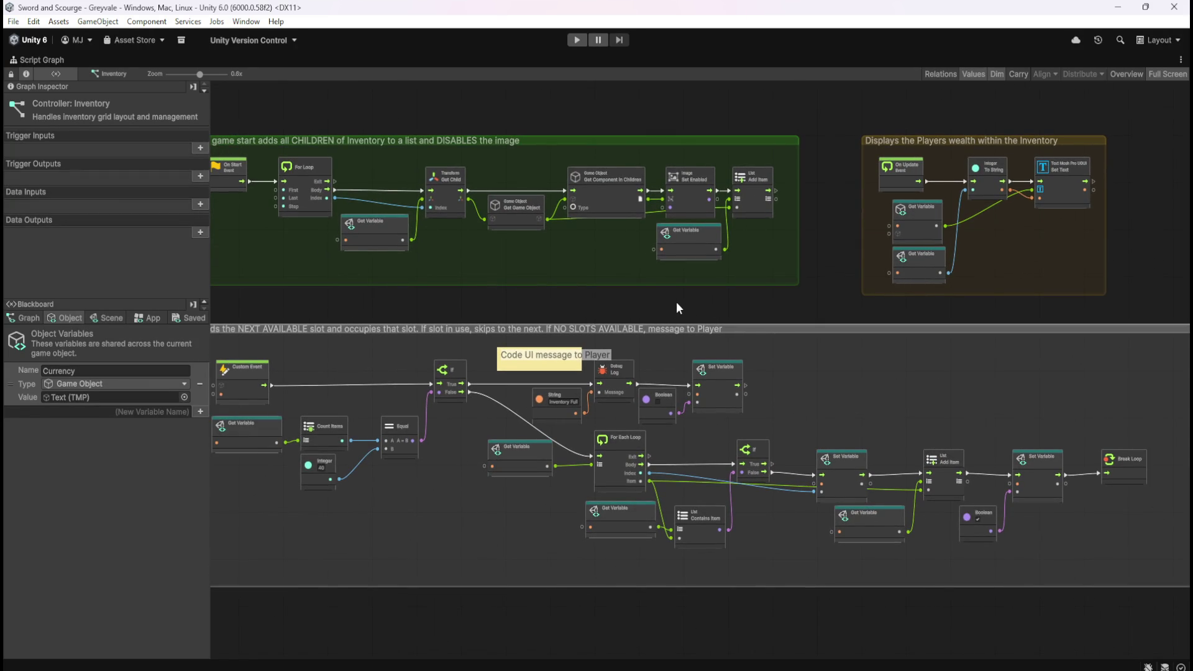
key(shift+space)
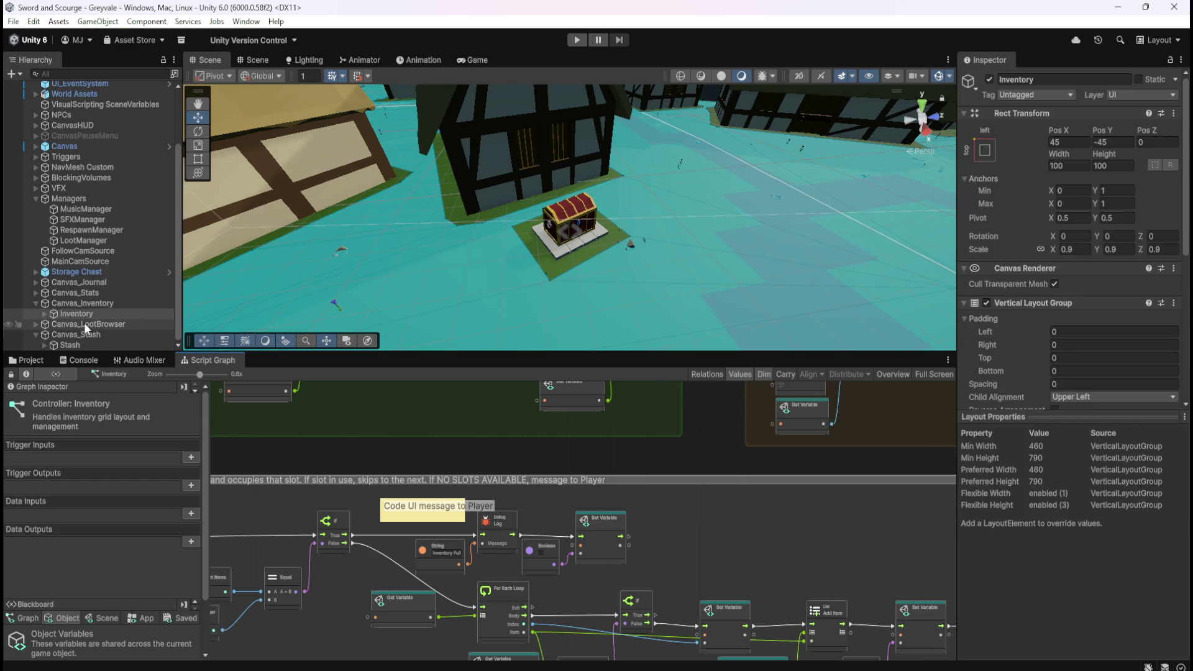
click(35, 324)
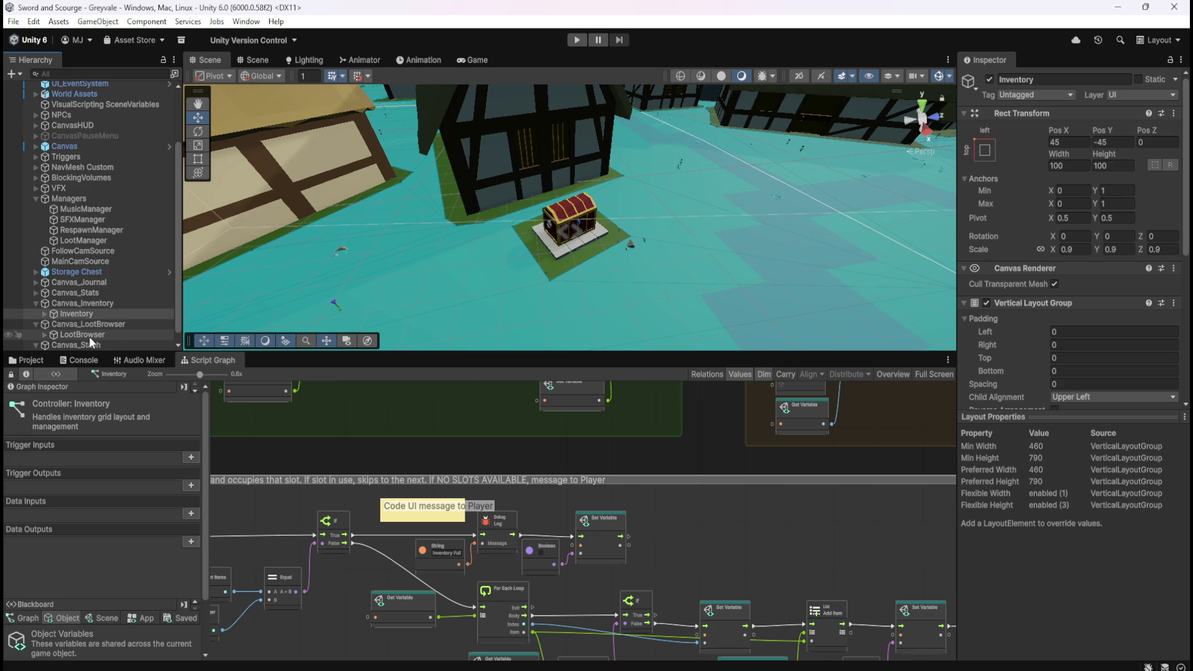
click(38, 360)
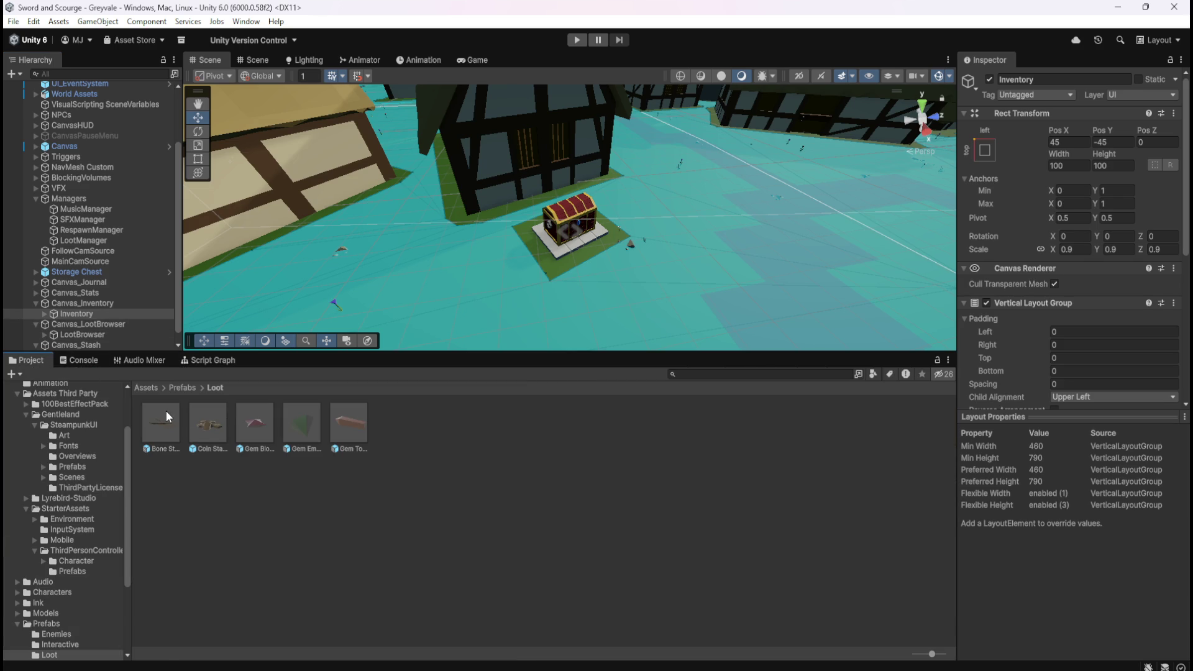
- Open the Bone Stack prefab's script graph maximized and zoom to its trigger event rows
click(169, 415)
click(205, 360)
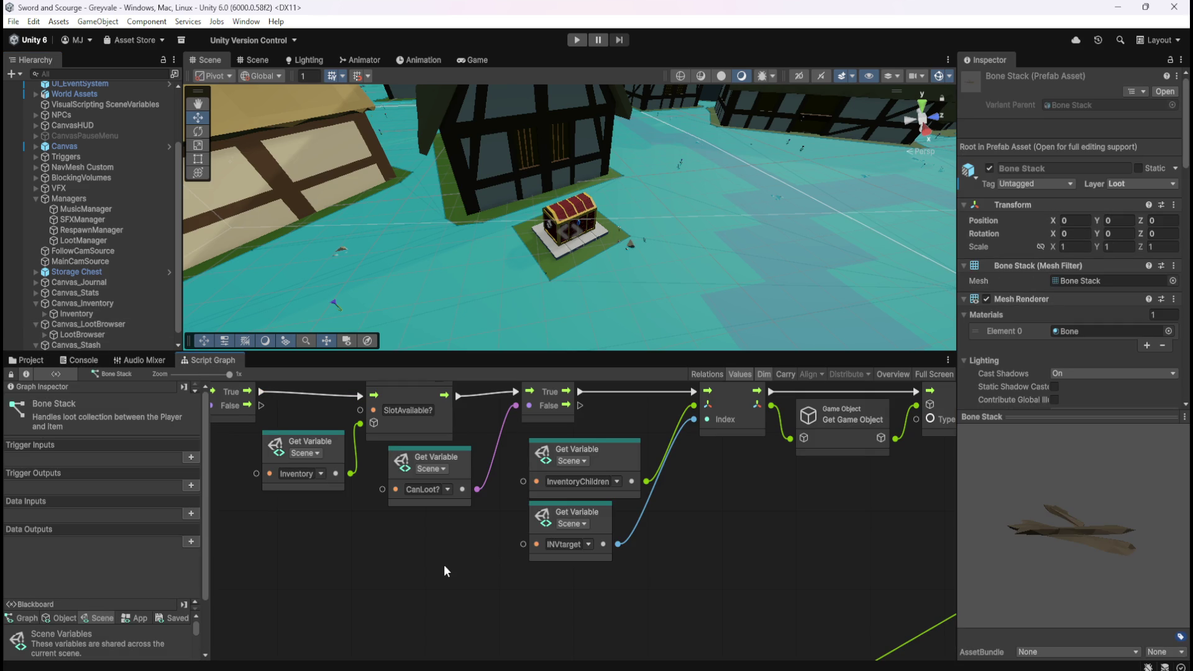
key(shift+space)
scroll(453, 553, down, 10)
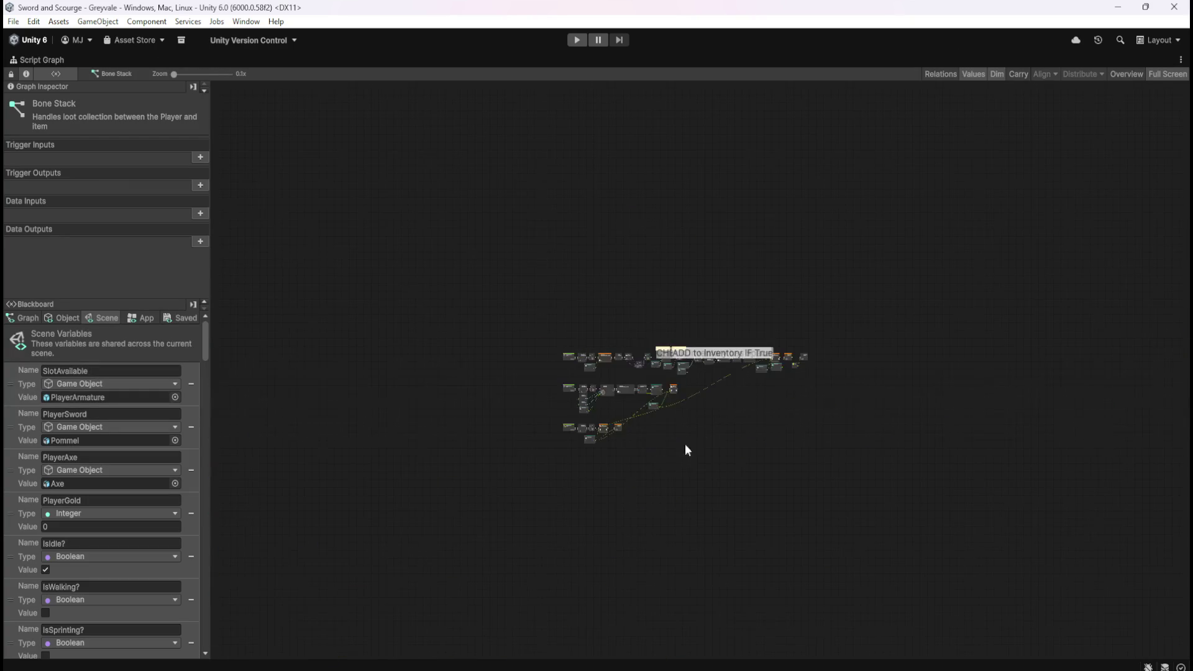
scroll(697, 428, up, 5)
scroll(590, 435, up, 5)
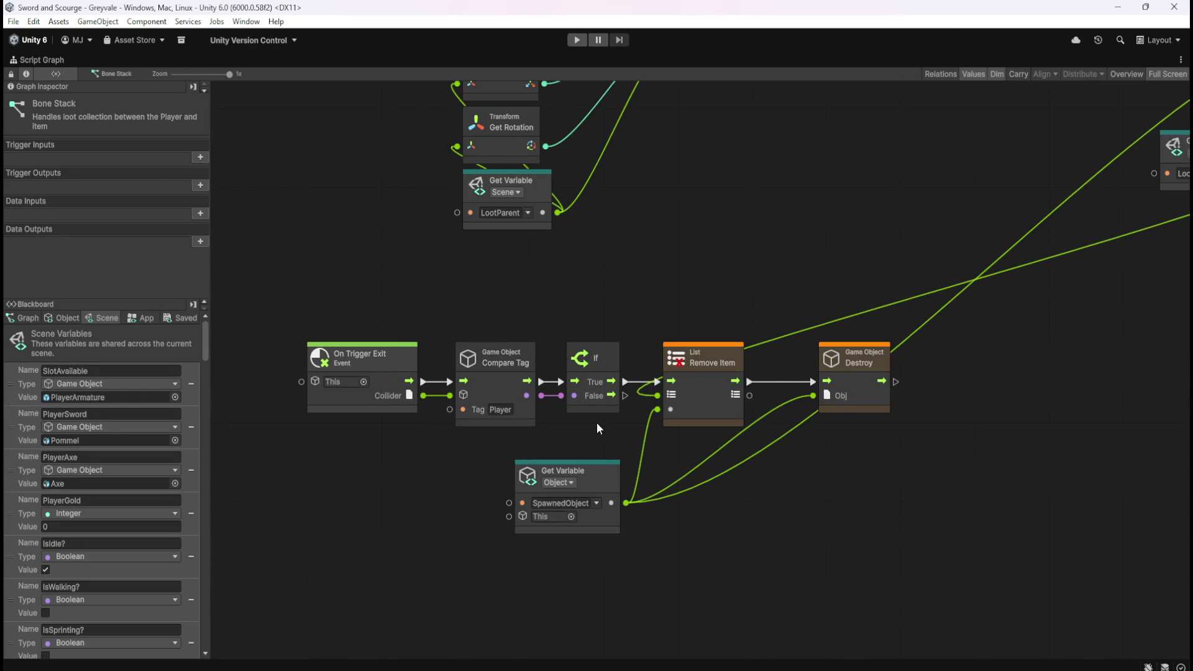
scroll(636, 527, down, 5)
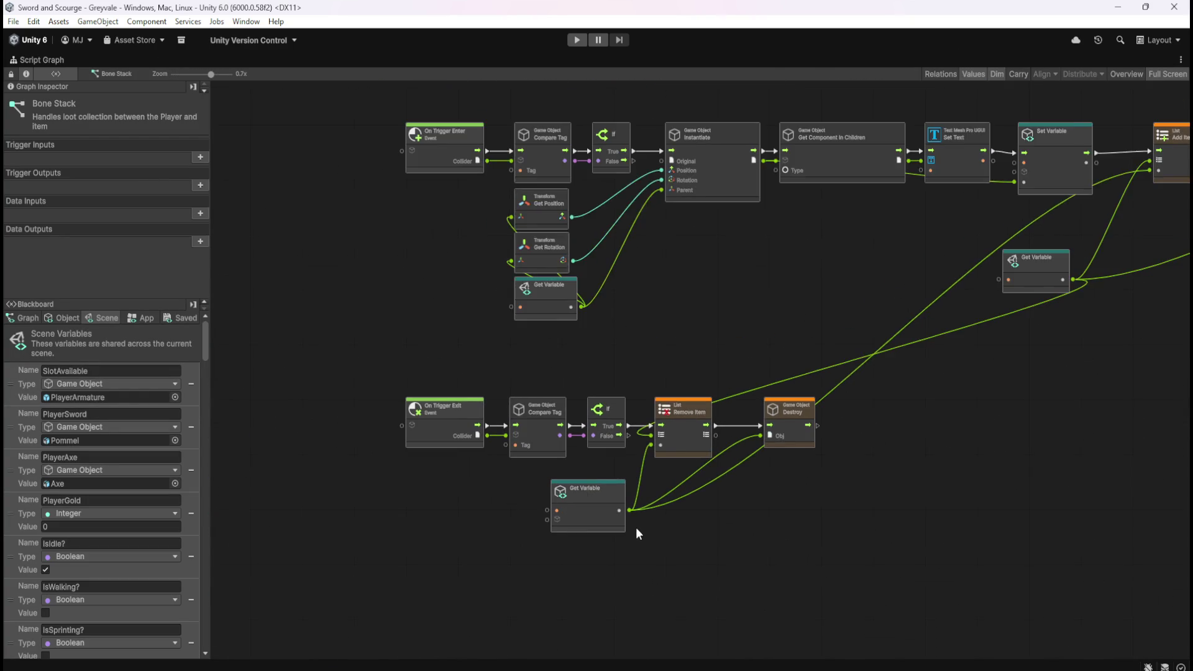
scroll(546, 255, up, 5)
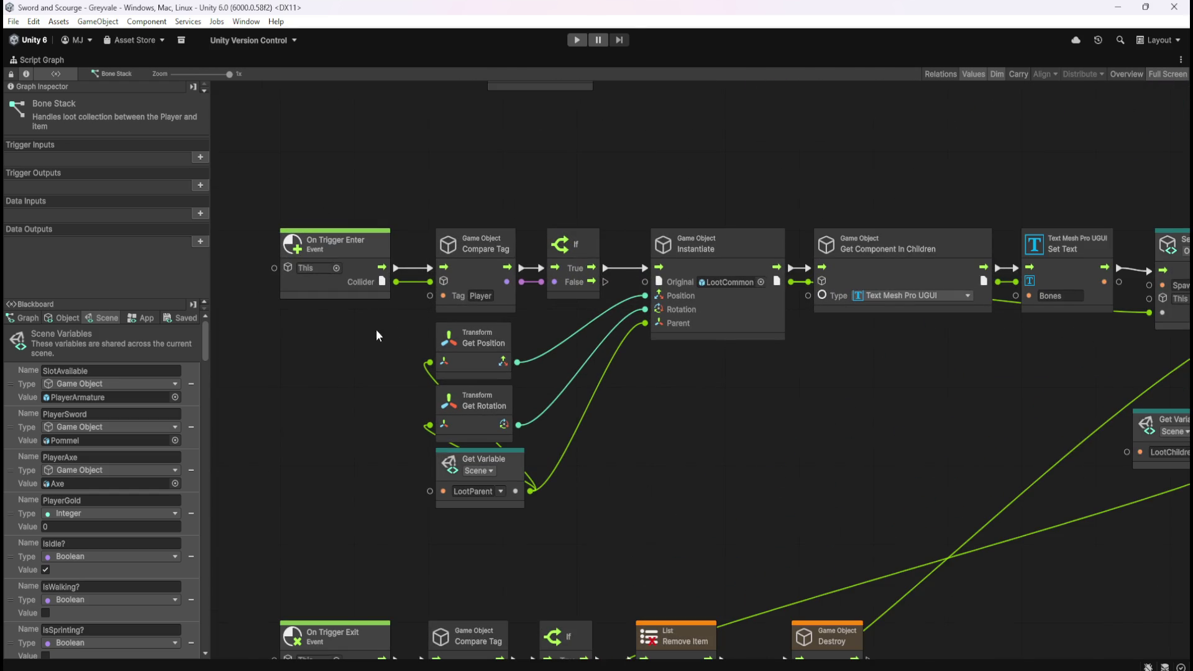
scroll(328, 356, down, 4)
scroll(905, 333, up, 3)
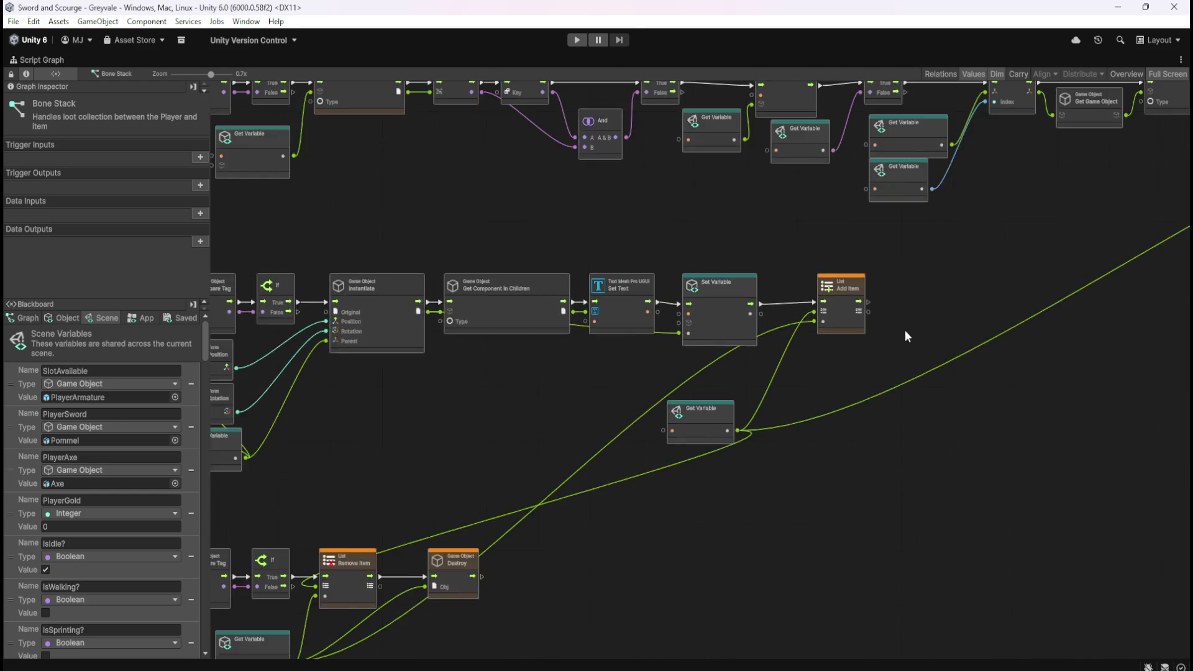
scroll(967, 457, down, 4)
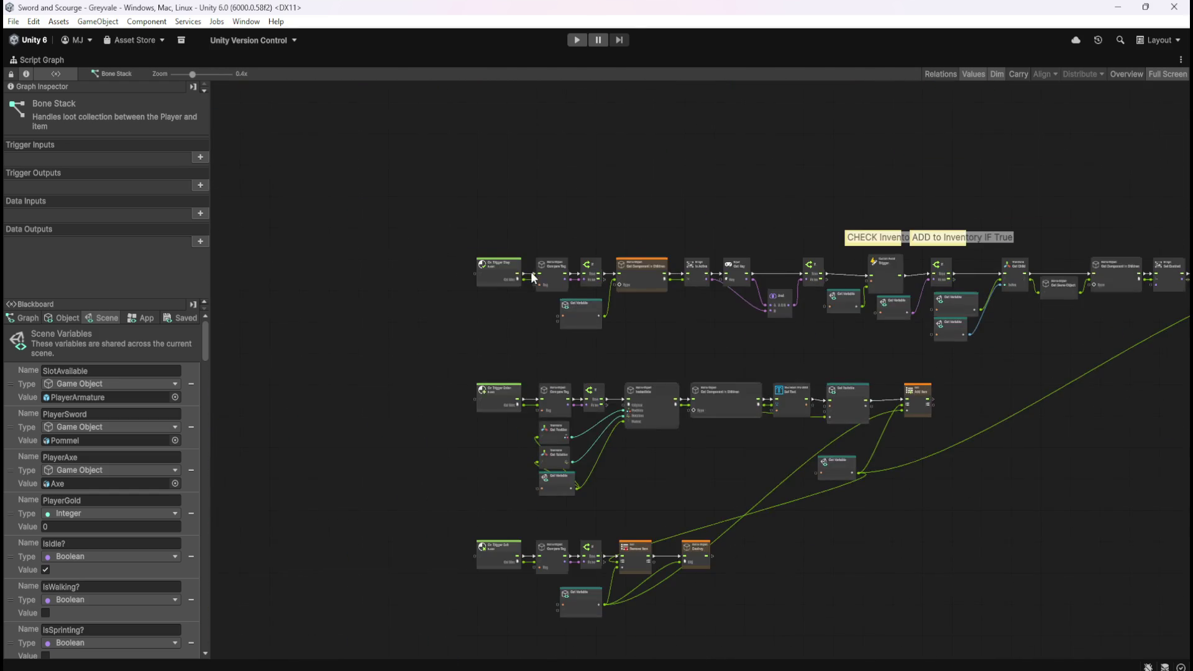
scroll(550, 273, up, 5)
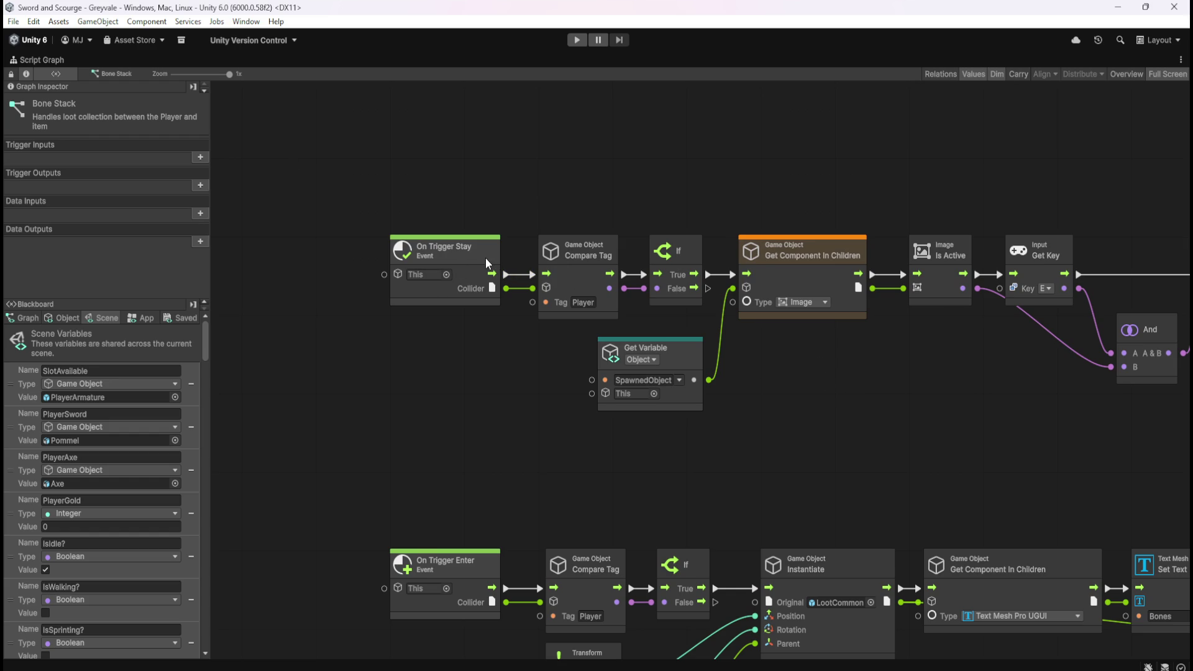
- Review the Bone Stack graph's inventory check, add-to-inventory, Set Sprite, Remove Item and Destroy nodes
drag(897, 375, 727, 378)
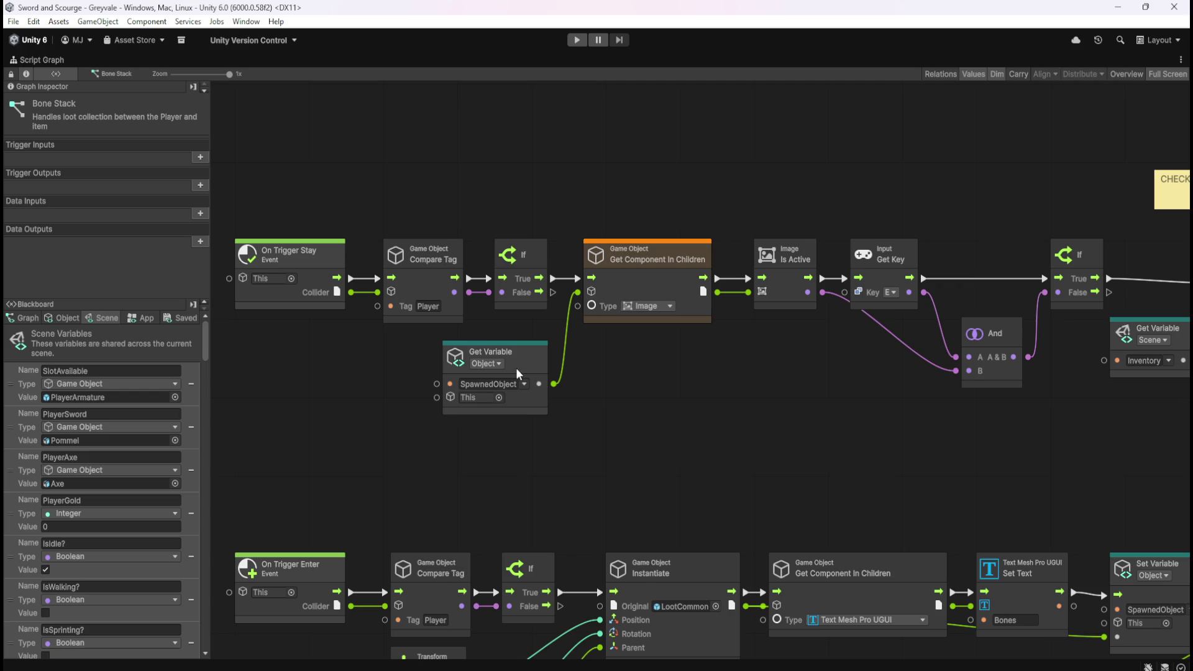
drag(926, 425, 603, 429)
mouse_move(953, 443)
mouse_down()
mouse_move(694, 436)
mouse_move(922, 444)
mouse_move(893, 456)
mouse_move(649, 447)
mouse_move(973, 425)
mouse_move(982, 435)
mouse_up()
mouse_move(569, 435)
mouse_down()
mouse_move(721, 434)
mouse_move(781, 393)
mouse_up()
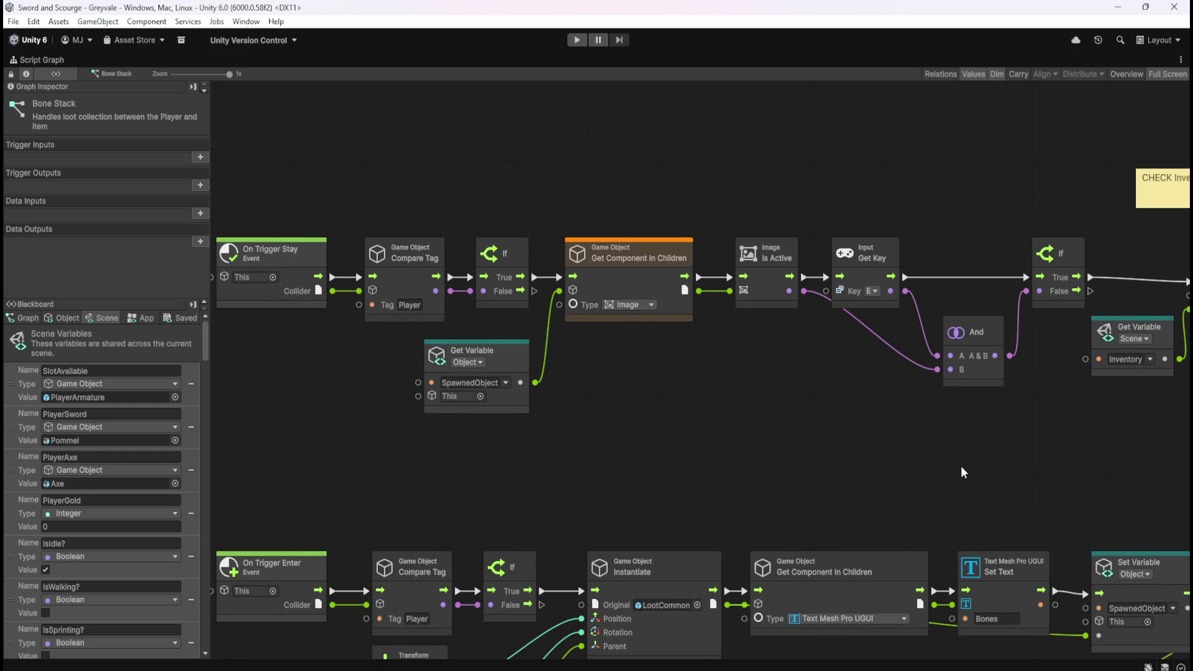
drag(631, 407, 763, 404)
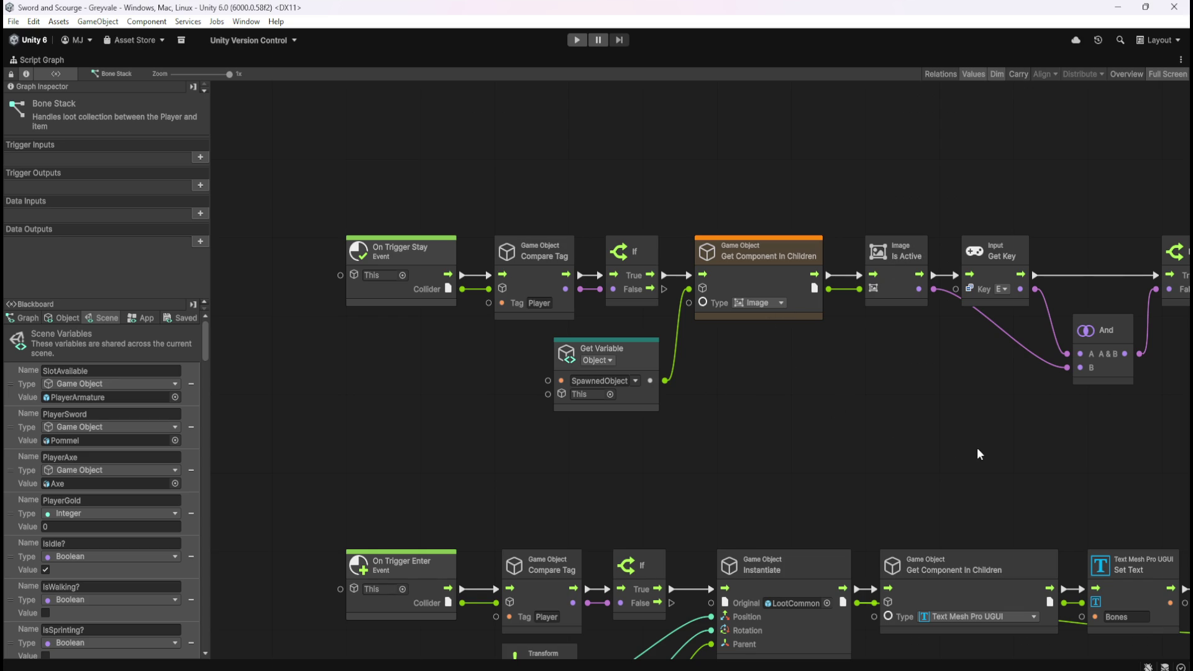
scroll(796, 438, right, 10)
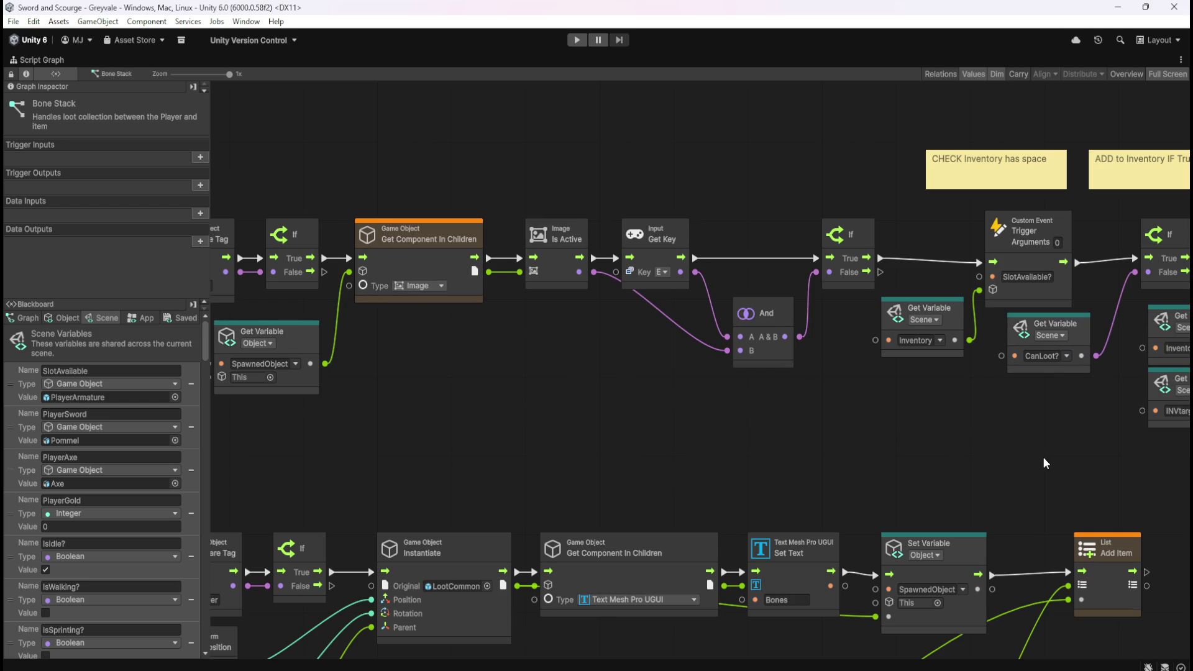
drag(1054, 464, 591, 469)
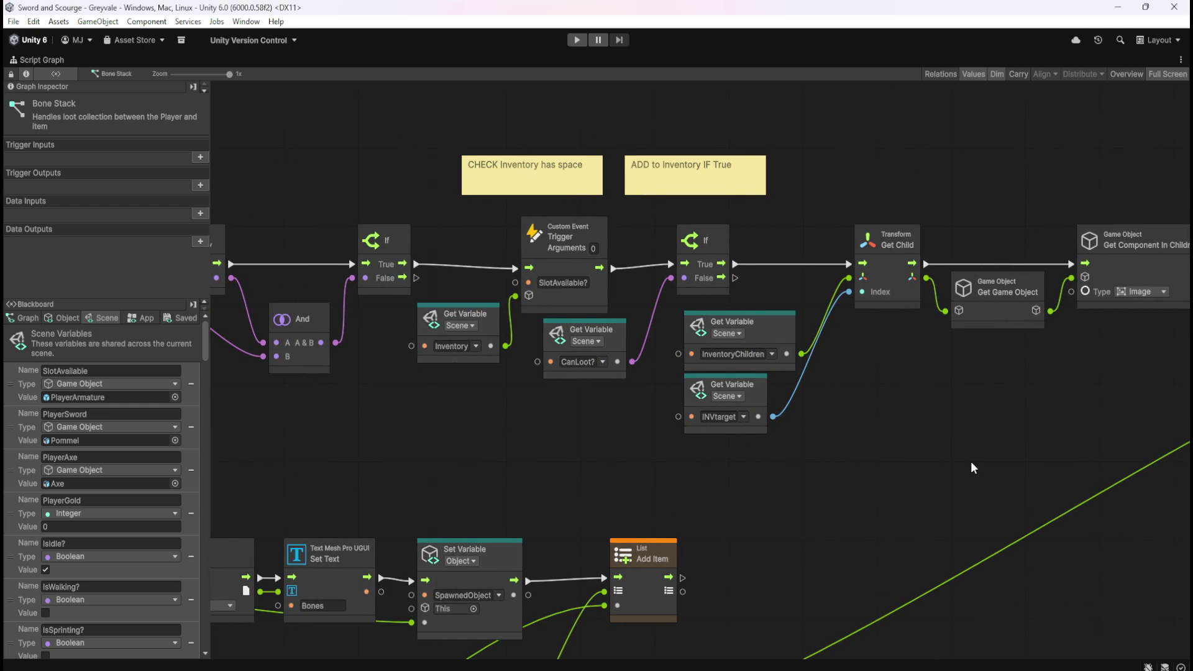
scroll(901, 487, right, 8)
mouse_move(657, 493)
mouse_down()
mouse_move(666, 479)
mouse_move(969, 458)
mouse_up()
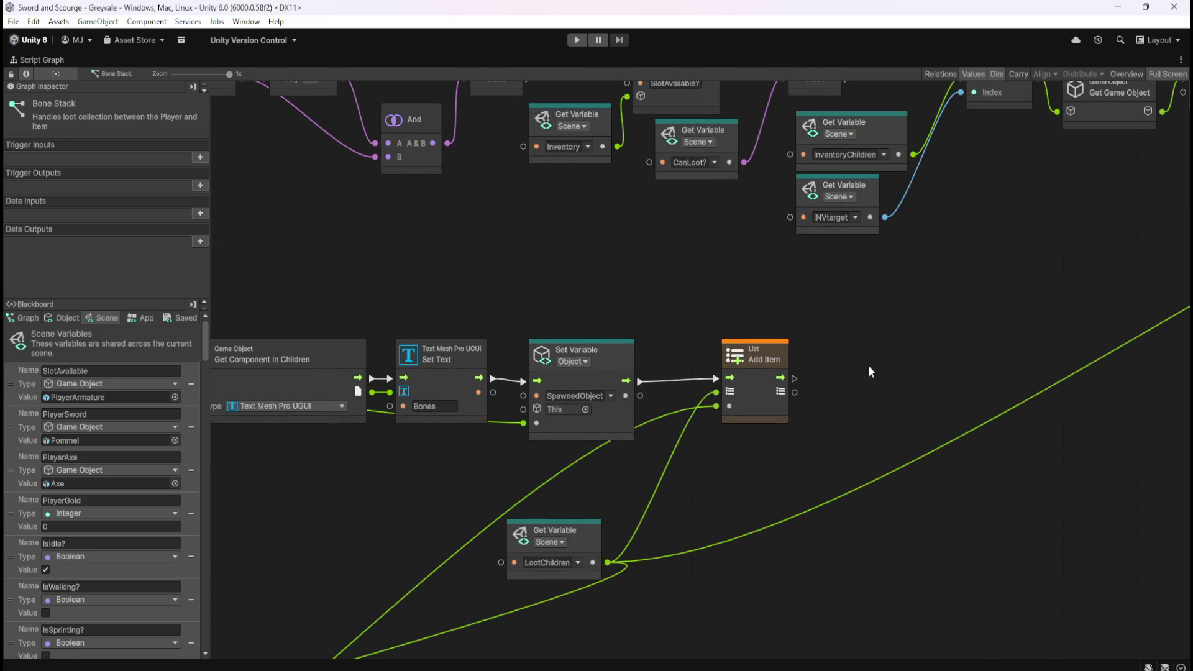
drag(860, 389, 817, 553)
mouse_move(941, 500)
mouse_down()
mouse_move(804, 475)
mouse_move(445, 465)
mouse_up()
drag(781, 490, 527, 484)
mouse_move(849, 506)
mouse_down()
mouse_move(670, 507)
mouse_move(908, 529)
mouse_up()
drag(474, 506, 784, 490)
drag(485, 448, 883, 462)
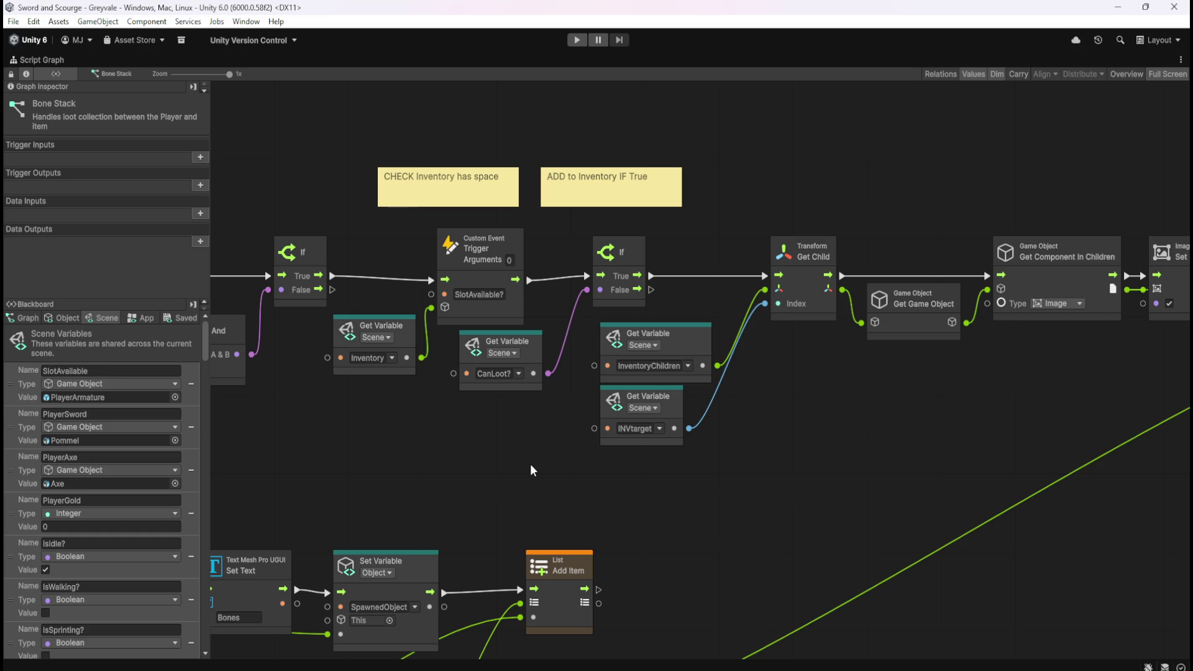
- Load the LootBrowser object's script graph maximized and zoomed out
key(shift+space)
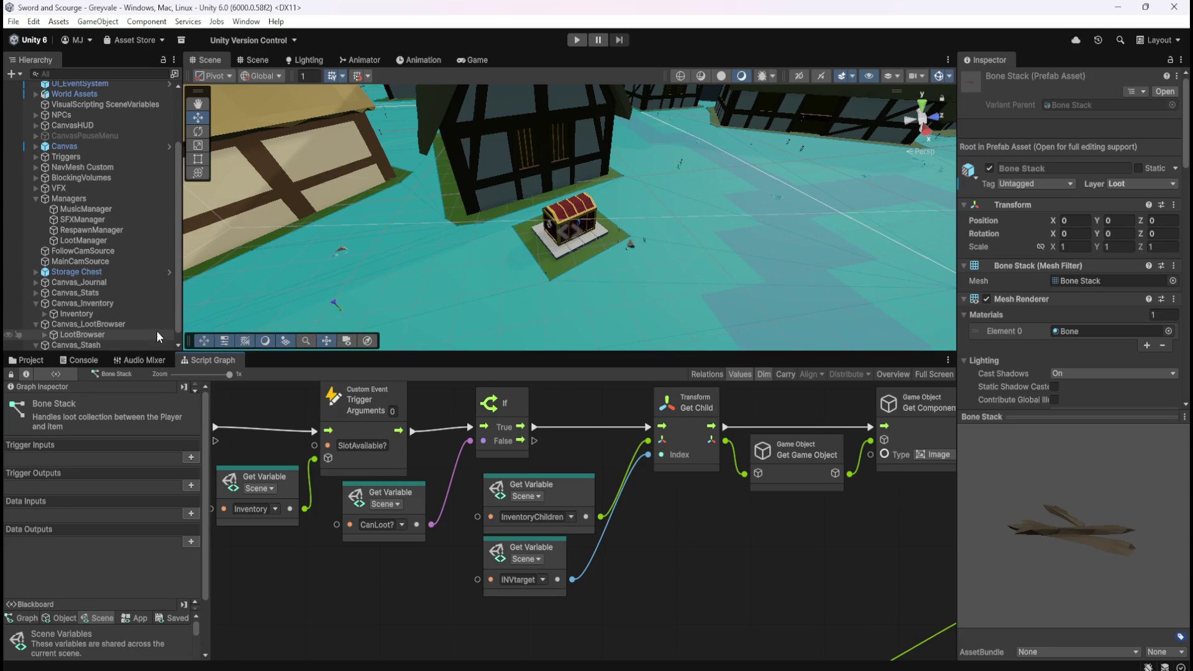
click(106, 330)
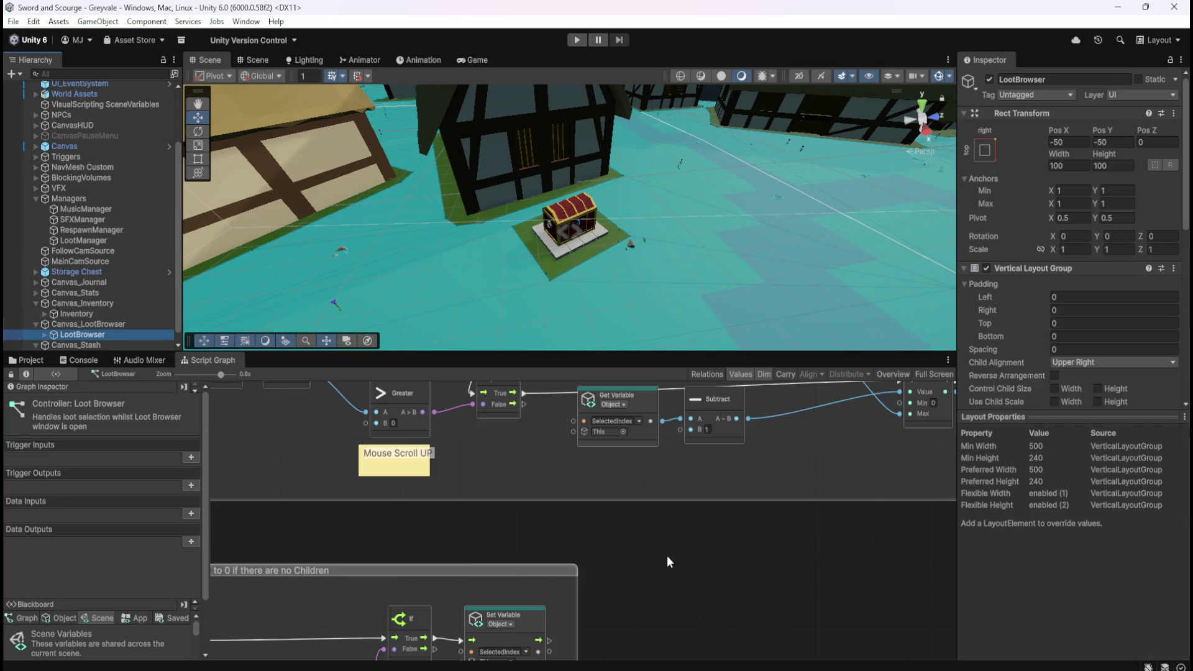
key(shift+space)
scroll(721, 375, down, 4)
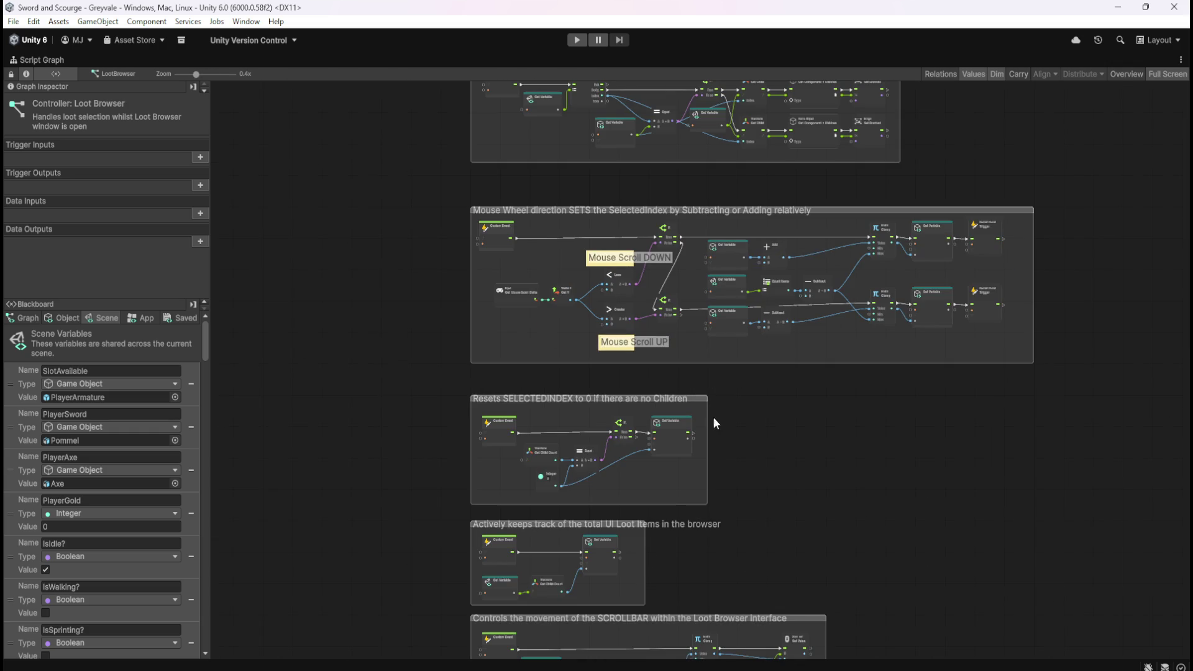
- Inspect the highlight, mouse wheel selection and Resets SELECTEDINDEX groups, then restore the editor layout
drag(798, 465, 804, 610)
scroll(697, 202, up, 4)
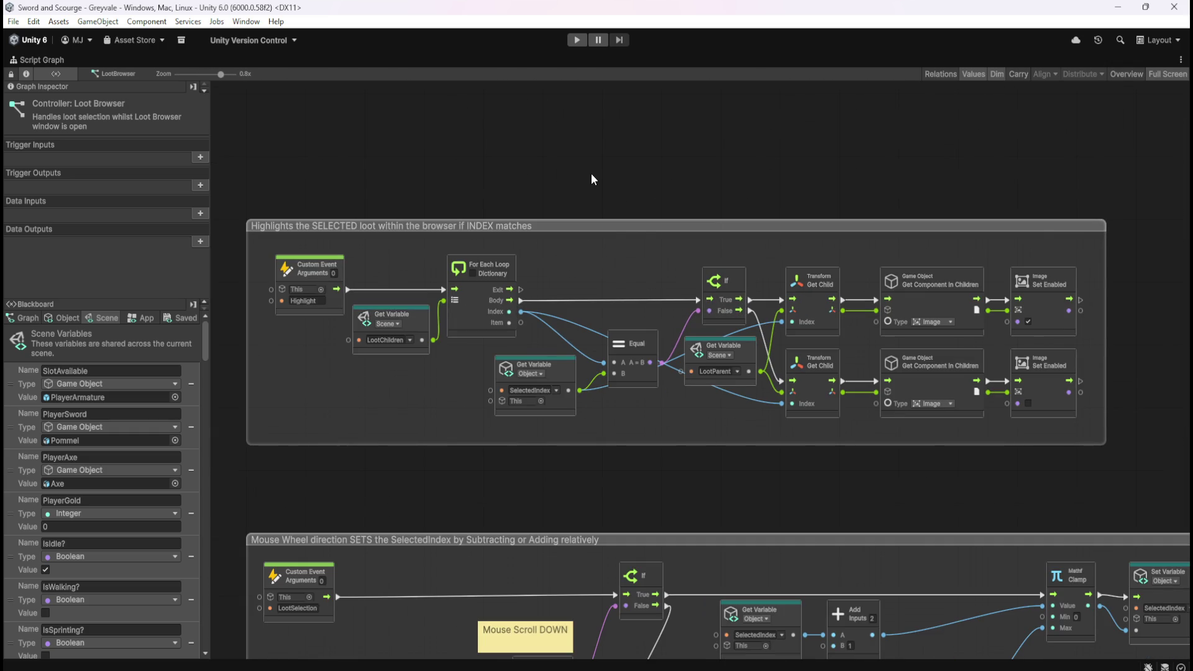
scroll(603, 155, down, 1)
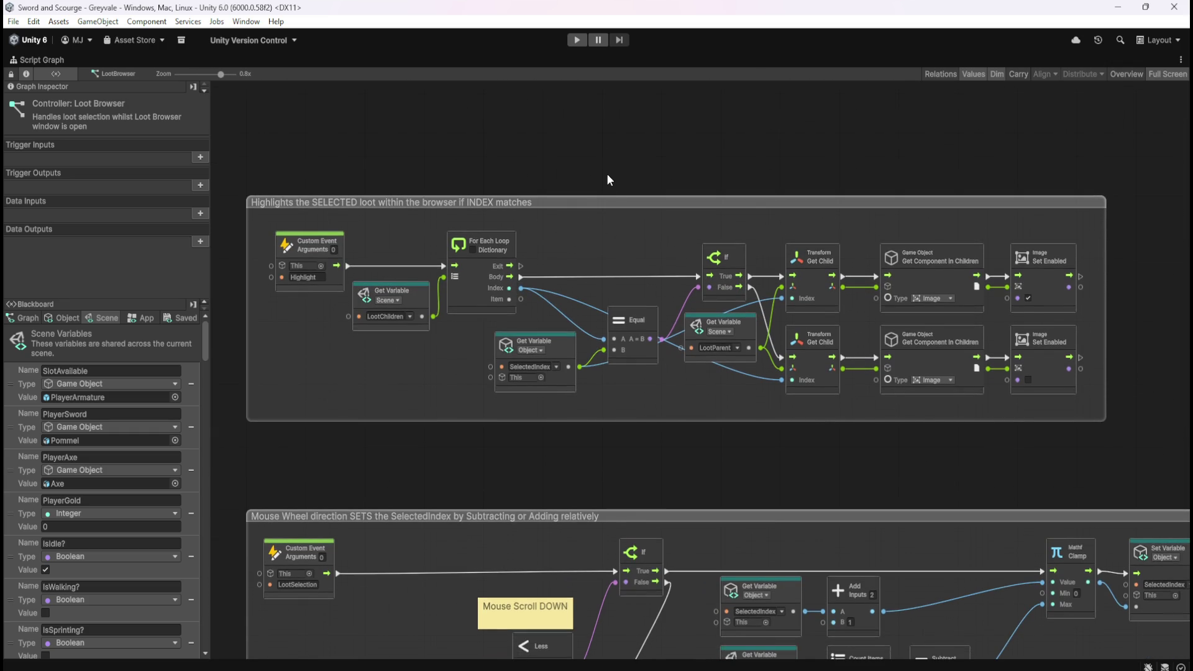
drag(723, 460, 712, 176)
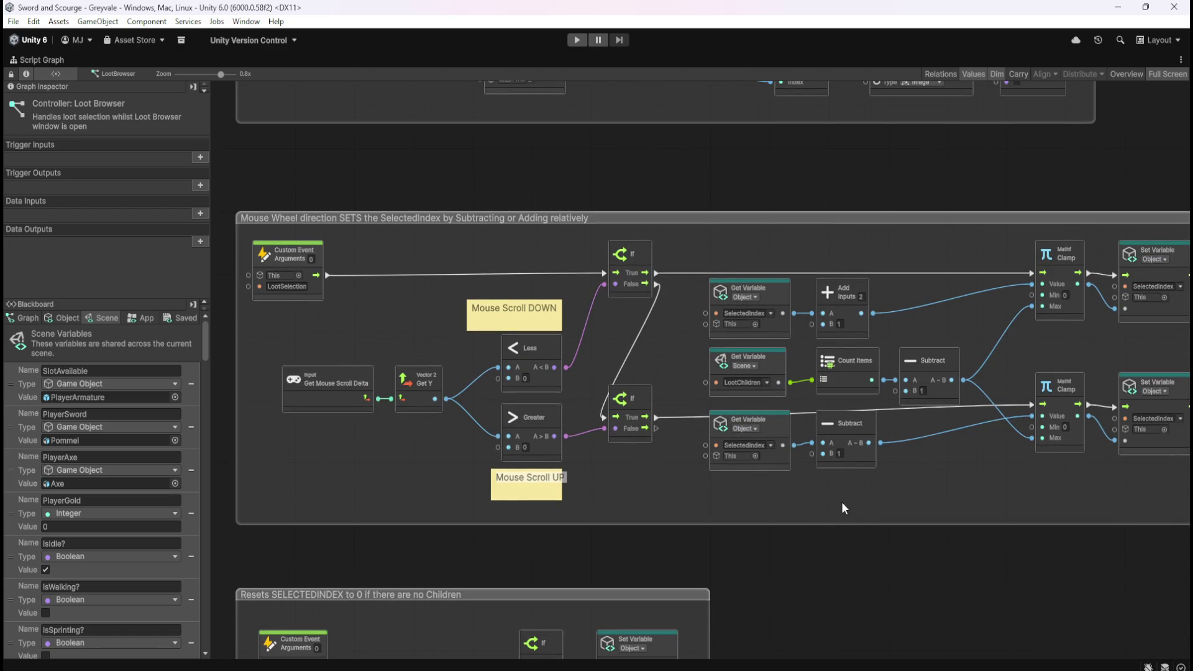
drag(846, 603, 882, 340)
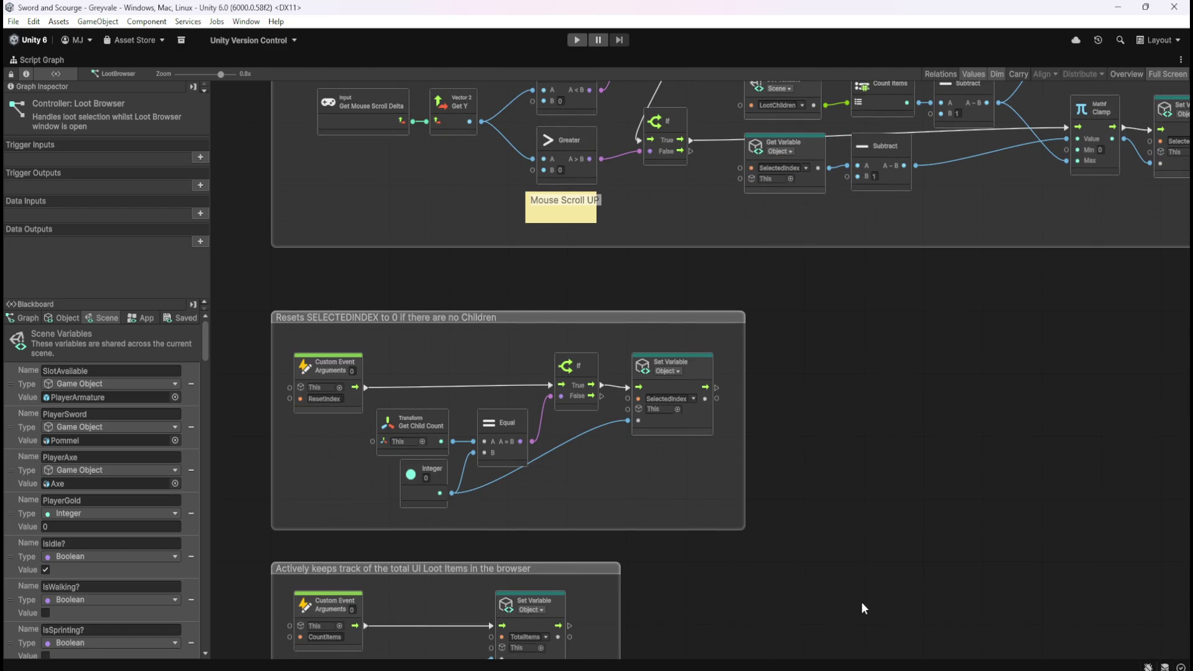
drag(857, 588, 874, 292)
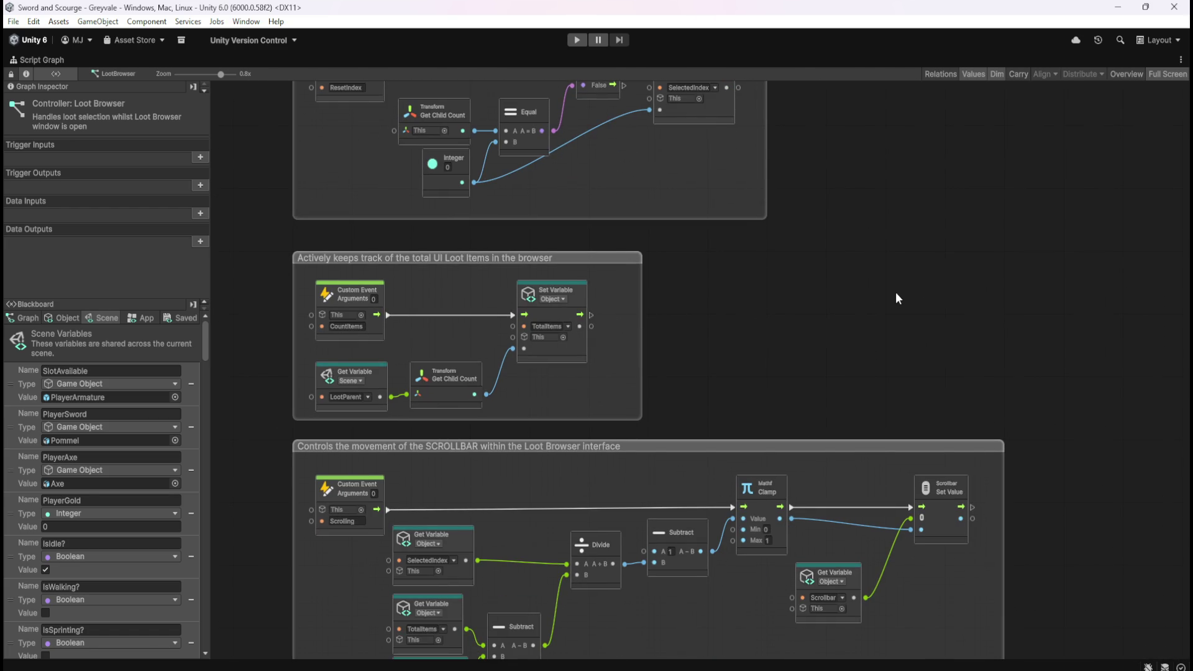
drag(935, 362, 887, 229)
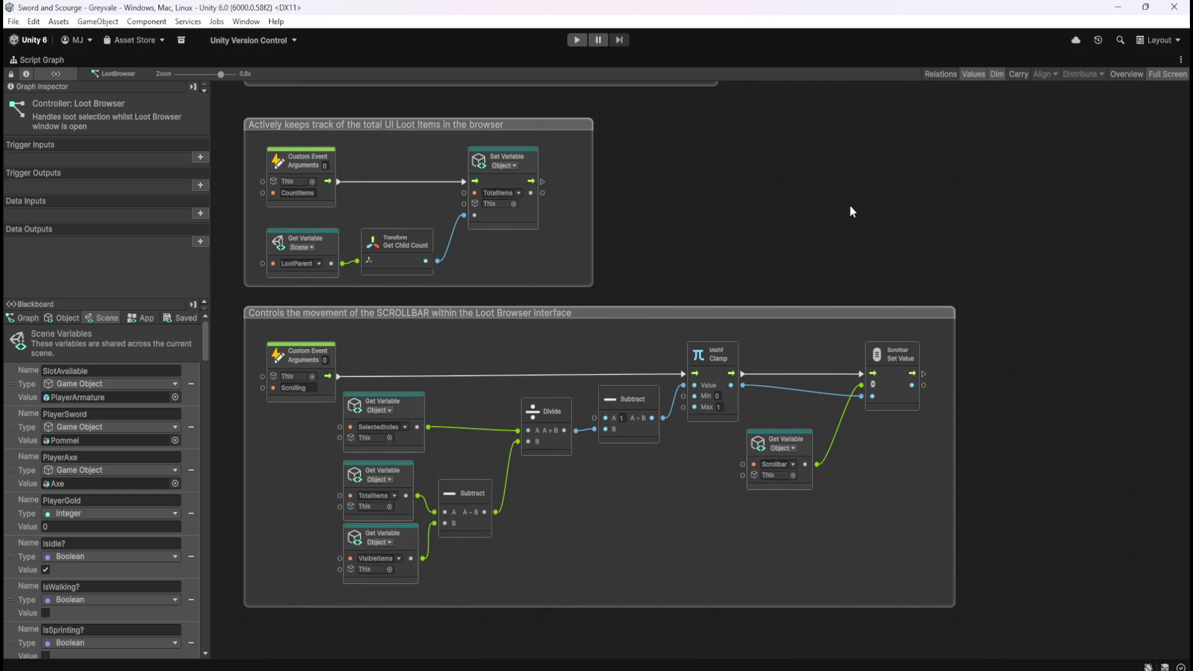
scroll(824, 278, up, 5)
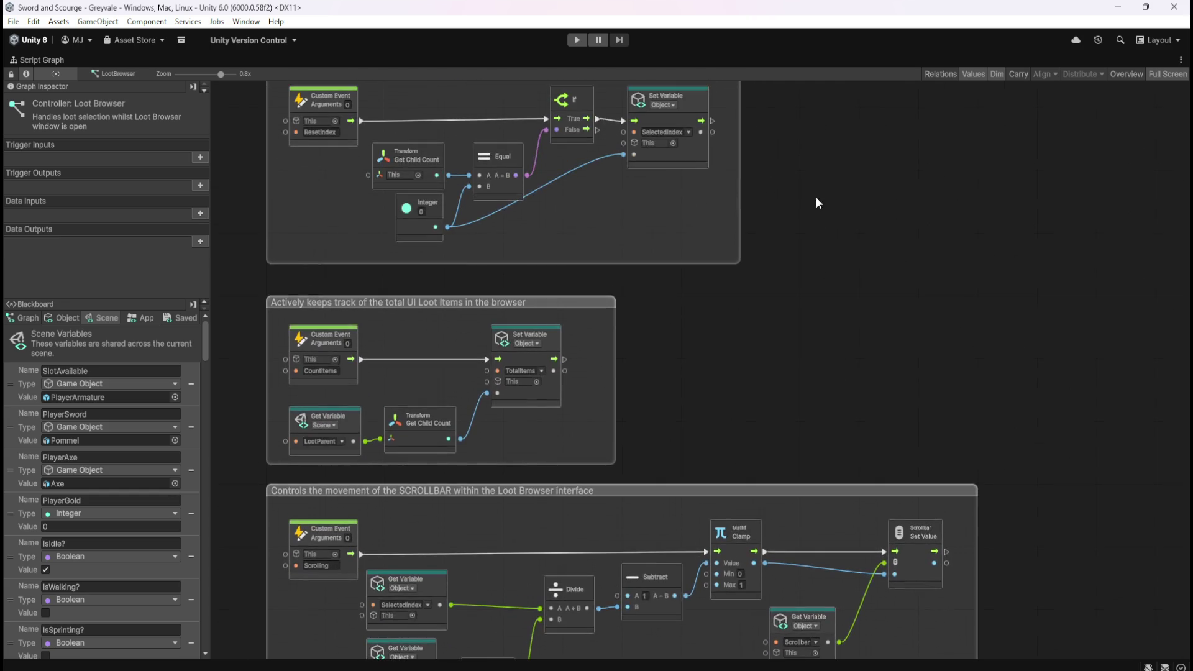
drag(817, 199, 848, 438)
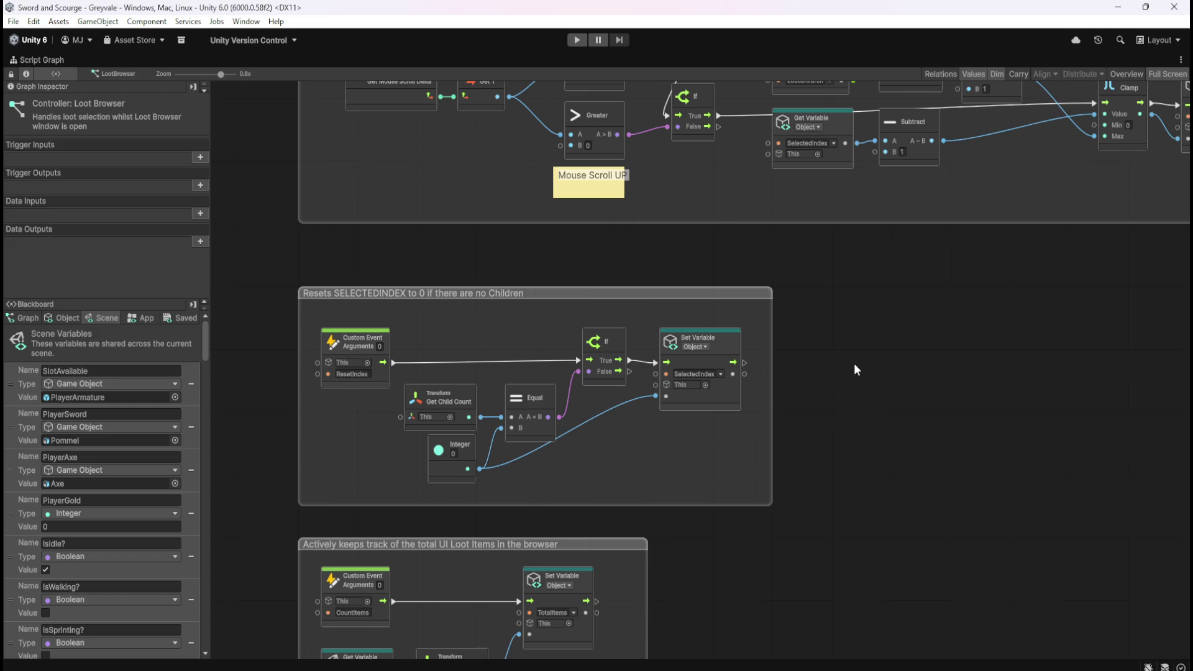
key(shift+space)
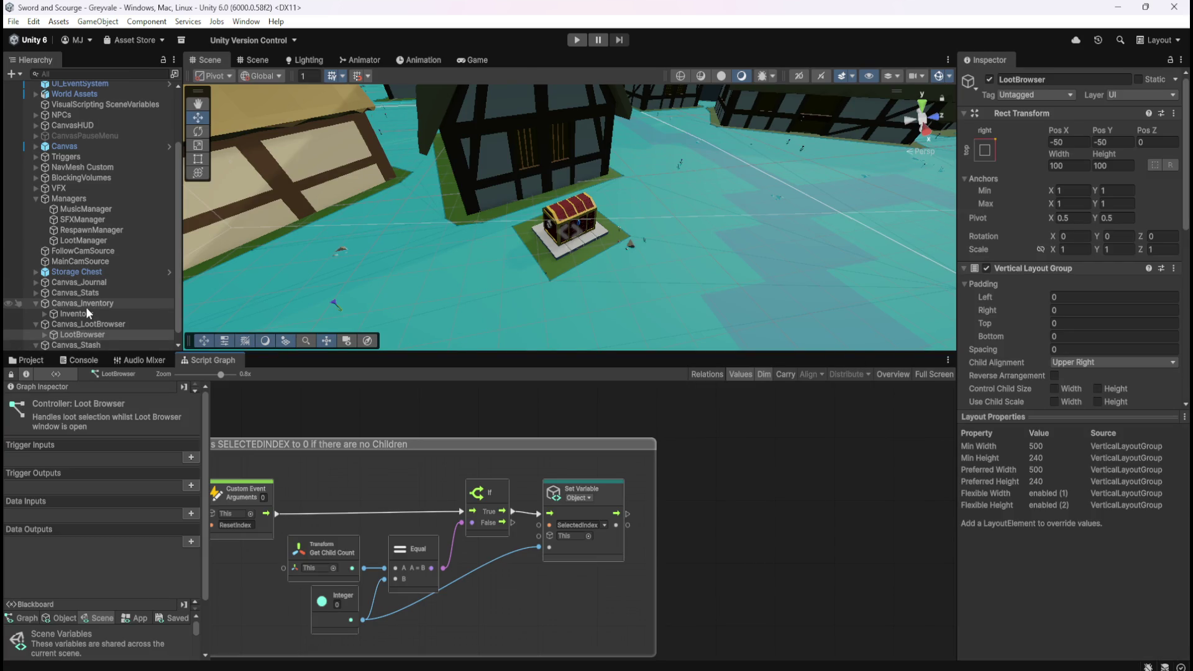
- Select Inventory in the Hierarchy to show its Variables, Script Machine and controller graph
scroll(86, 307, down, 1)
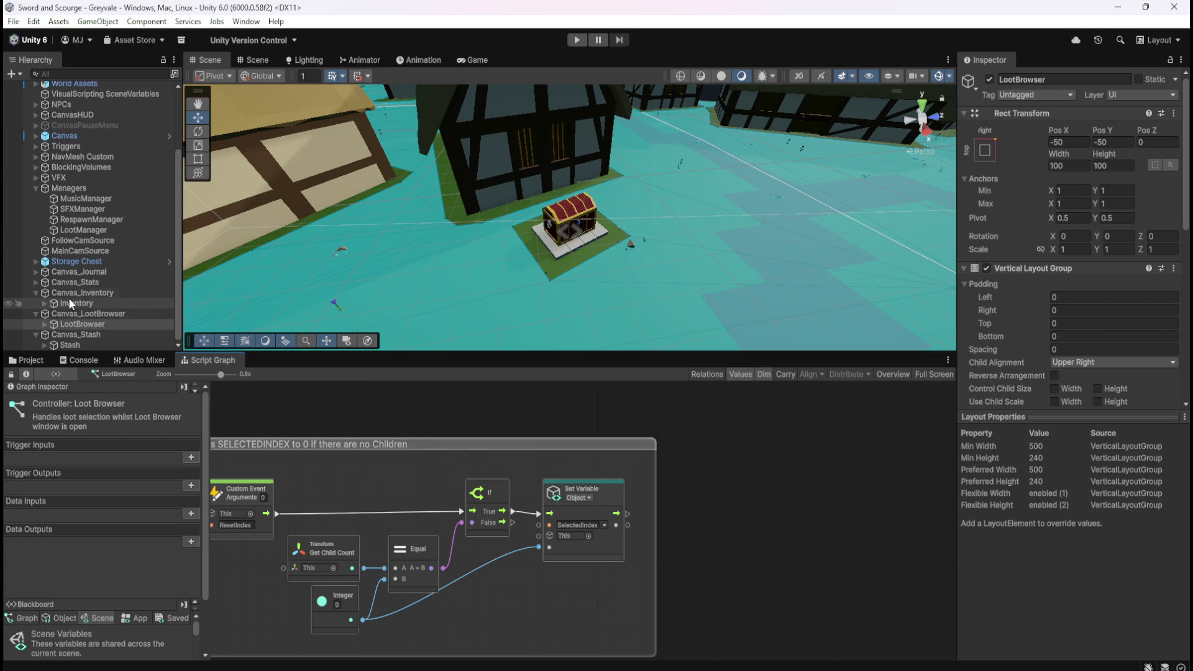
click(68, 303)
scroll(1016, 371, down, 5)
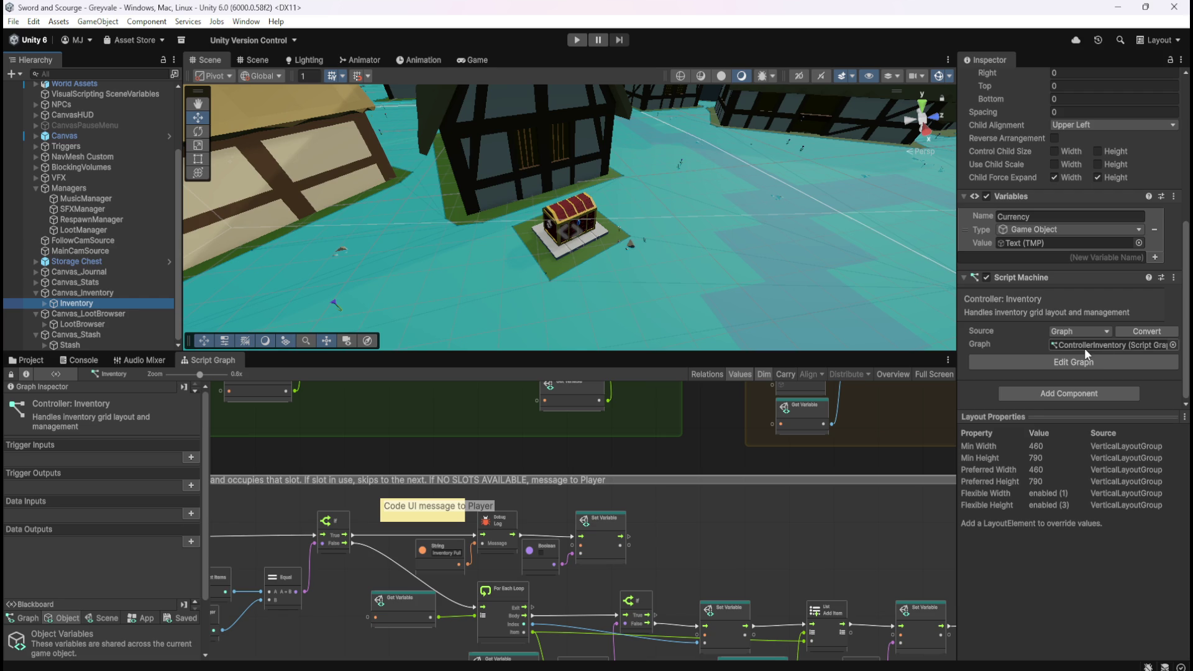
- Select Stash under Canvas_Stash to show its stash-management script graph
click(60, 346)
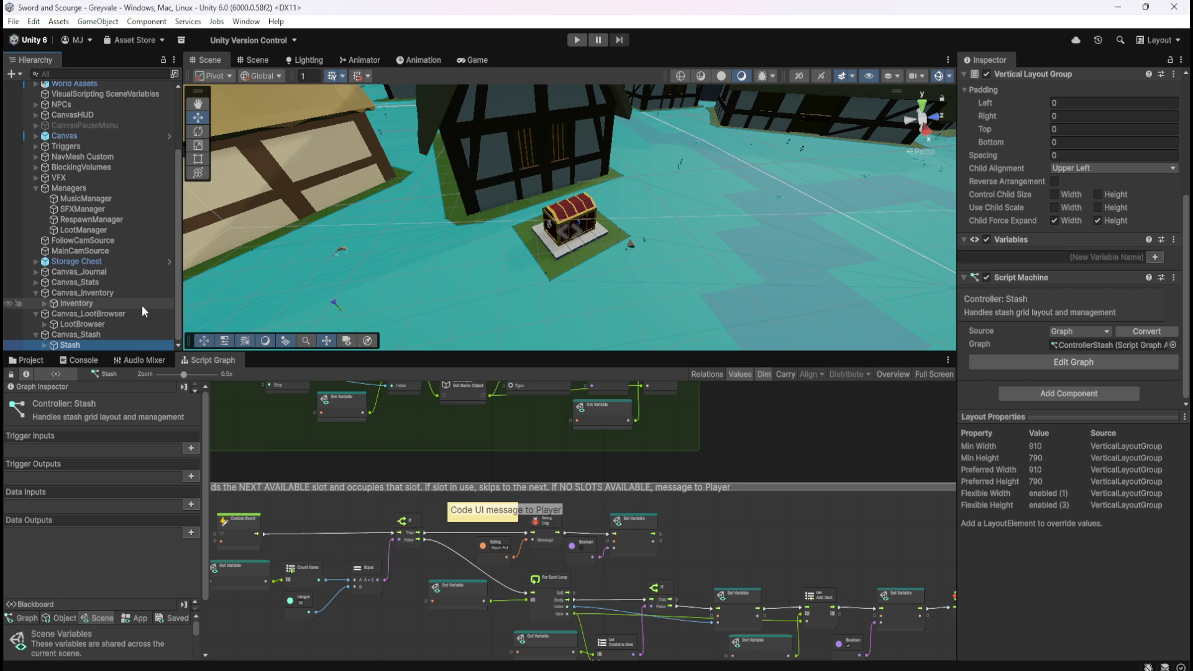
- Pan the Stash graph to its 'On game start' group, then return to the Inventory controller's graph
click(797, 444)
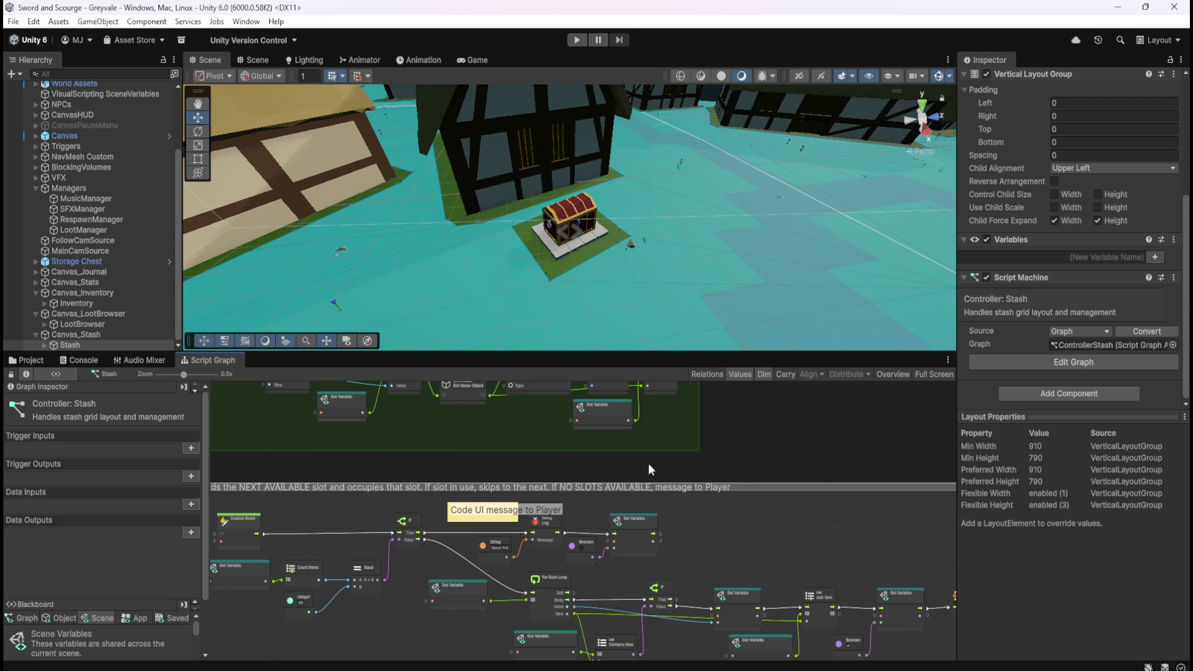
mouse_move(421, 469)
mouse_down()
mouse_move(624, 462)
mouse_move(567, 481)
mouse_move(483, 484)
mouse_move(449, 524)
mouse_move(486, 561)
mouse_move(524, 525)
mouse_up()
scroll(538, 529, up, 1)
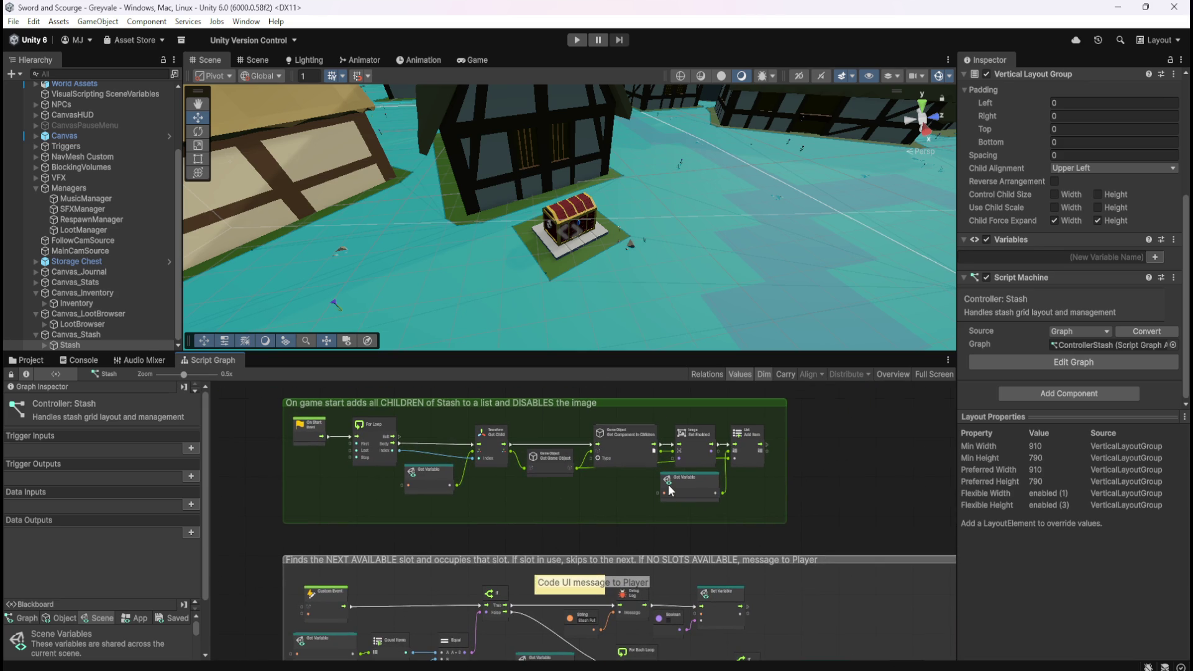
click(108, 302)
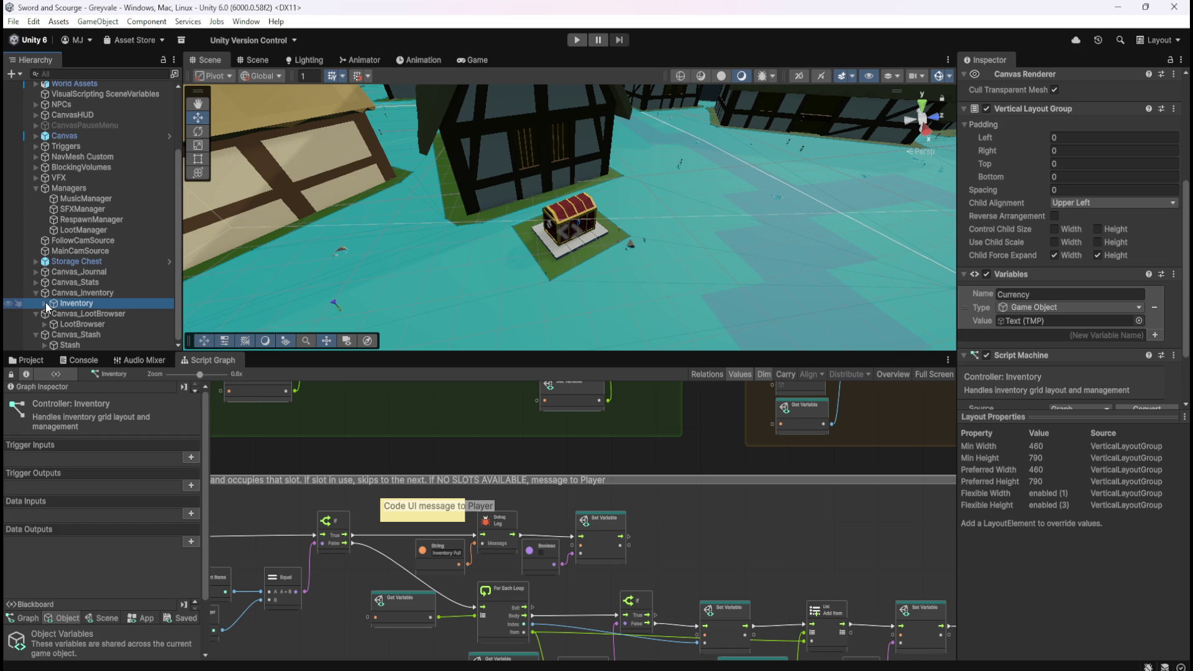
- Expand Inventory and Container, select INV_Slot_01, and frame it in a 2D Scene view
click(46, 303)
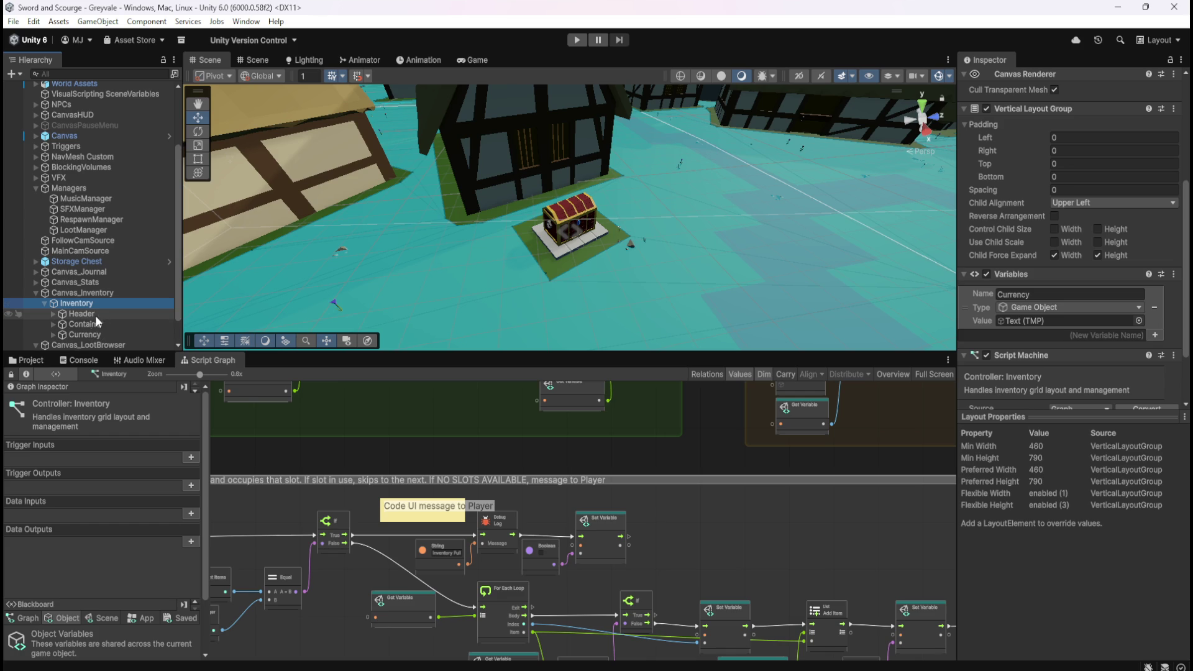
click(53, 323)
scroll(75, 316, down, 3)
click(117, 259)
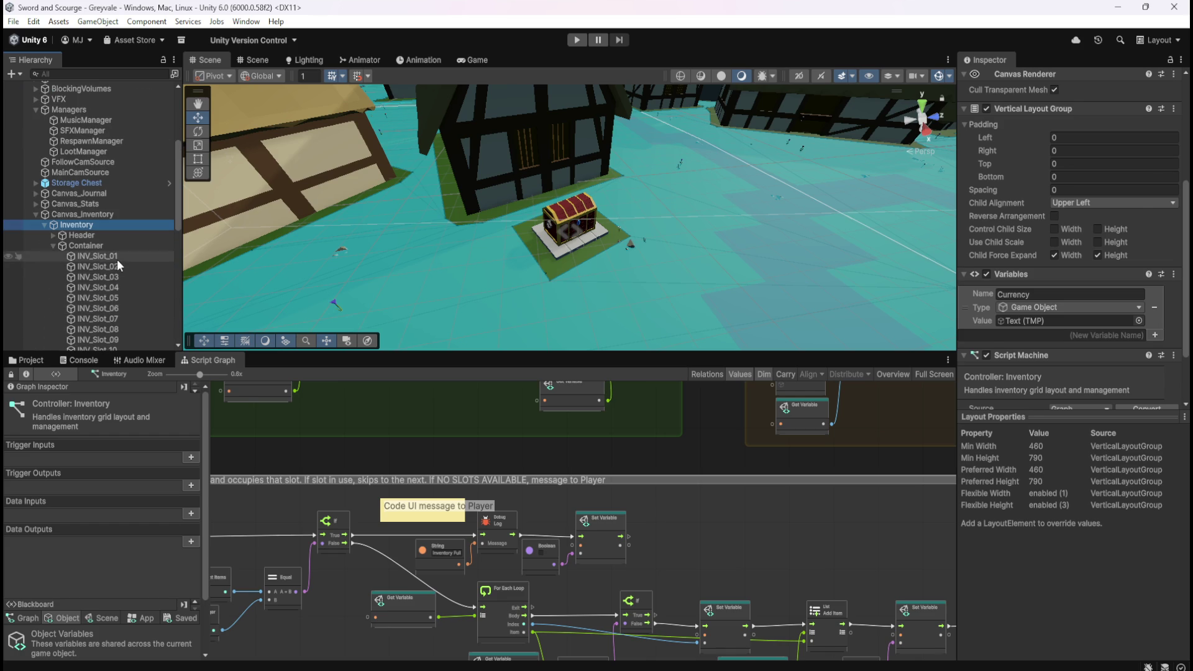
click(798, 76)
key(f)
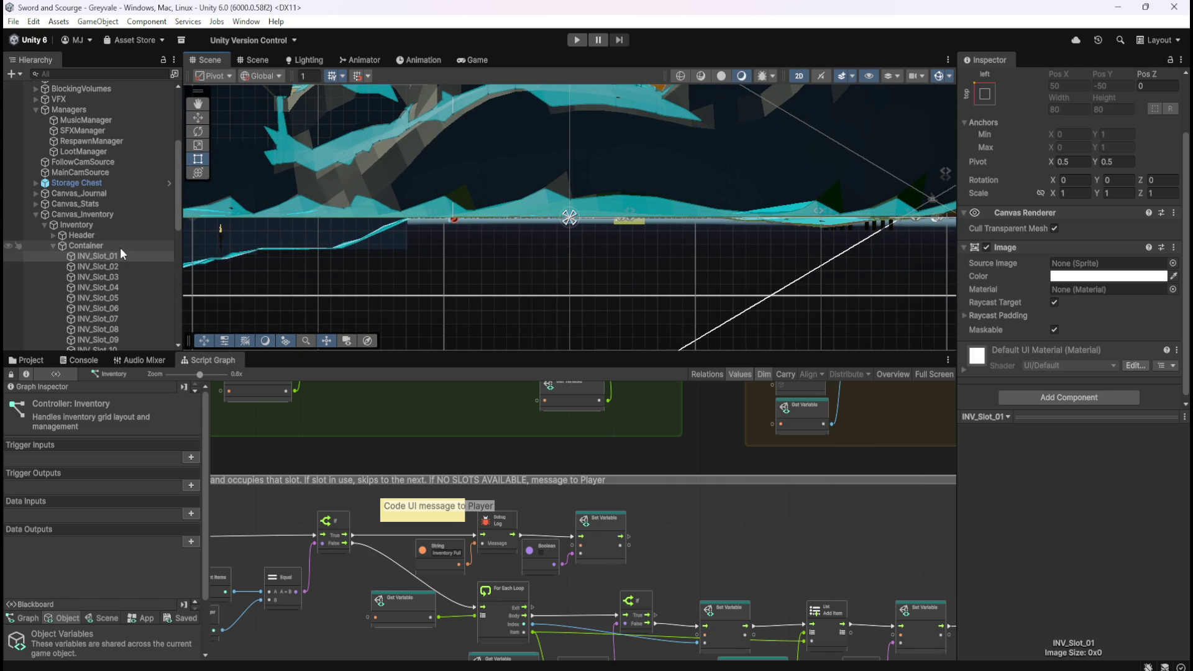
- Select Canvas_Inventory, frame it with F and adjust the Scene view zoom around it
click(125, 216)
scroll(627, 267, down, 10)
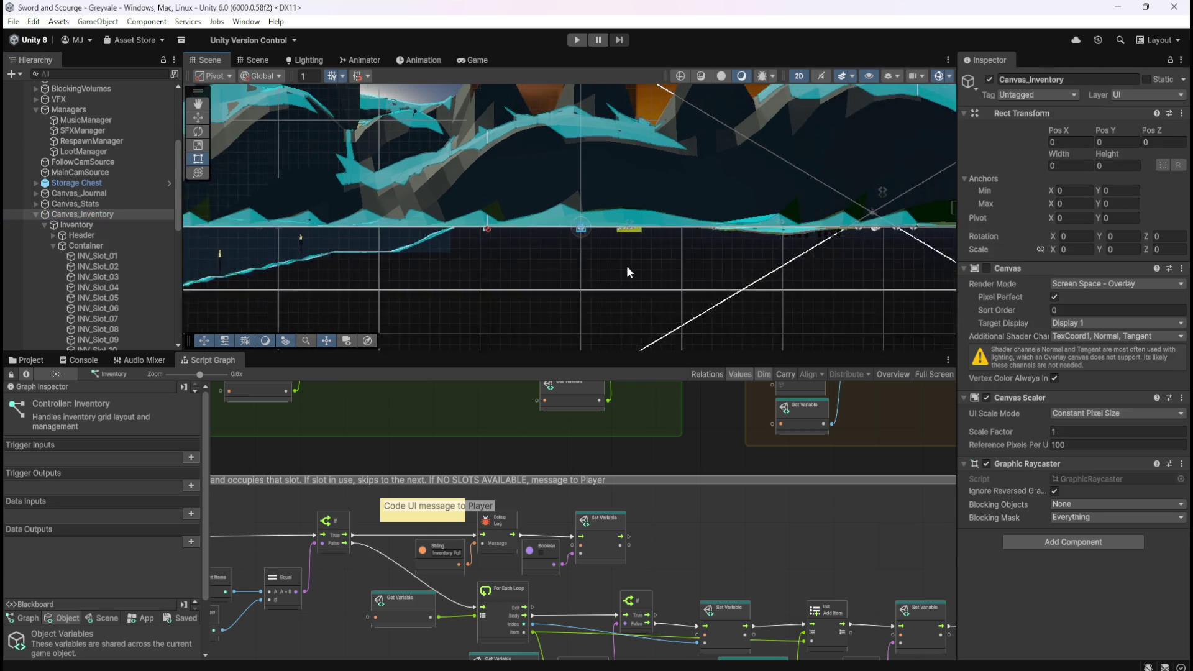
scroll(627, 266, down, 10)
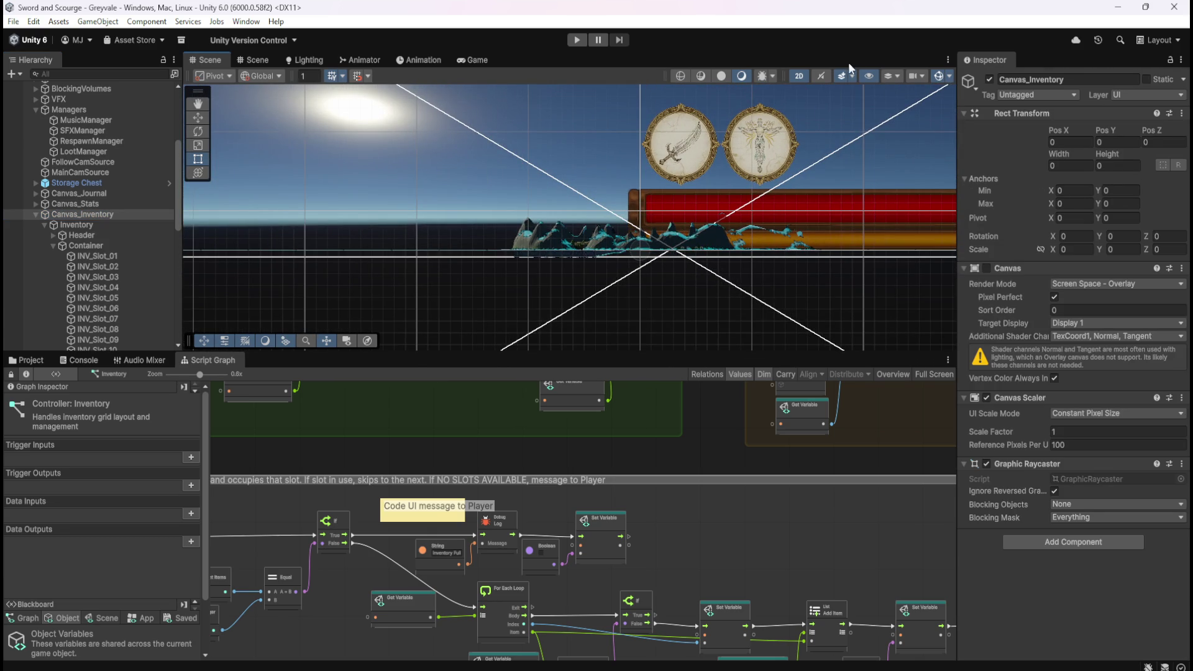
key(f)
scroll(656, 247, down, 8)
scroll(684, 230, down, 10)
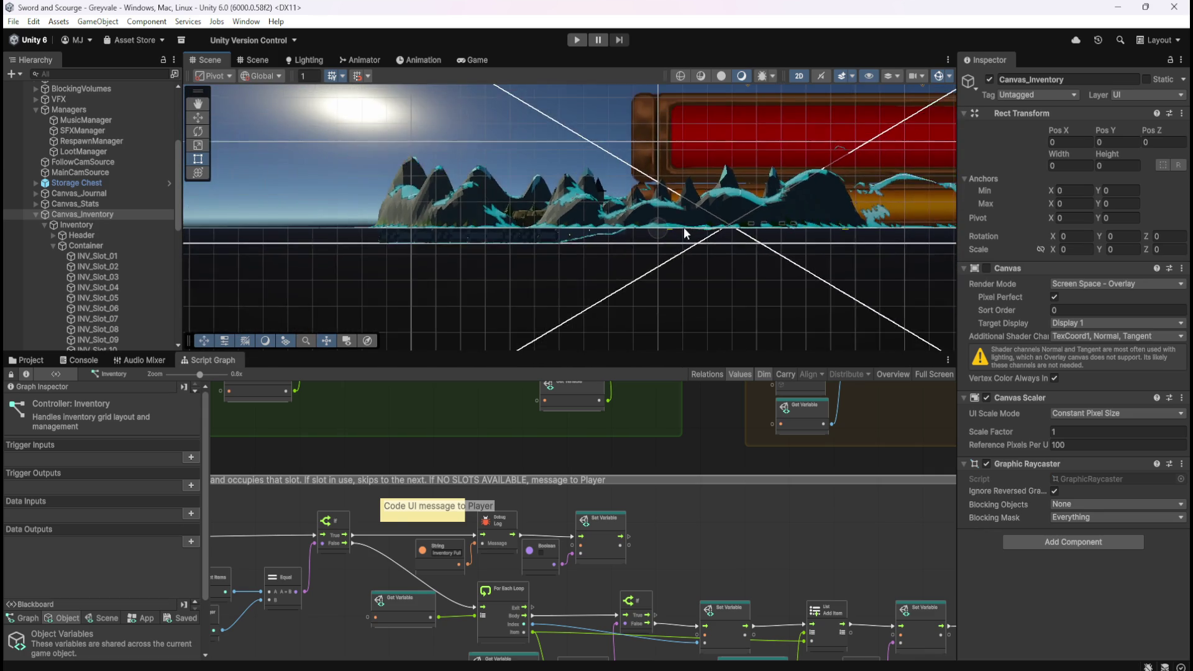
scroll(684, 228, down, 10)
scroll(678, 236, down, 10)
scroll(683, 237, up, 10)
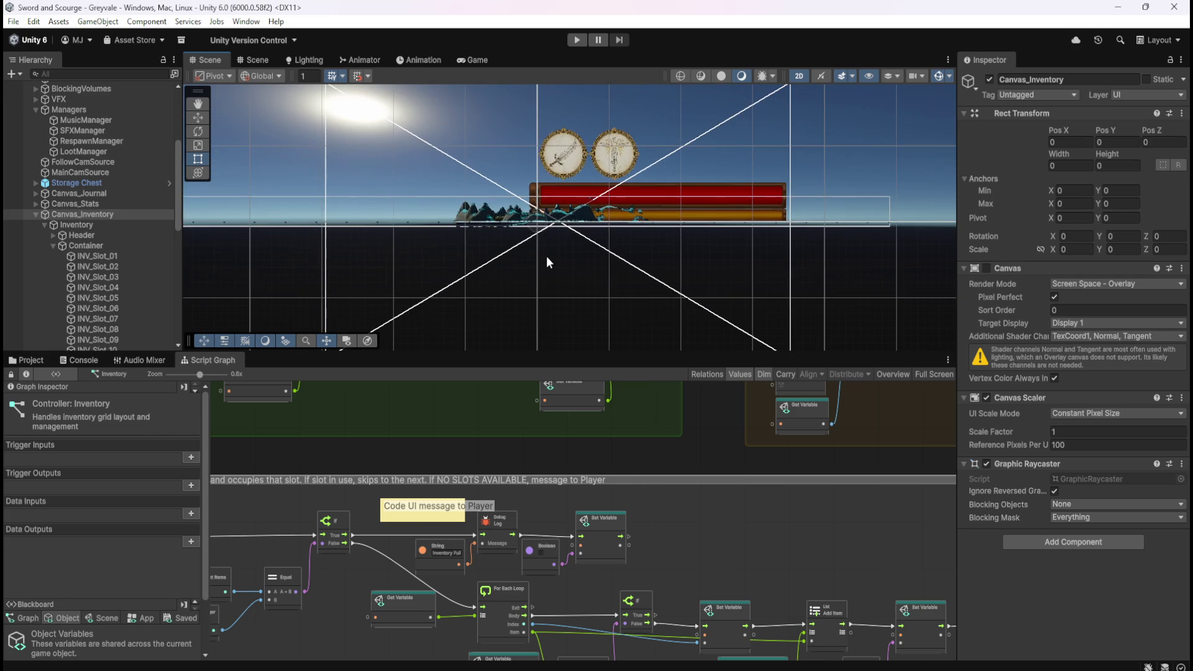
scroll(506, 278, down, 2)
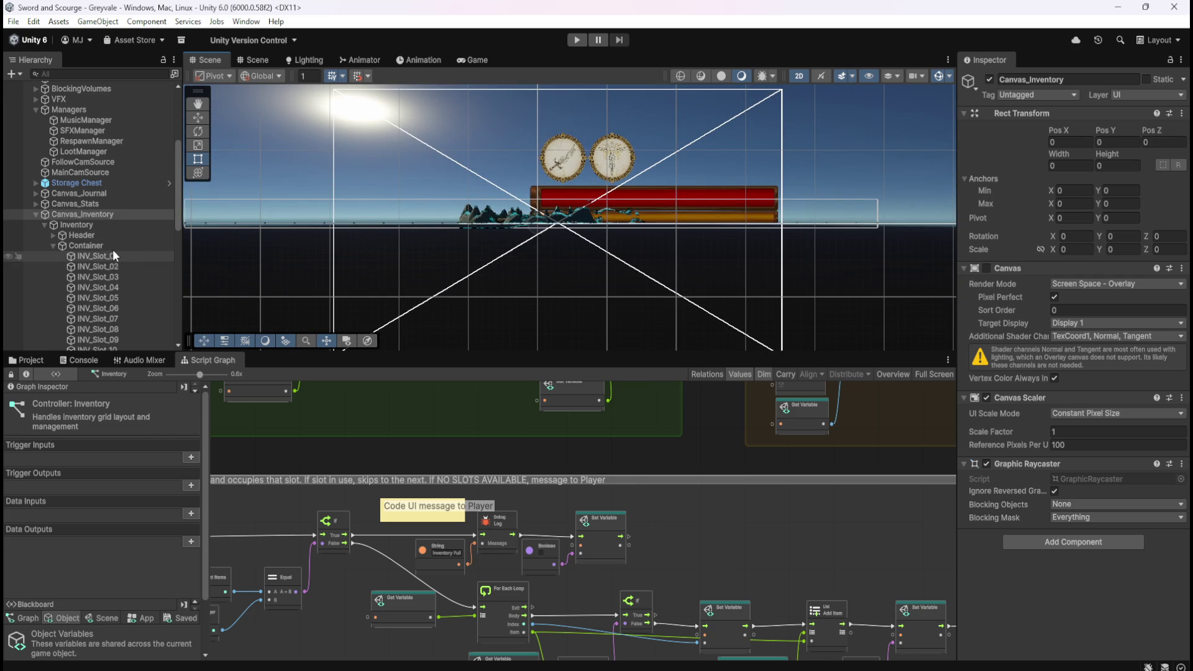
- Check the Inventory panel, then inspect CanvasHUD's 1920×1080 Screen Space - Overlay canvas settings
click(111, 227)
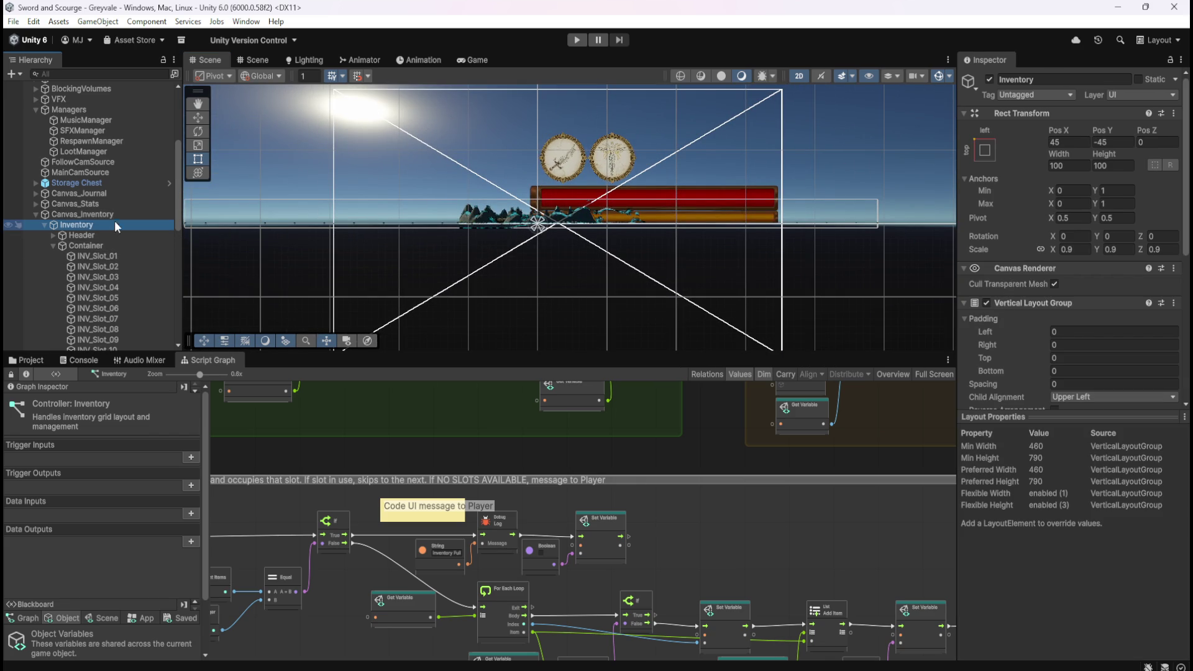
scroll(113, 177, up, 3)
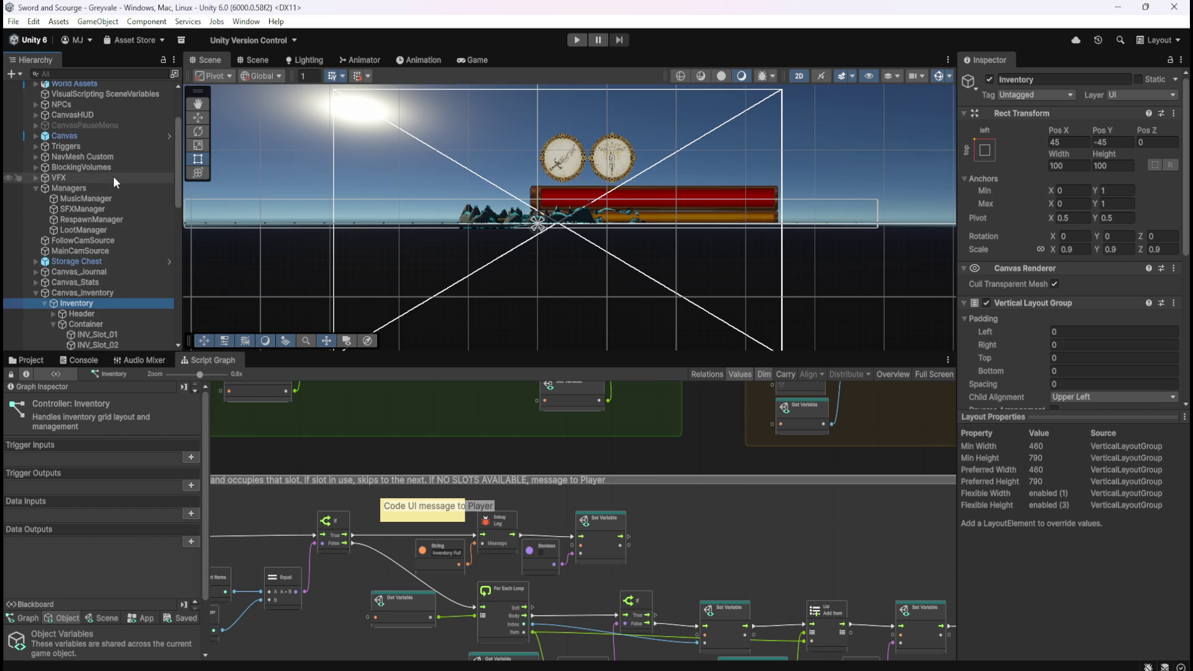
scroll(99, 145, up, 3)
scroll(100, 145, up, 2)
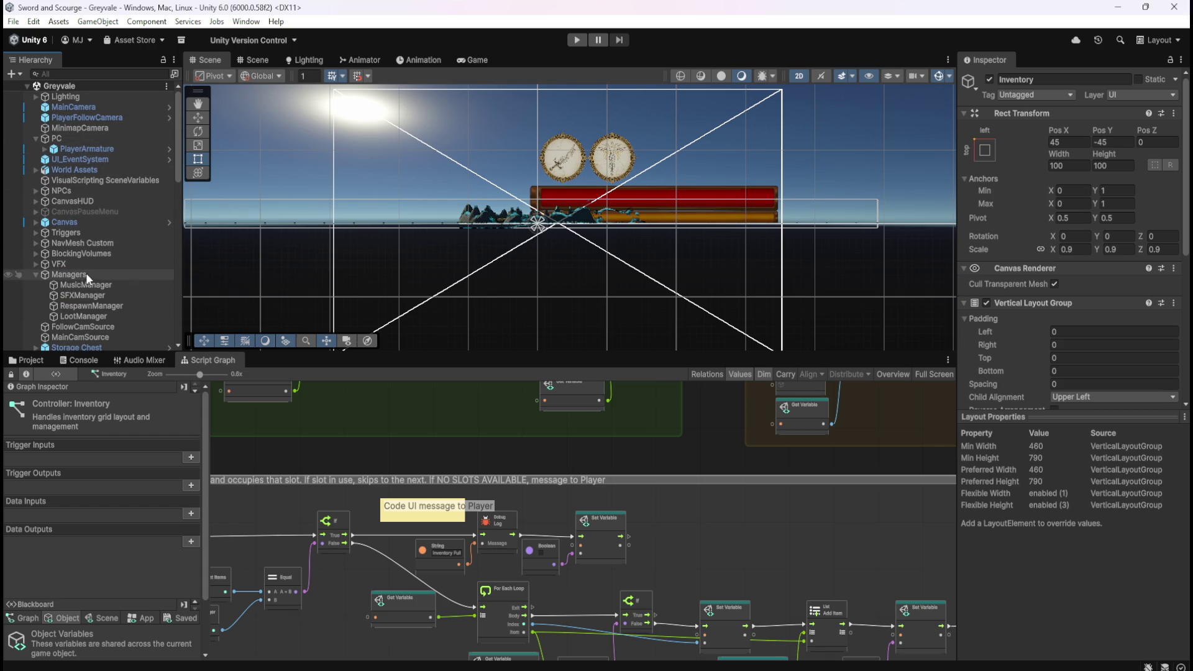
click(90, 201)
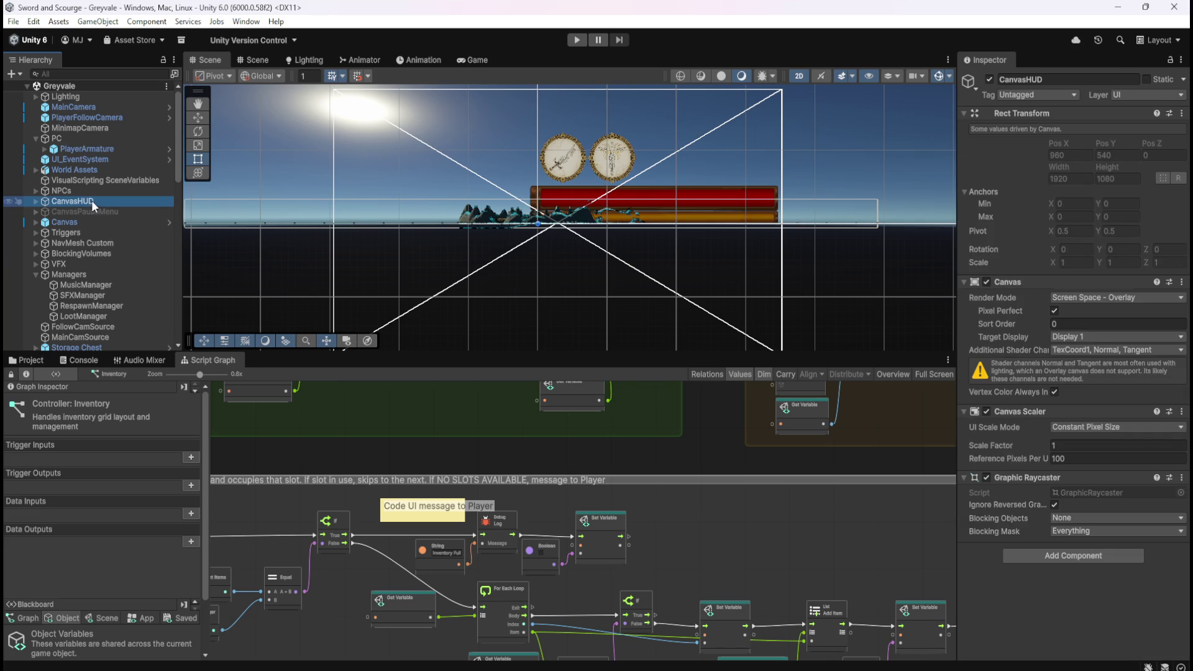
- Zoom out to the whole HUD canvas and select the 100×100, 0.9-scale Inventory panel
scroll(493, 189, down, 5)
scroll(662, 198, up, 5)
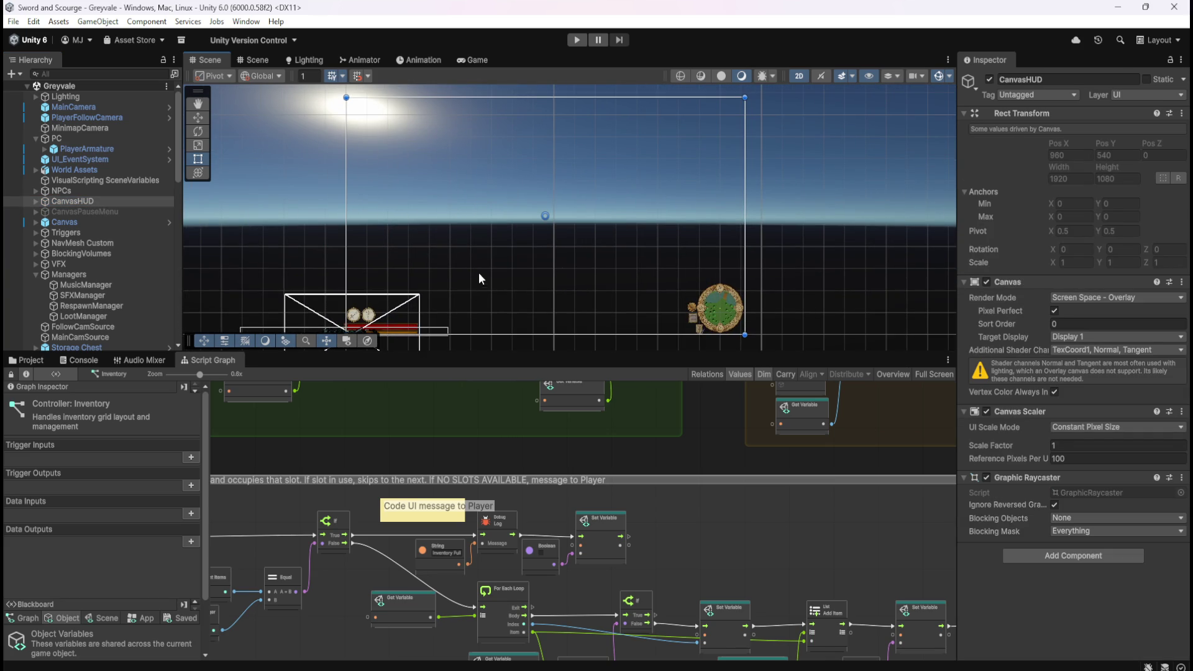
scroll(87, 280, down, 3)
scroll(87, 280, down, 2)
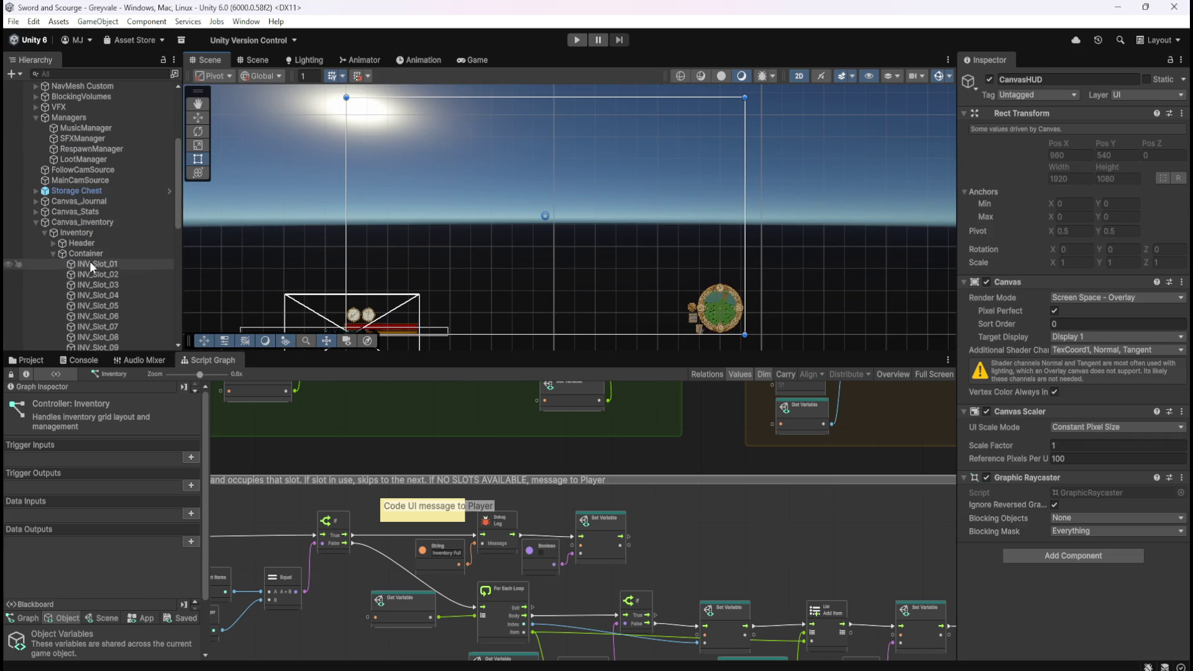
click(87, 234)
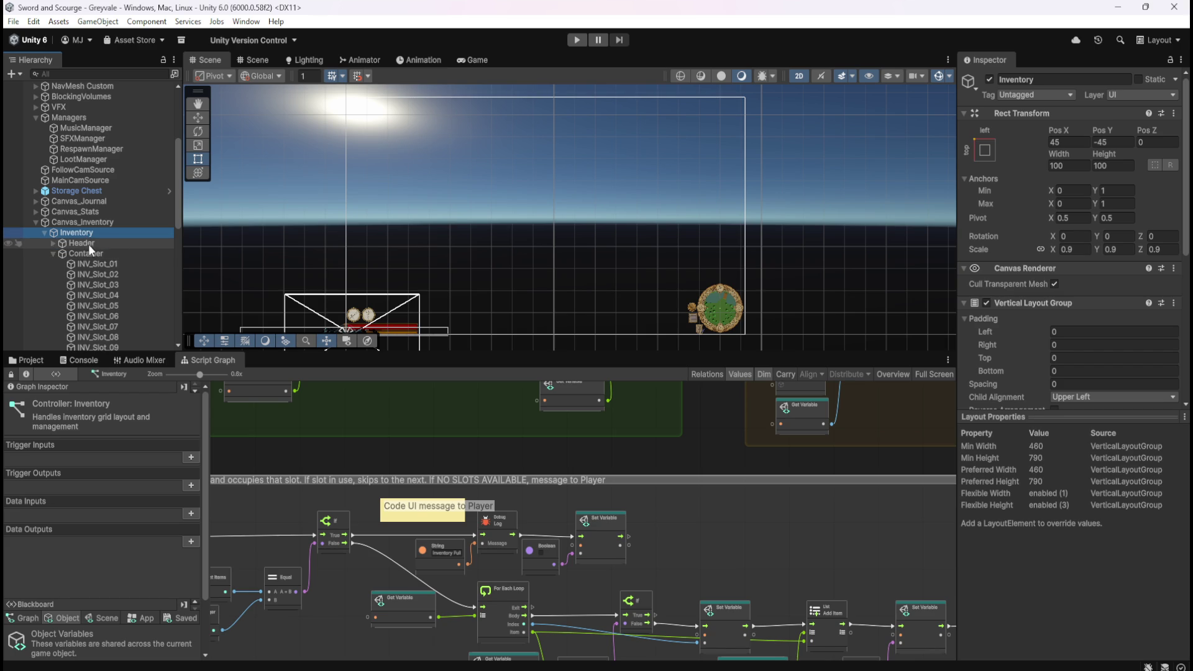
- Toggle Canvas_Inventory's Canvas component on and off to preview the slot grid, leaving it disabled
click(106, 222)
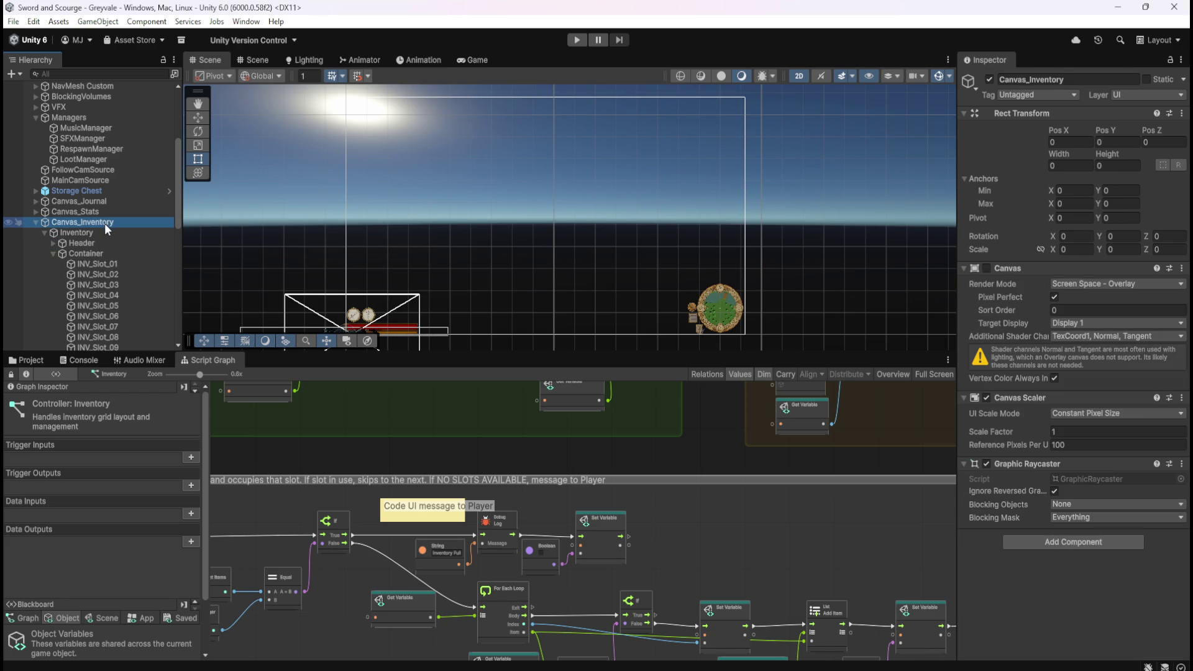
click(987, 268)
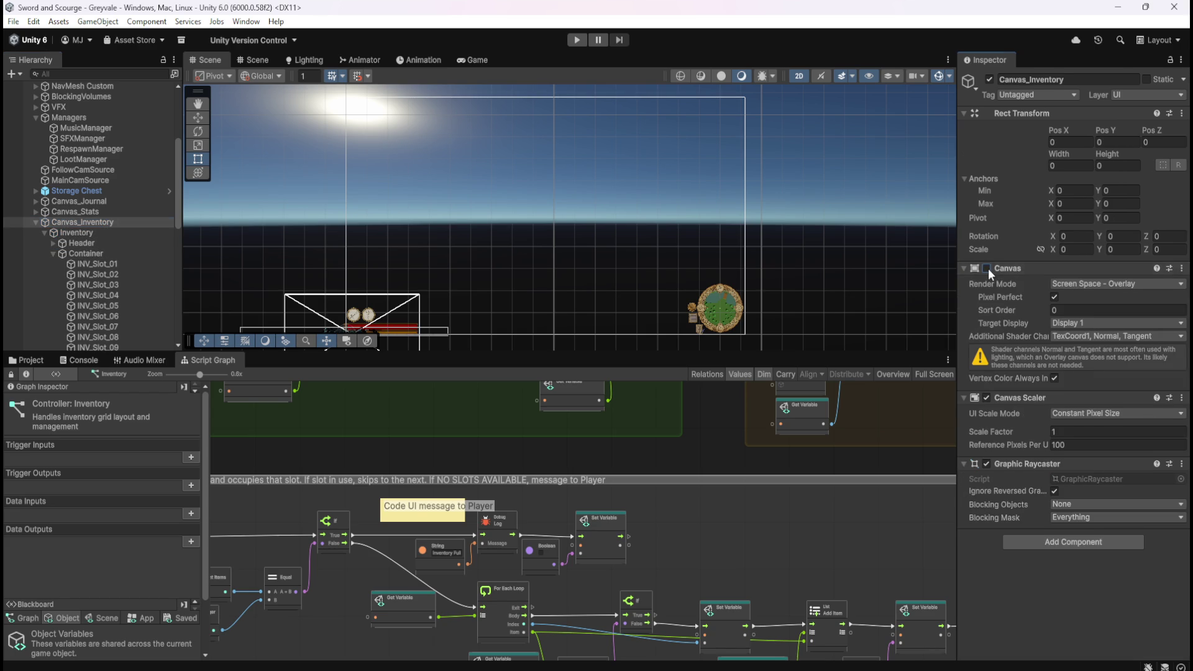
click(987, 269)
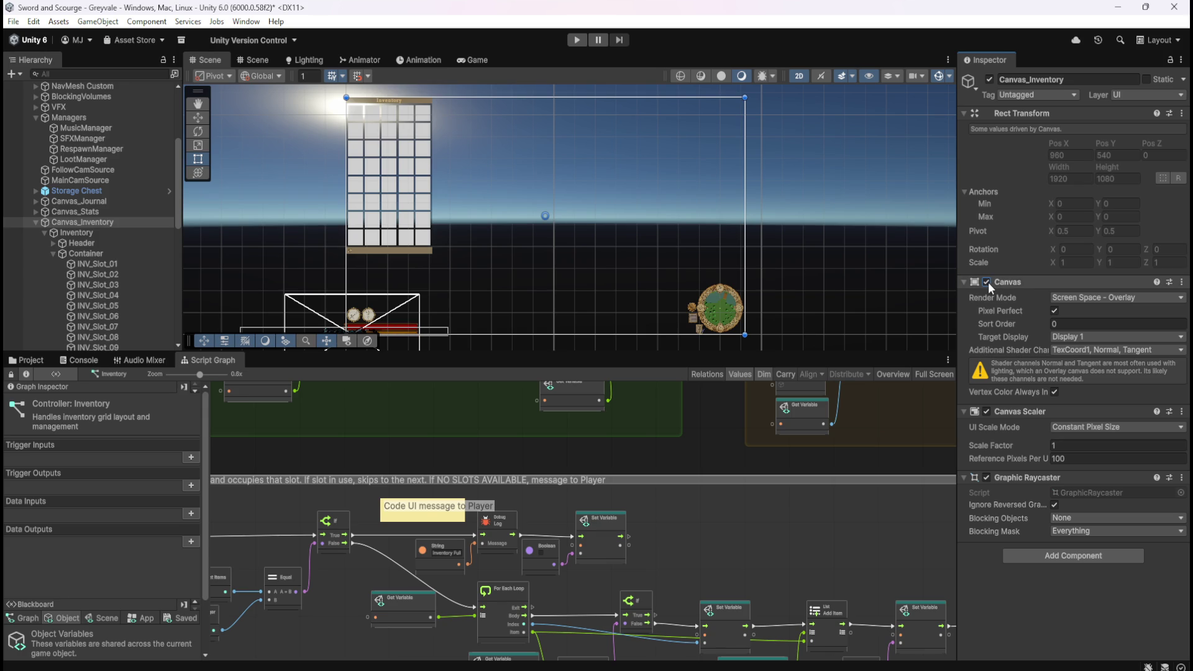
click(986, 282)
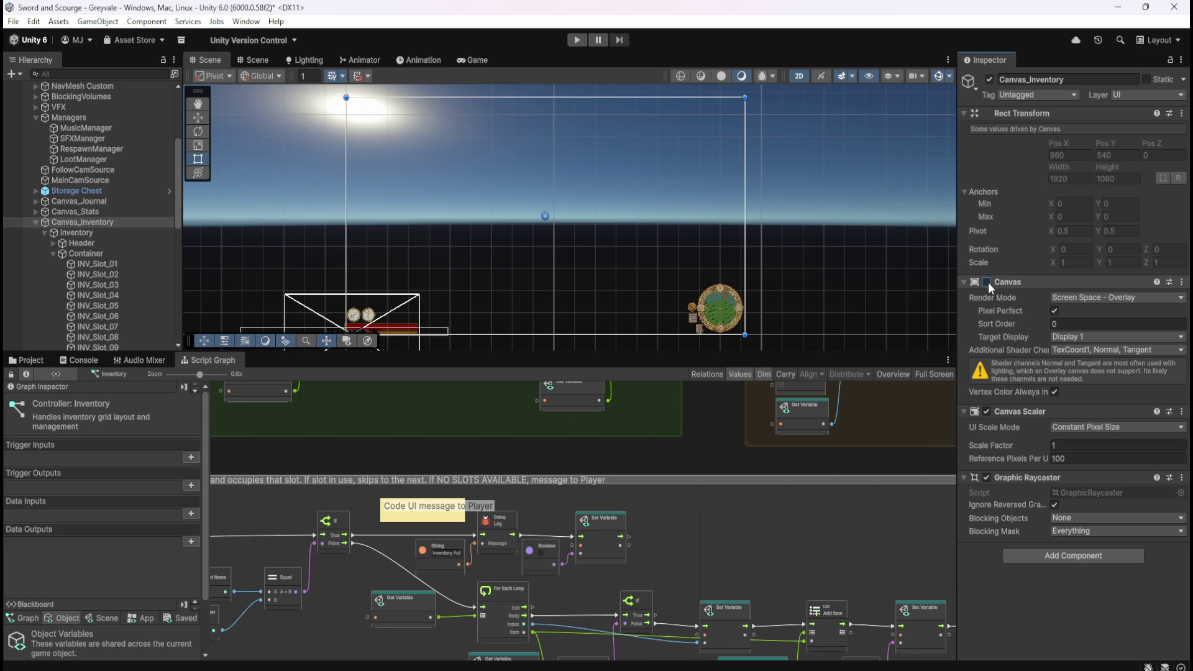
click(987, 282)
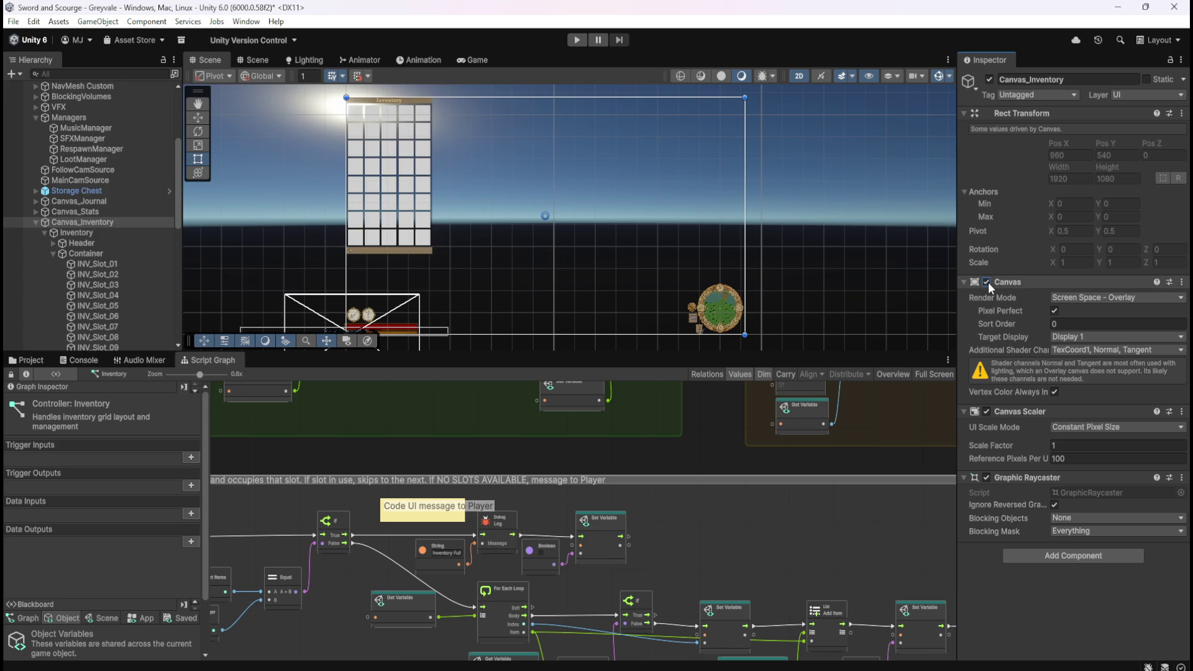
click(987, 282)
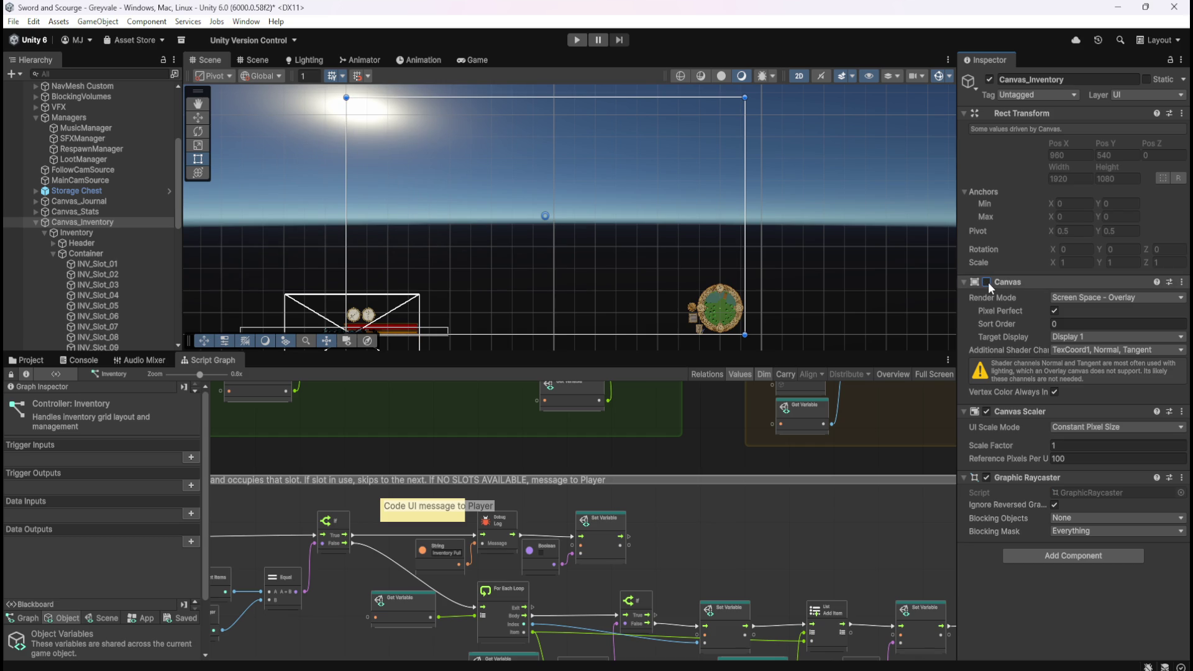